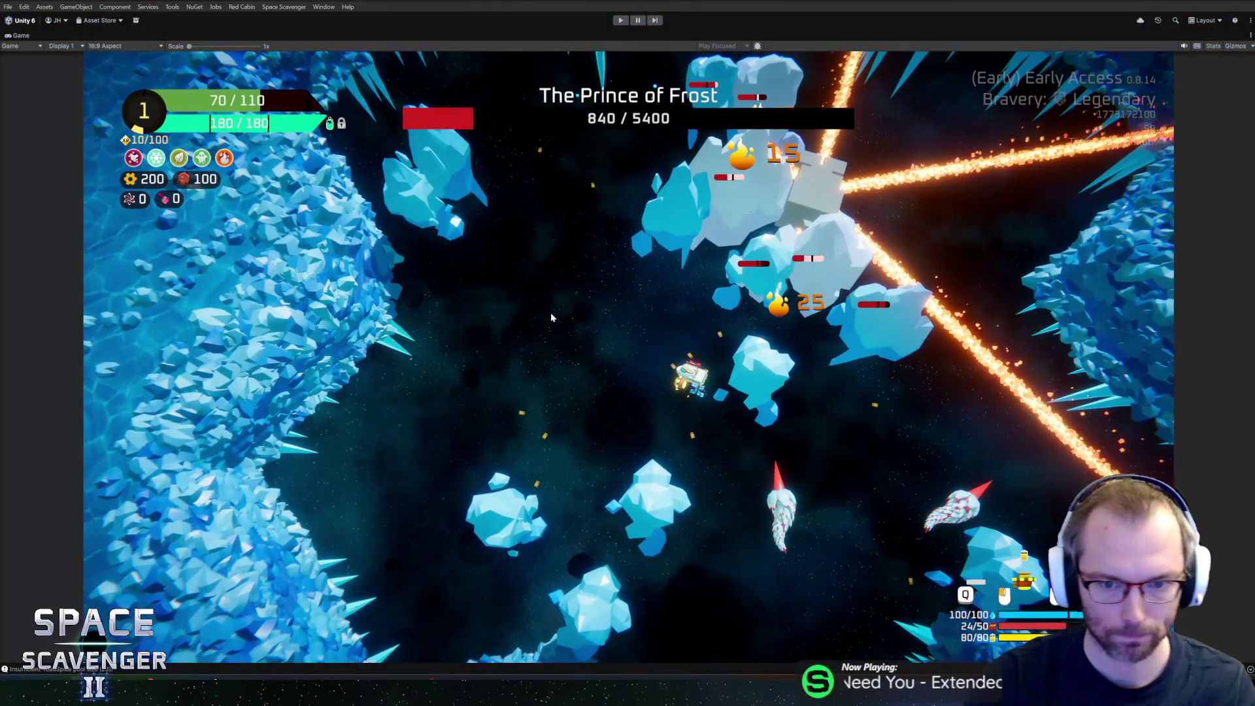
# Step: Stop the running Space Scavenger II session with Ctrl+P to get back to editing
pyautogui.hotkey('ctrl', 'p')
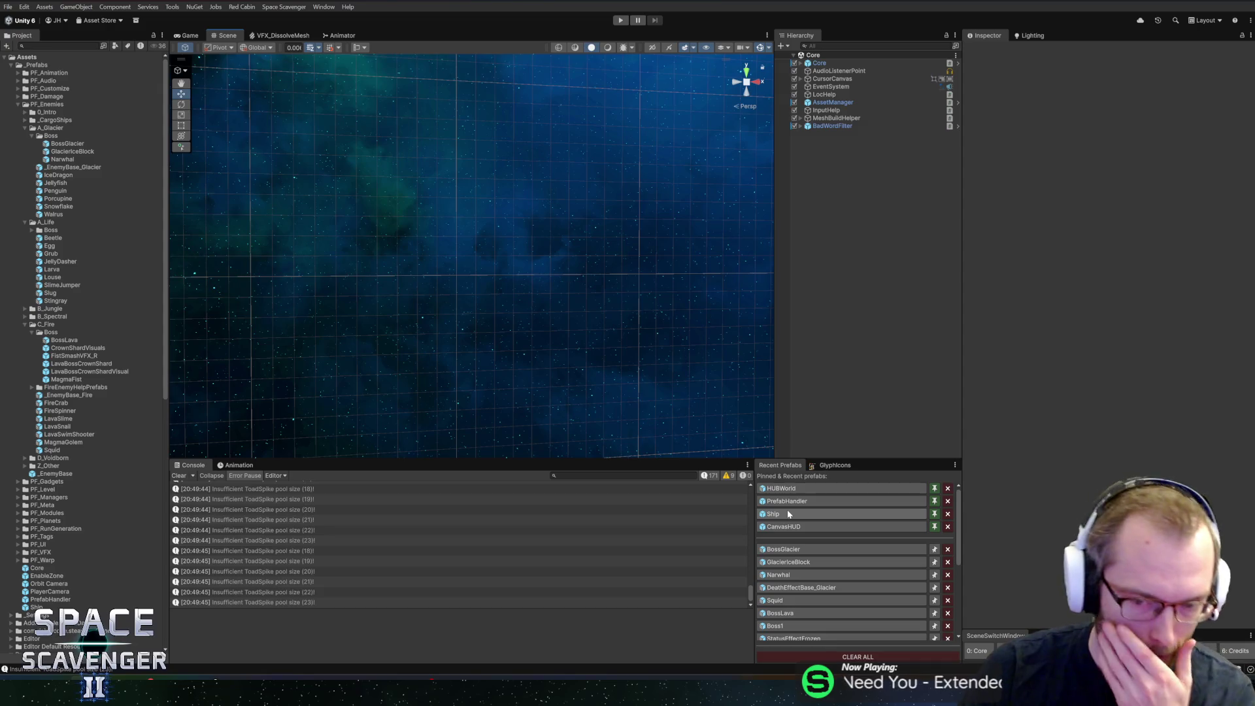
# Step: Open the BossGlacier prefab and select both NormalShooter and OffsetShooter together
pyautogui.click(766, 551)
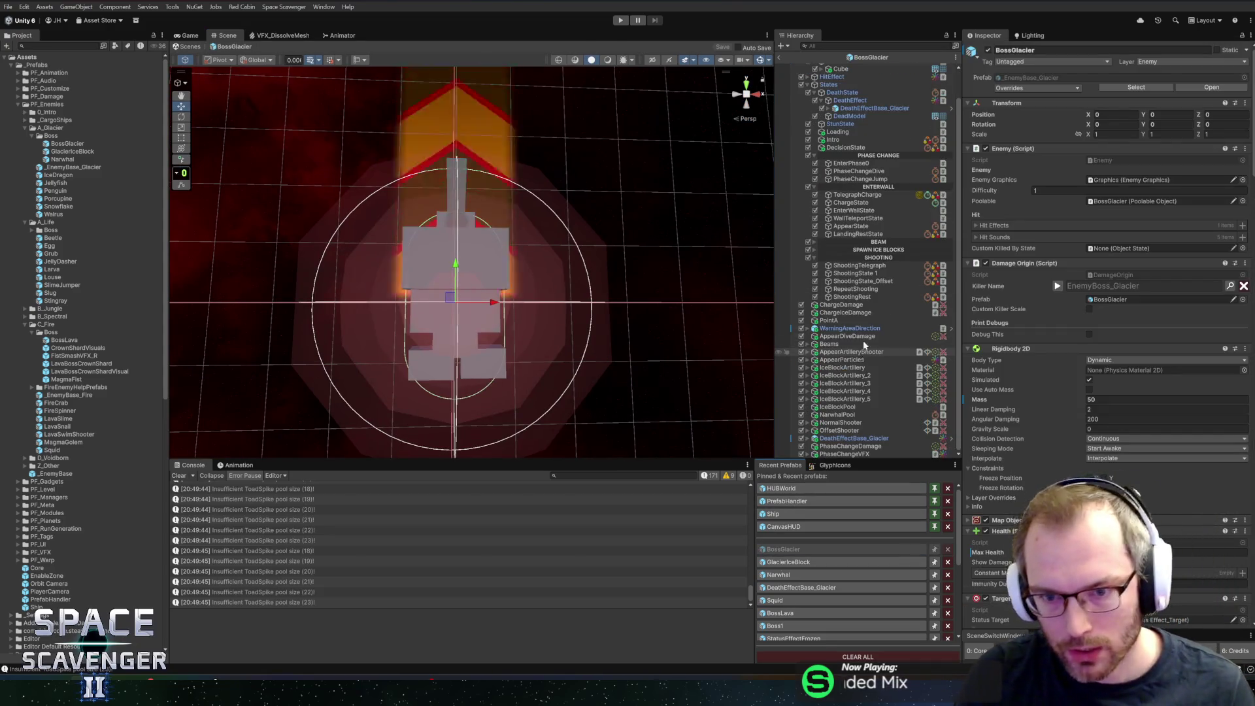
pyautogui.click(858, 274)
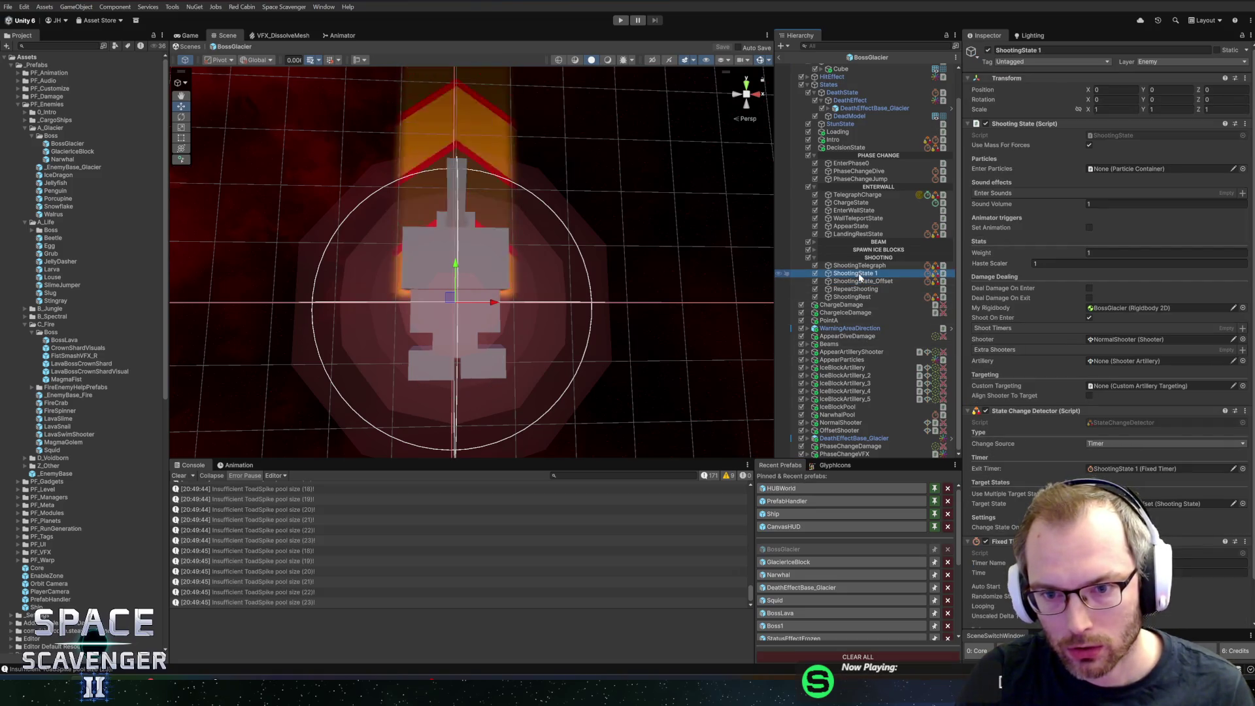
pyautogui.click(861, 281)
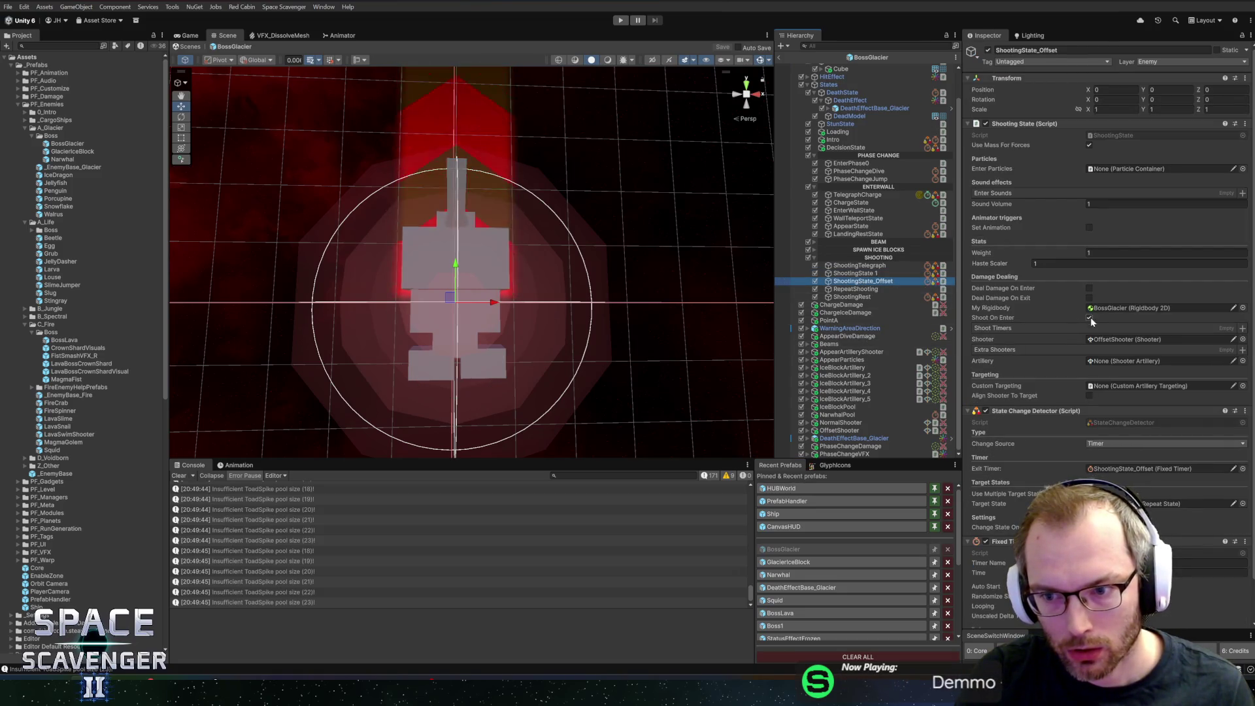
pyautogui.click(840, 423)
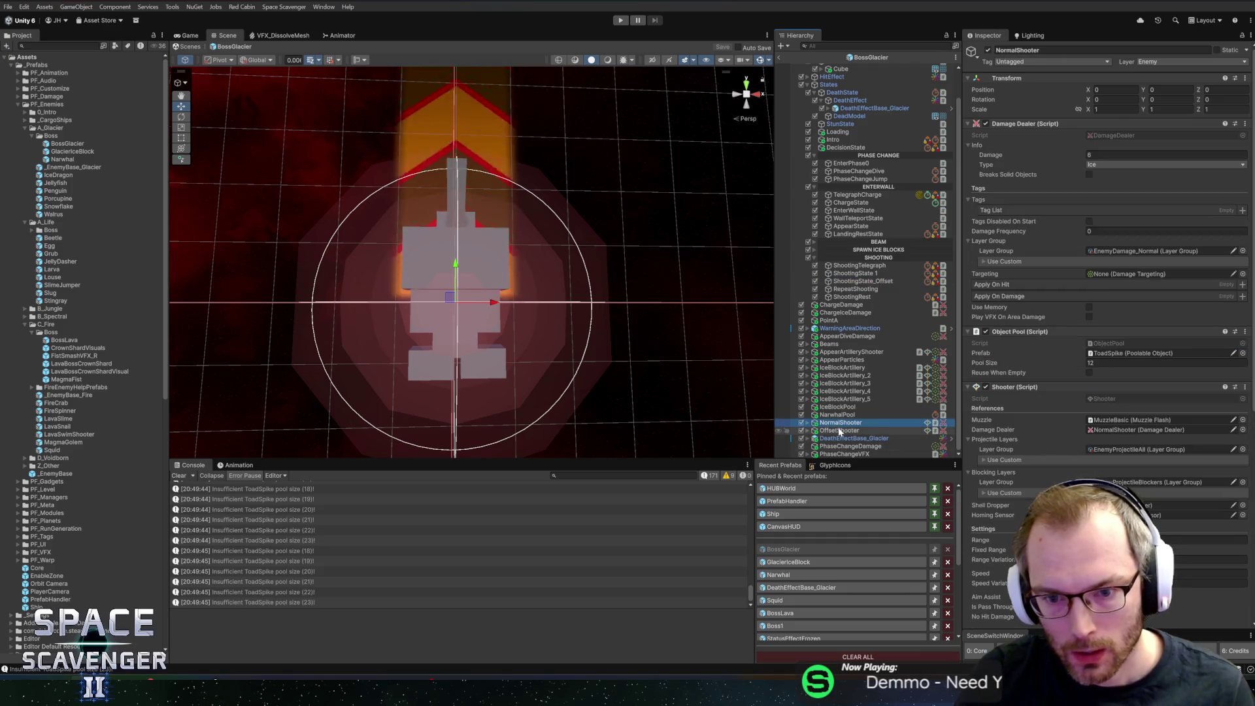
pyautogui.keyDown('ctrl'); pyautogui.click(839, 431); pyautogui.keyUp('ctrl')
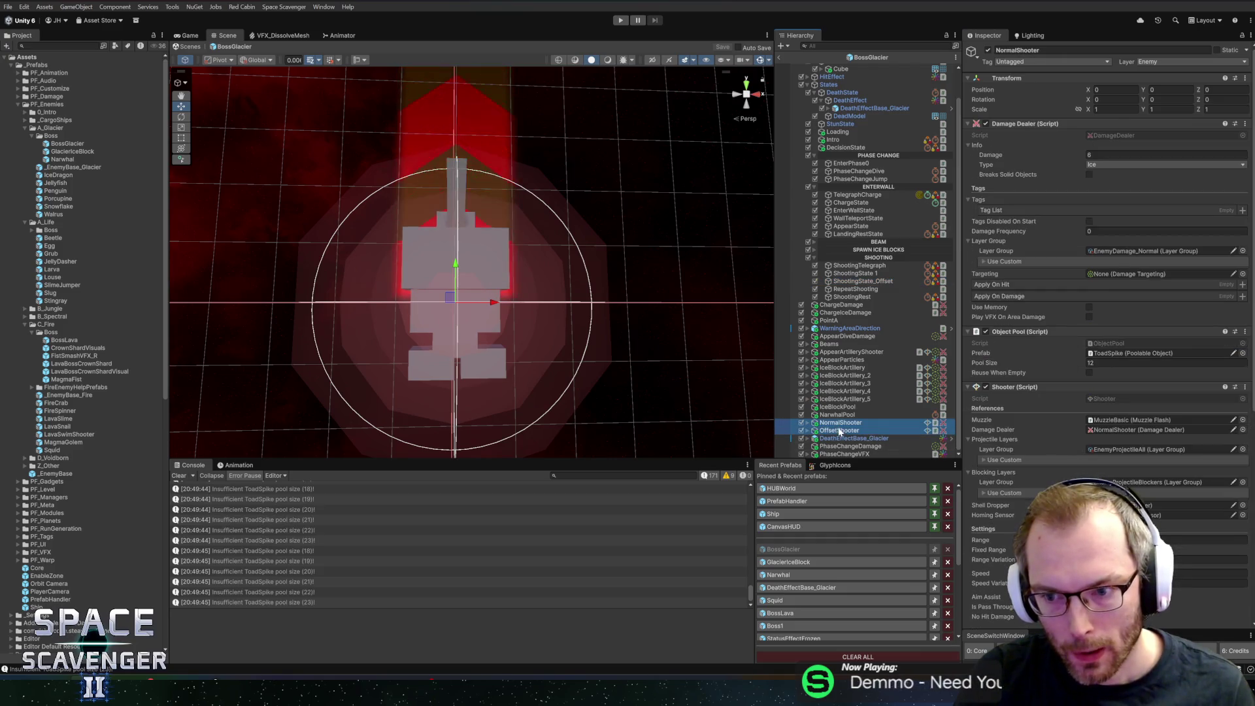
# Step: Add the SpectralObject layer to the shooters' custom projectile layers
pyautogui.click(1081, 460)
pyautogui.click(1127, 481)
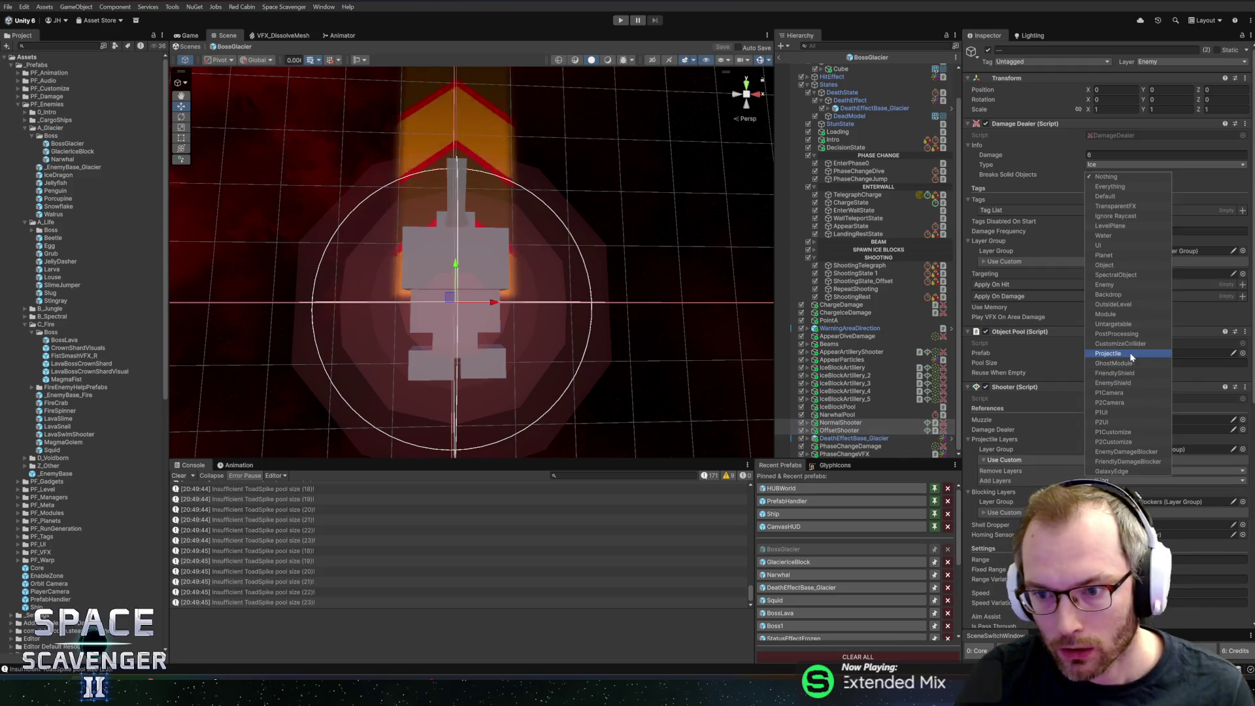
pyautogui.click(1121, 276)
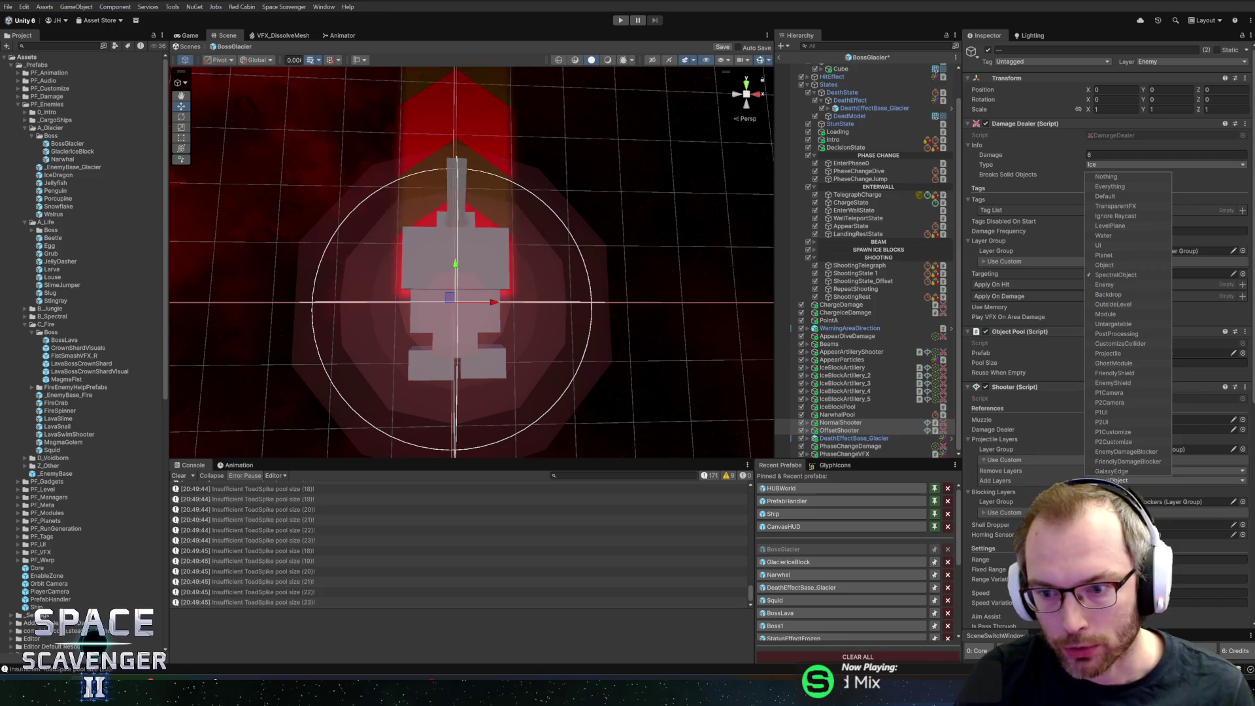
pyautogui.press('Escape')
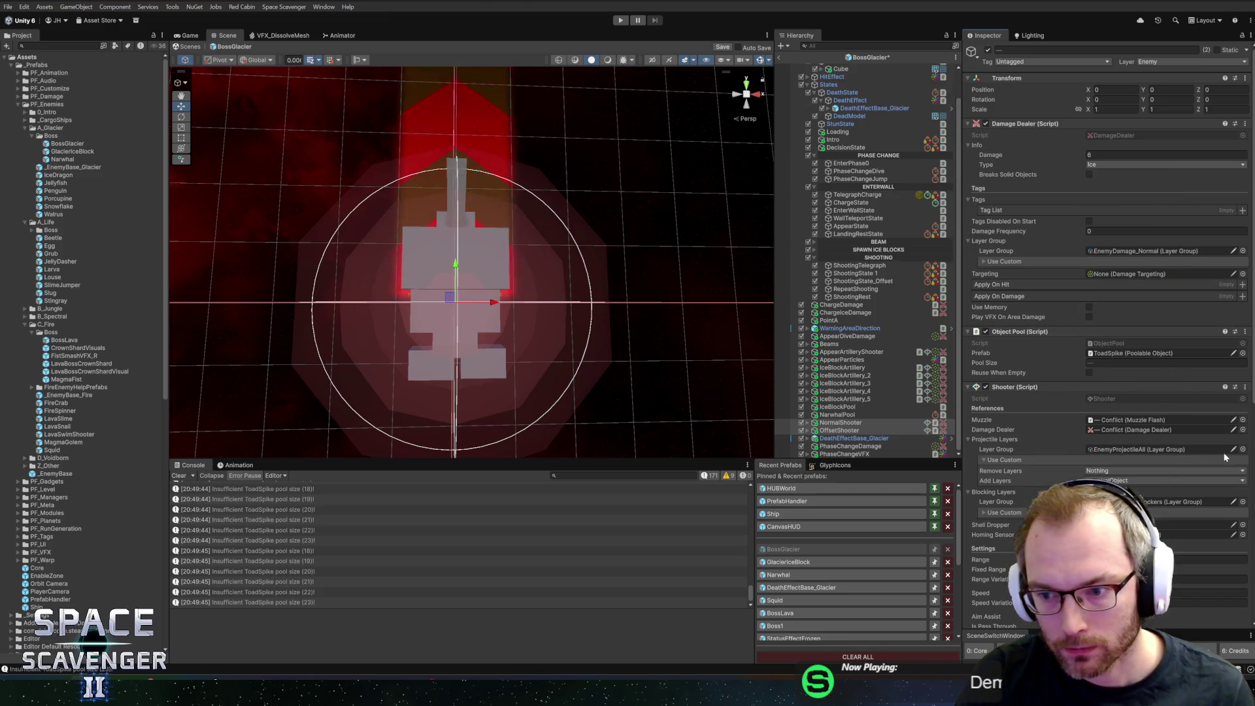
# Step: Add SpectralObject to NormalShooter's Damage Dealer Add Layers
pyautogui.click(862, 422)
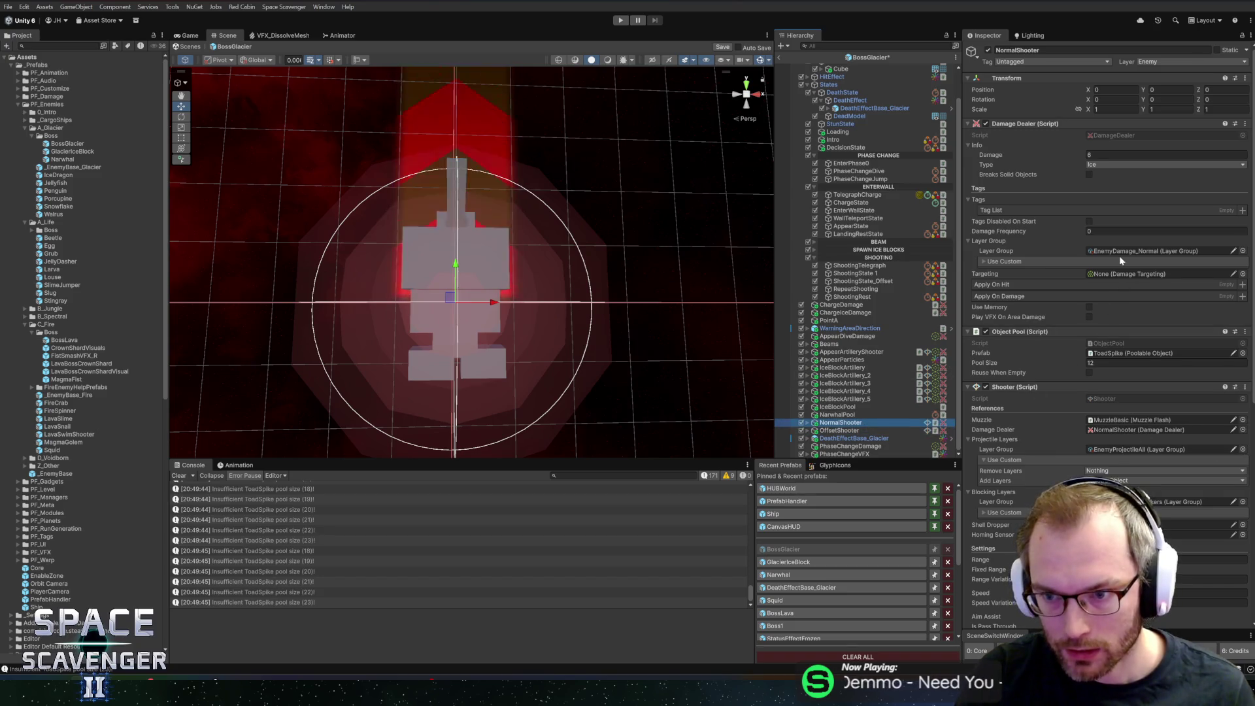
pyautogui.click(1243, 251)
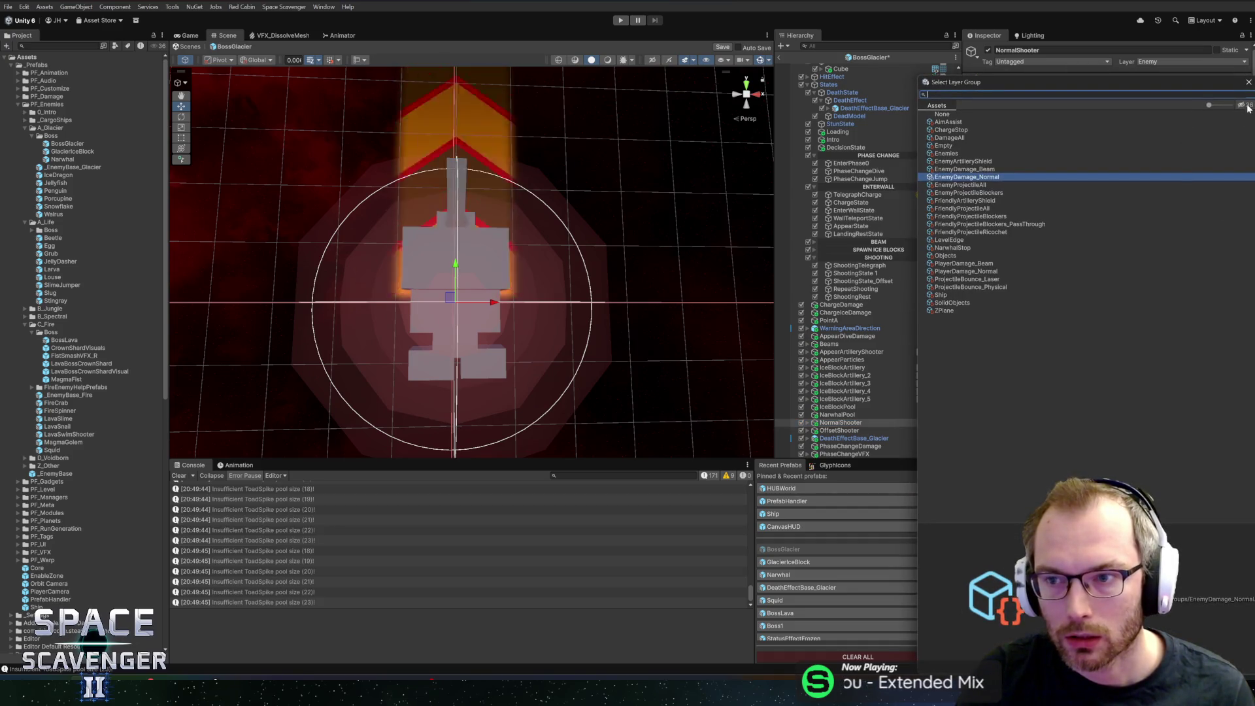
pyautogui.press('Escape')
pyautogui.click(1007, 261)
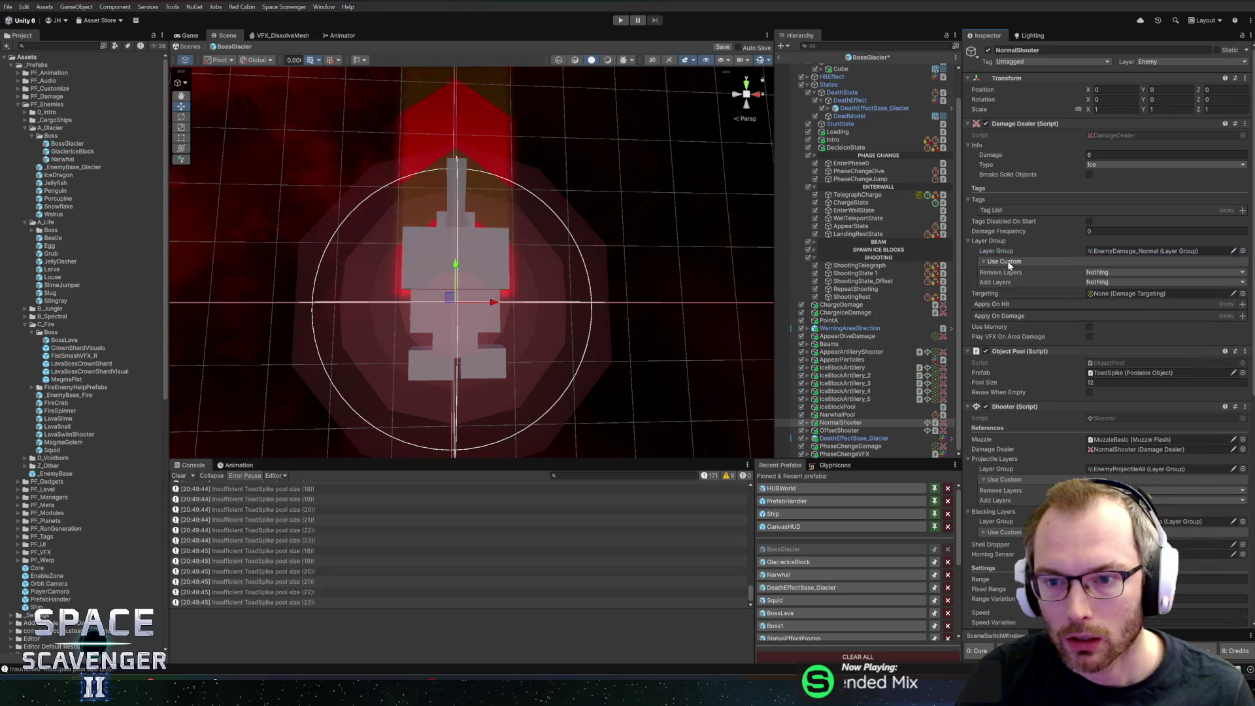
pyautogui.click(1108, 283)
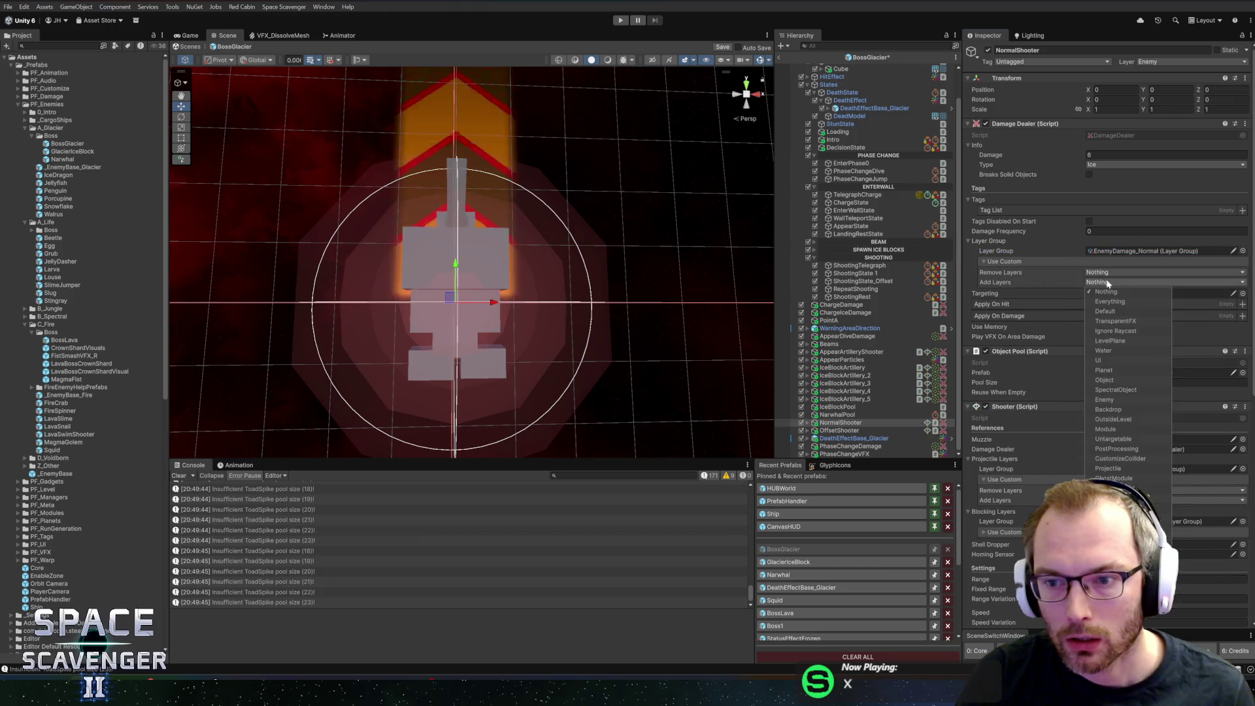
pyautogui.click(1120, 390)
pyautogui.click(864, 409)
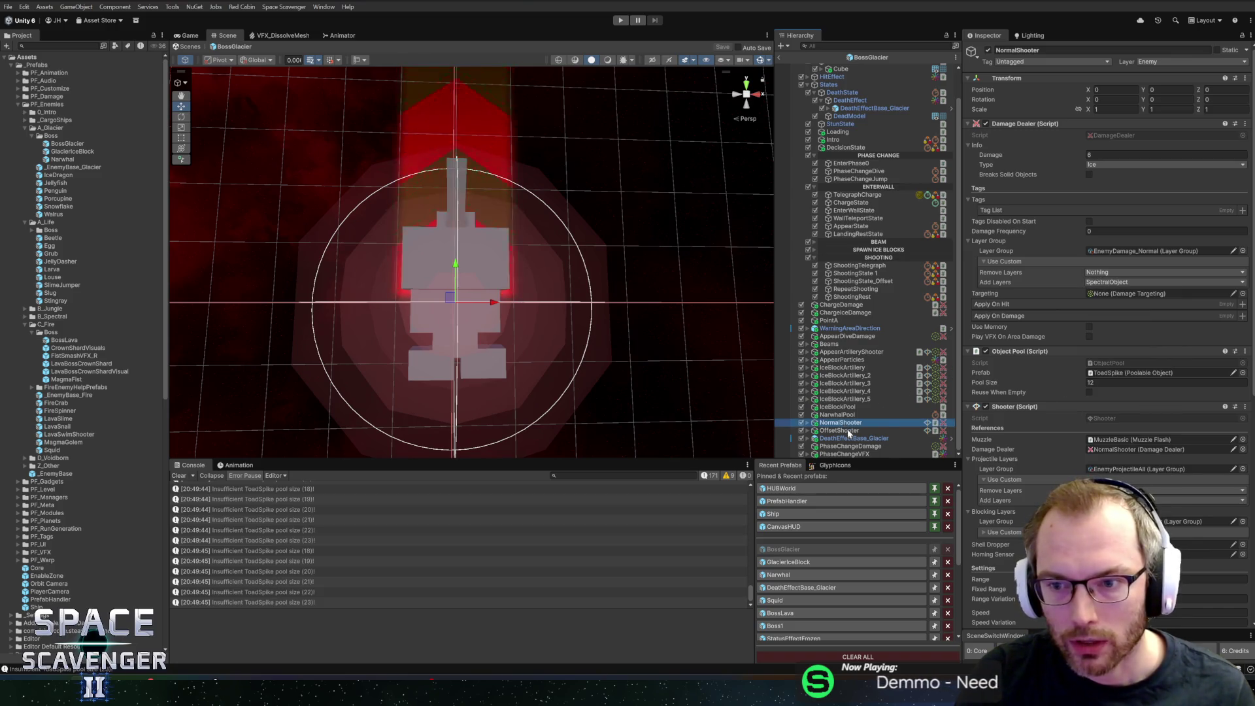
# Step: Give OffsetShooter's damage the SpectralObject layer too and launch the game
pyautogui.click(847, 431)
pyautogui.click(1108, 282)
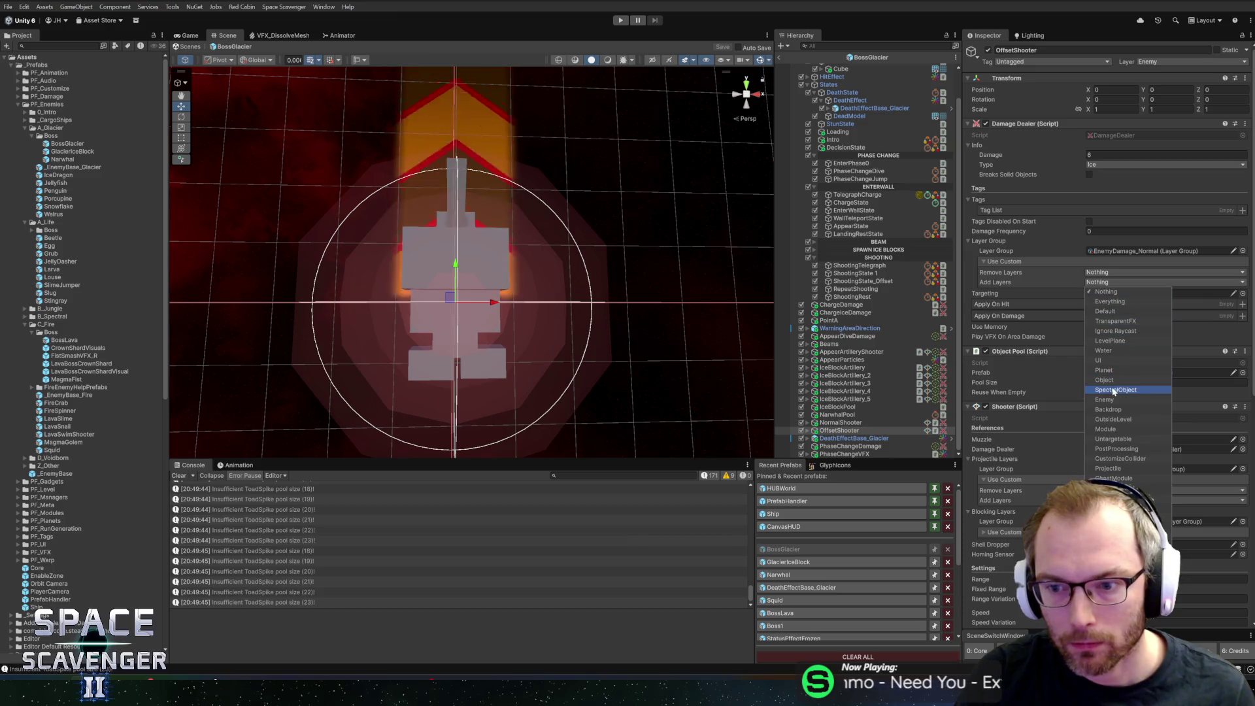
pyautogui.click(621, 20)
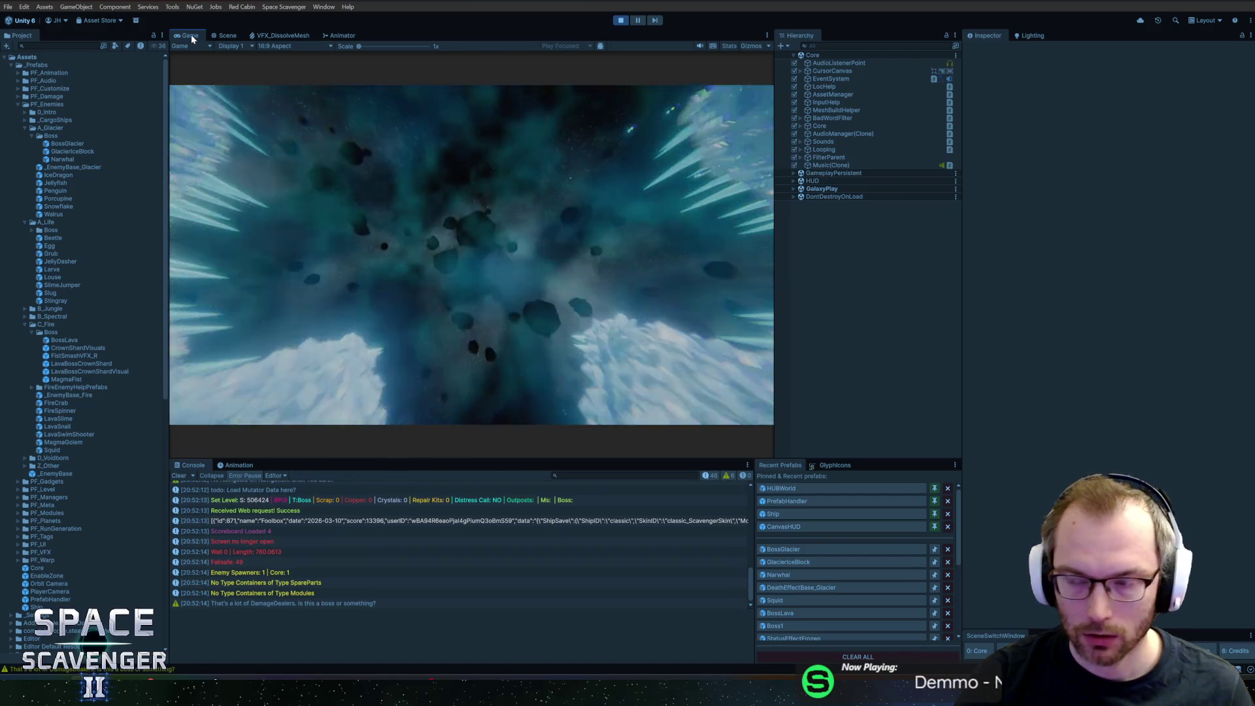
# Step: Maximize the Game view and fight The Prince of Frost down to 3660 / 5400 health
pyautogui.doubleClick(191, 34)
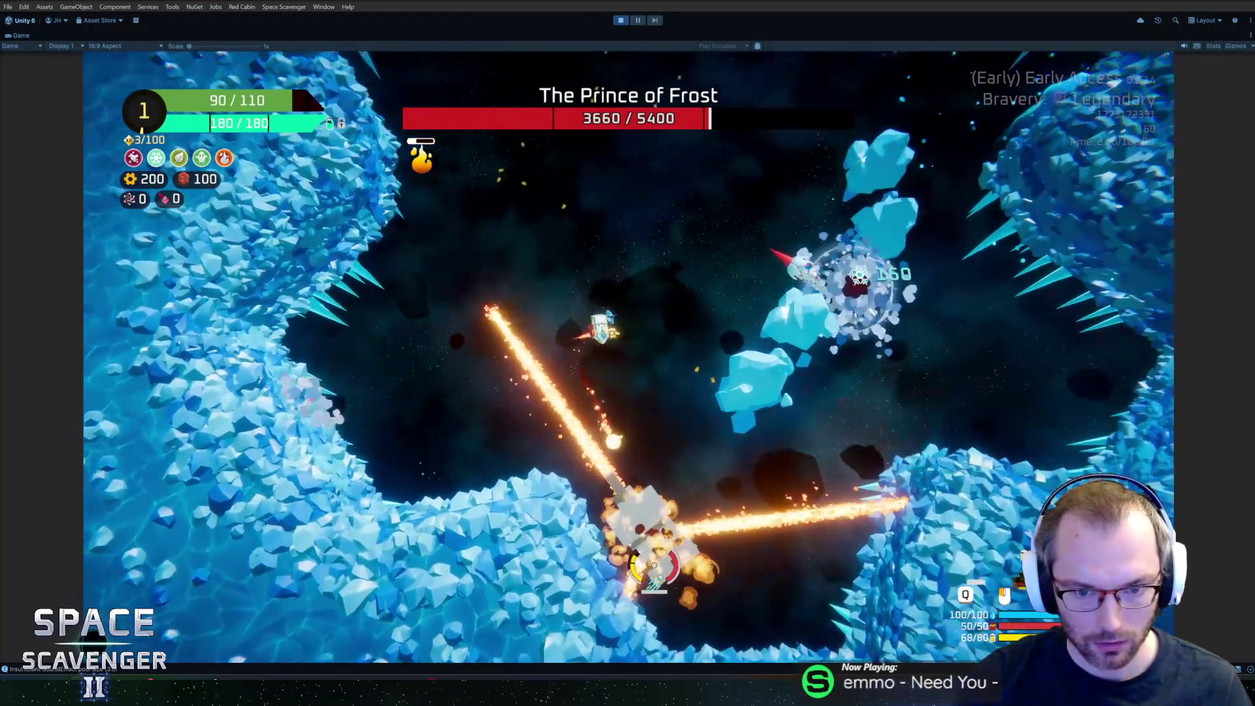
# Step: Fly the ship around The Prince of Frost with WASD while firing at it
pyautogui.press('w')
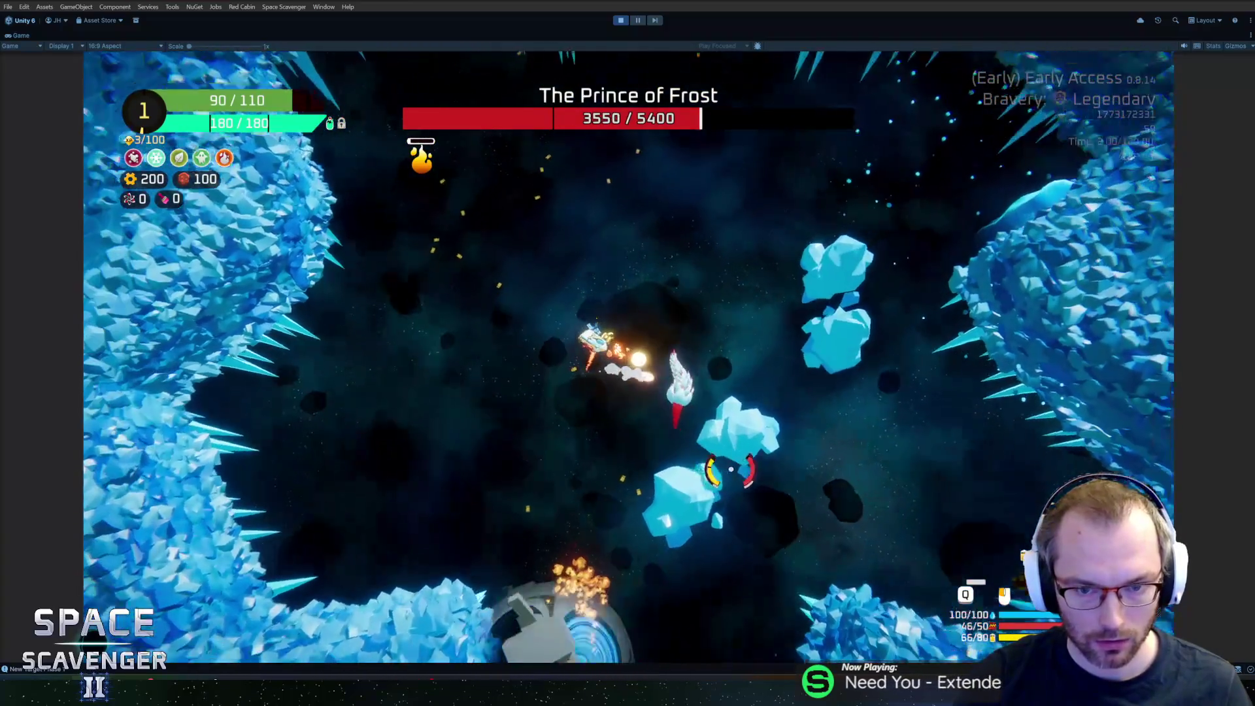
pyautogui.press('a')
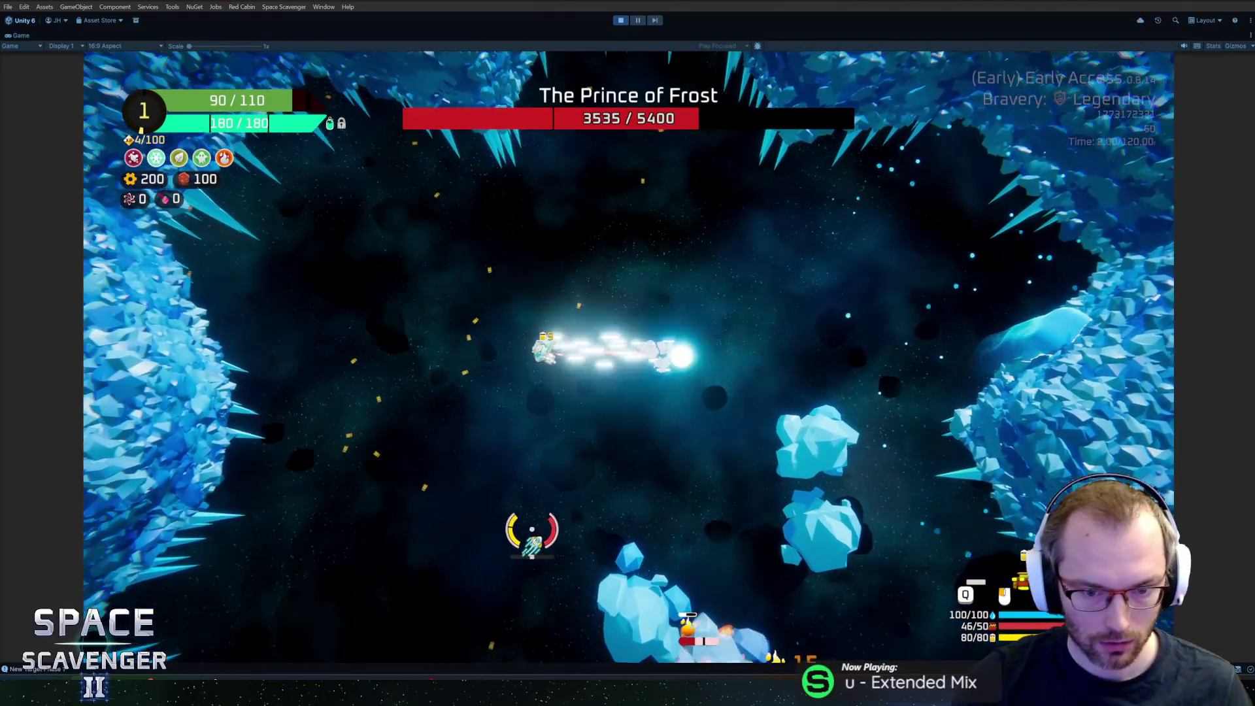
pyautogui.press('d')
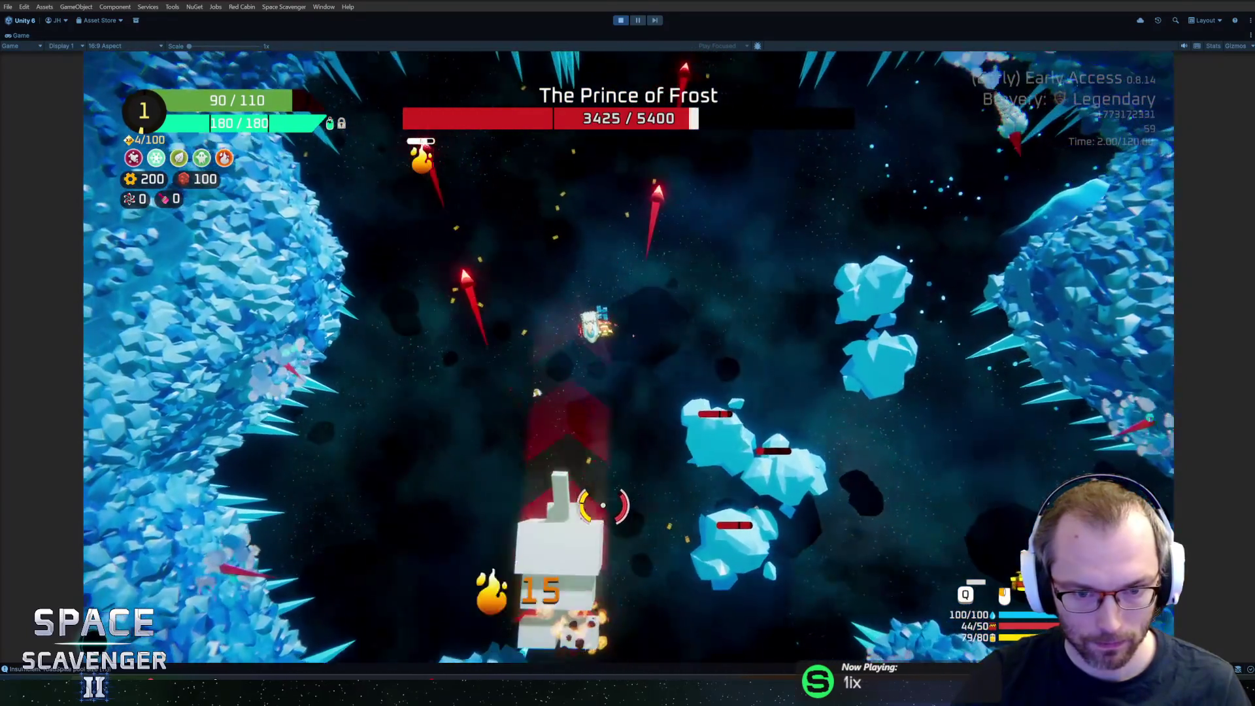
pyautogui.press('w')
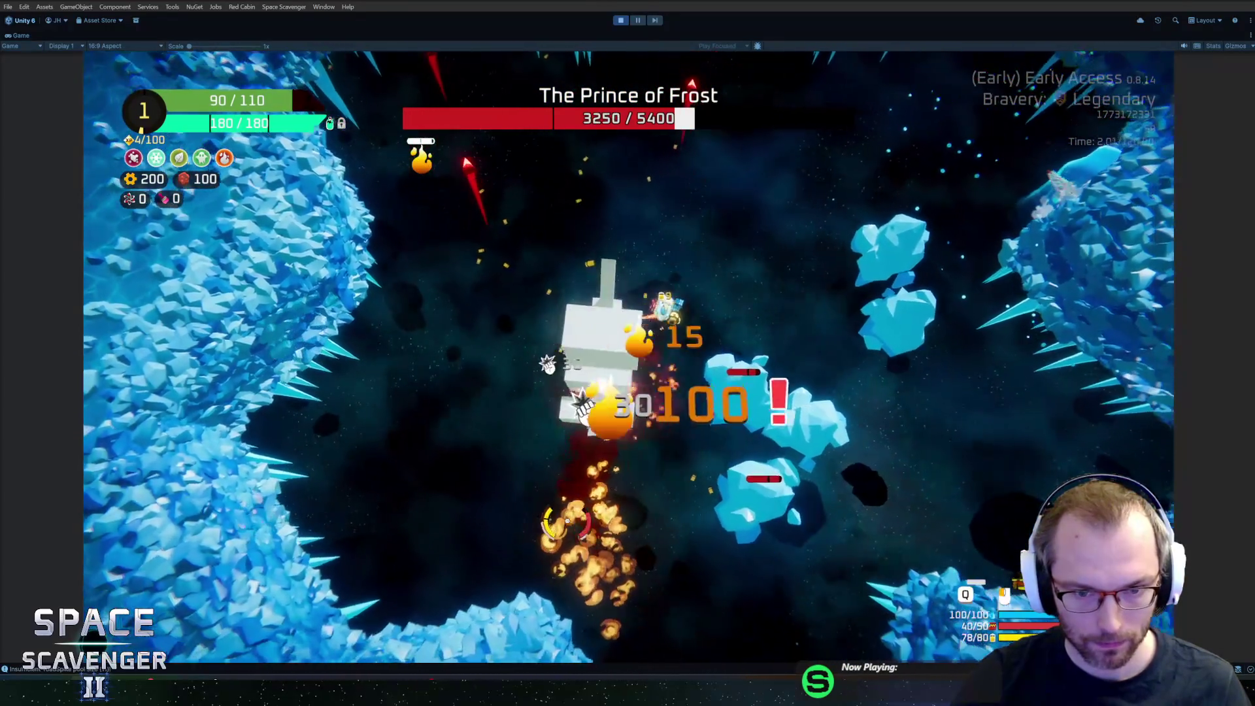
pyautogui.press('a')
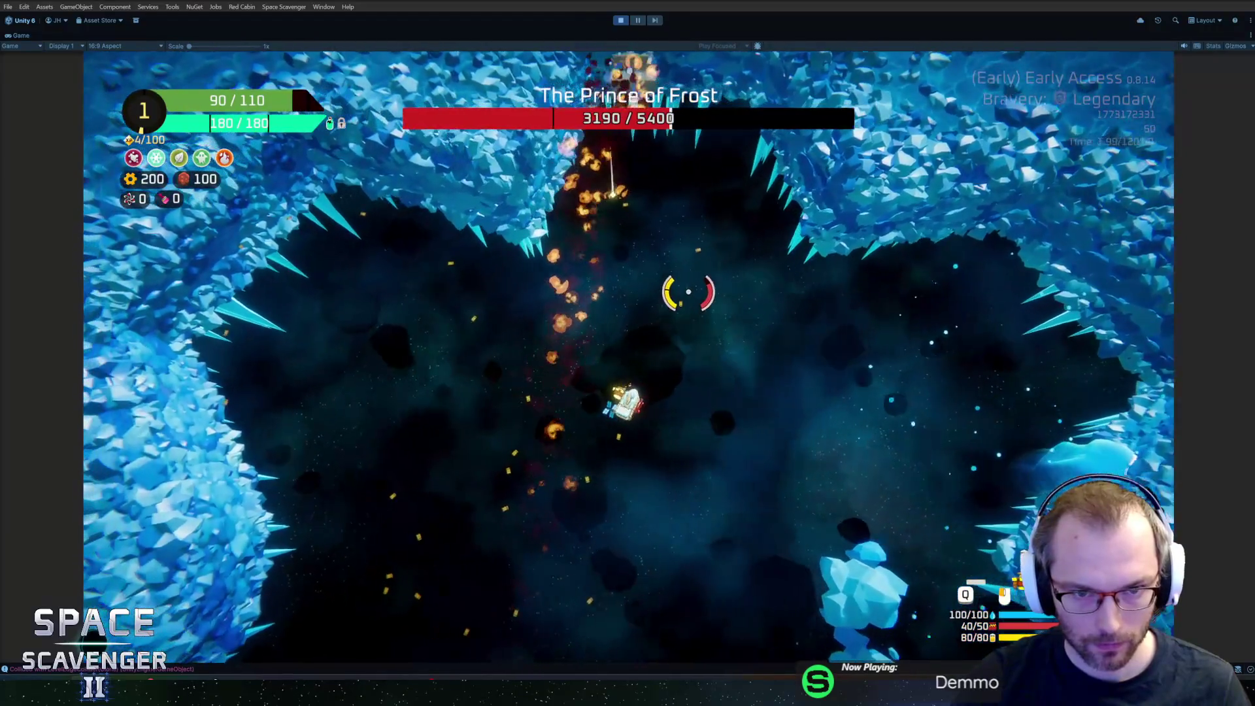
pyautogui.press('s')
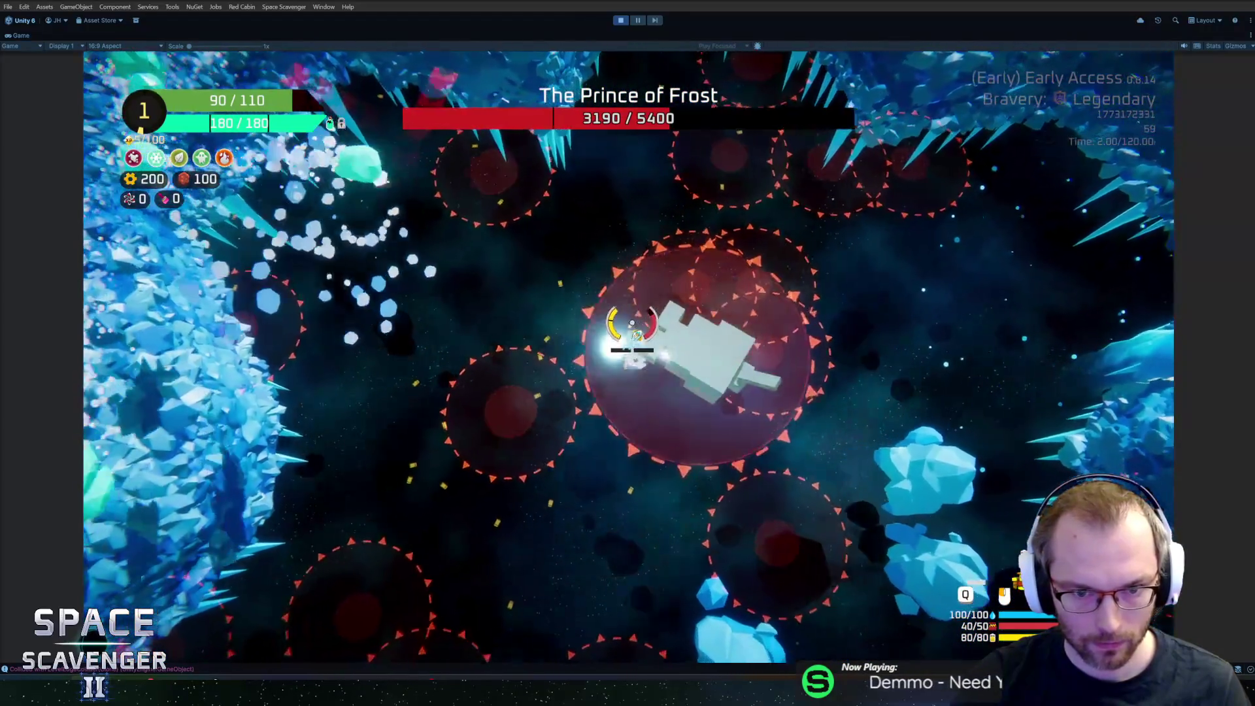
pyautogui.press('a')
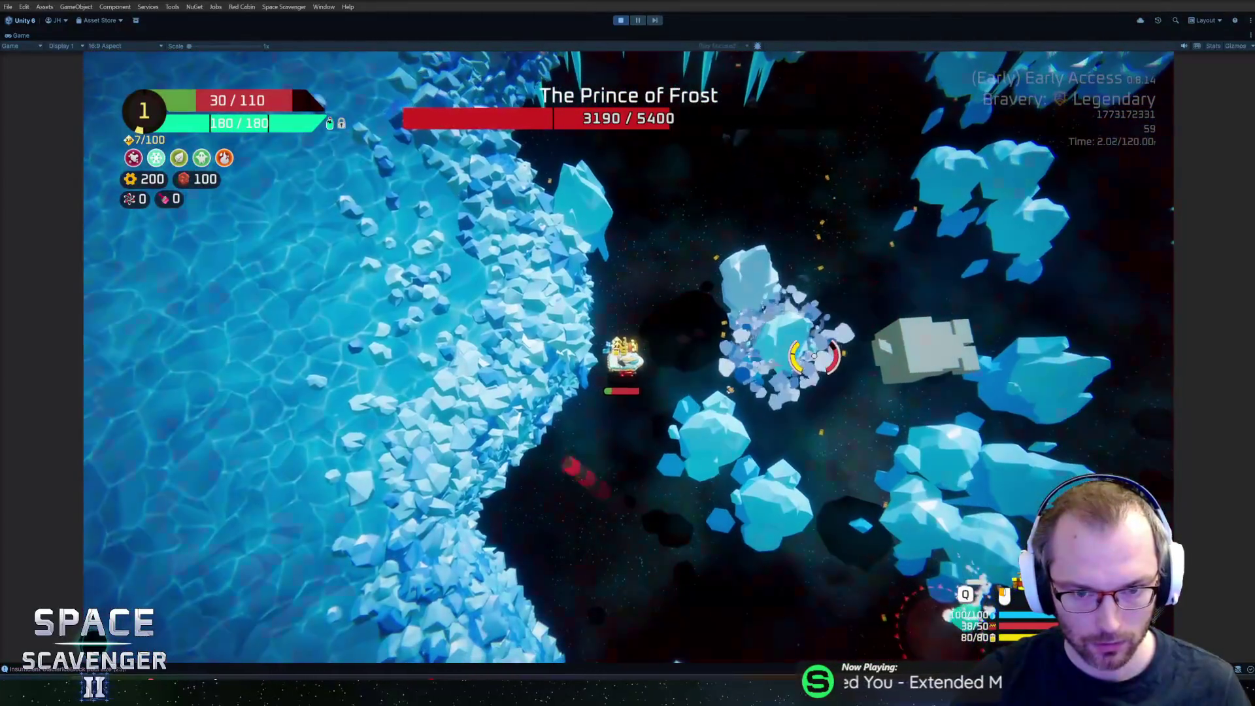
# Step: Toggle ship invulnerability from the in-game console and keep steering
pyautogui.press('`')
pyautogui.press('Up')
pyautogui.press('Up')
pyautogui.press('Return')
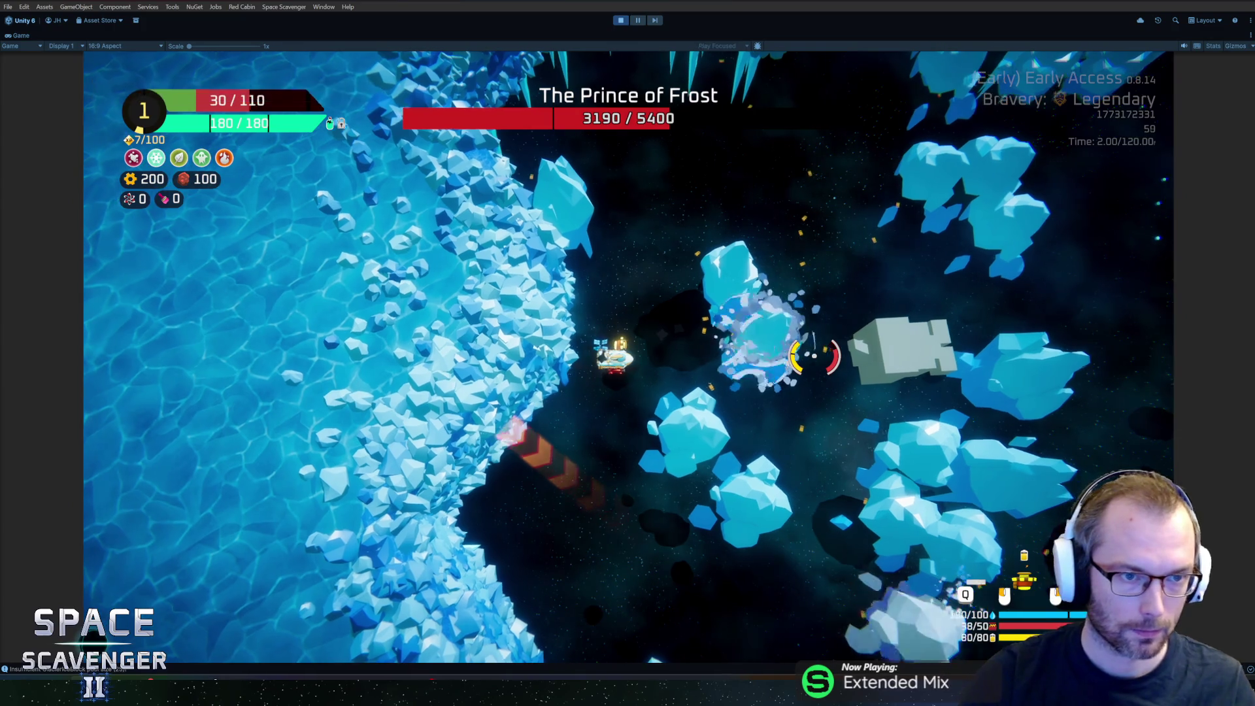
pyautogui.press('d')
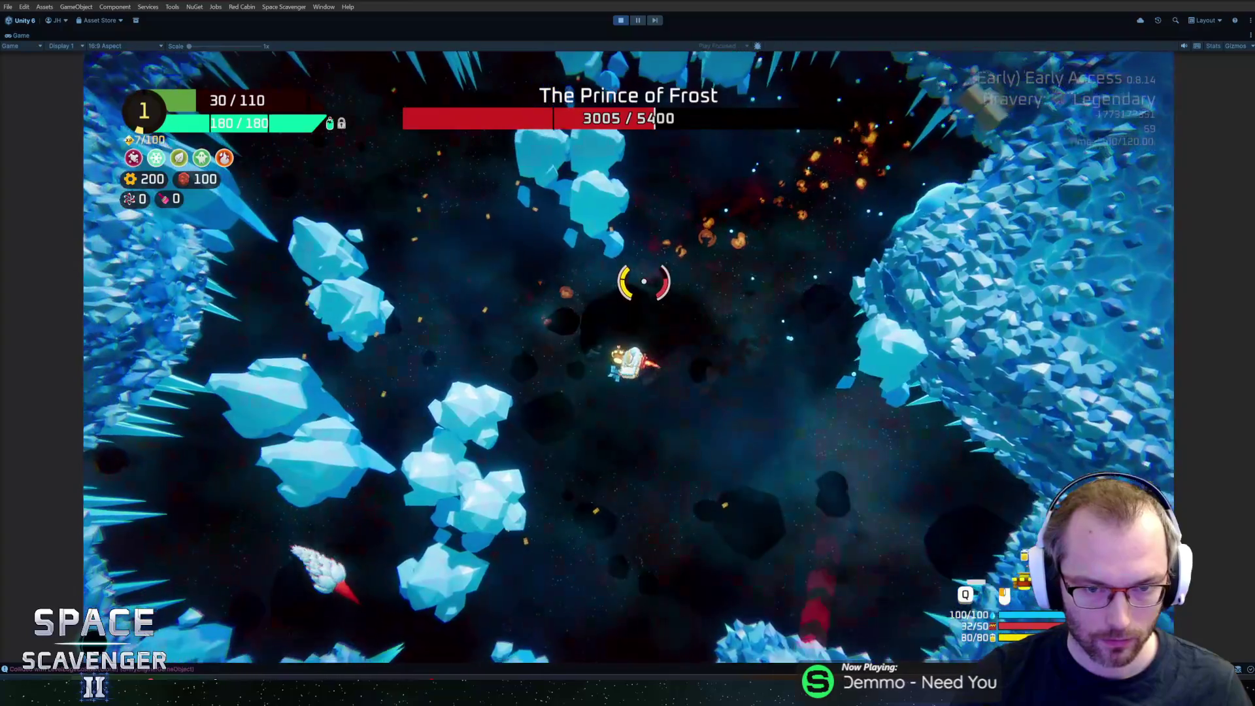
pyautogui.press('`')
# Step: Run the 'add hp' console command, take the Helium containers upgrade, and exit Play mode
pyautogui.write('add hp 2000')
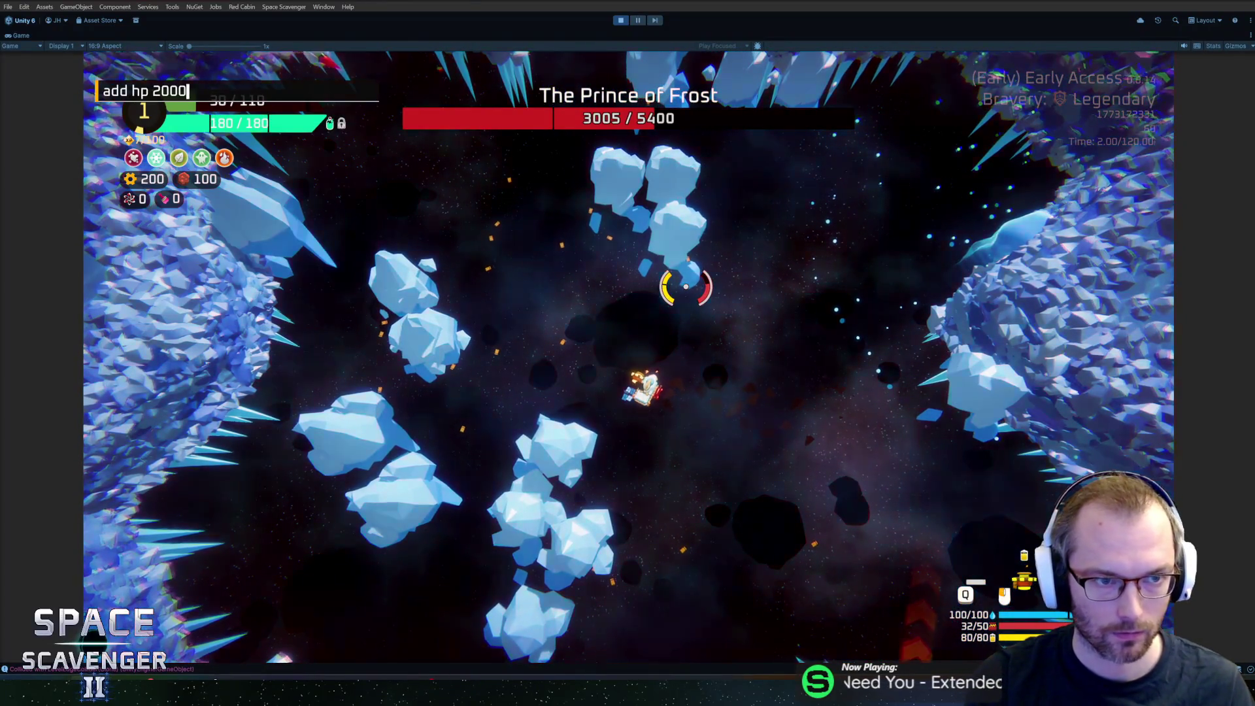
pyautogui.press('Return')
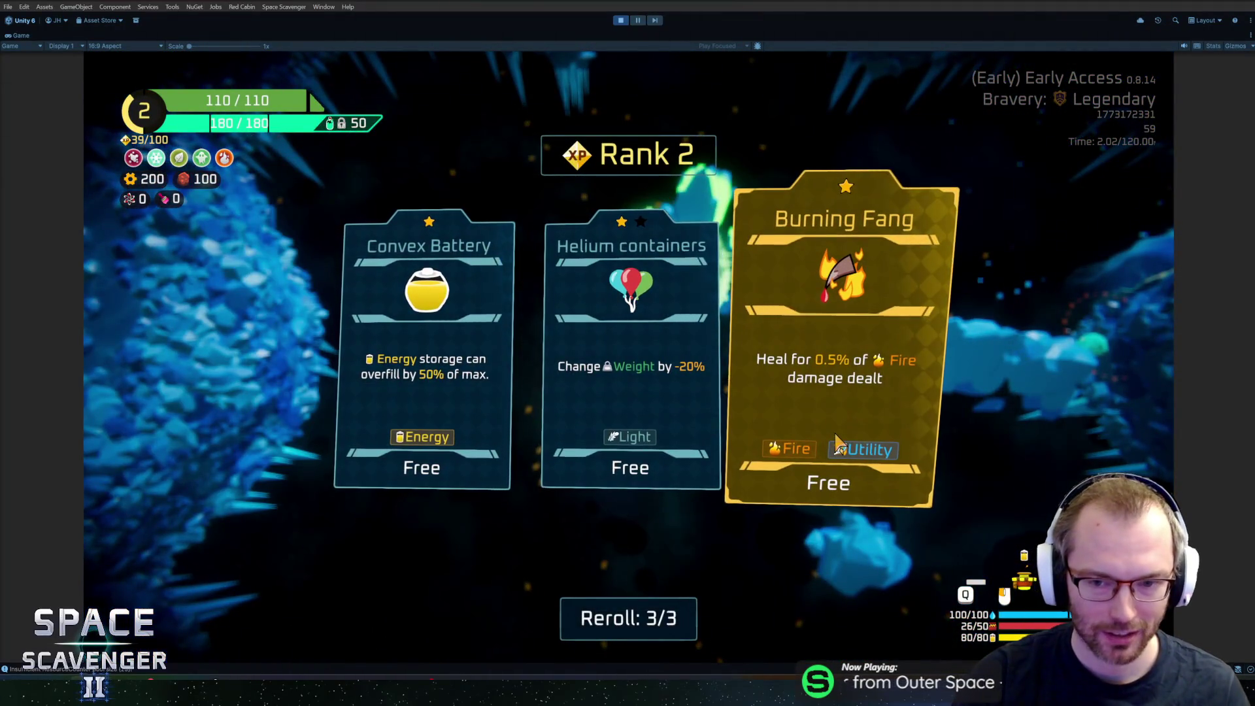
pyautogui.click(687, 370)
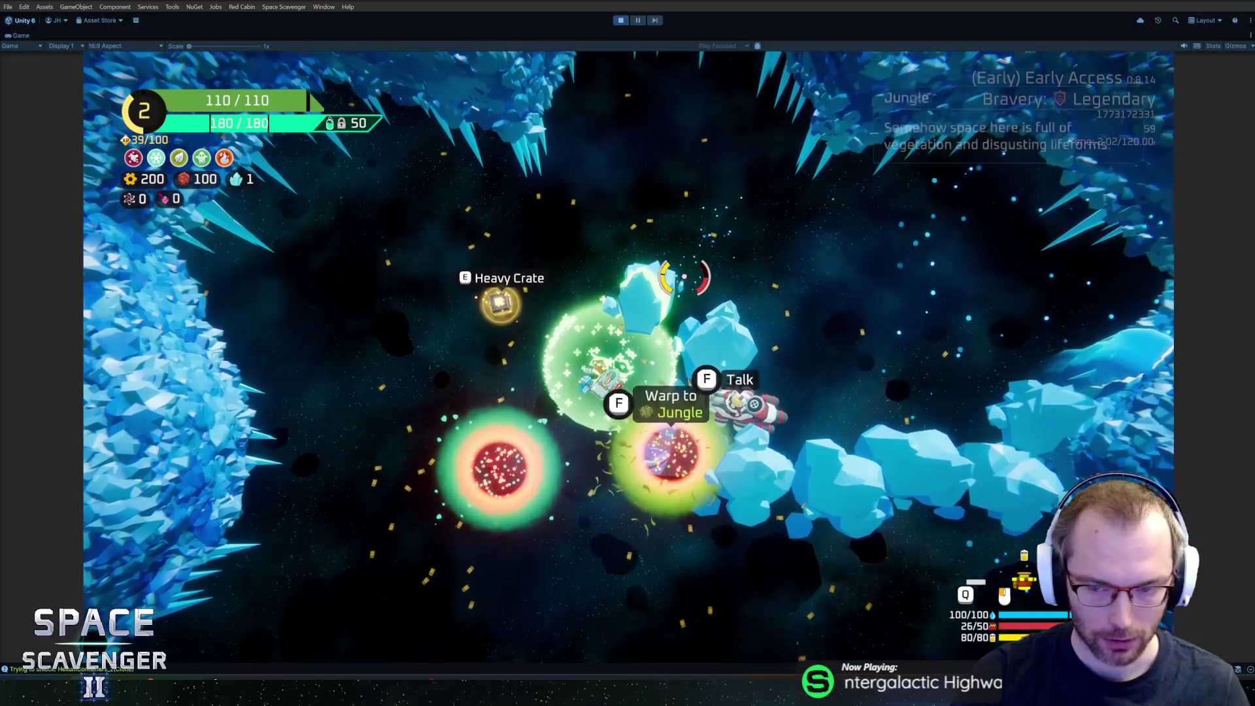
pyautogui.hotkey('ctrl', 'p')
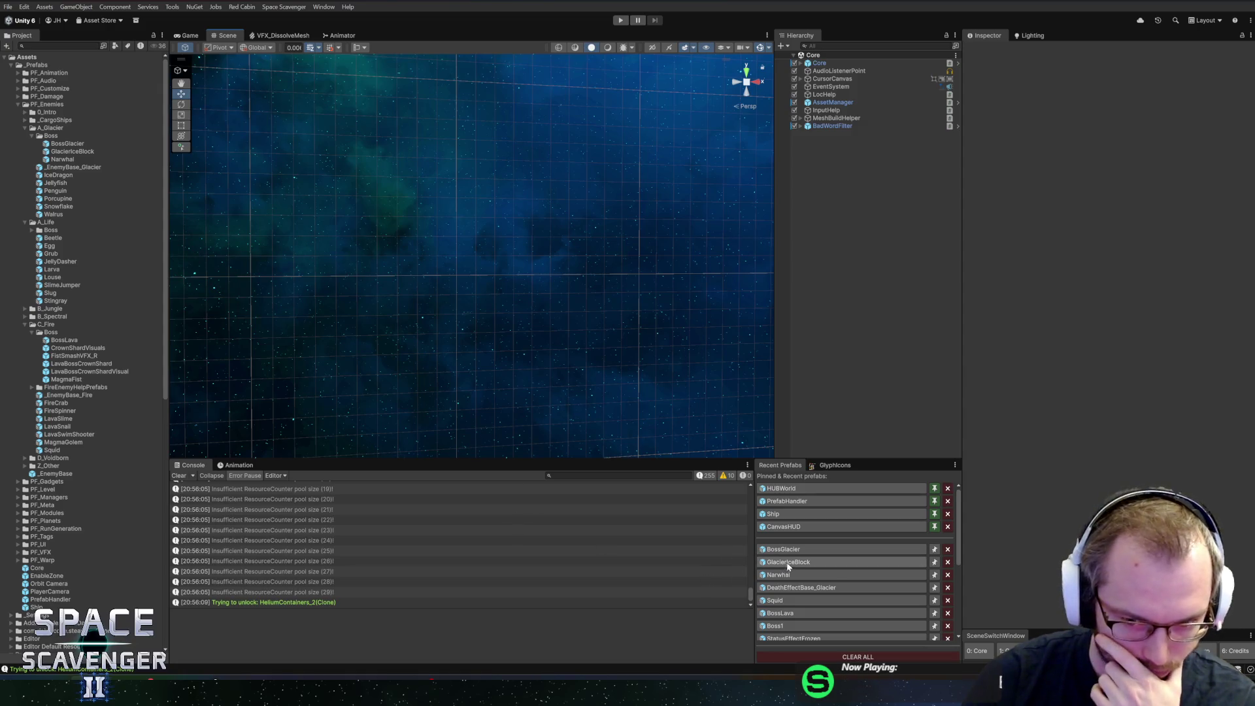
# Step: Commit the 4 files to master as 'Added Repeat State + Glacier boss Shooting Repeats a few times in phase 2 and 3'
pyautogui.hotkey('alt', 'Tab')
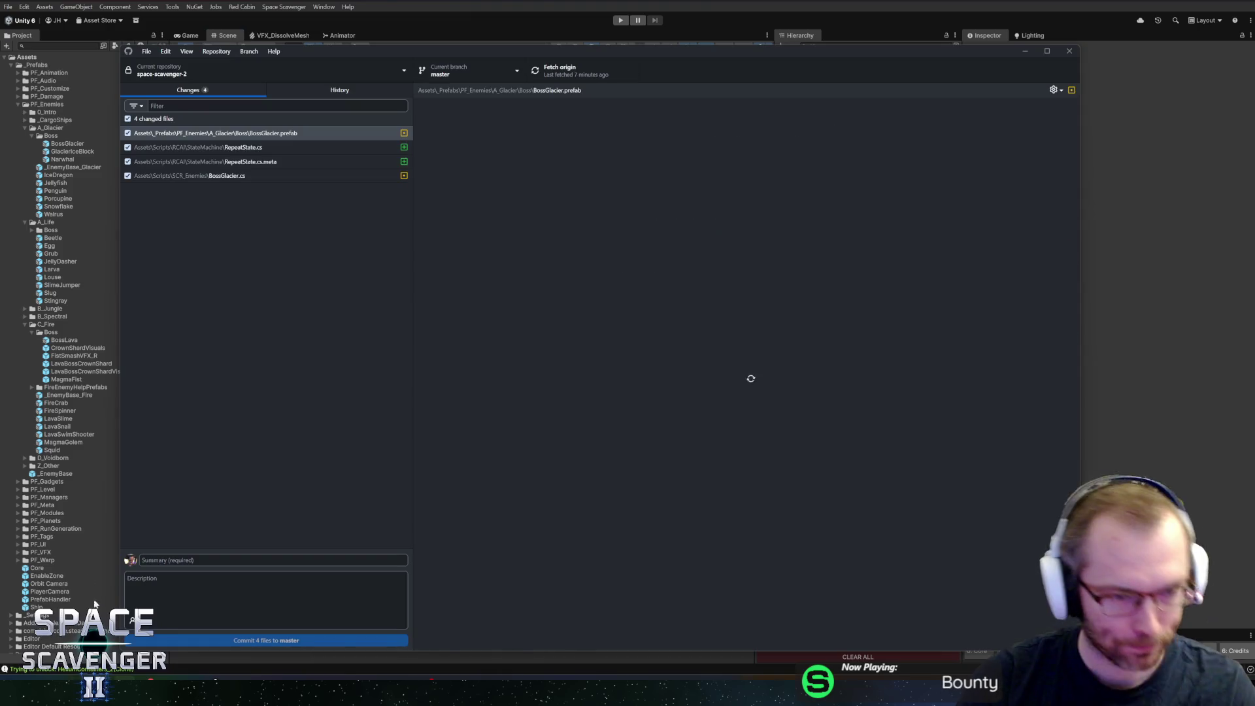
pyautogui.write('Add')
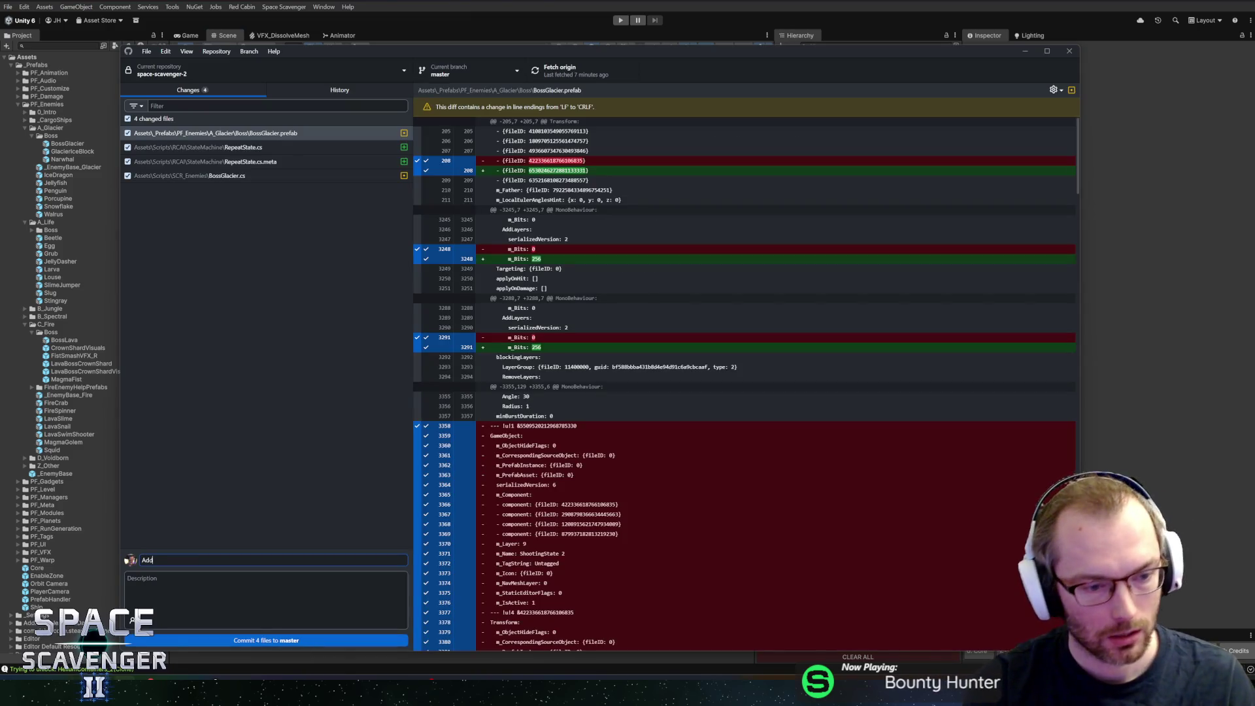
pyautogui.write('ed Repeat State')
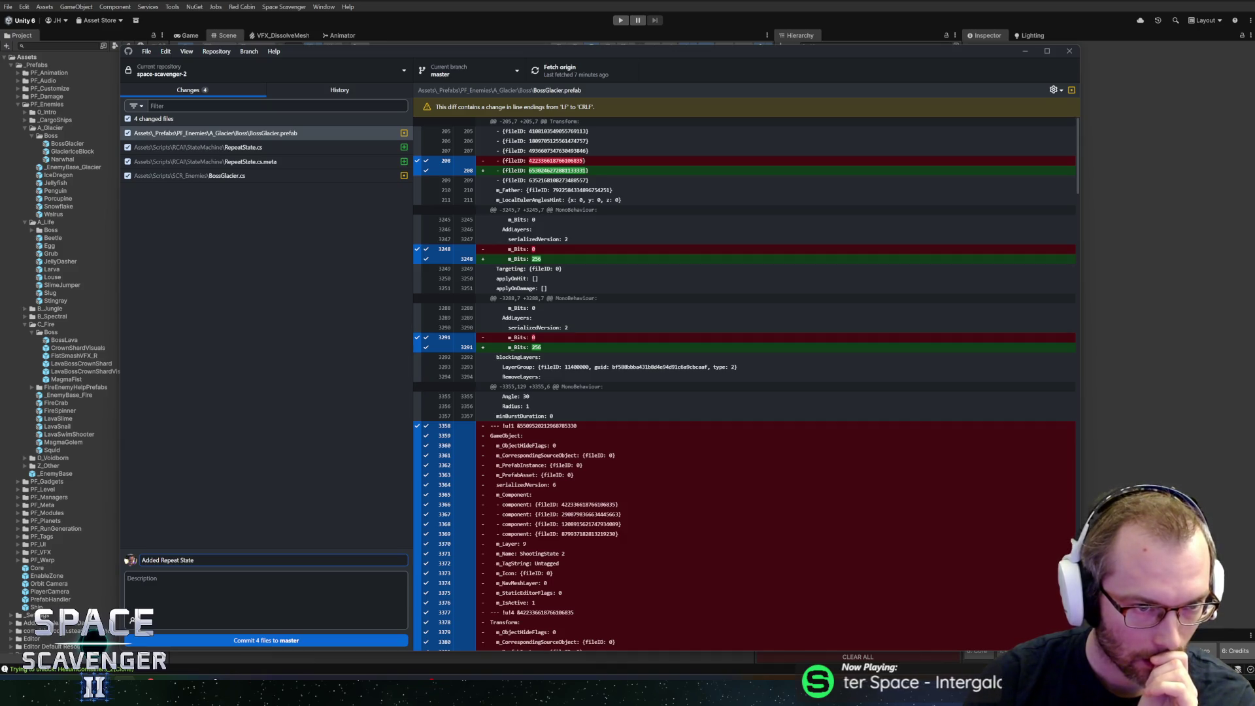
pyautogui.write(' +')
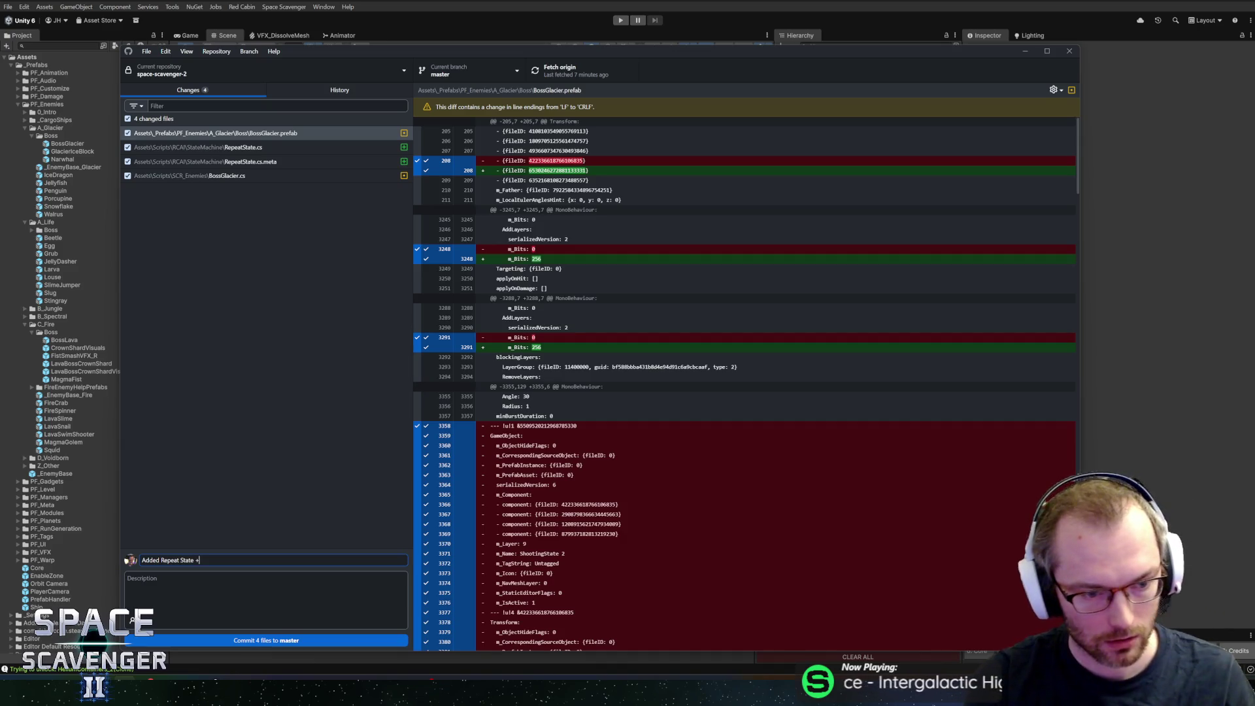
pyautogui.write(' Sh')
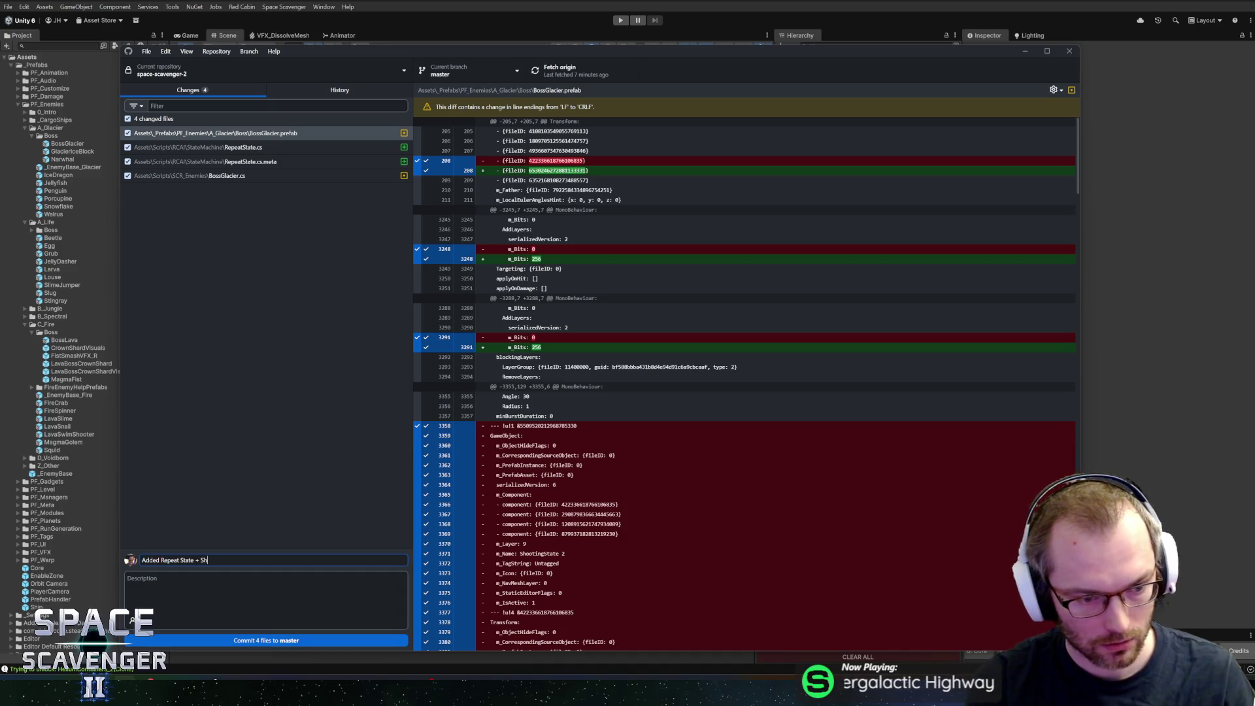
pyautogui.write('ootingepeat')
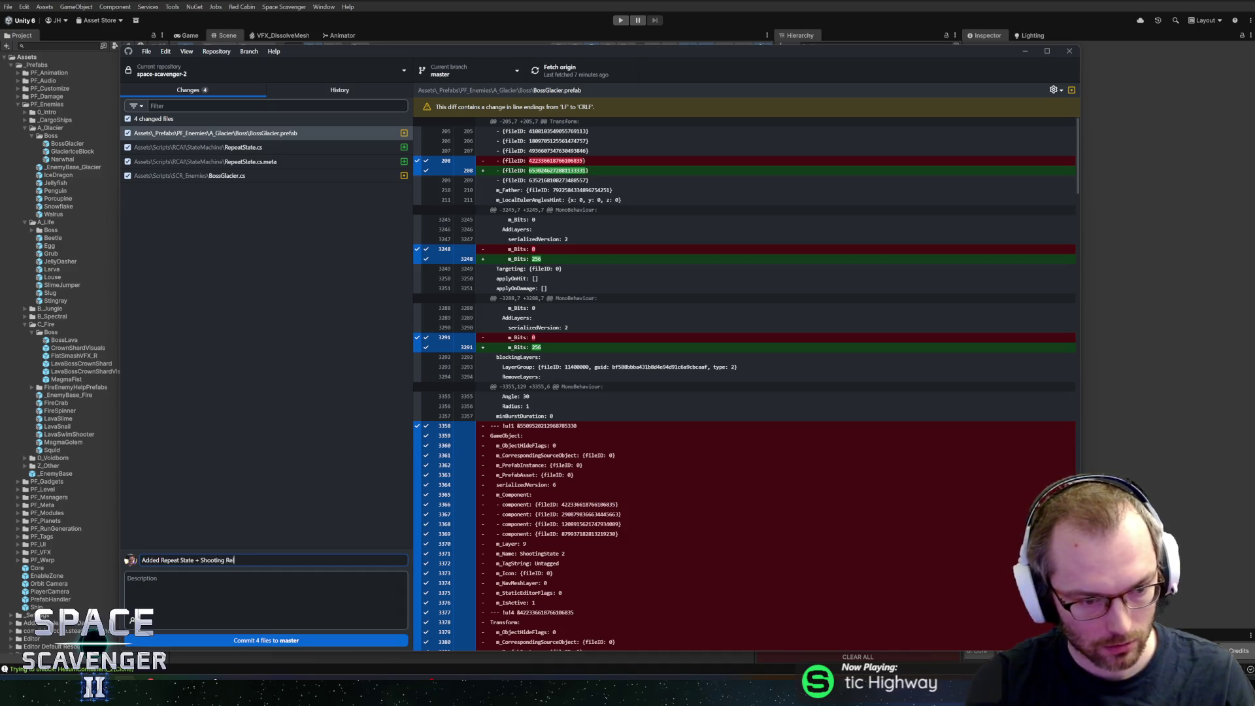
pyautogui.write('e')
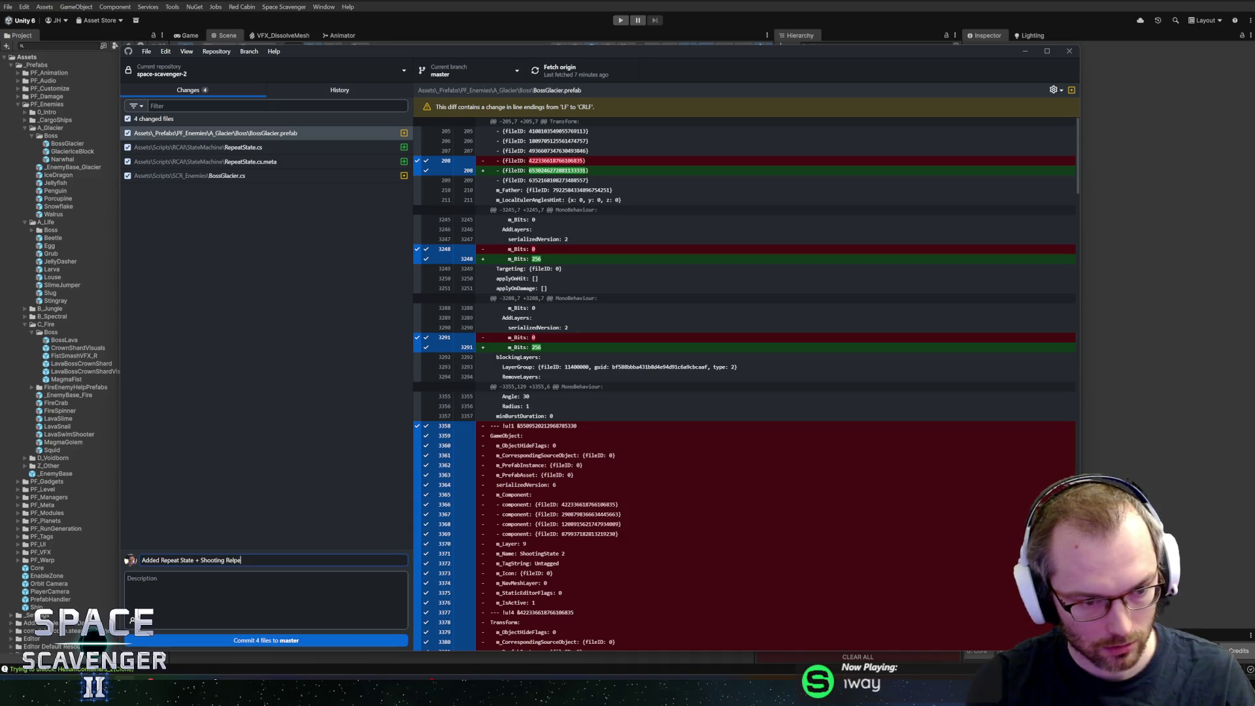
pyautogui.write('peats')
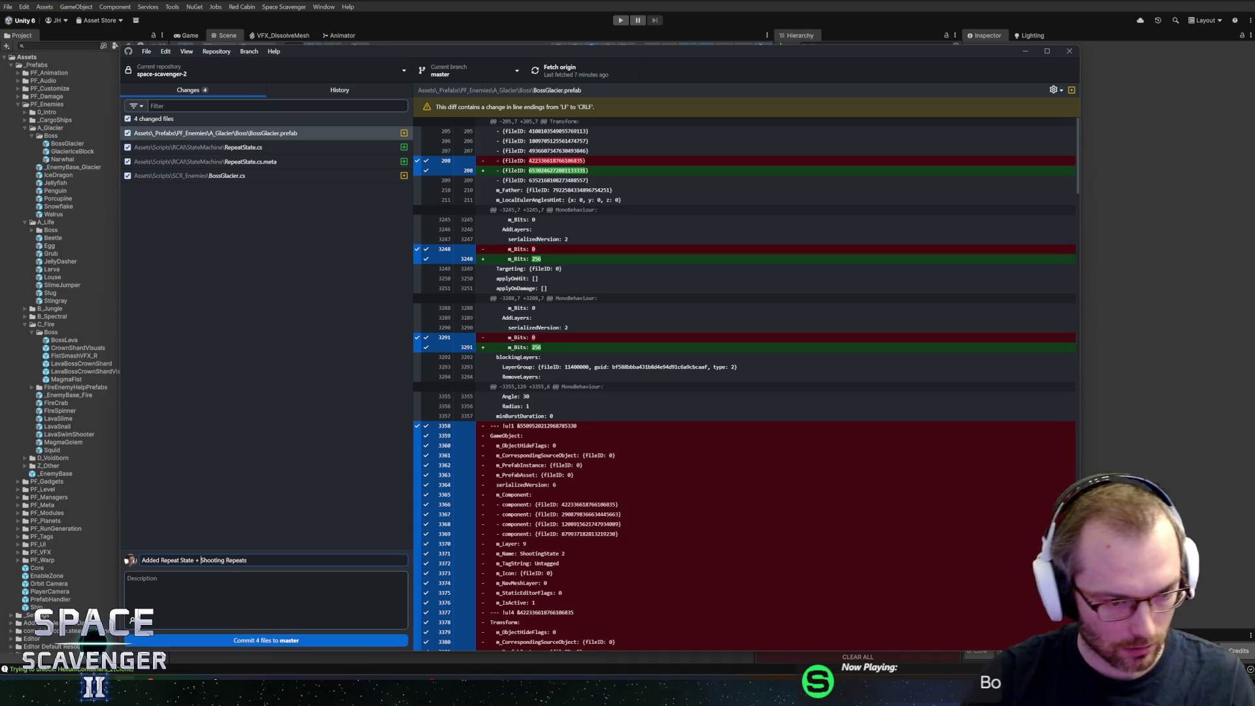
pyautogui.write('Glacier boss')
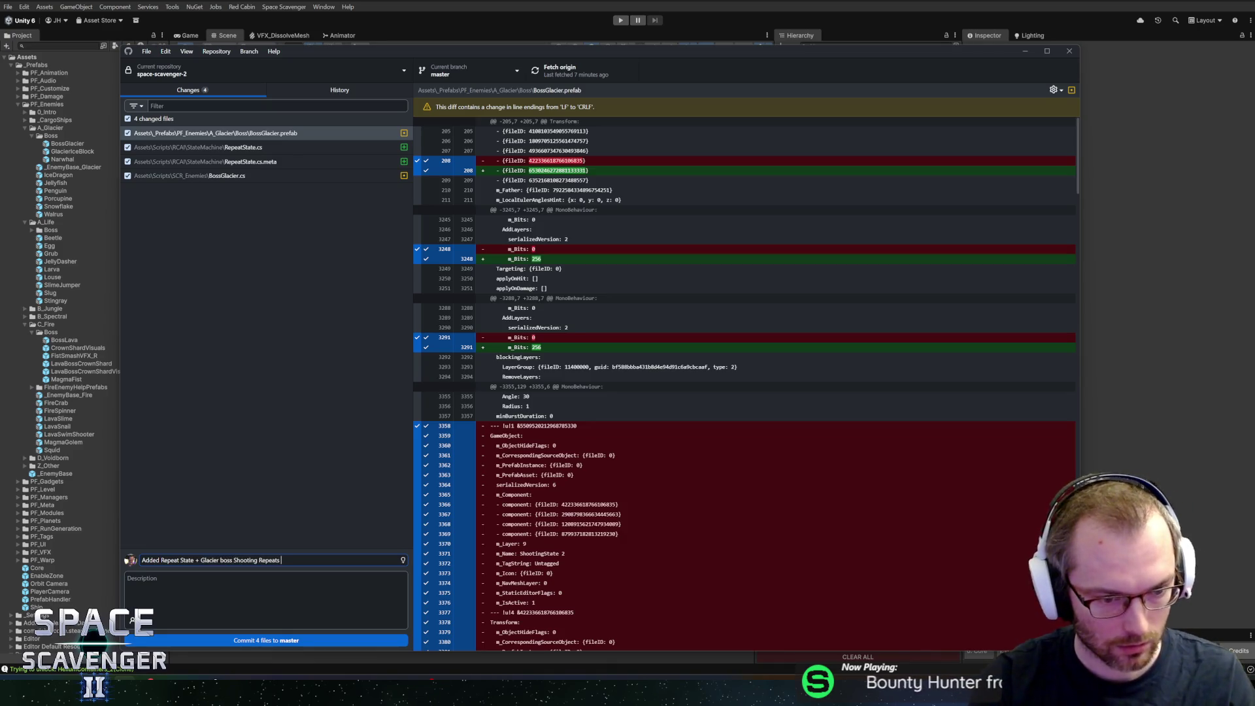
pyautogui.write(' imes')
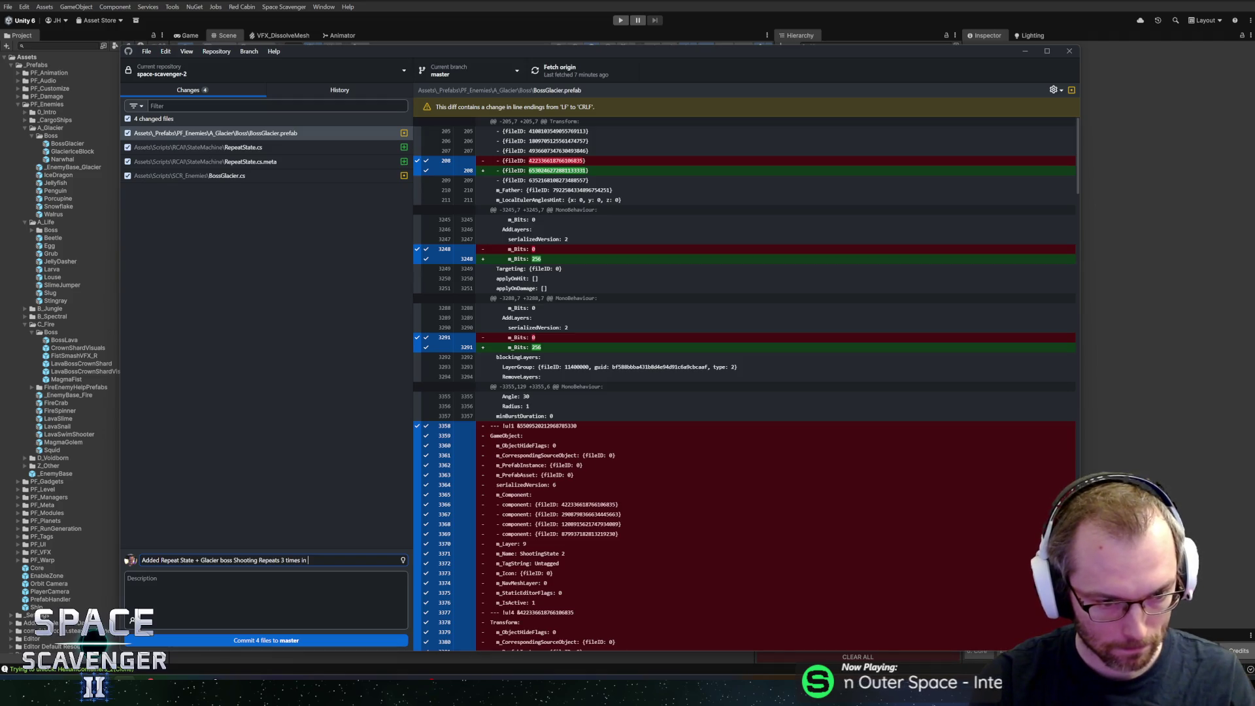
pyautogui.hotkey('ctrl', 'BackSpace')
pyautogui.write('a')
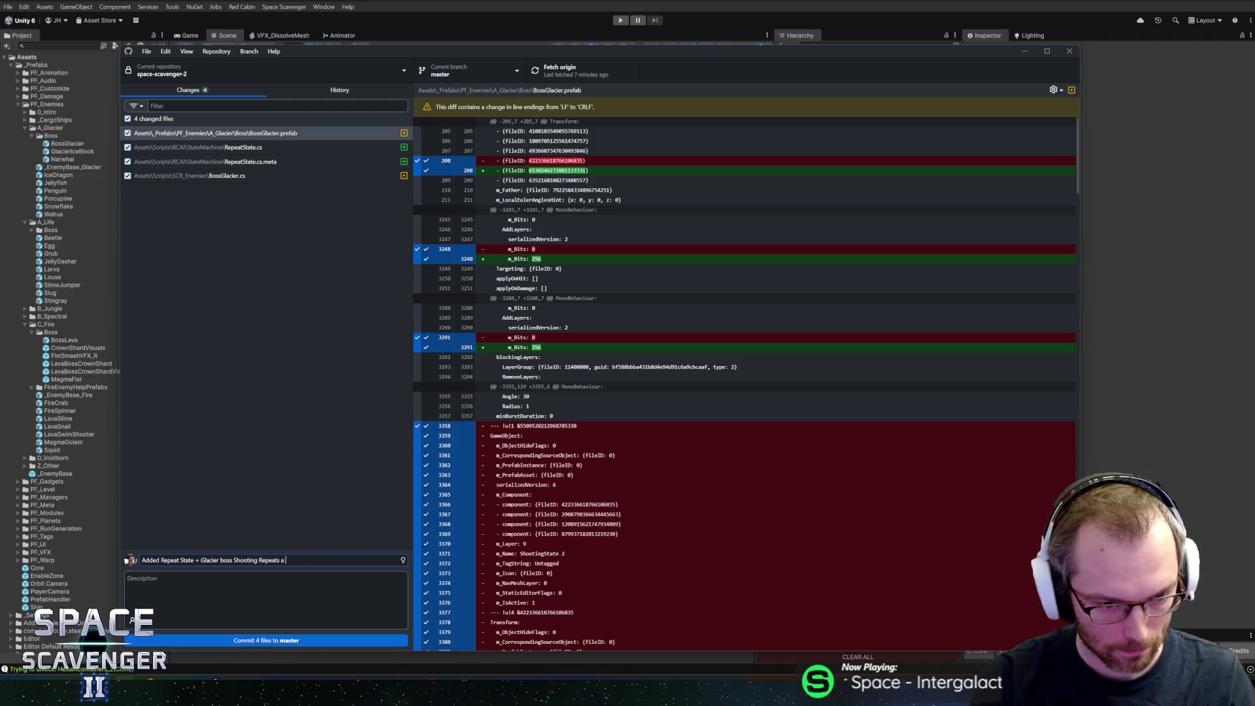
pyautogui.write('few times ')
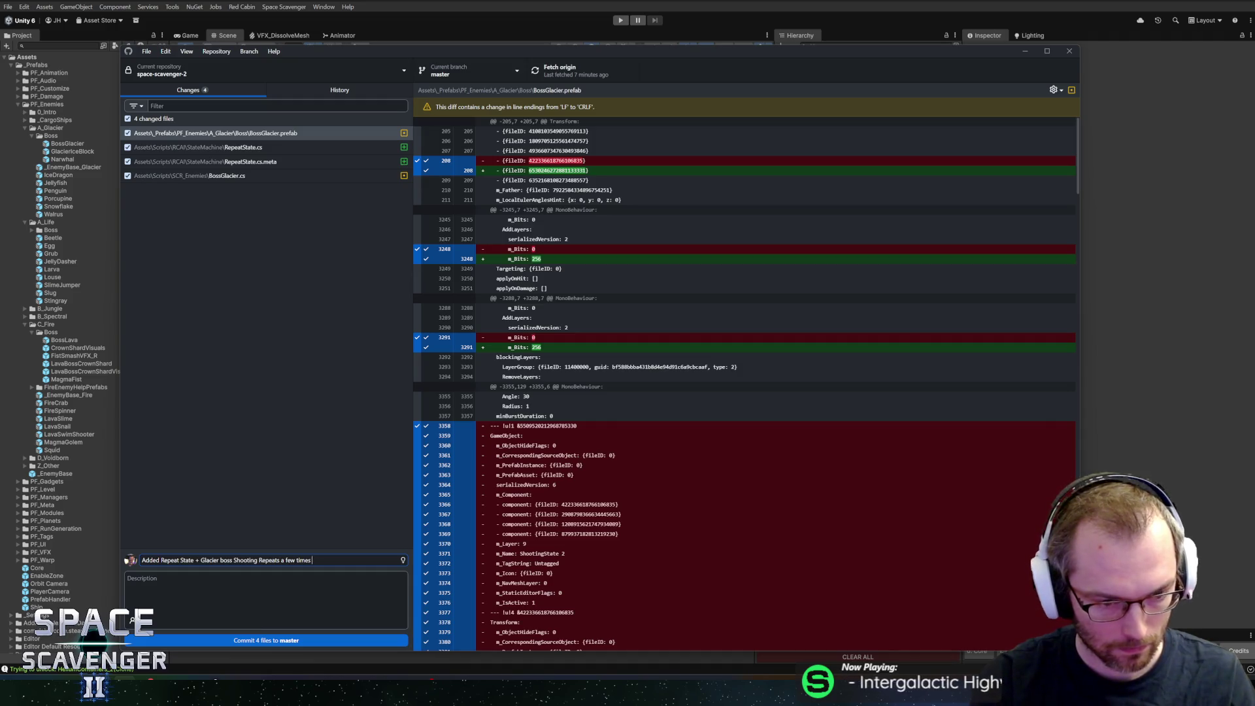
pyautogui.write('in phase 2 and 3')
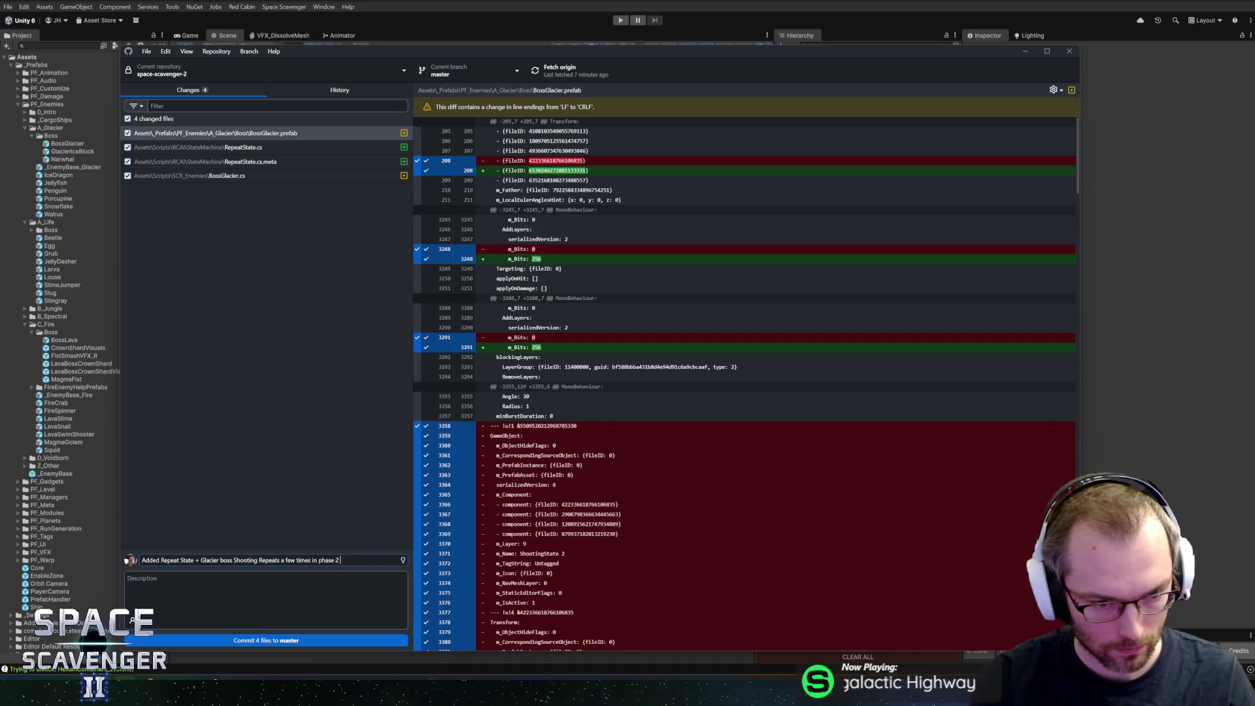
pyautogui.hotkey('ctrl', 'Return')
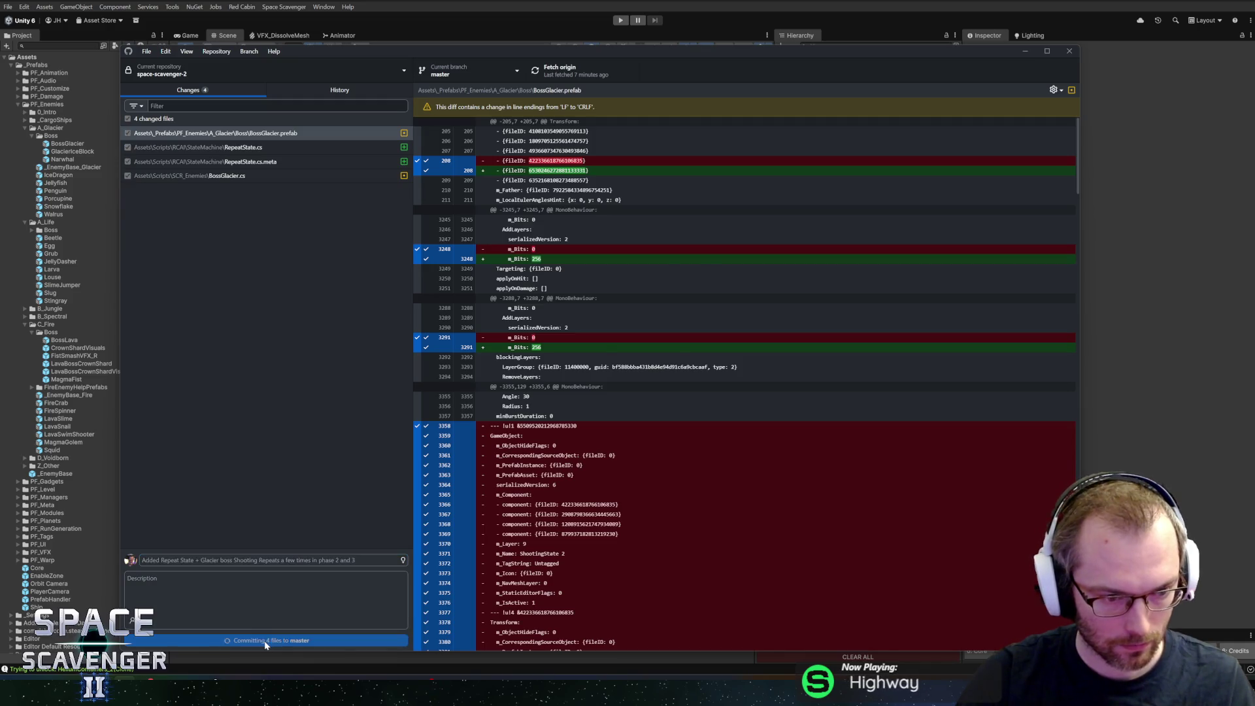
pyautogui.click(553, 69)
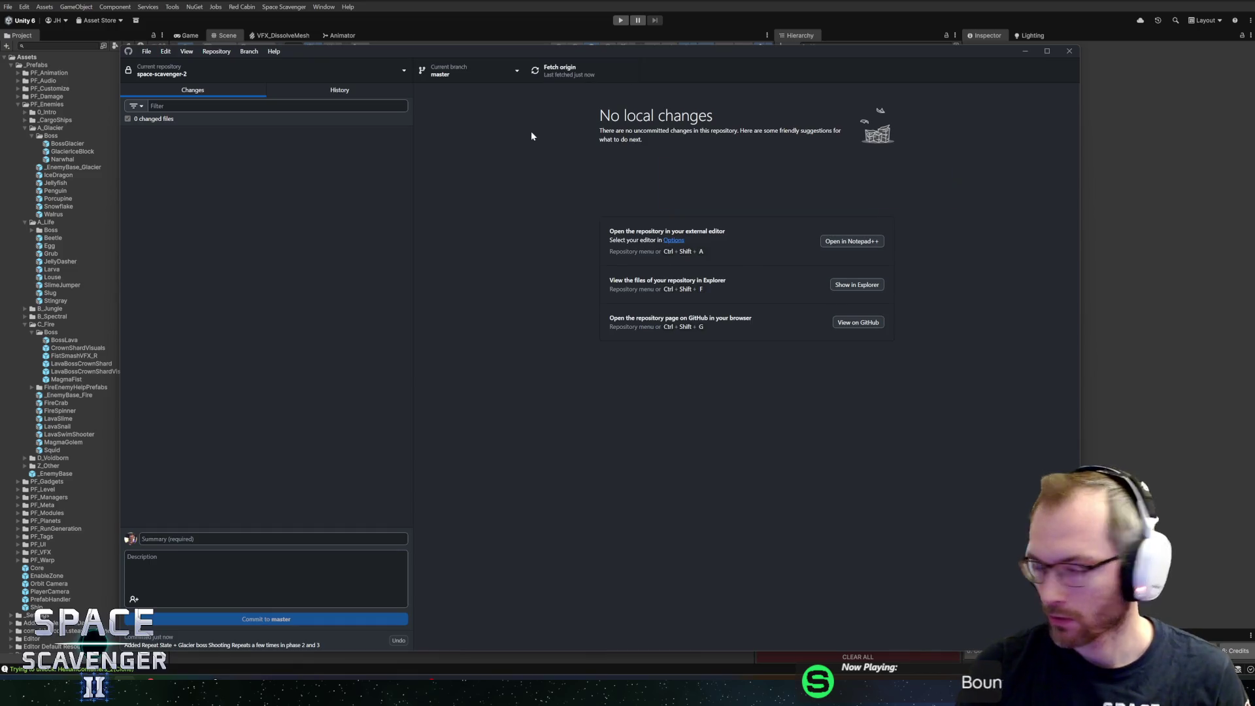
# Step: Bring Unity forward, then switch to the code editor showing RepeatState.cs
pyautogui.click(1211, 521)
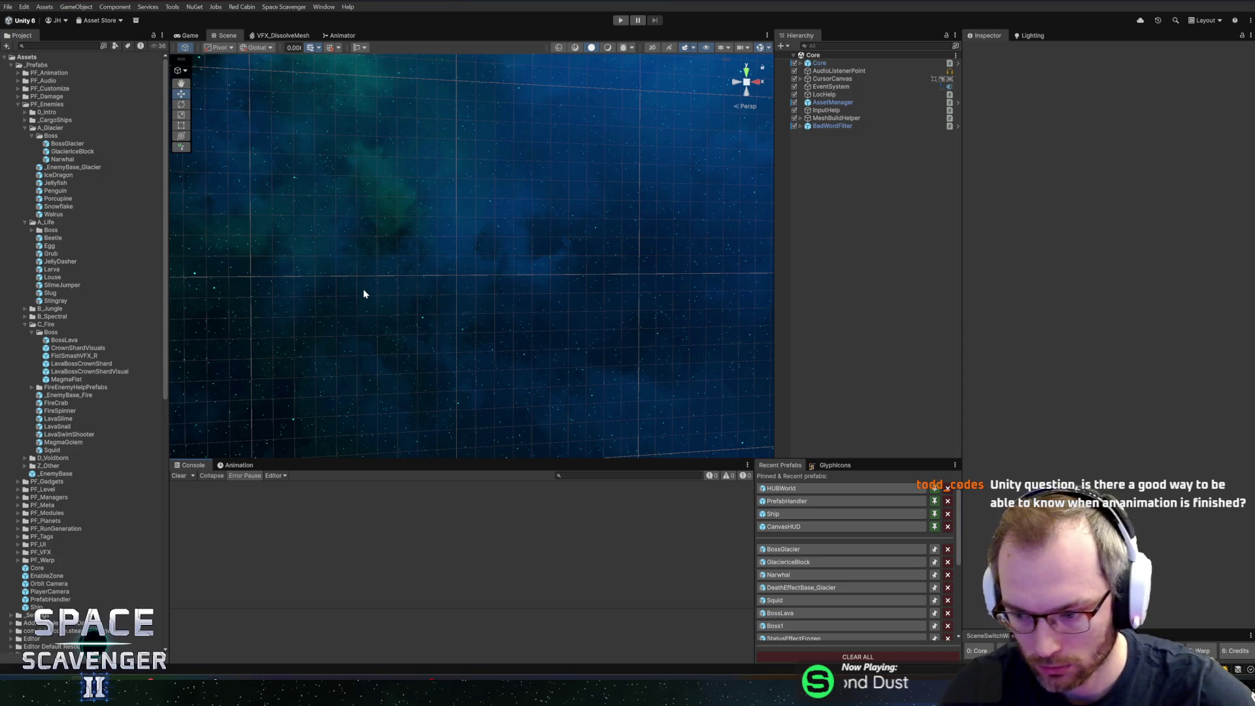
pyautogui.click(128, 678)
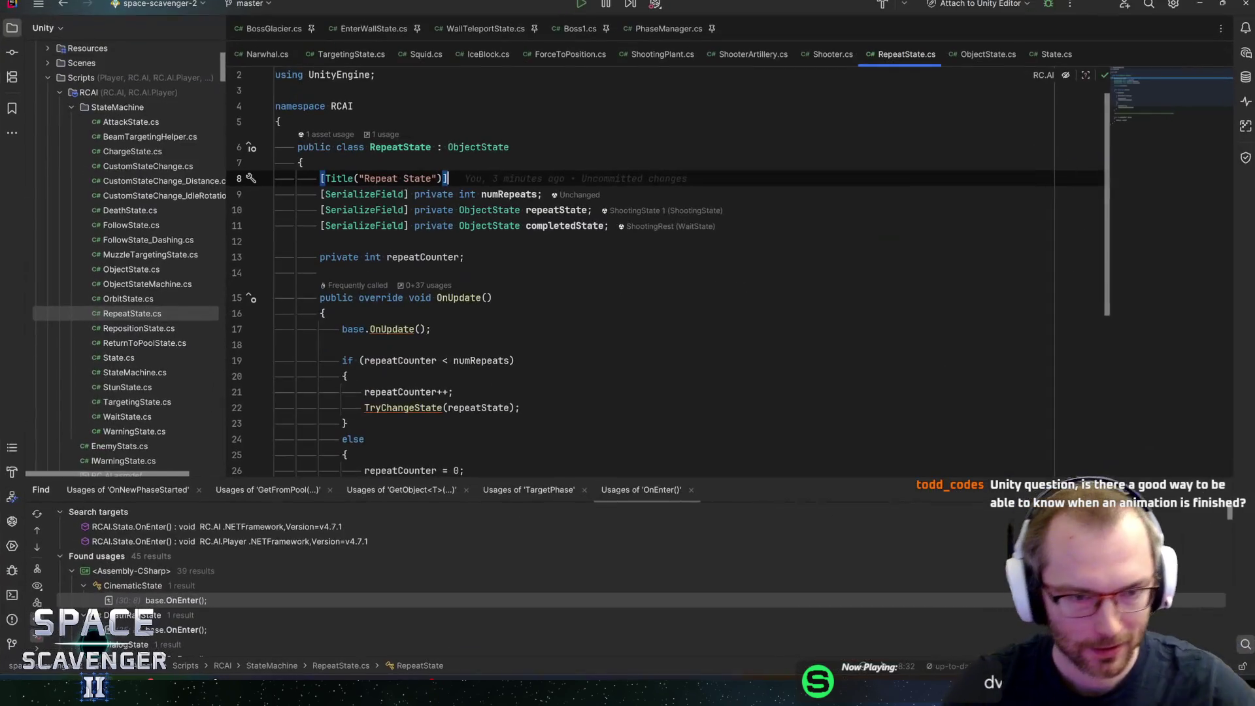
pyautogui.hotkey('ctrl', 'n')
pyautogui.write('animator')
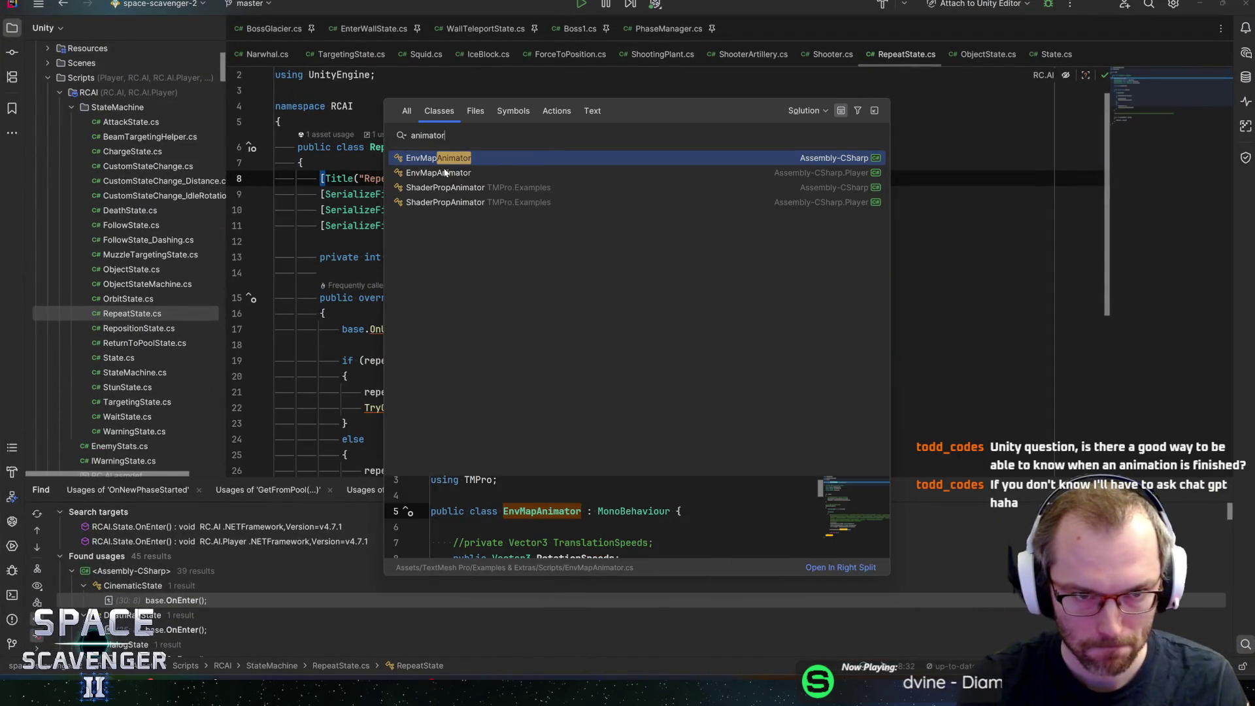
pyautogui.press('Escape')
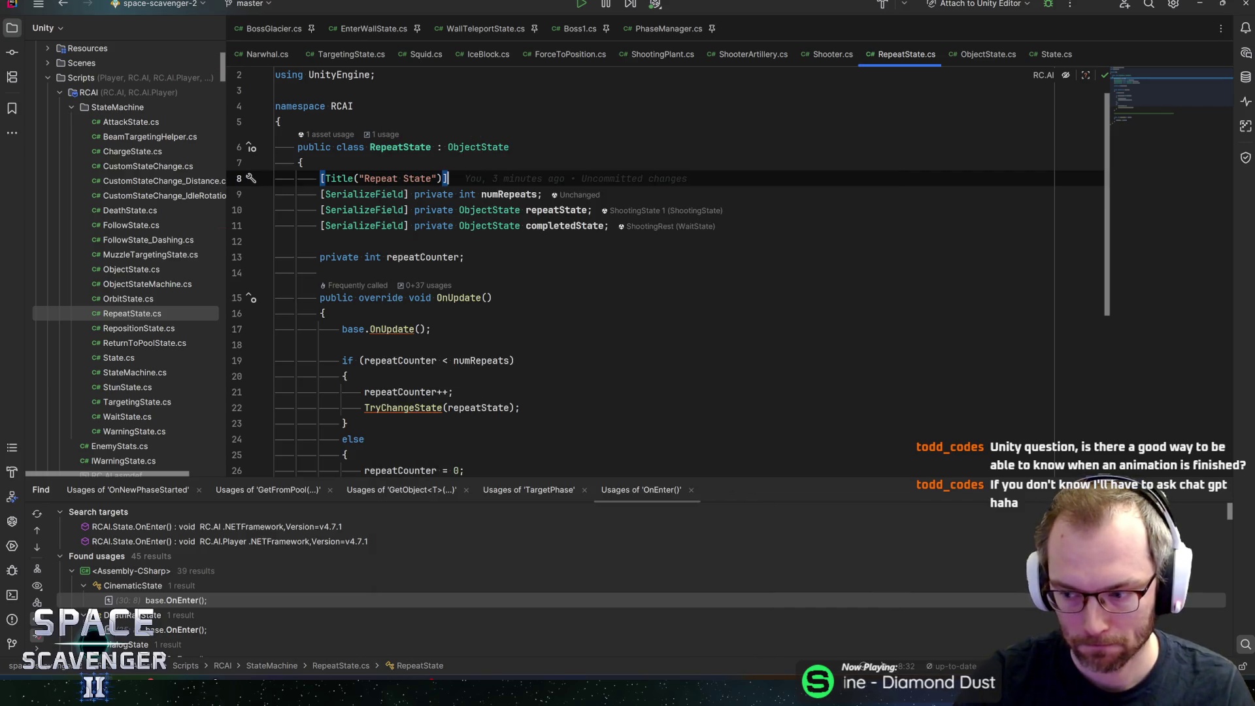
pyautogui.click(516, 361)
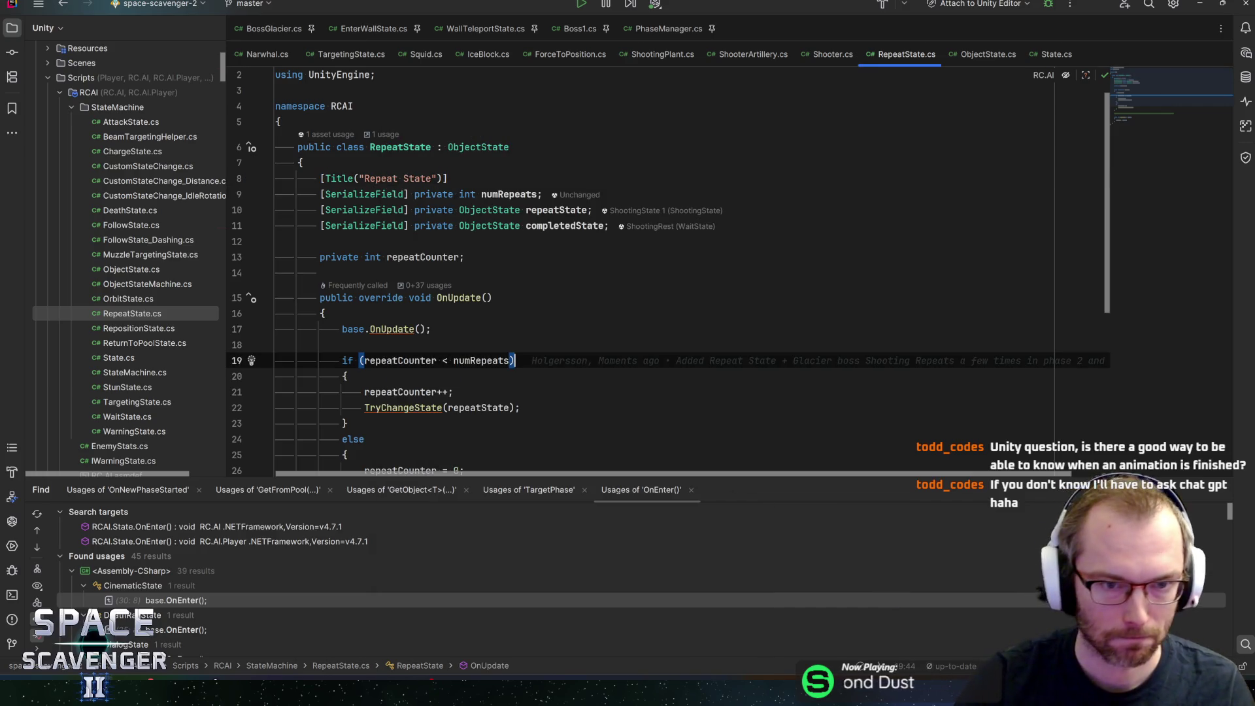
pyautogui.press('Up')
pyautogui.press('Return')
pyautogui.write('animaat')
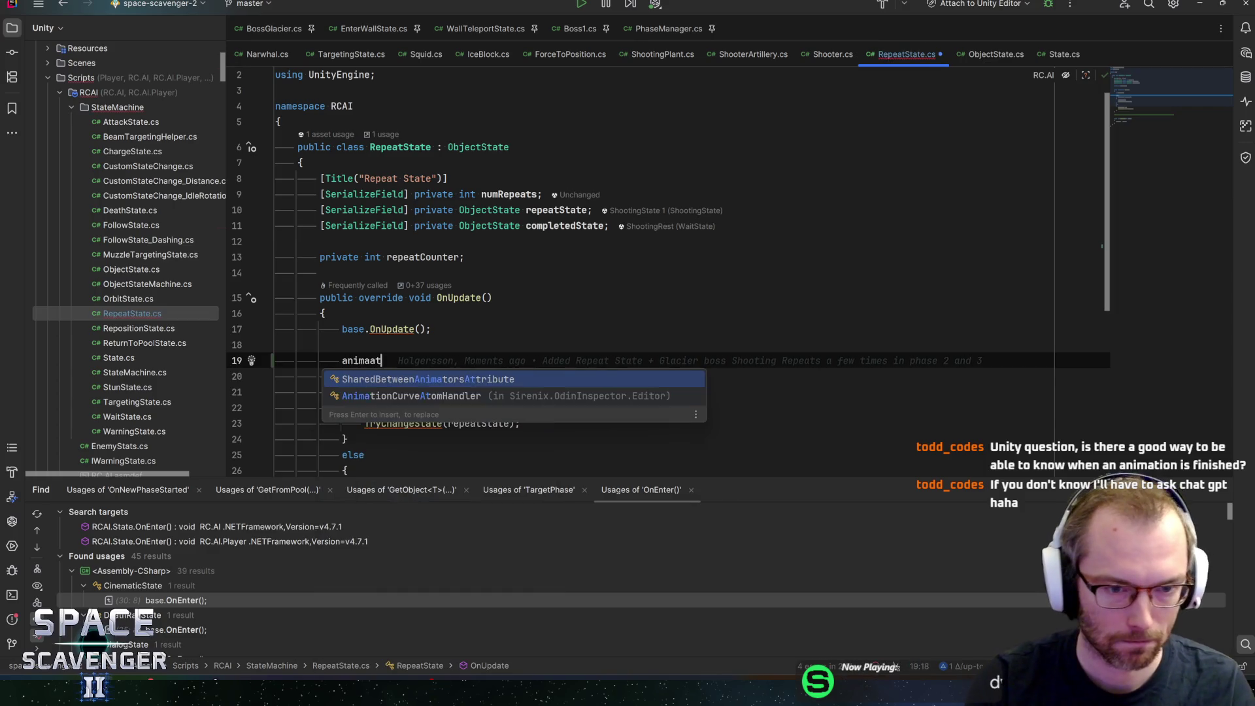
pyautogui.press('BackSpace')
pyautogui.press('BackSpace')
pyautogui.write('to')
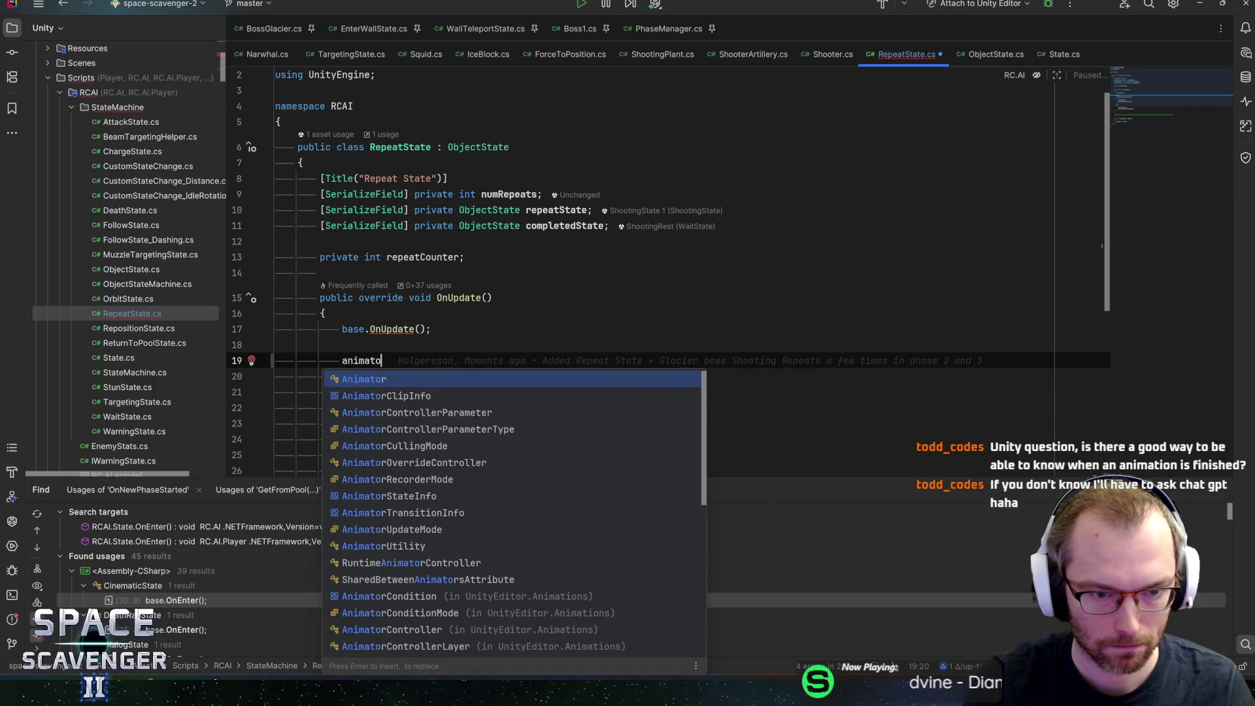
pyautogui.write('r')
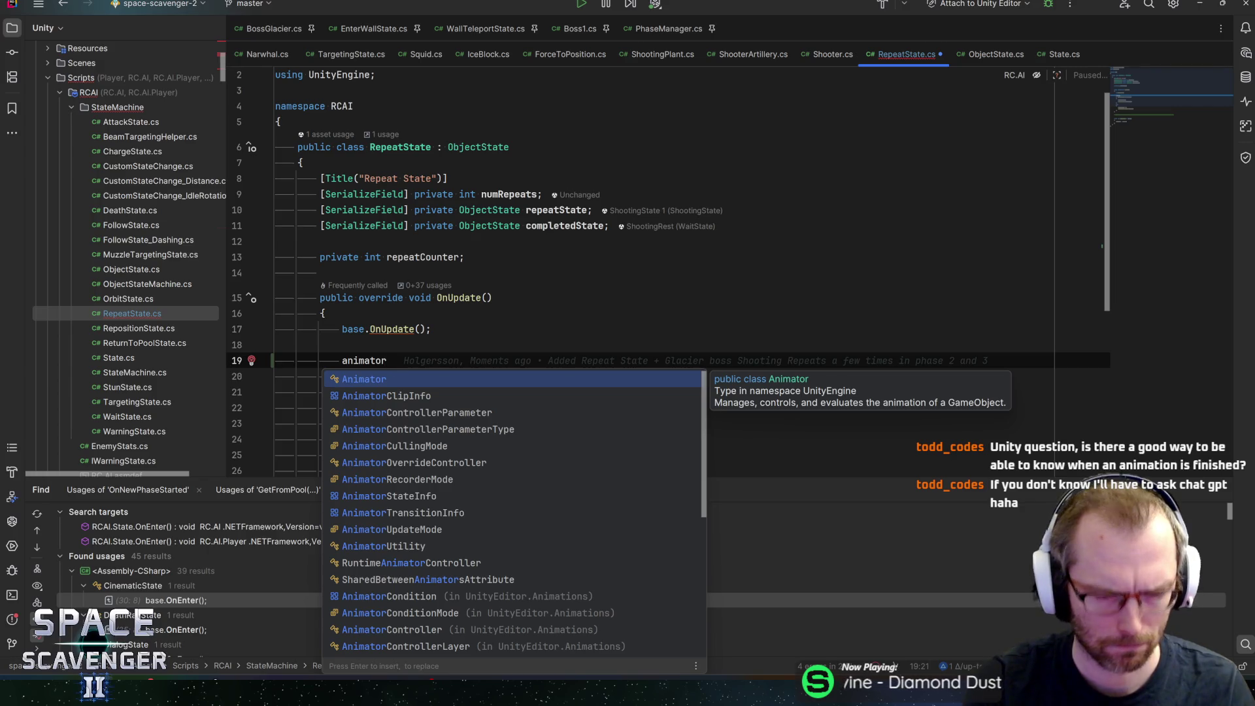
pyautogui.hotkey('ctrl', 'BackSpace')
pyautogui.write('animation')
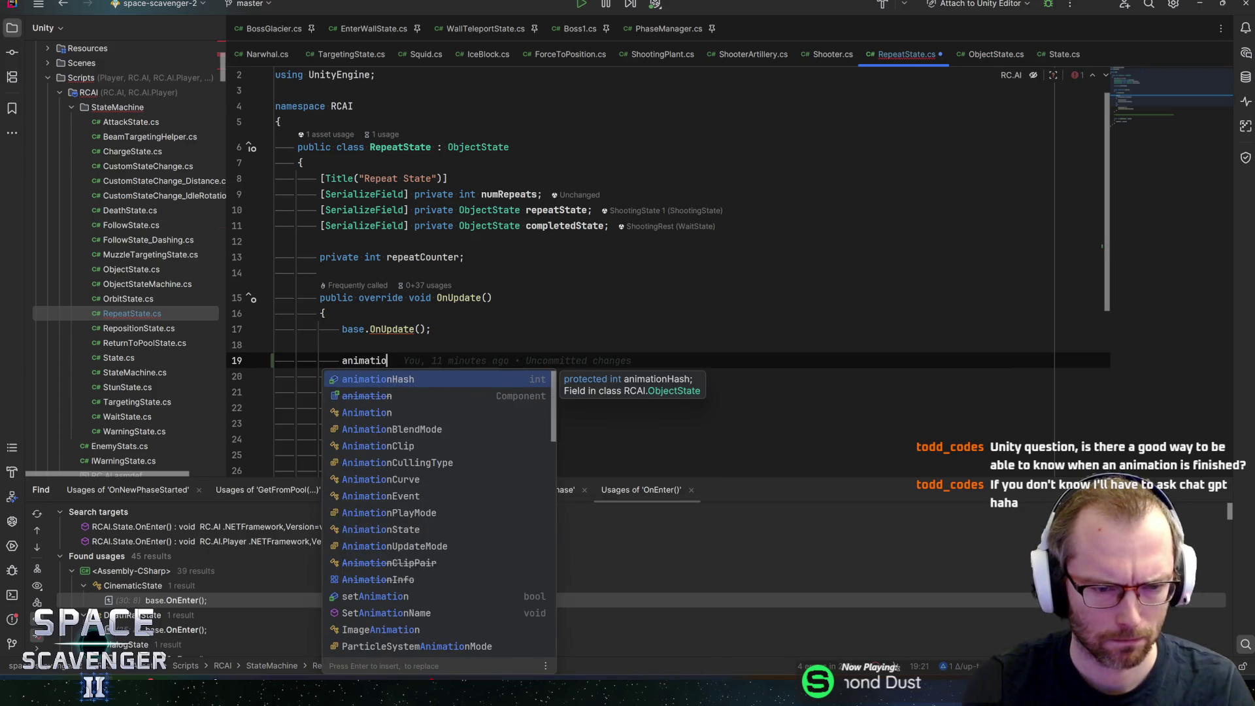
pyautogui.hotkey('ctrl', 'BackSpace')
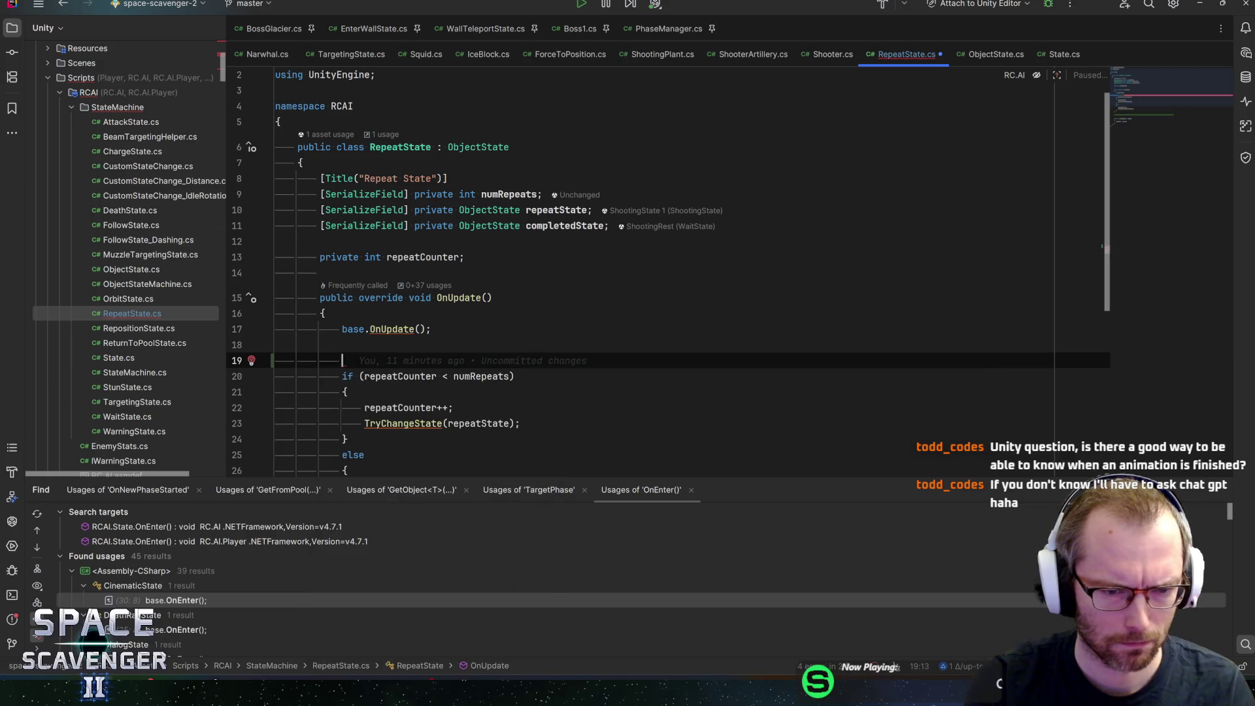
pyautogui.press('BackSpace')
pyautogui.press('BackSpace')
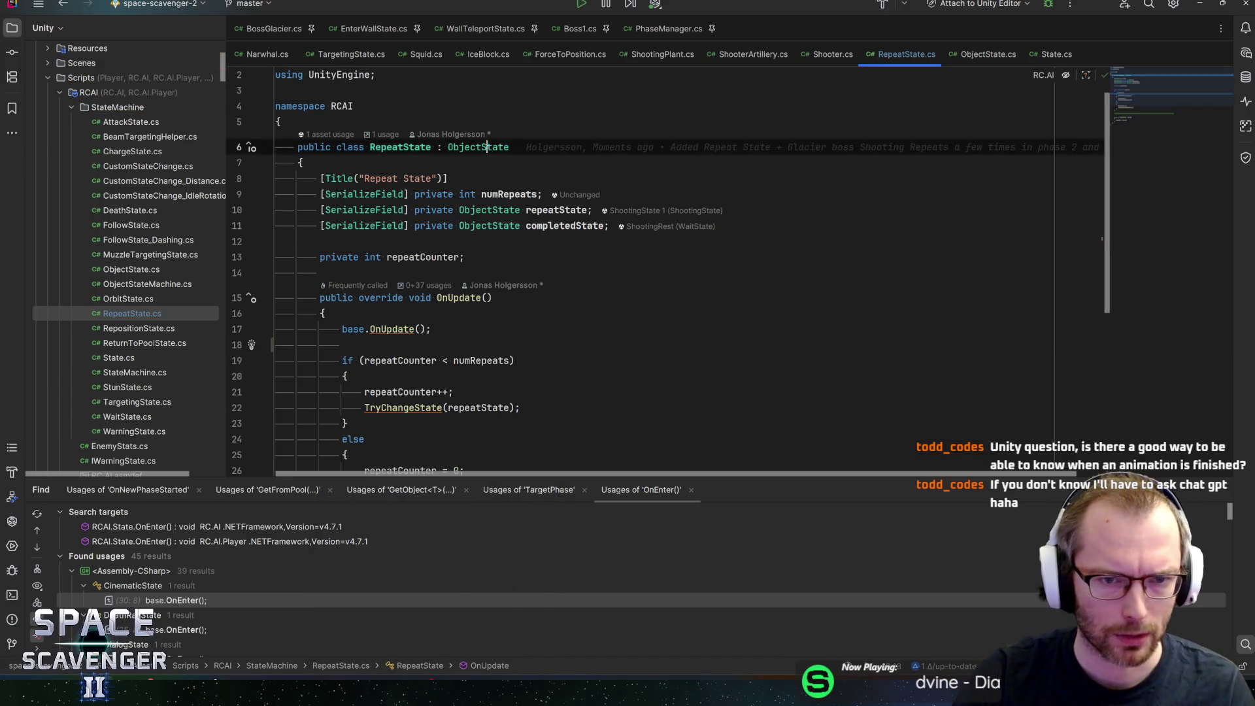
pyautogui.keyDown('ctrl'); pyautogui.click(478, 147); pyautogui.keyUp('ctrl')
pyautogui.hotkey('ctrl', 'f')
pyautogui.write('animator')
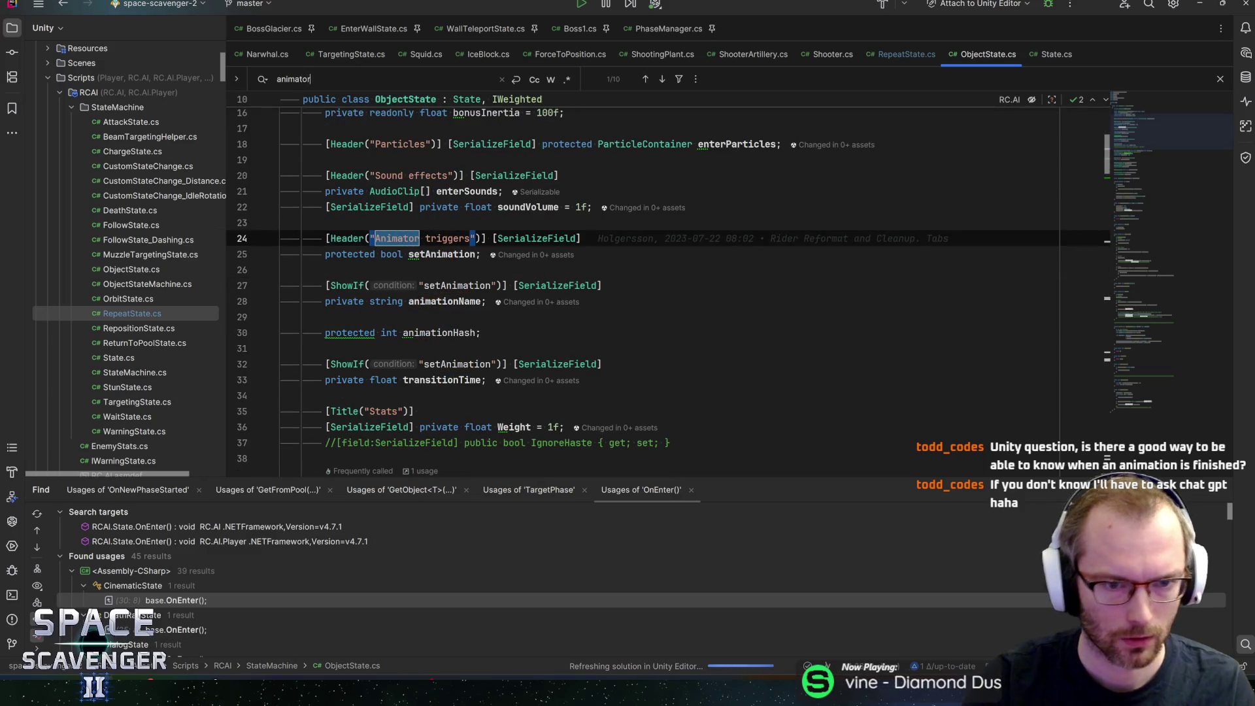
# Step: Try adding an animator line after the animationHash assignment, then undo it
pyautogui.press('Return')
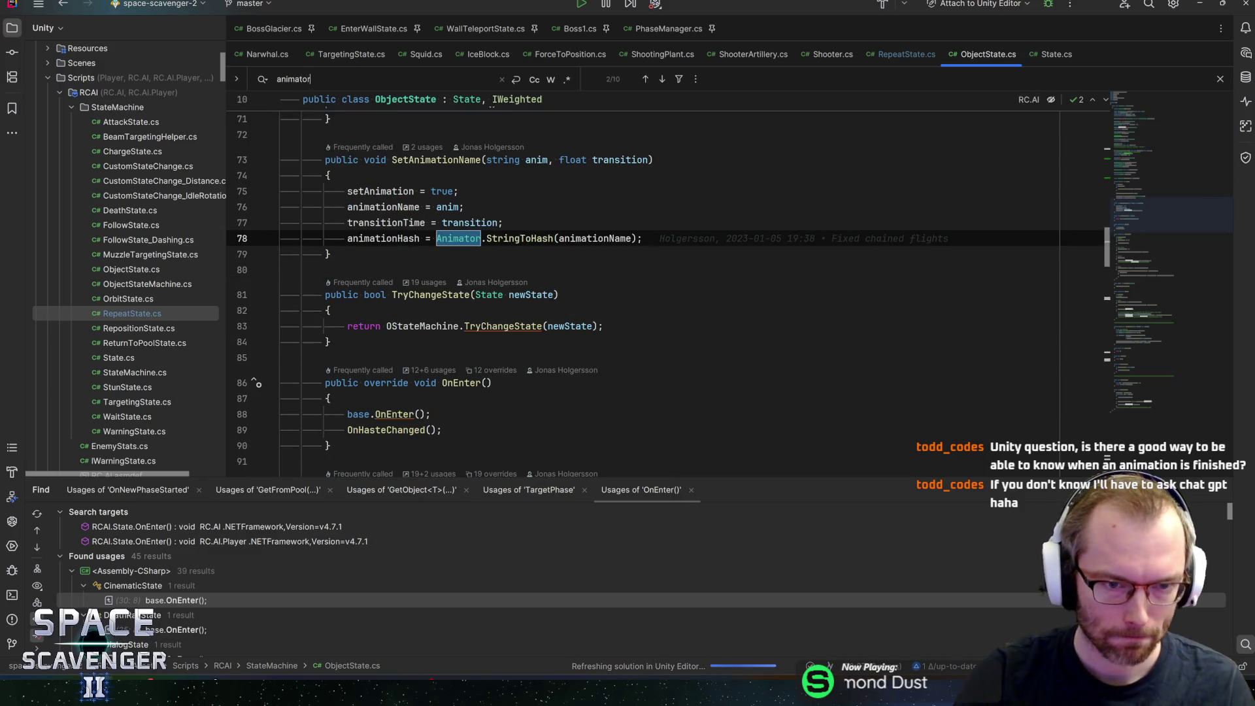
pyautogui.click(644, 238)
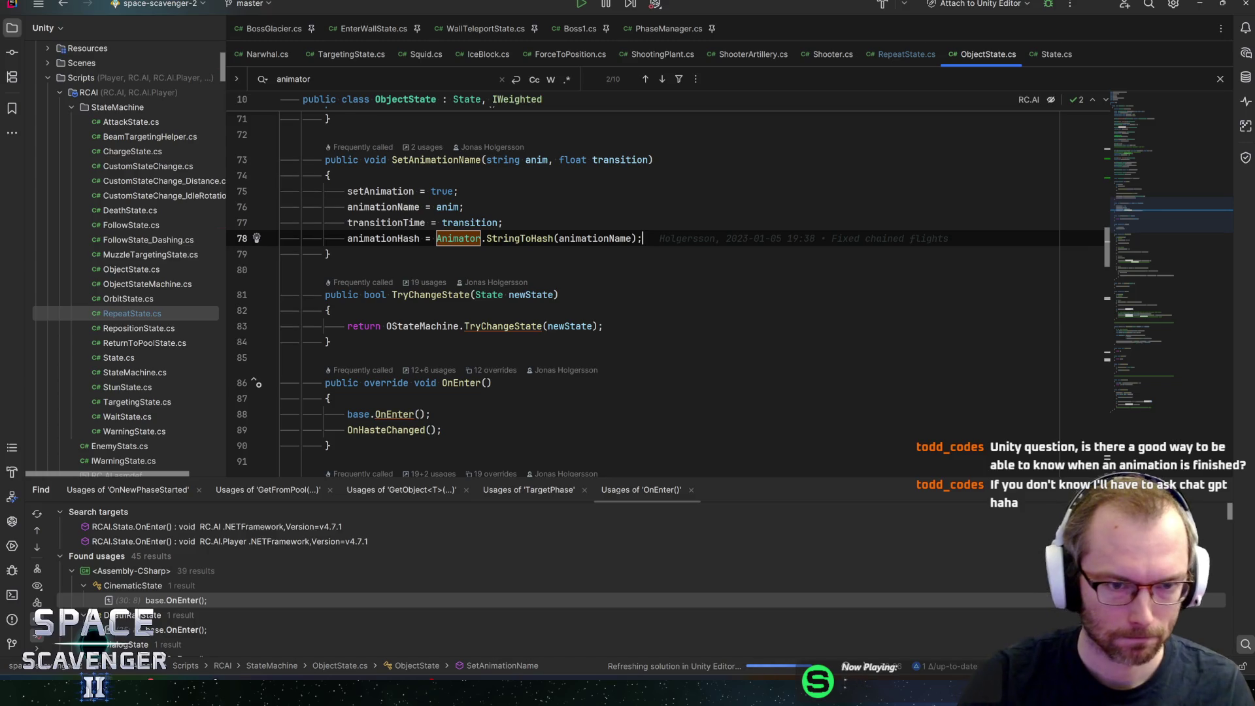
pyautogui.press('Return')
pyautogui.write('animator')
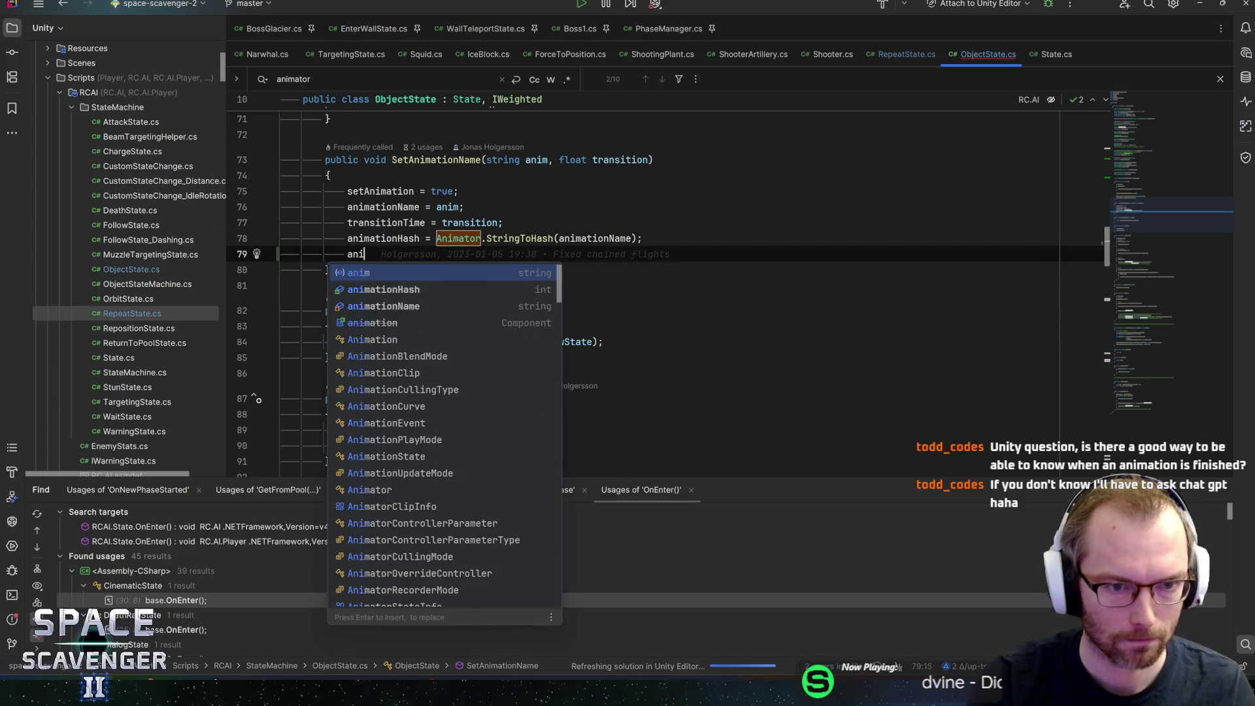
pyautogui.hotkey('ctrl', 'z')
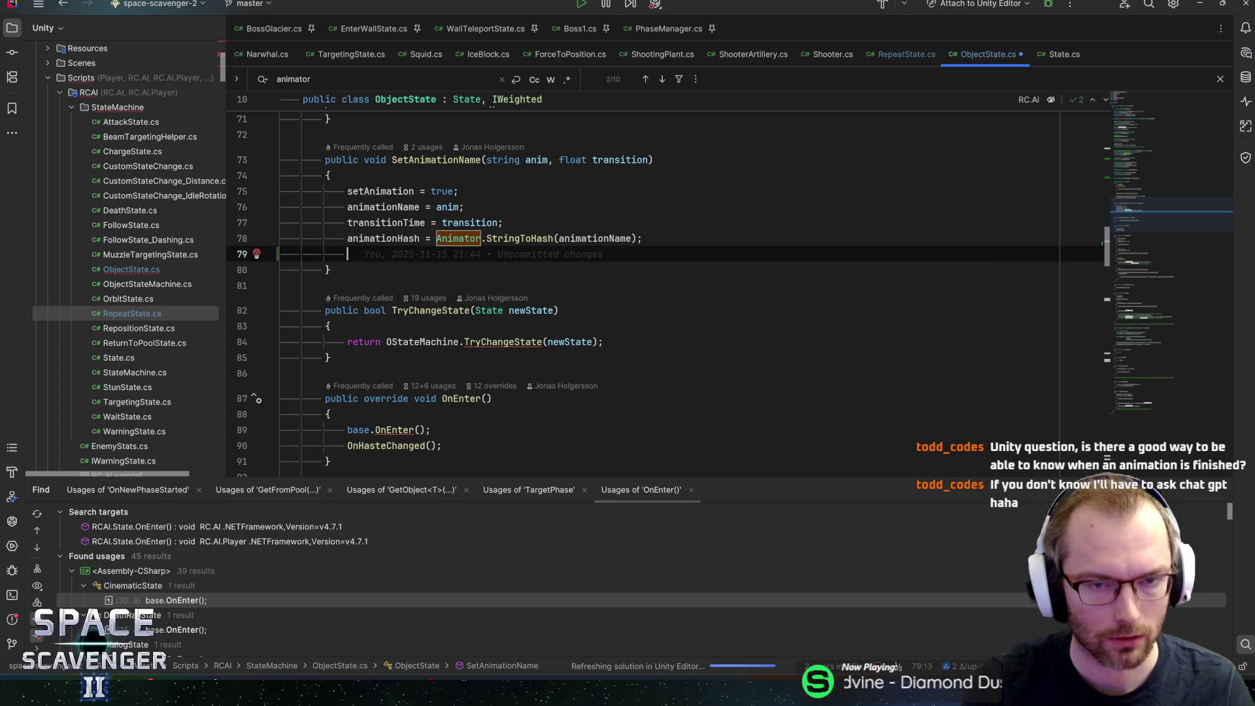
pyautogui.hotkey('ctrl', 'z')
# Step: Search ObjectState.cs for animationHash to reach its cross-fade use in NormalEnter
pyautogui.doubleClick(383, 238)
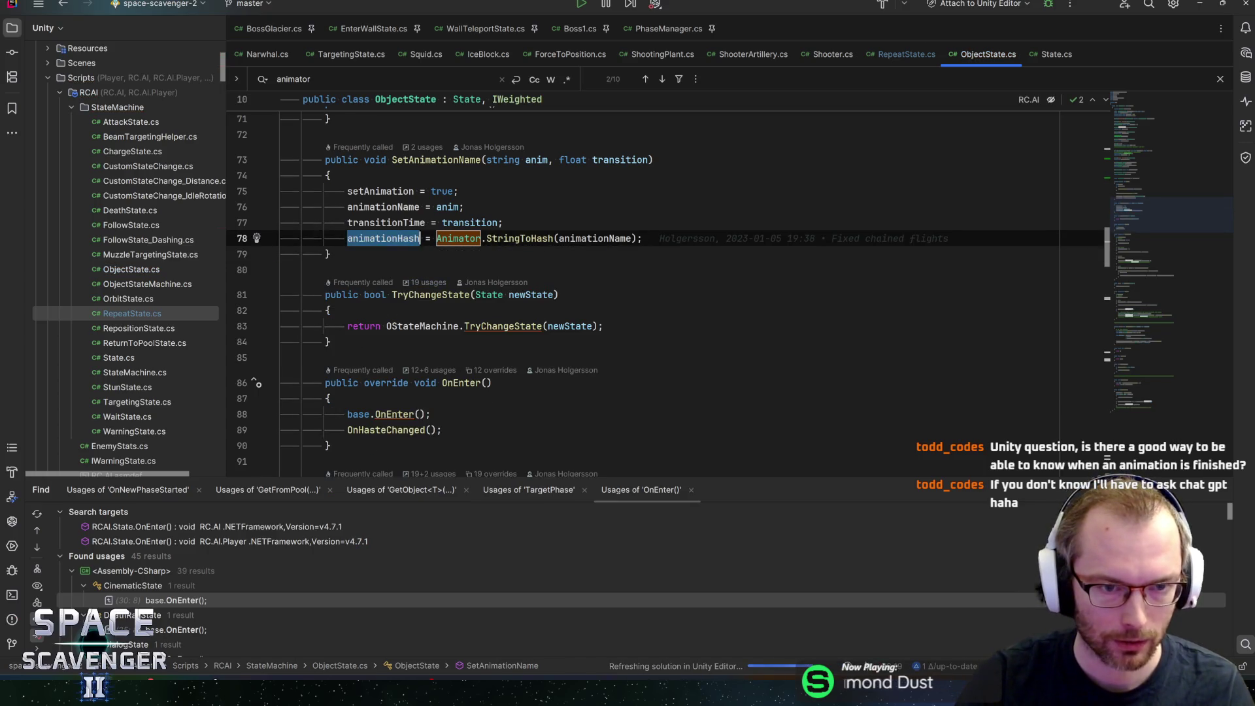
pyautogui.hotkey('ctrl', 'f')
pyautogui.press('Return')
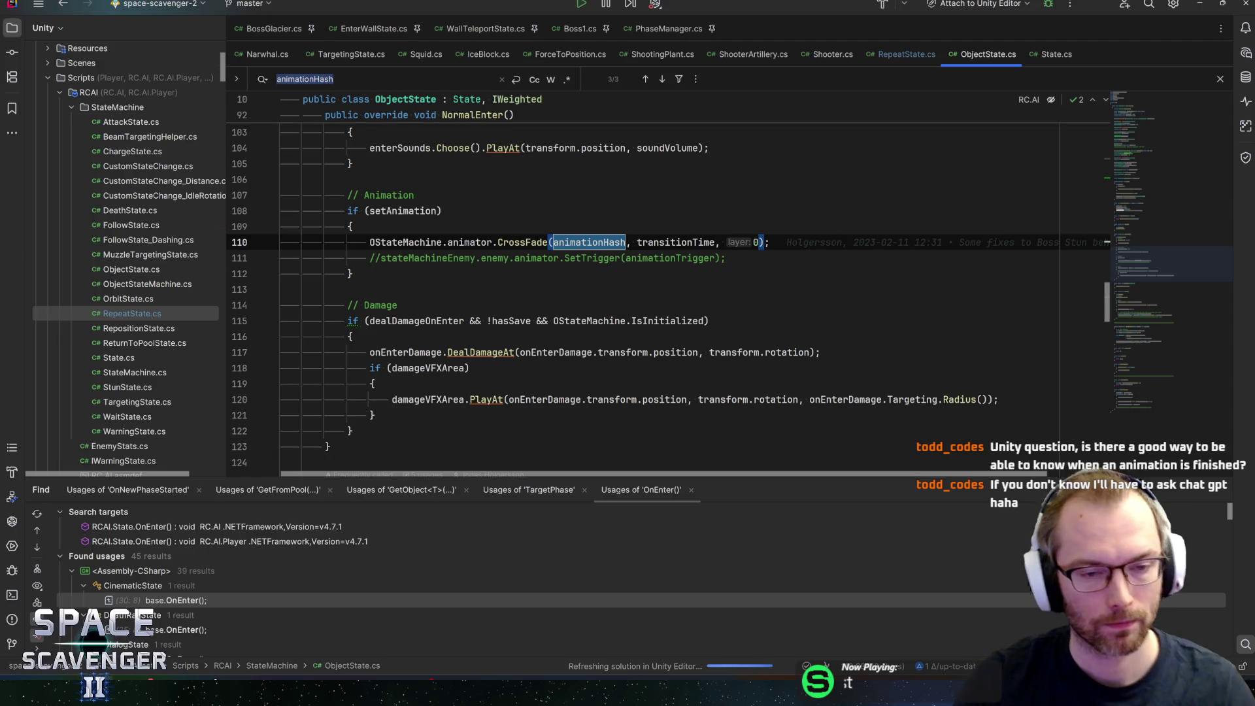
# Step: Paste the OStateMachine.animator reference onto a new line below the cross-fade
pyautogui.click(459, 242)
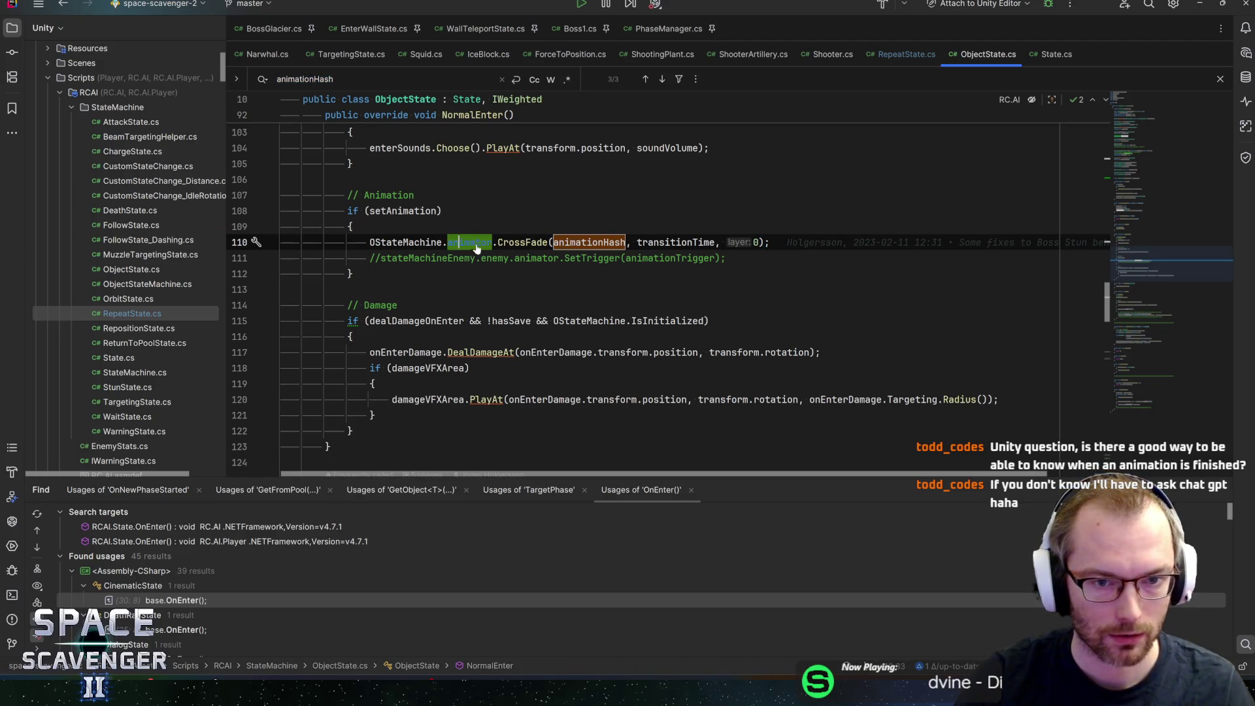
pyautogui.hotkey('ctrl', 'Left')
pyautogui.hotkey('shift', 'Home')
pyautogui.hotkey('ctrl', 'shift', 'Right')
pyautogui.hotkey('ctrl', 'c')
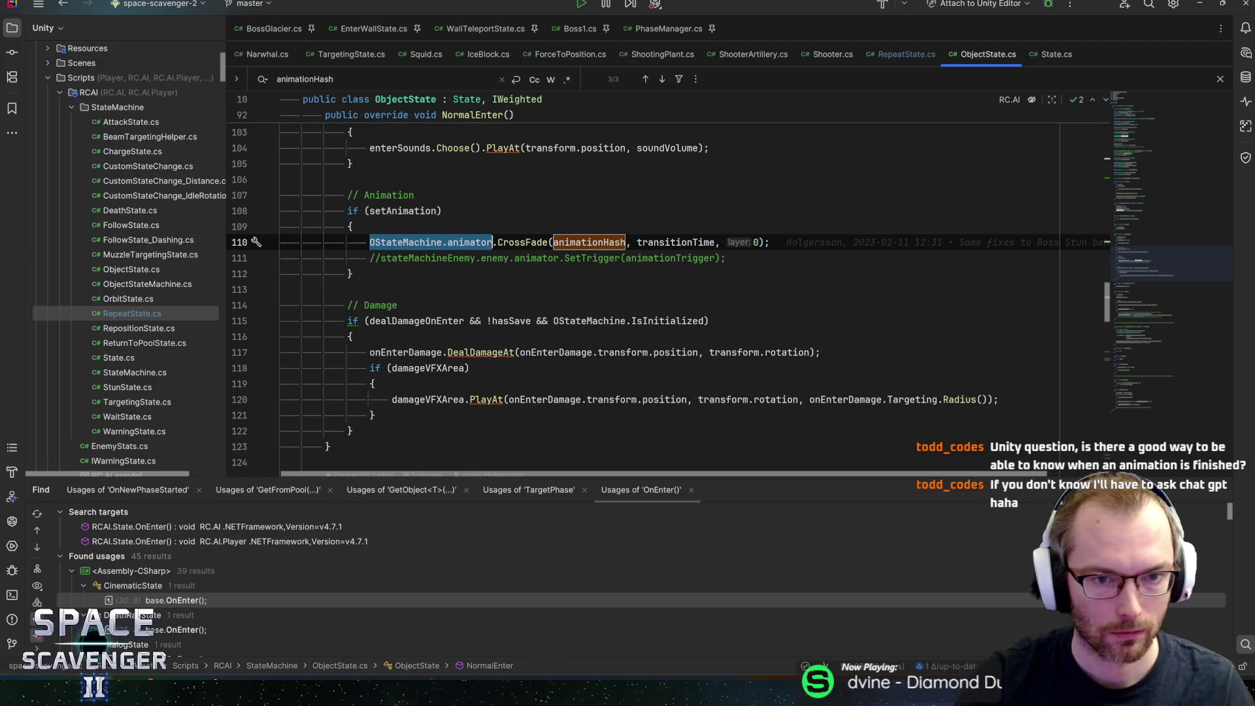
pyautogui.press('End')
pyautogui.press('Return')
pyautogui.hotkey('ctrl', 'v')
pyautogui.write('.on')
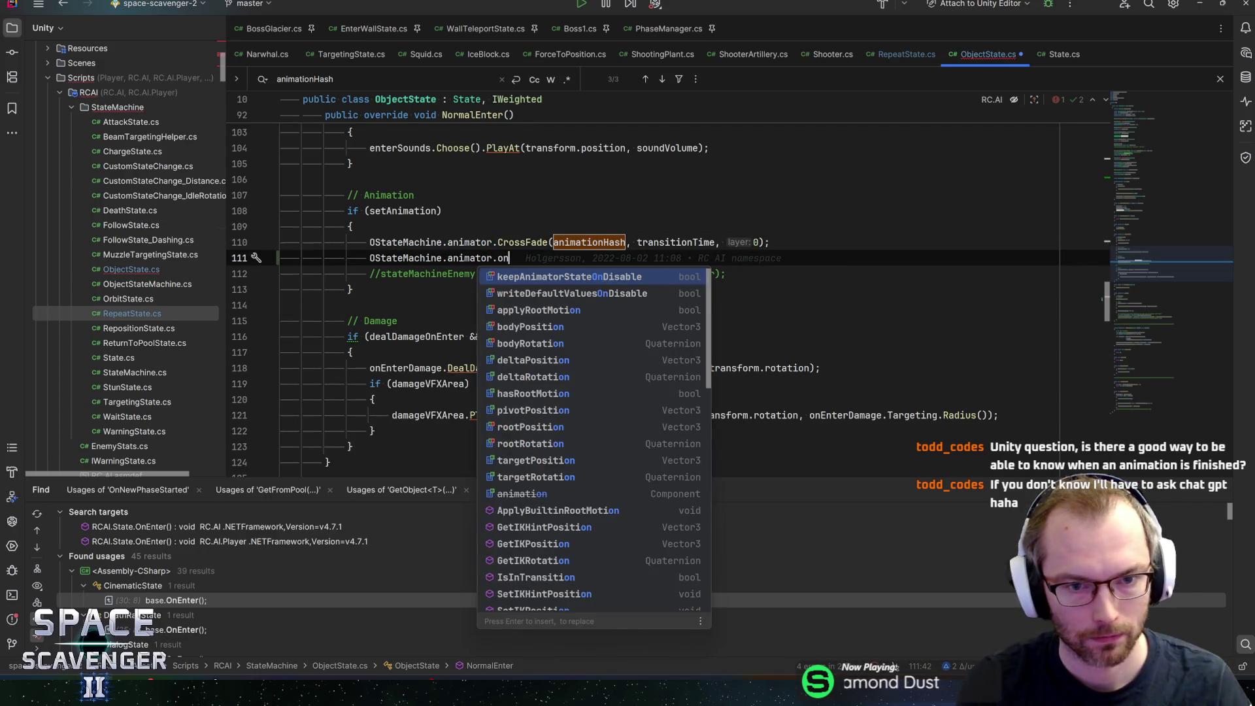
pyautogui.press('Escape')
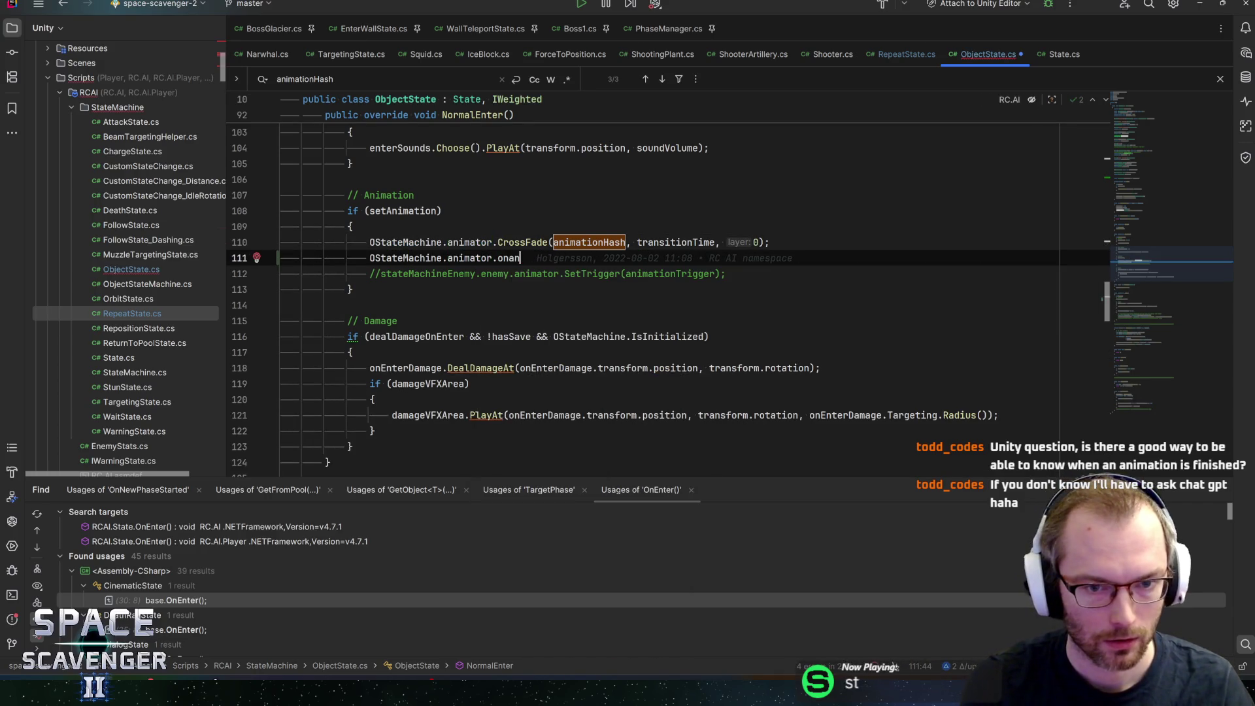
pyautogui.press('BackSpace')
pyautogui.press('BackSpace')
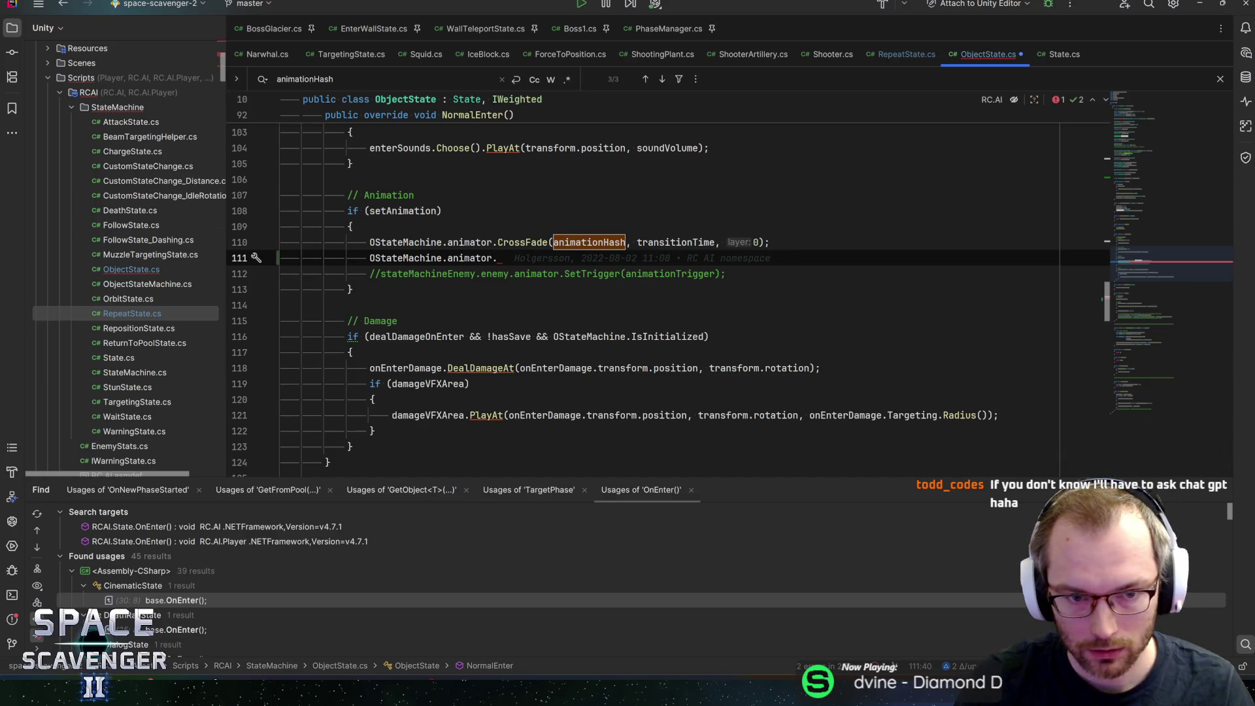
# Step: Delete the unfinished line, save ObjectState.cs, and switch back to Unity
pyautogui.hotkey('shift', 'Home')
pyautogui.hotkey('shift', 'Home')
pyautogui.hotkey('shift', 'Left')
pyautogui.press('BackSpace')
pyautogui.hotkey('ctrl', 's')
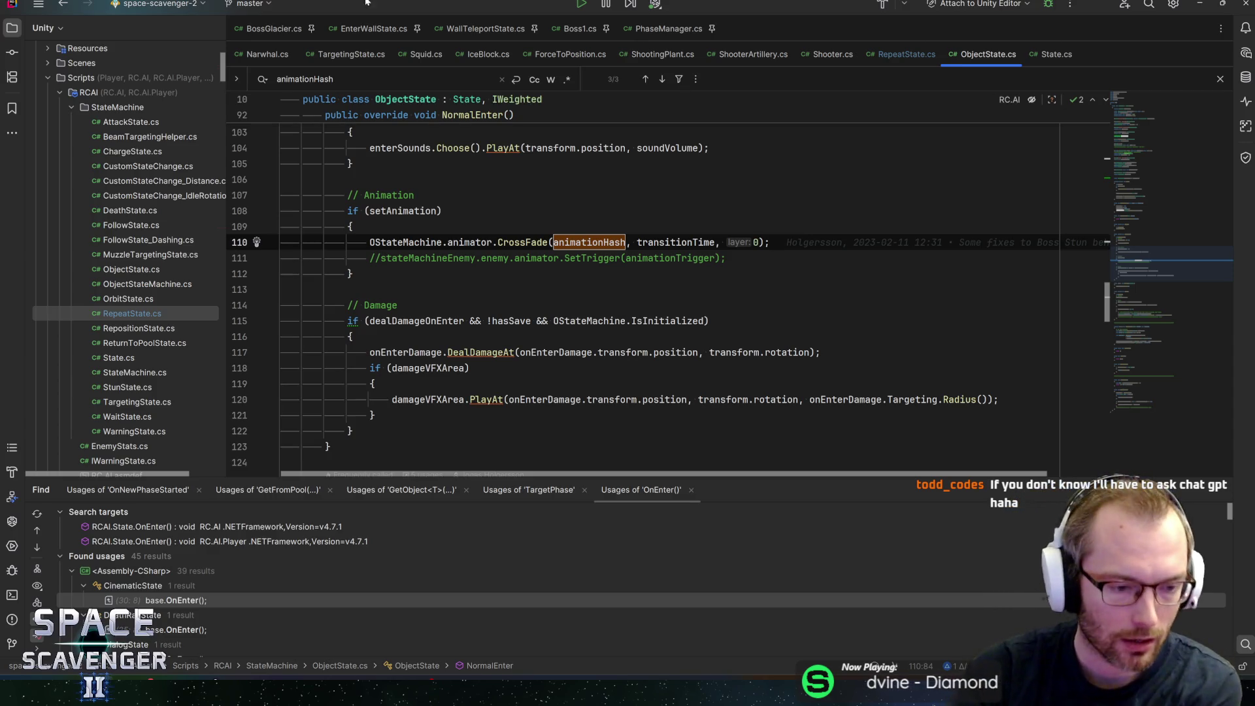
pyautogui.hotkey('alt', 'Tab')
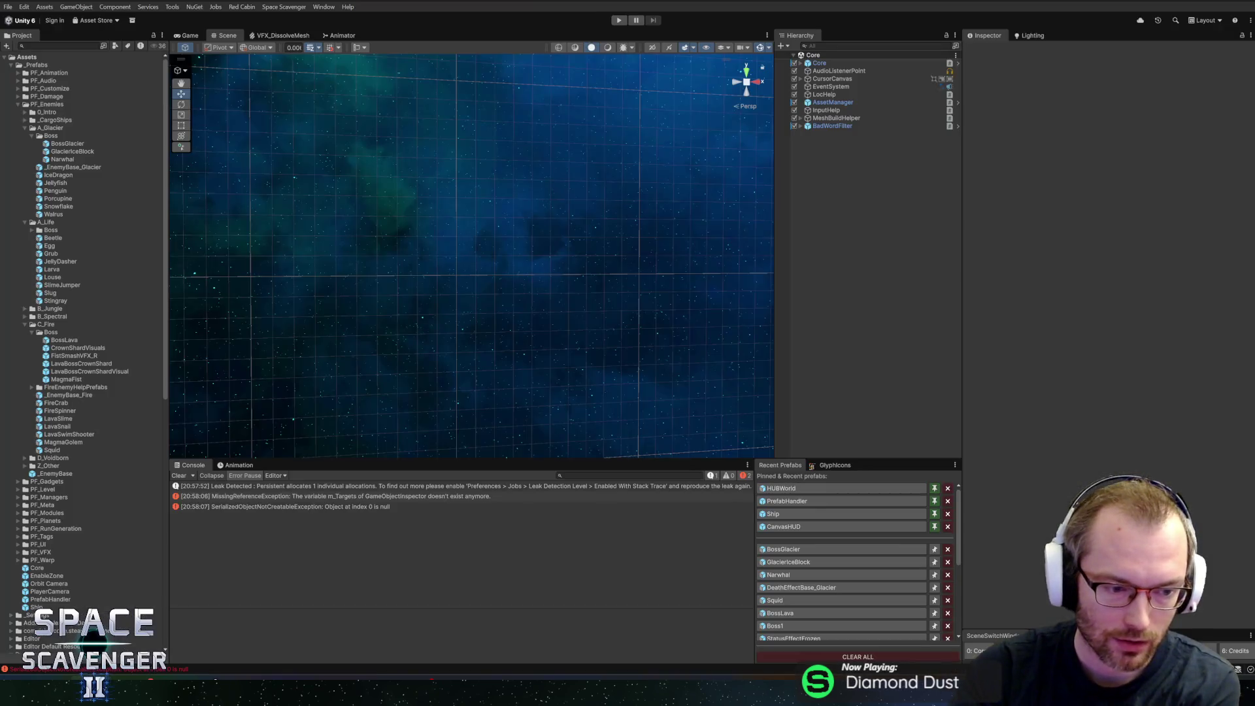
# Step: Clear the Console, show the Animation panel, widen the Scene view, and open BossGlacier, then Narwhal
pyautogui.click(180, 476)
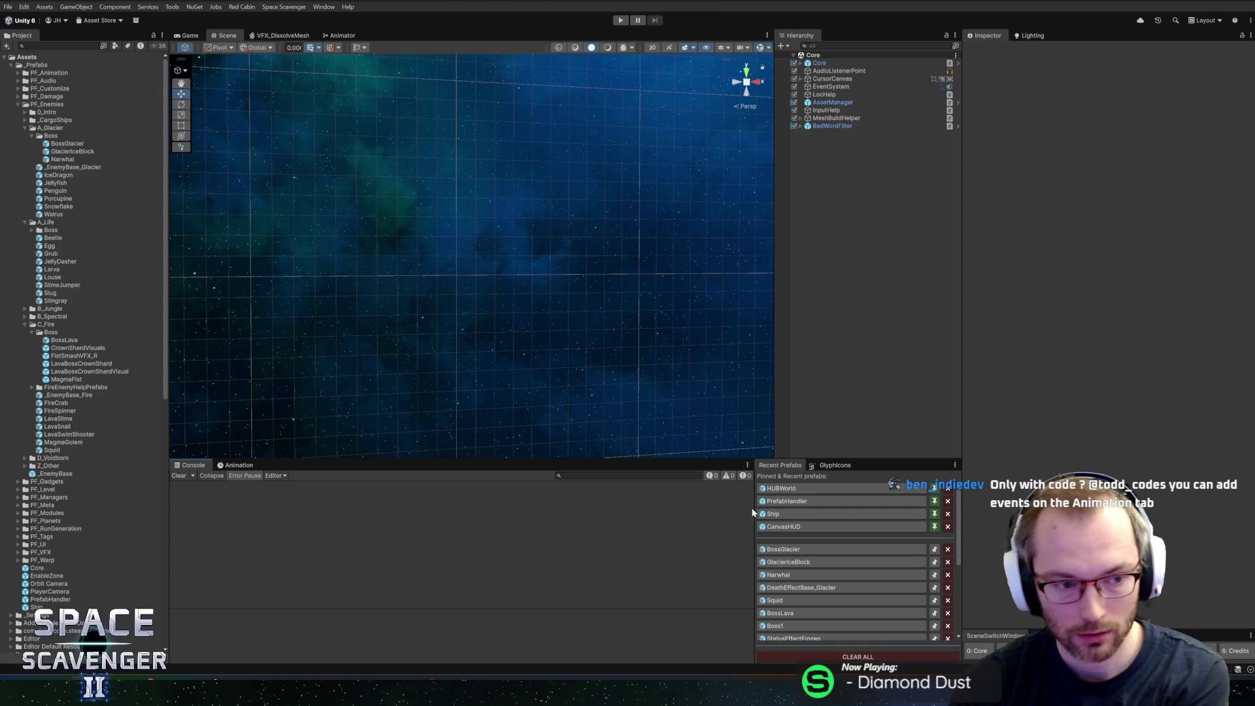
pyautogui.click(246, 467)
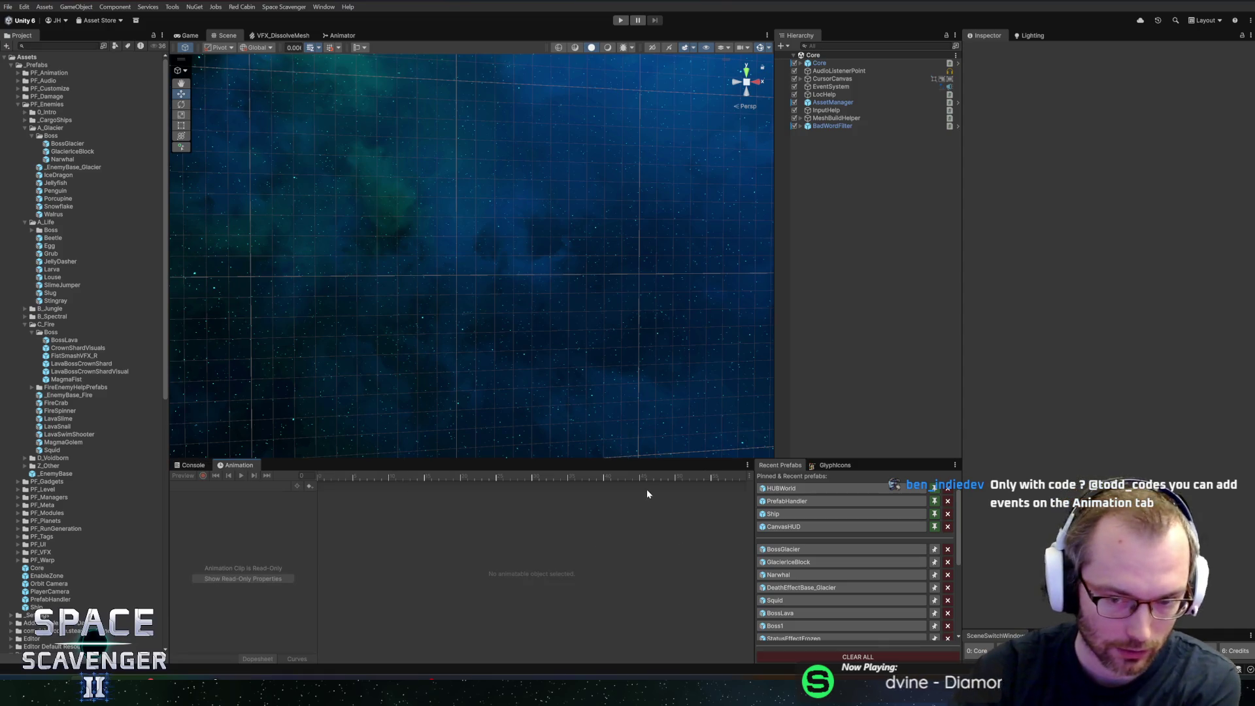
pyautogui.moveTo(962, 362); pyautogui.dragTo(992, 362)
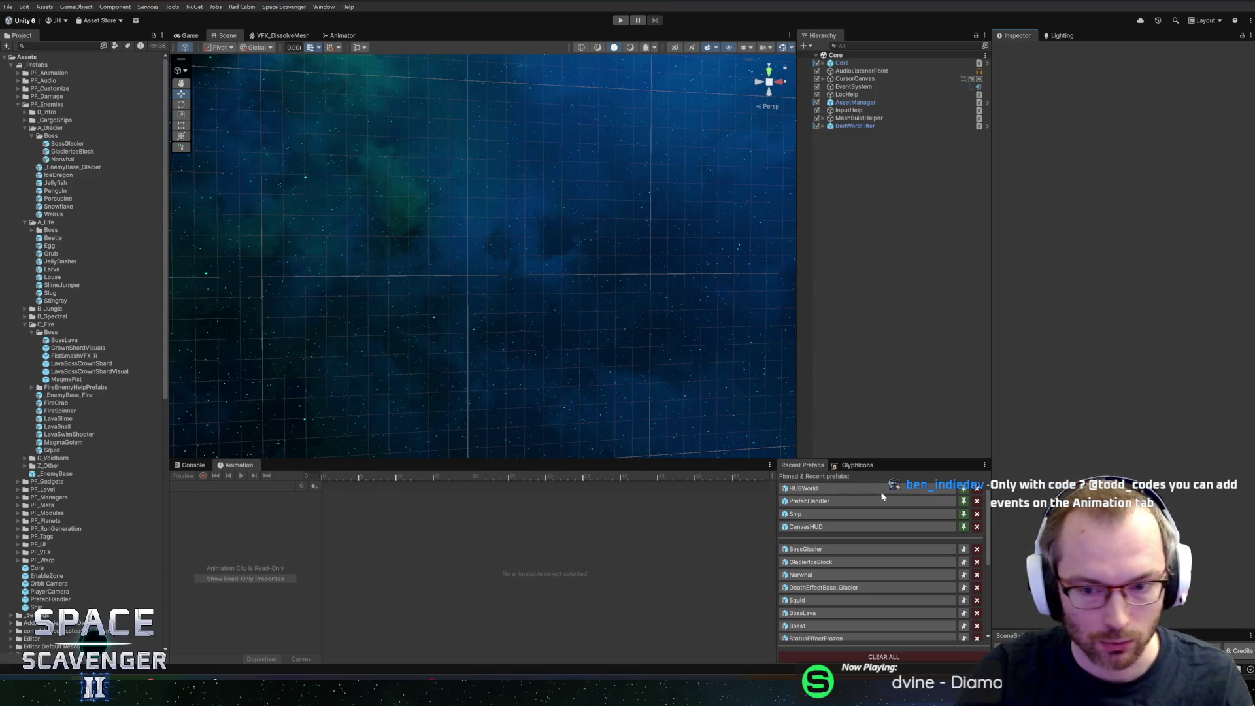
pyautogui.click(829, 551)
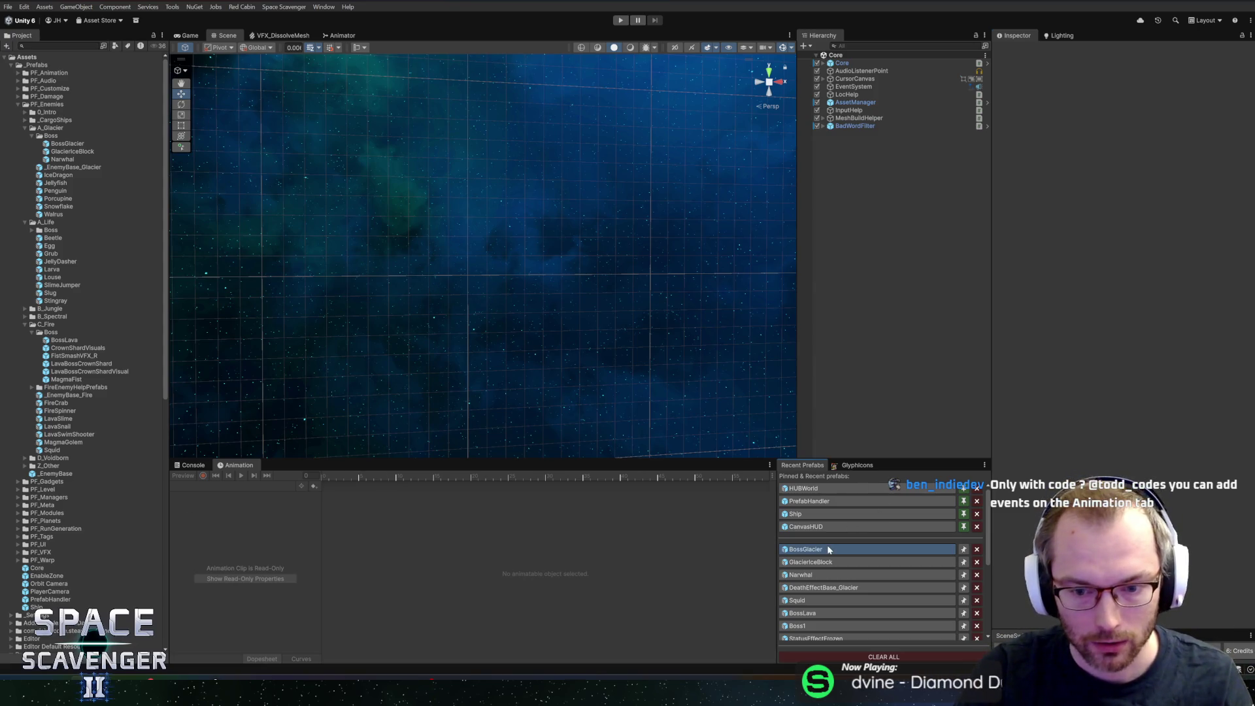
pyautogui.click(808, 576)
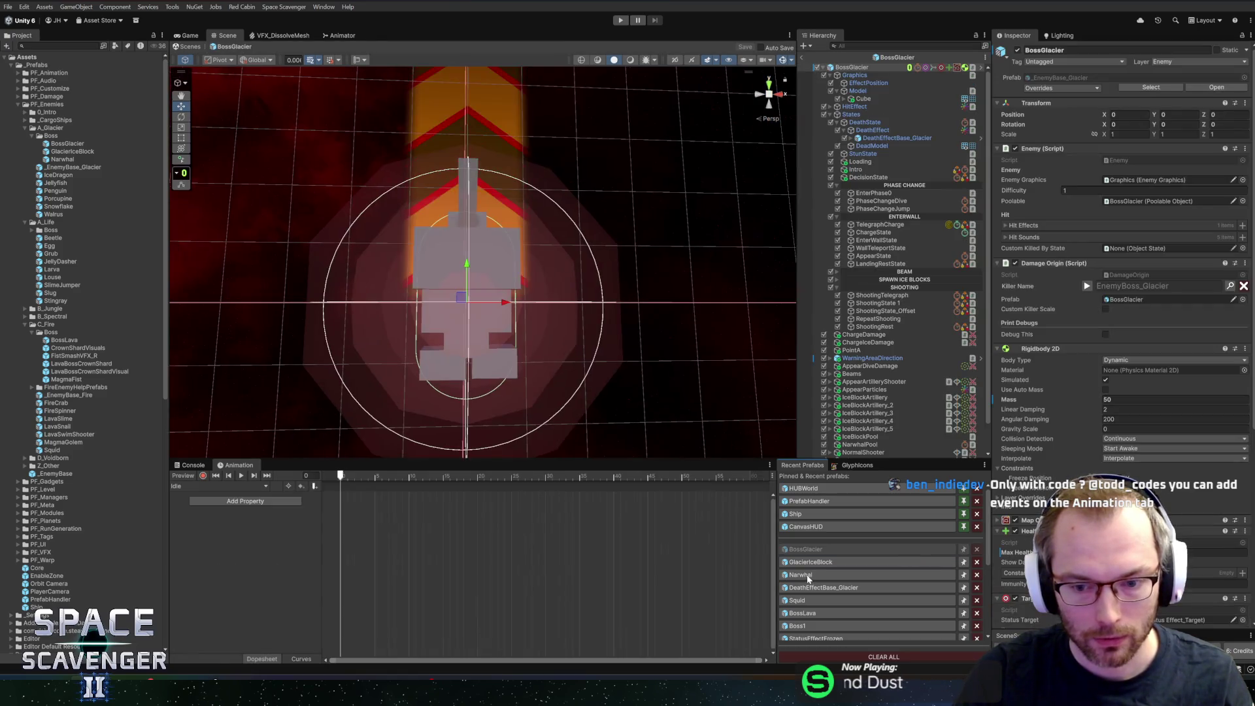
# Step: Add an empty animation event at frame 3 of the Narwhal's Charge clip
pyautogui.click(387, 477)
pyautogui.moveTo(386, 479); pyautogui.dragTo(370, 479)
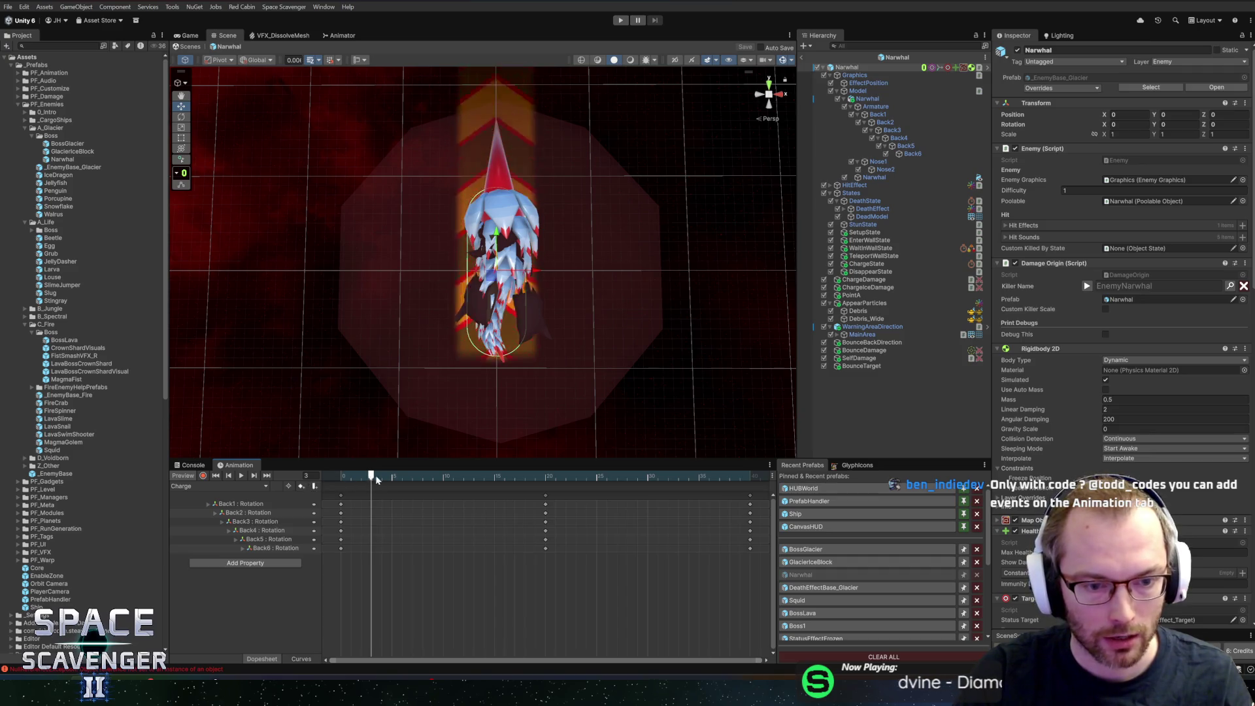
pyautogui.click(316, 486)
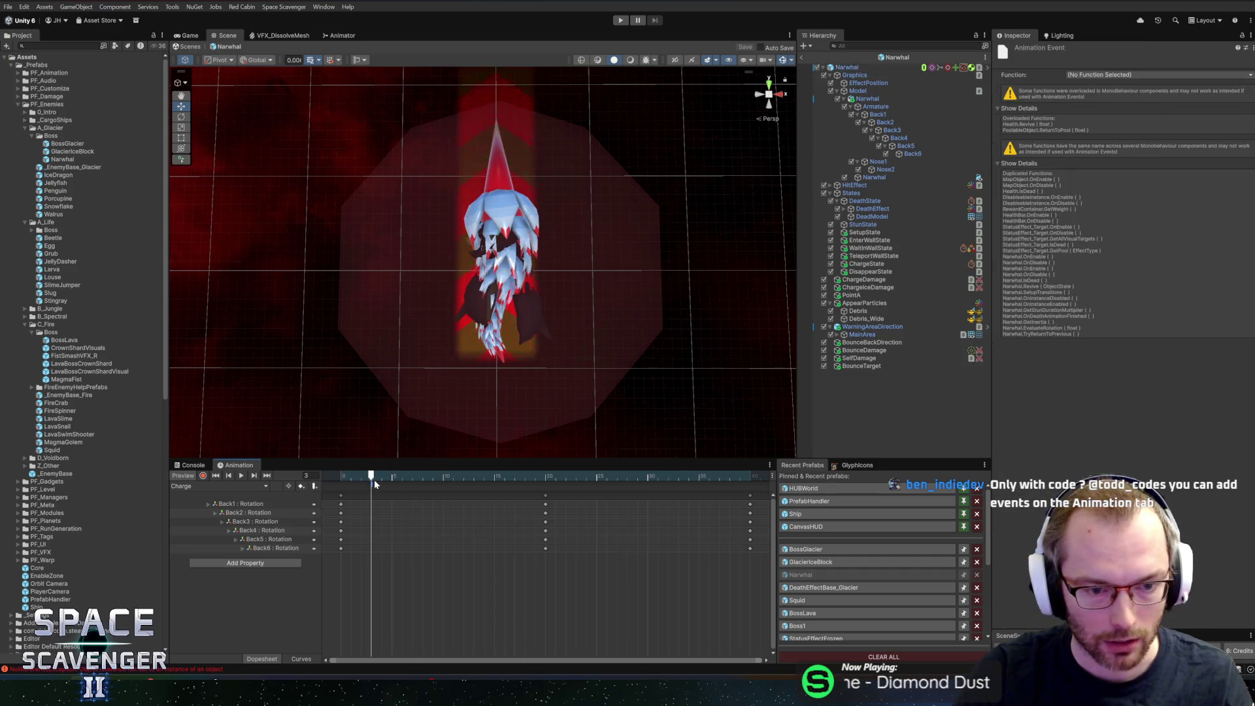
pyautogui.moveTo(411, 478); pyautogui.dragTo(351, 482)
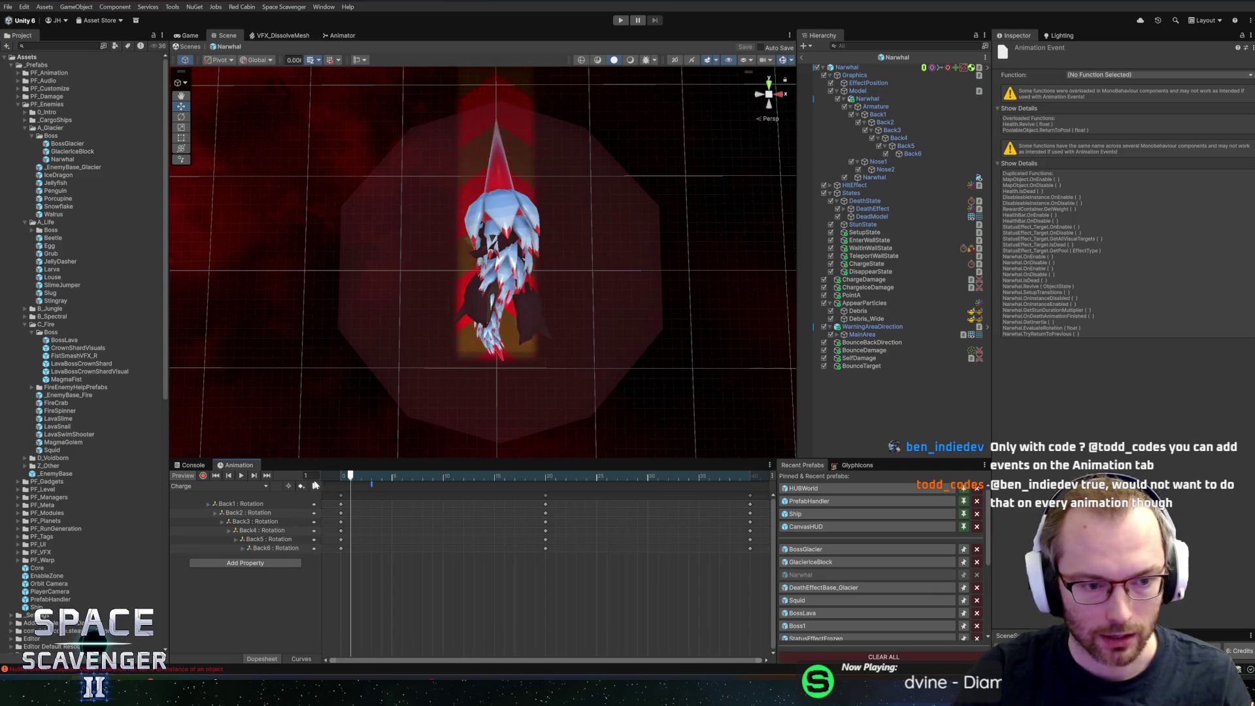
pyautogui.click(341, 478)
# Step: Preview the Charge clip through frame 40, then exit to the scene and reopen Narwhal
pyautogui.moveTo(341, 478); pyautogui.dragTo(496, 478)
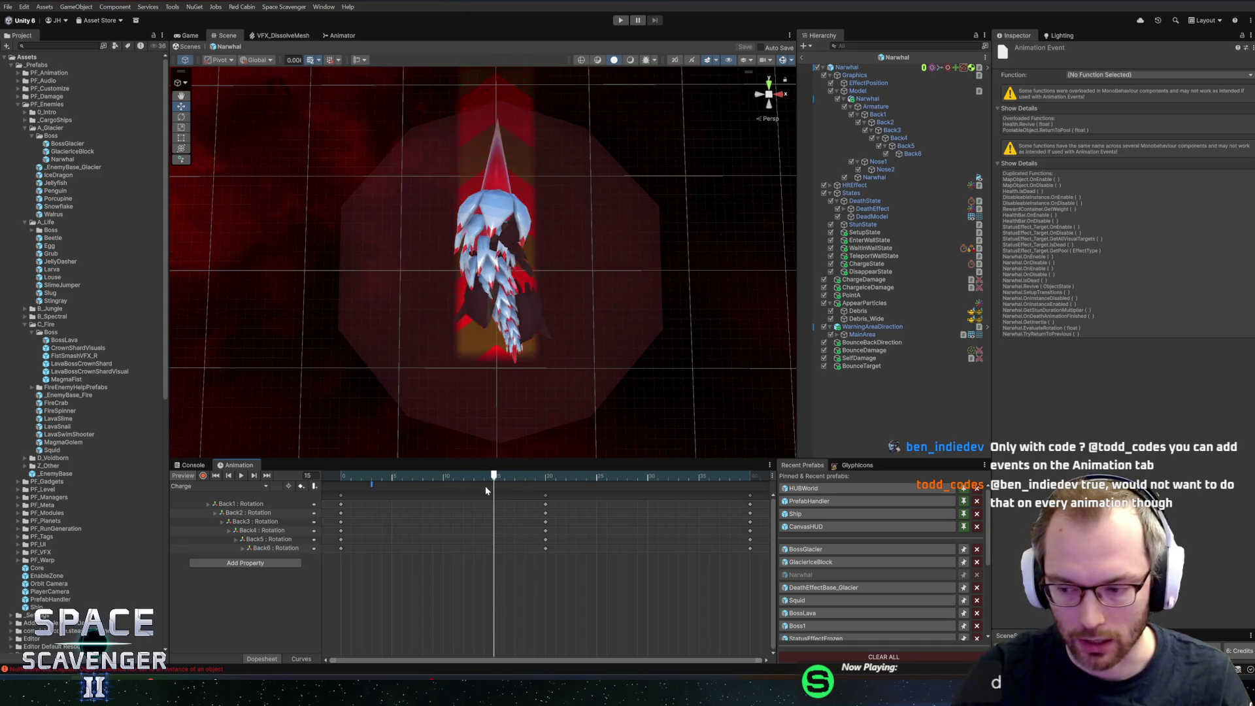
pyautogui.moveTo(613, 478); pyautogui.dragTo(749, 477)
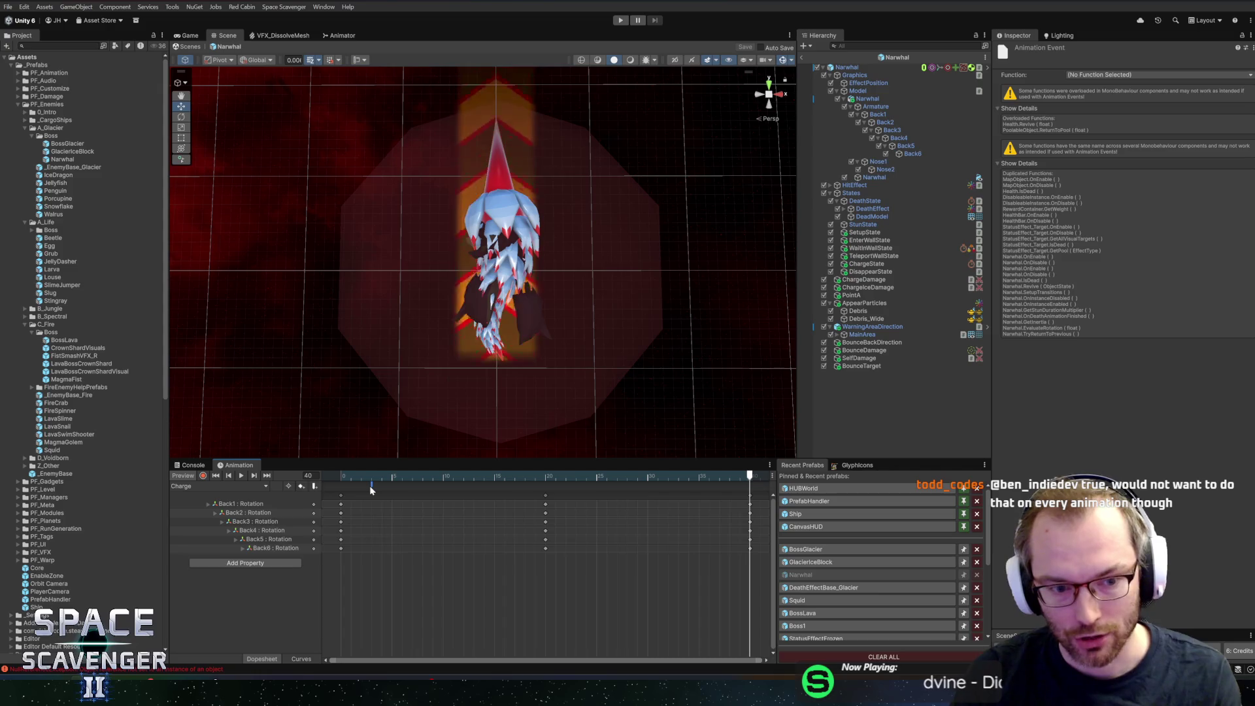
pyautogui.click(372, 489)
pyautogui.click(525, 476)
pyautogui.moveTo(566, 477); pyautogui.dragTo(749, 476)
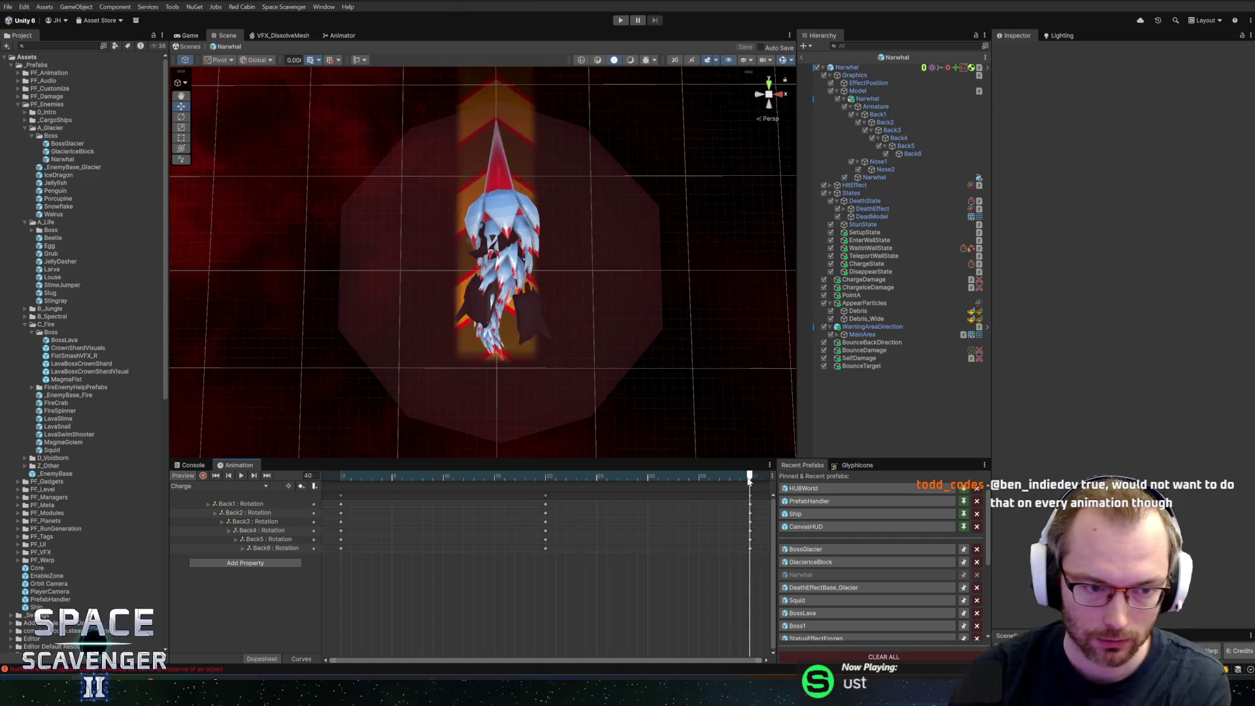
pyautogui.moveTo(750, 480)
pyautogui.mouseDown()
pyautogui.moveTo(495, 492)
pyautogui.moveTo(757, 484)
pyautogui.moveTo(343, 478)
pyautogui.moveTo(494, 477)
pyautogui.mouseUp()
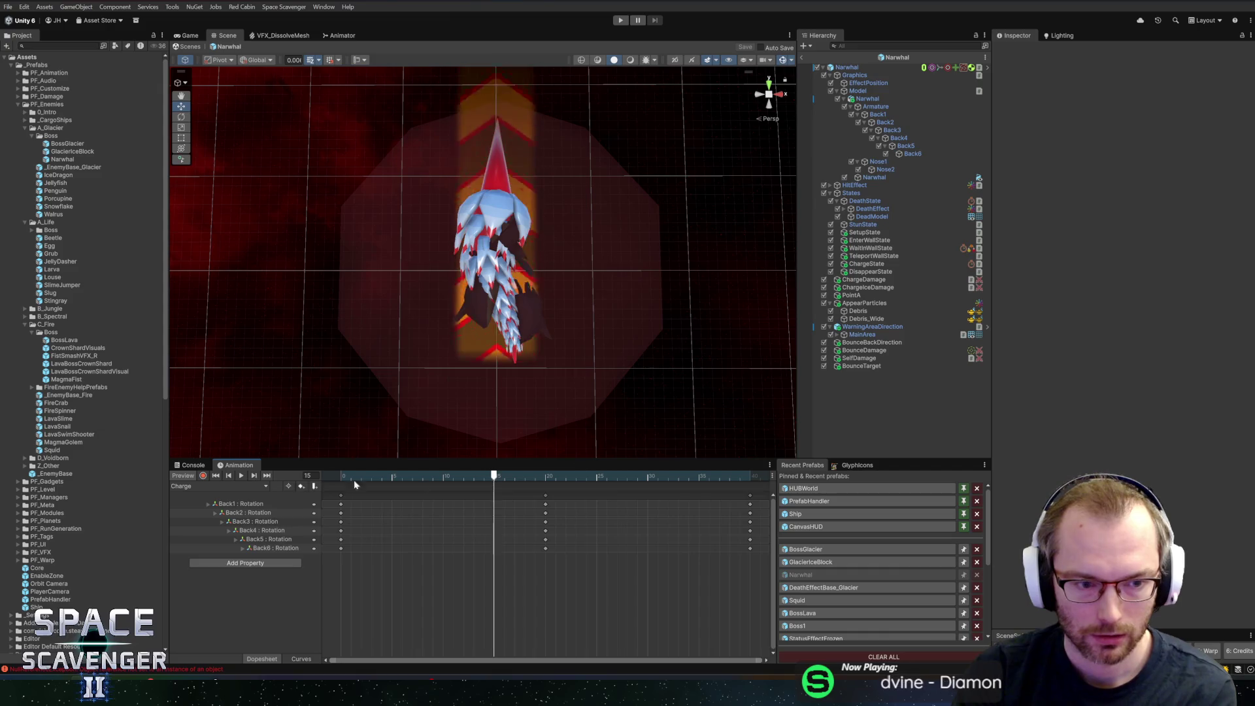
pyautogui.click(802, 57)
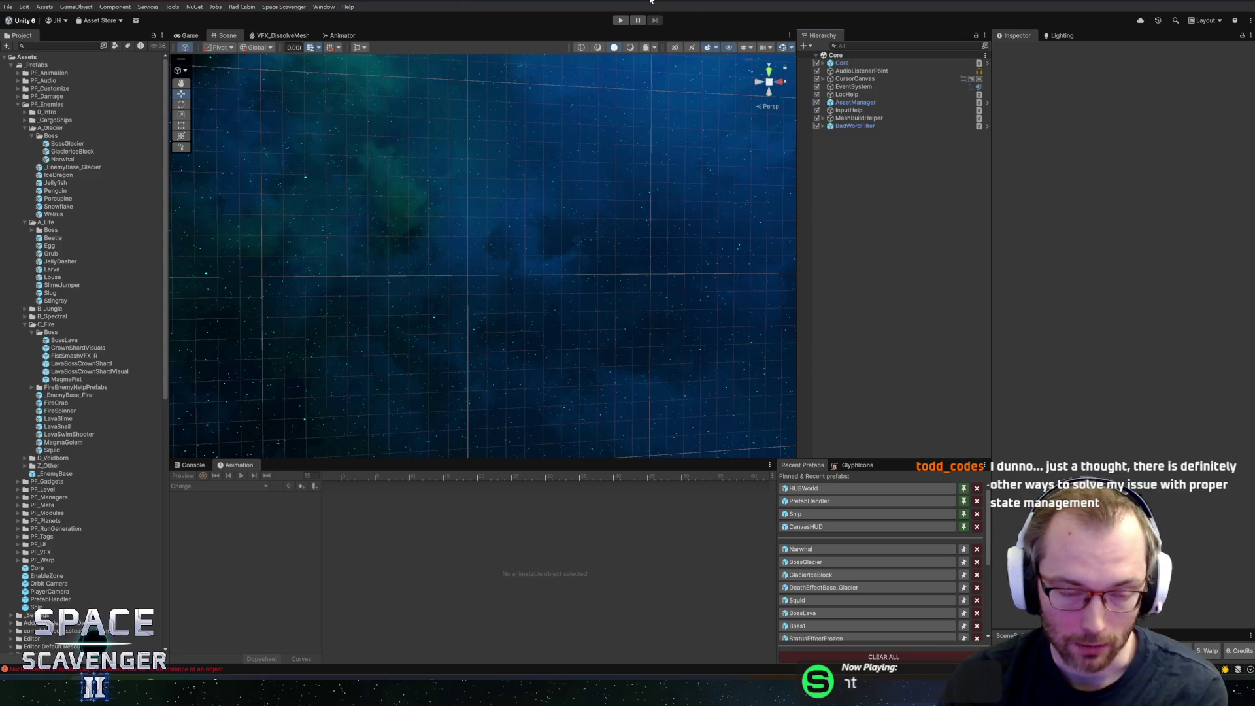
pyautogui.click(810, 551)
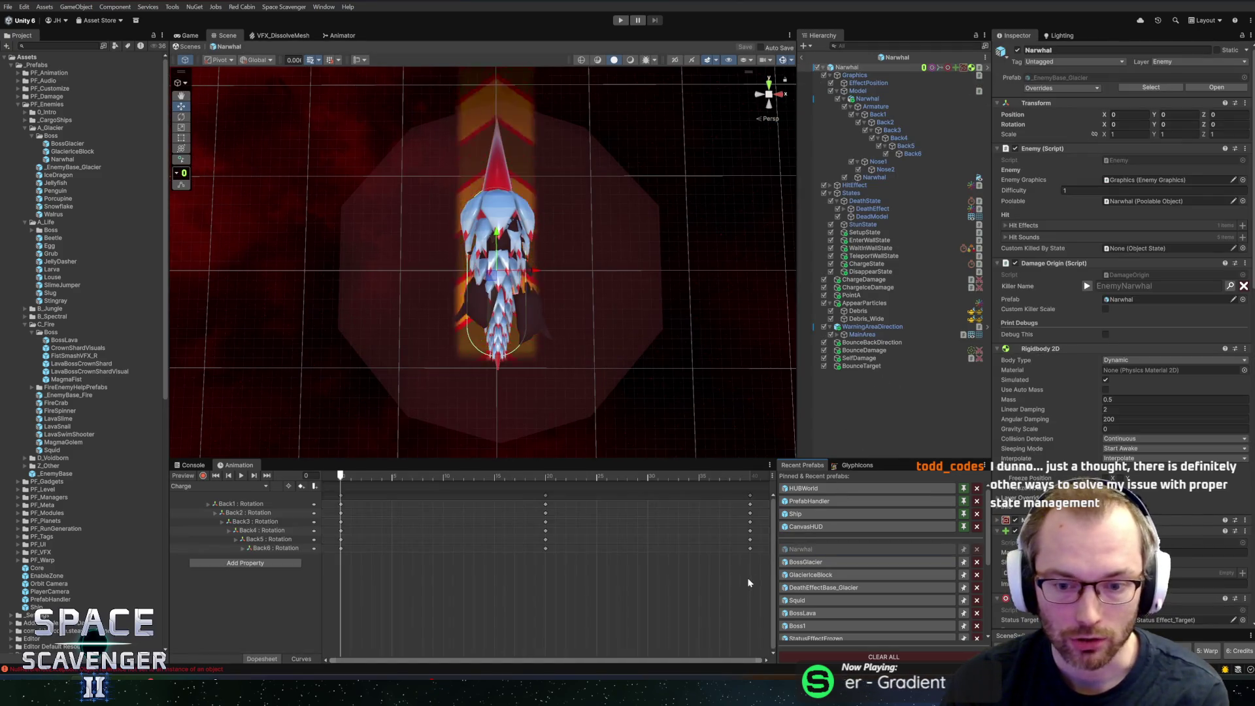
# Step: Inspect the Charge clip keyframes and the WaitInWall, EnterWall and TeleportWall state settings
pyautogui.moveTo(760, 579)
pyautogui.mouseDown()
pyautogui.moveTo(485, 488)
pyautogui.moveTo(319, 484)
pyautogui.mouseUp()
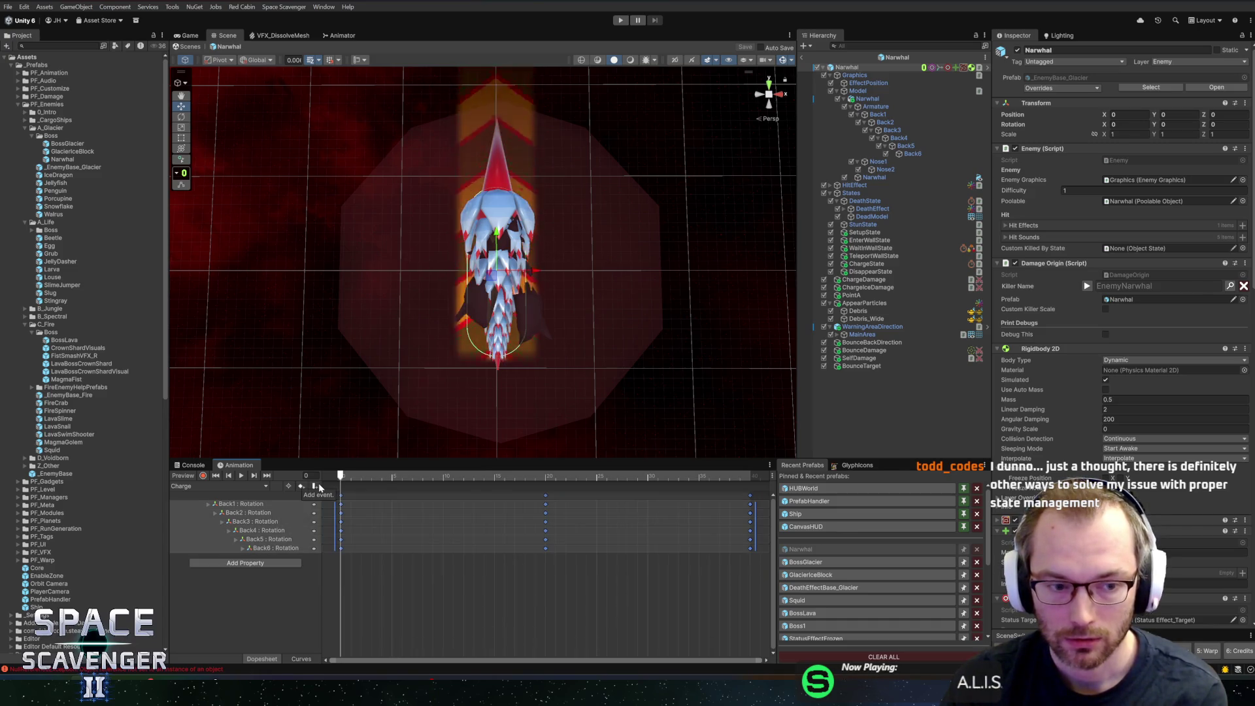
pyautogui.click(874, 249)
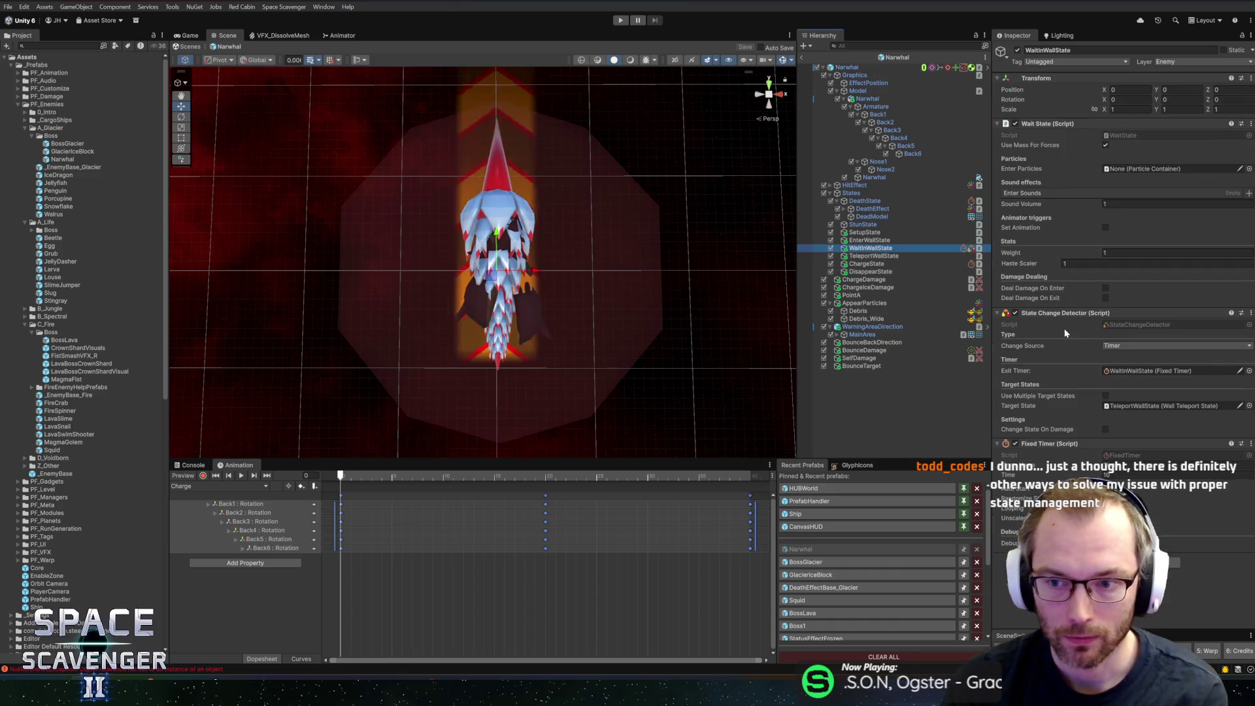
pyautogui.moveTo(752, 570)
pyautogui.mouseDown()
pyautogui.moveTo(361, 508)
pyautogui.moveTo(322, 490)
pyautogui.moveTo(430, 485)
pyautogui.mouseUp()
pyautogui.click(484, 591)
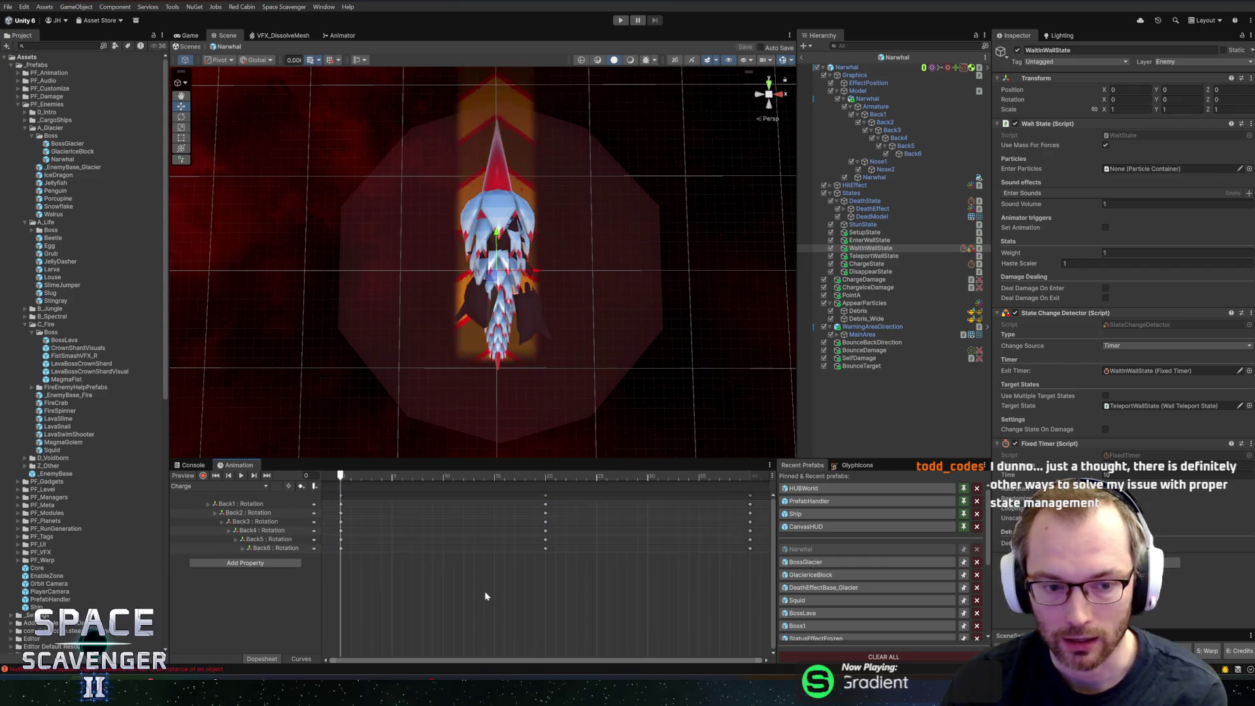
pyautogui.click(440, 477)
pyautogui.click(869, 240)
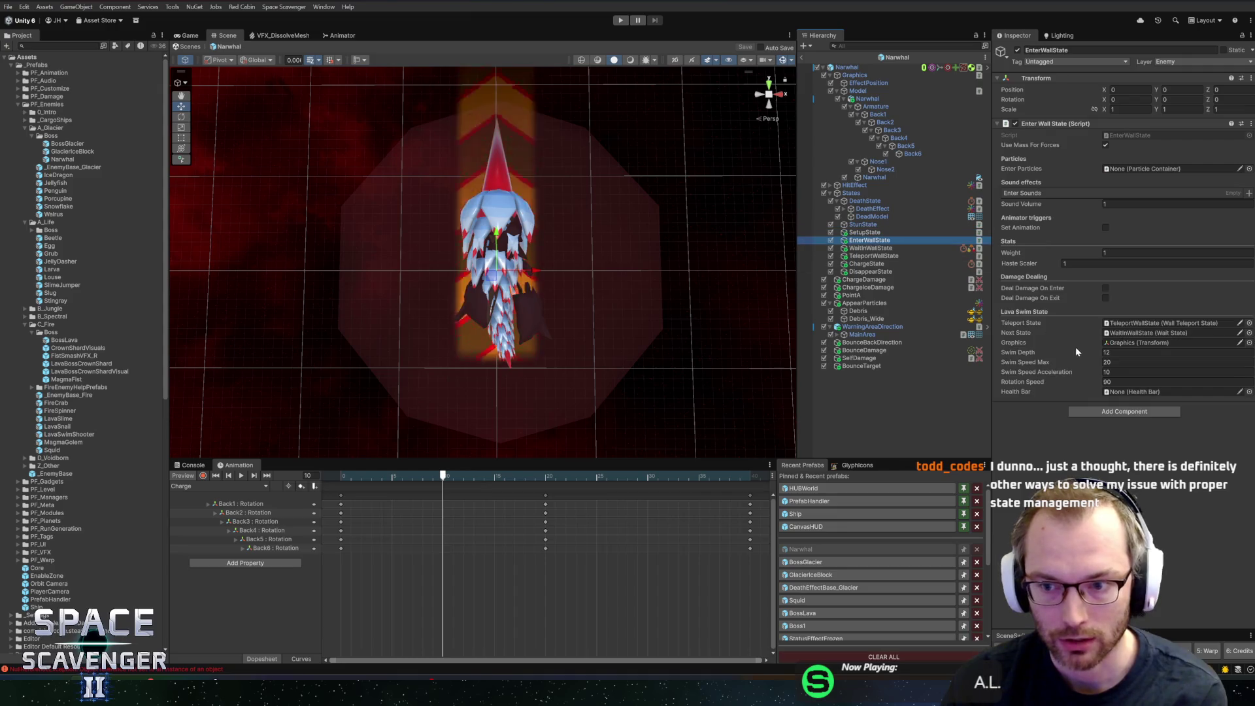
pyautogui.click(874, 255)
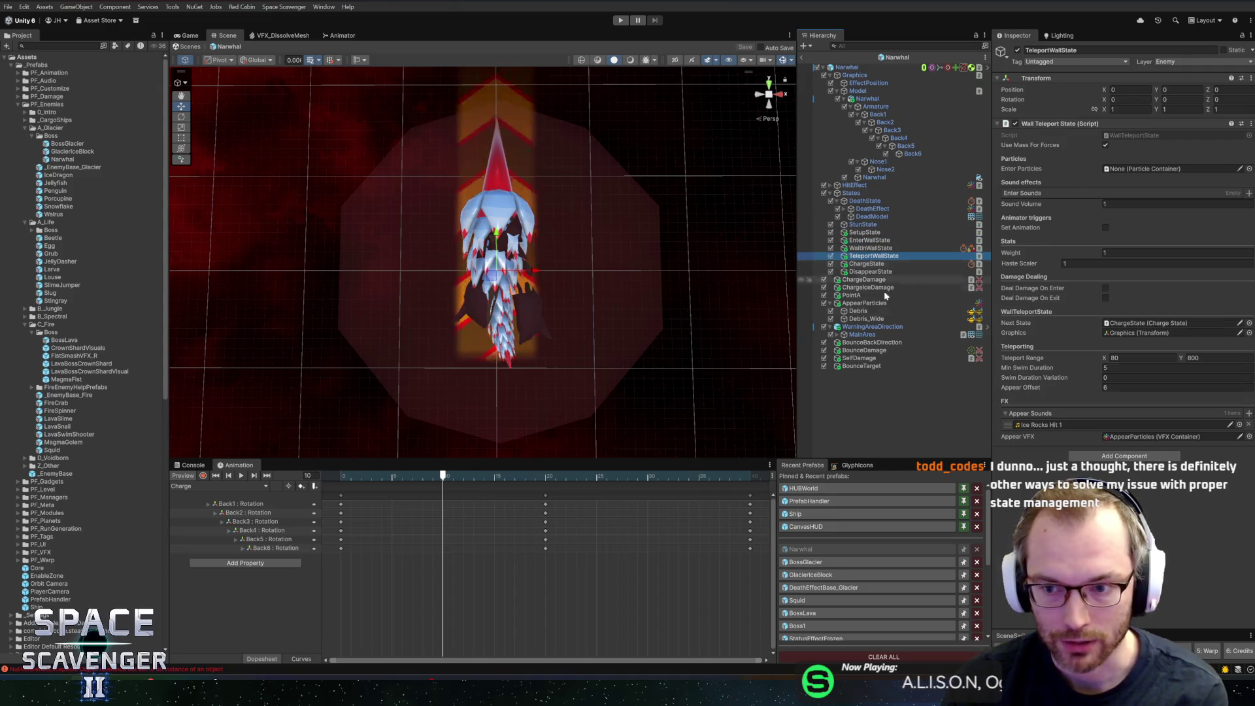
pyautogui.click(732, 584)
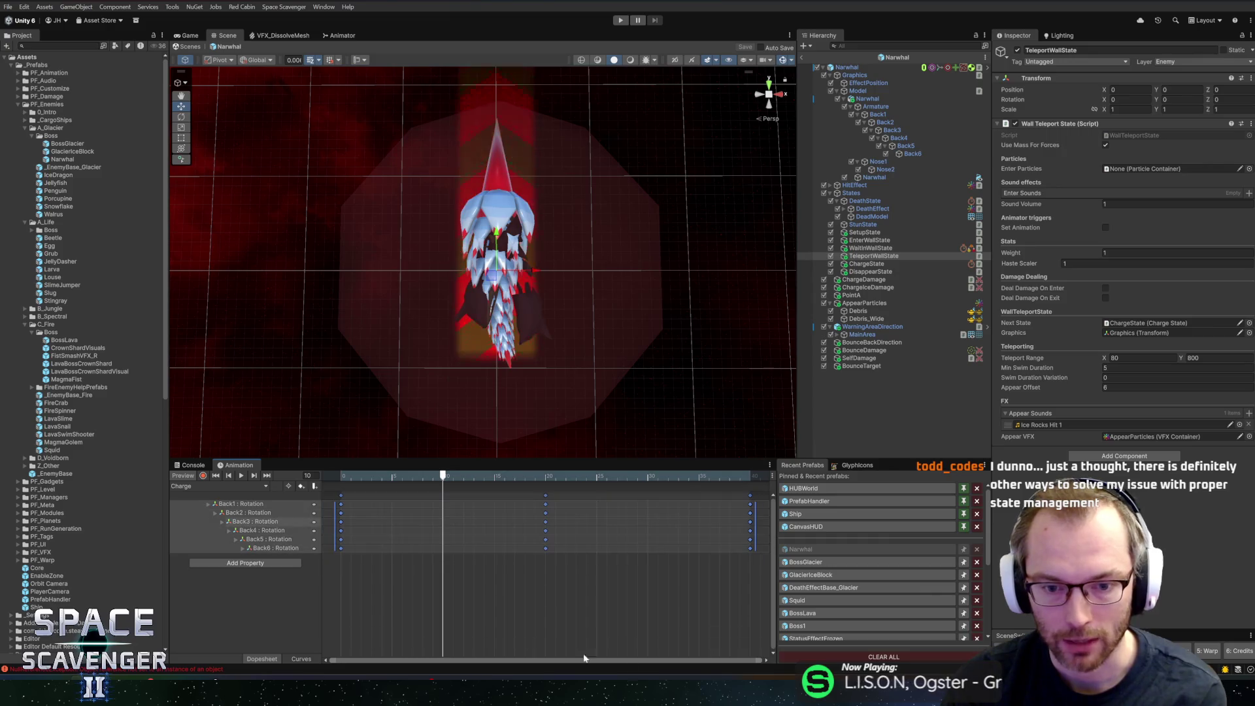
pyautogui.hotkey('ctrl', 'a')
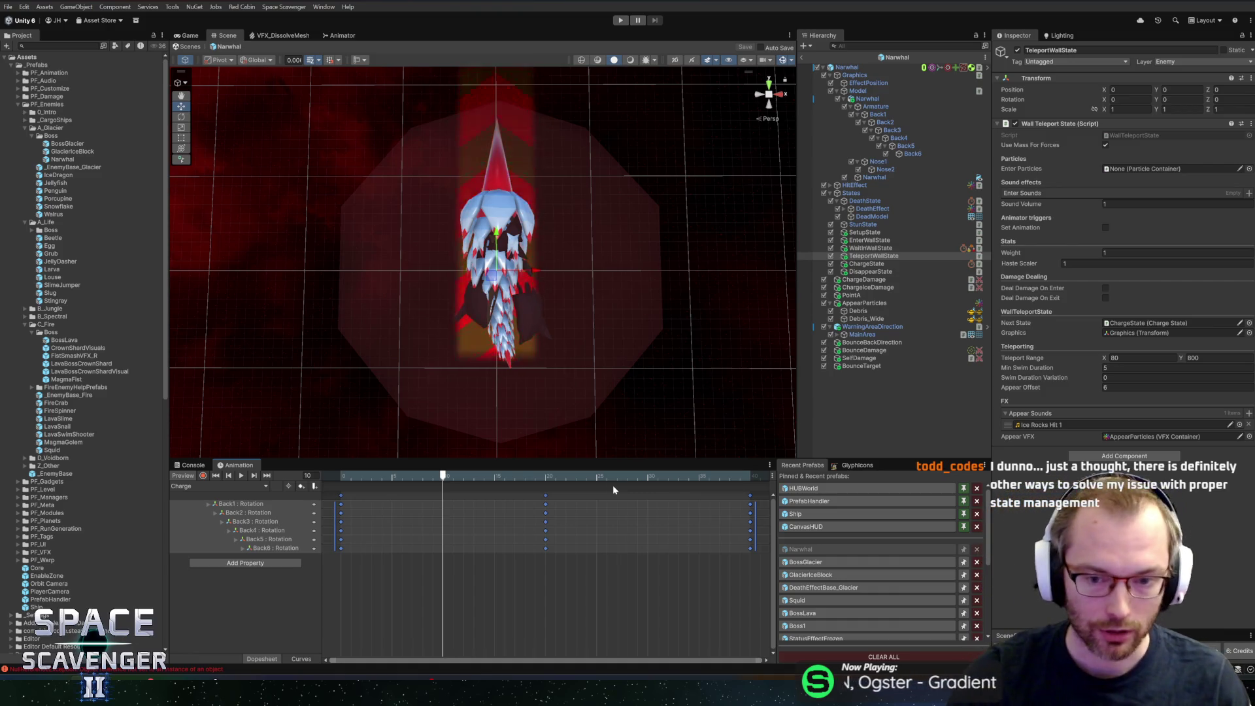
# Step: Try moving EnterWallState onto SetupState, then undo it so the state order stays unchanged
pyautogui.click(881, 258)
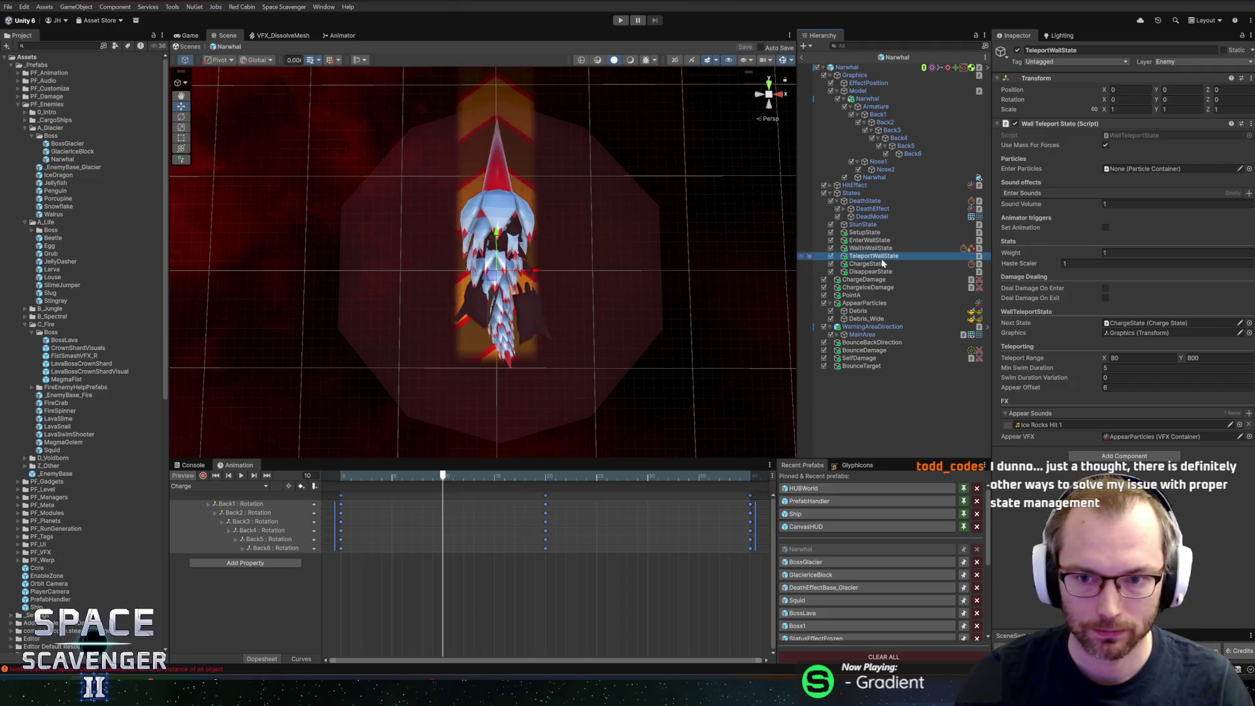
pyautogui.click(869, 249)
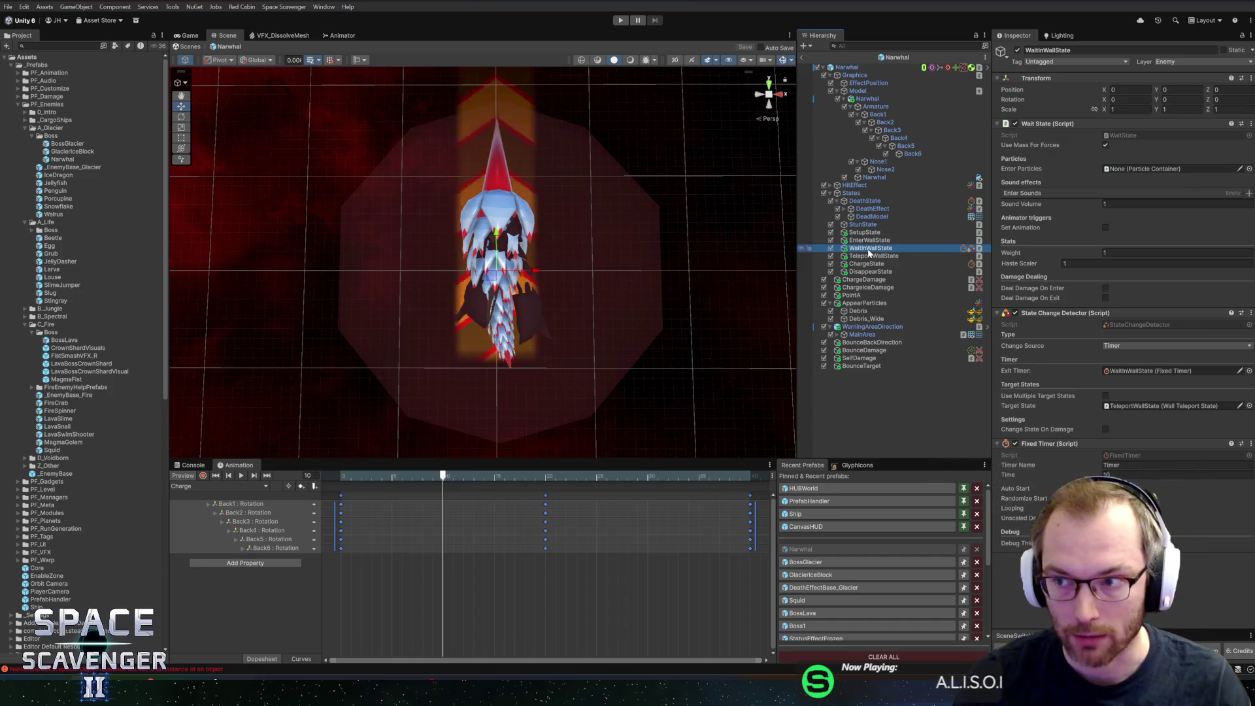
pyautogui.click(884, 241)
pyautogui.click(895, 234)
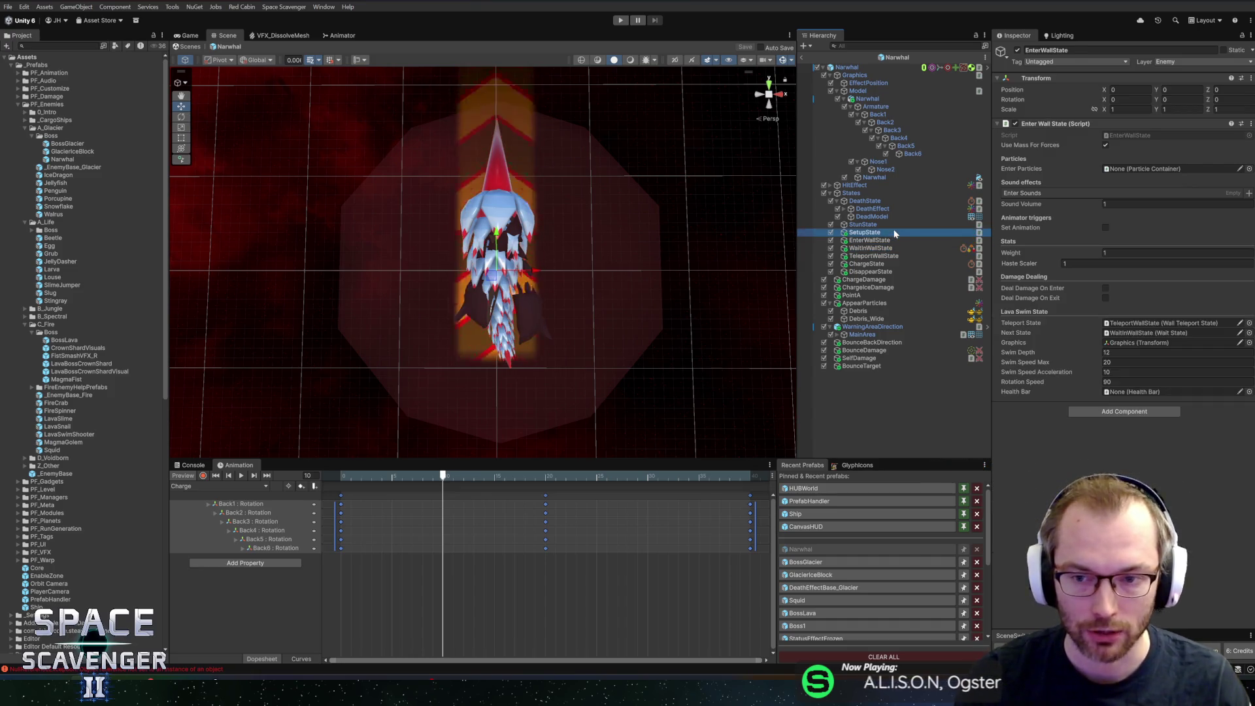
pyautogui.moveTo(895, 233); pyautogui.dragTo(904, 230)
pyautogui.click(895, 242)
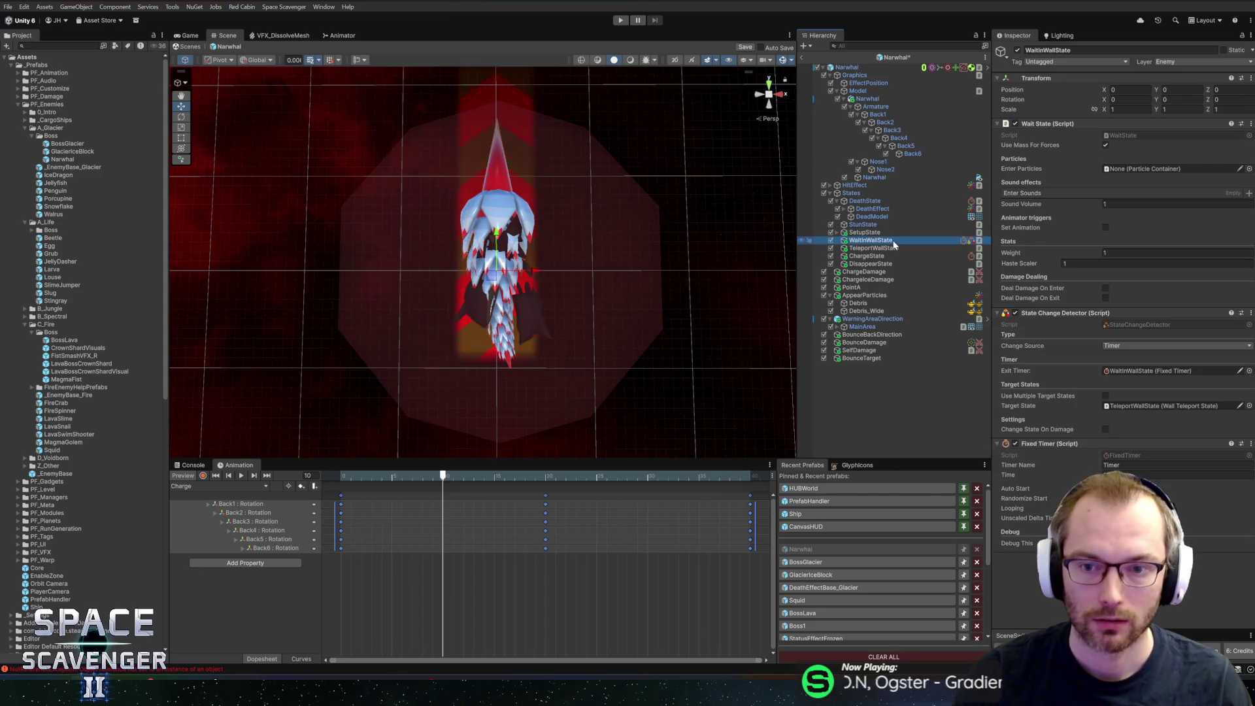
pyautogui.hotkey('ctrl', 'z')
pyautogui.hotkey('ctrl', 'z')
pyautogui.click(880, 241)
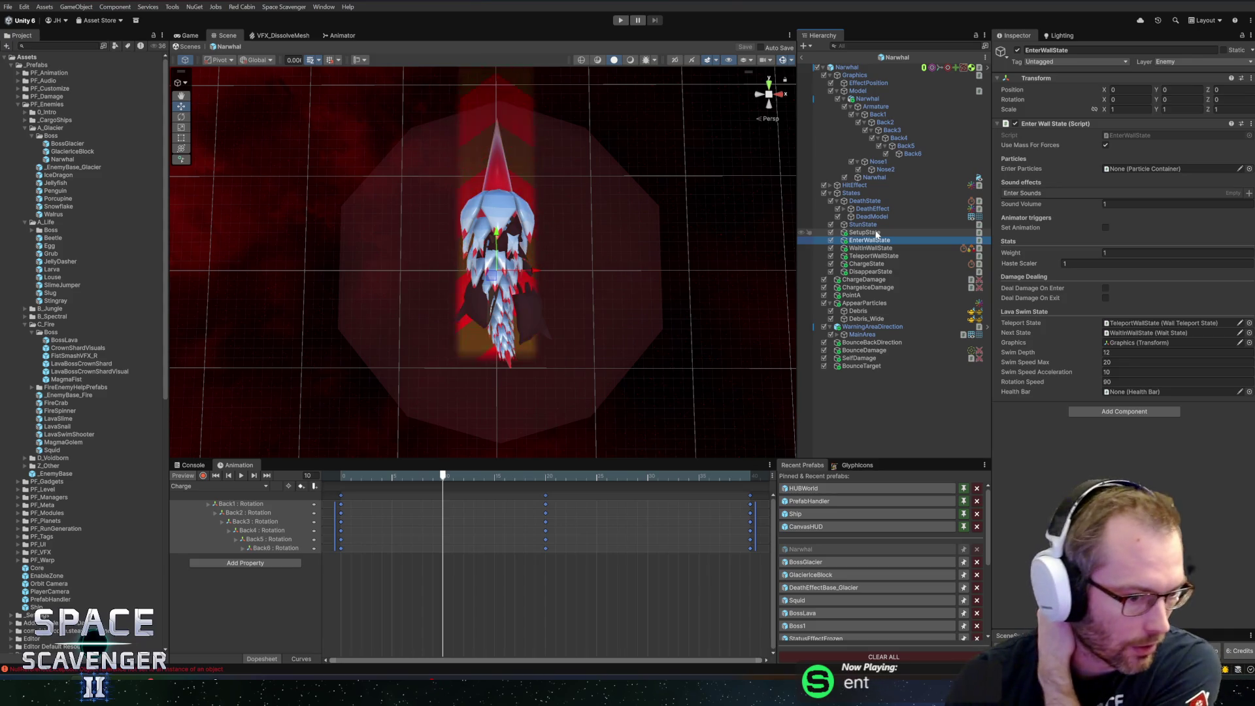
# Step: Rewind the Narwhal animation preview to frame 0 and give the animation panel more height
pyautogui.click(496, 583)
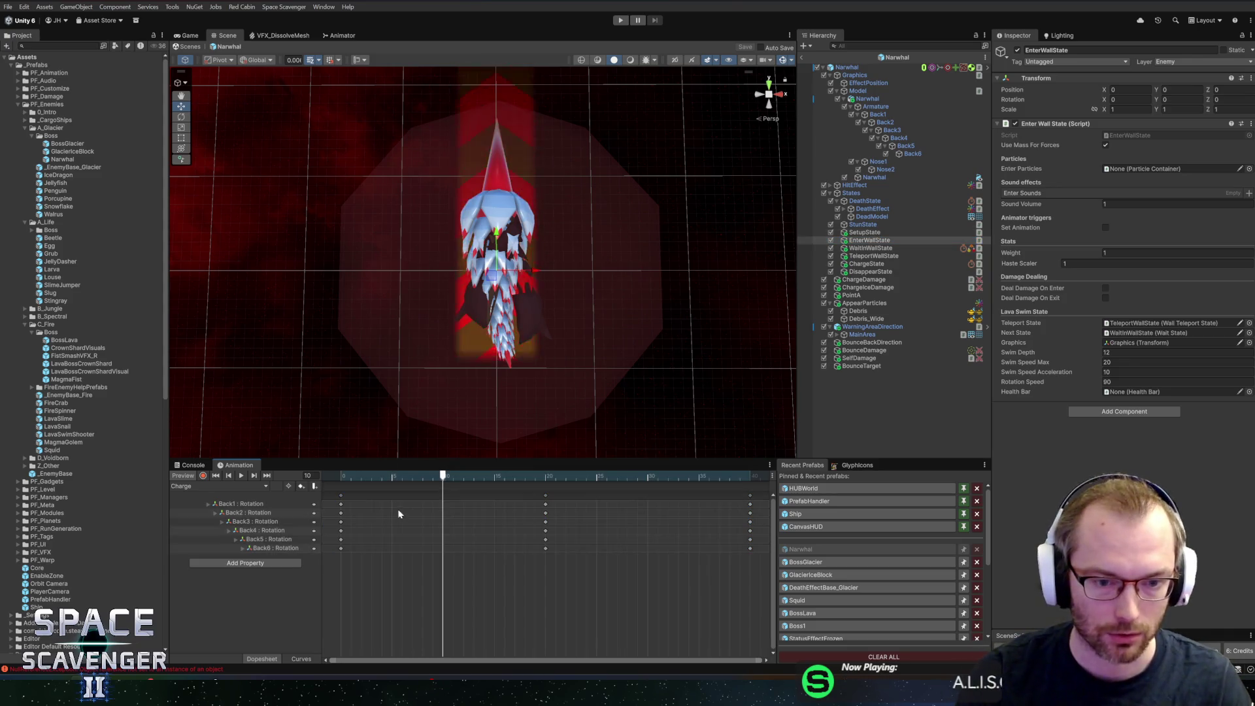
pyautogui.moveTo(443, 475); pyautogui.dragTo(340, 475)
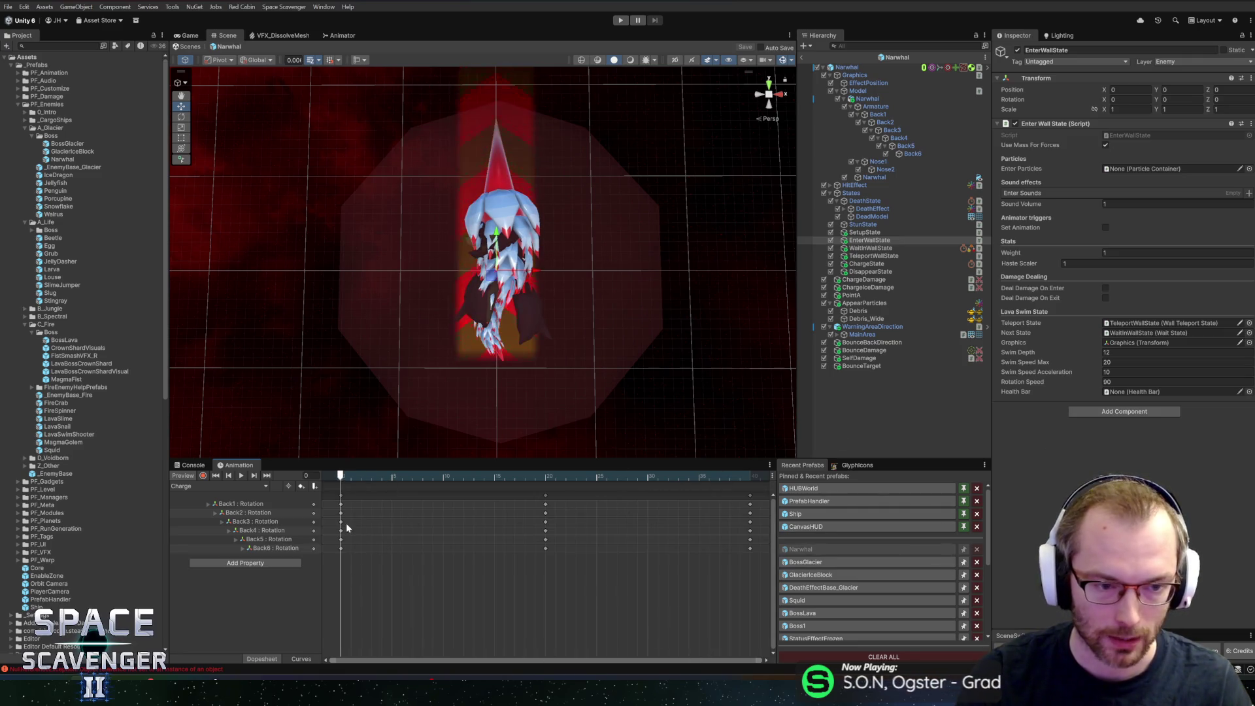
pyautogui.moveTo(297, 460); pyautogui.dragTo(265, 452)
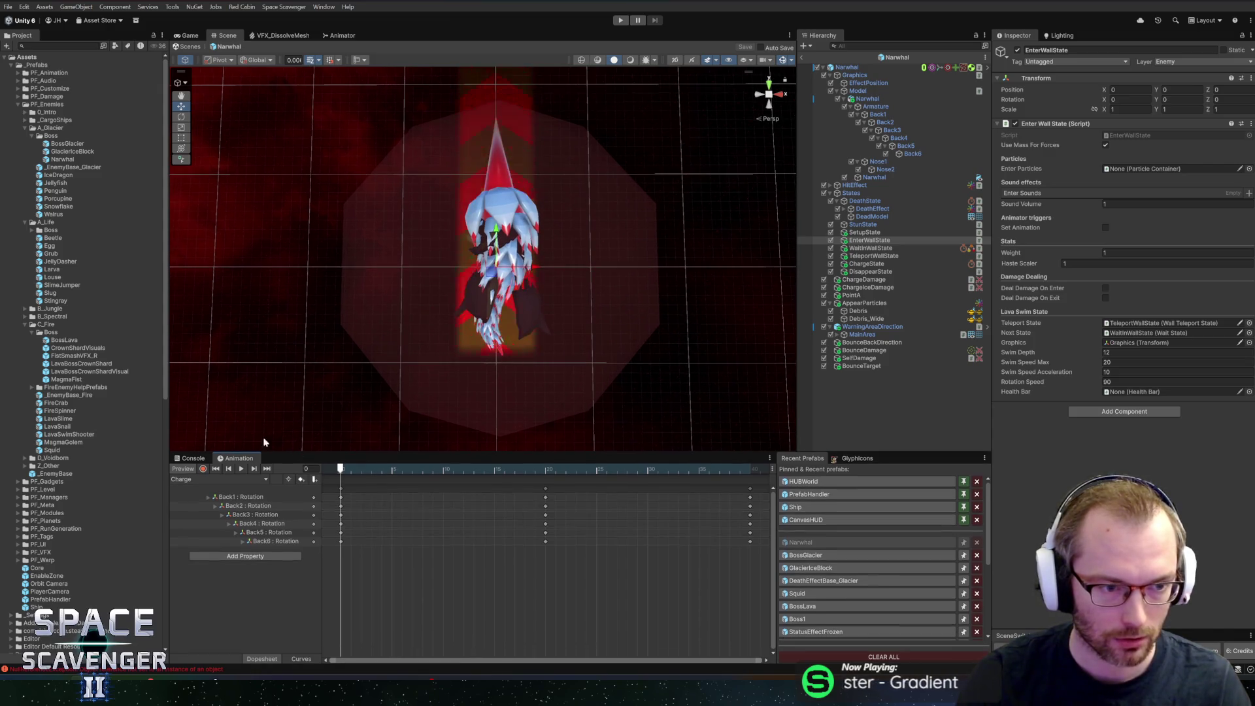
# Step: Collapse the C_Fire, A_Life and A_Glacier project folders and bring up GitHub Desktop
pyautogui.click(24, 324)
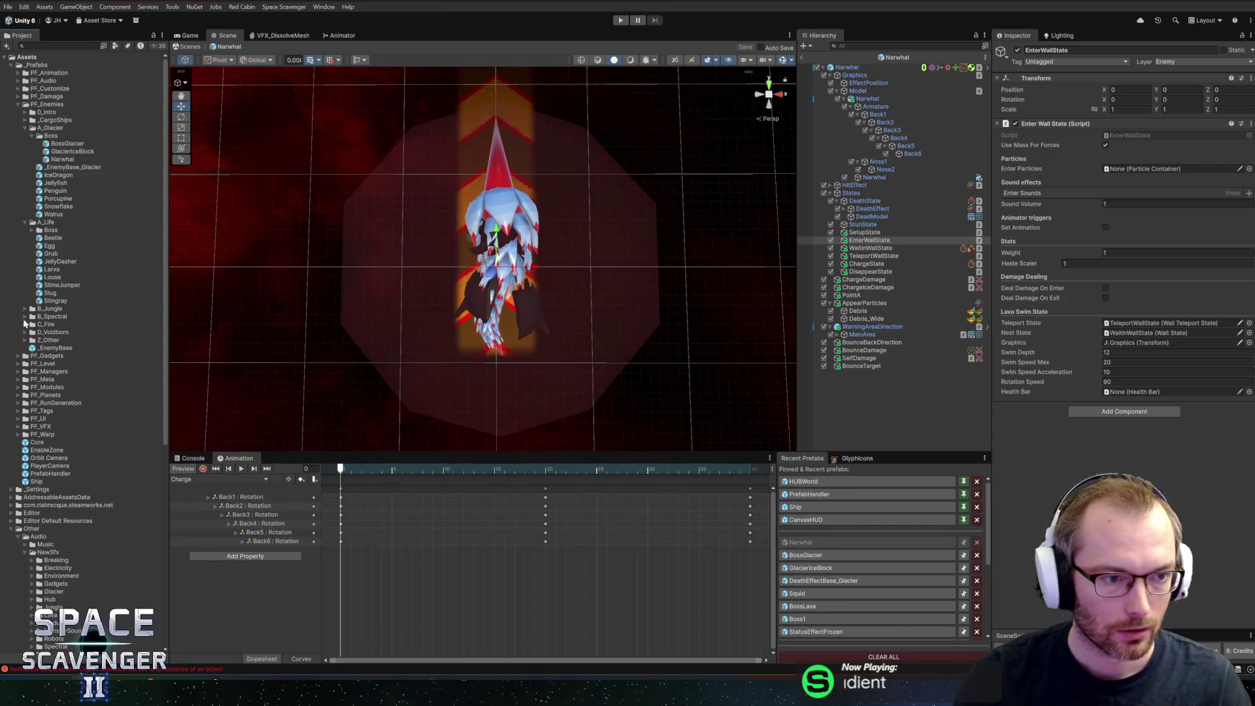
pyautogui.click(26, 223)
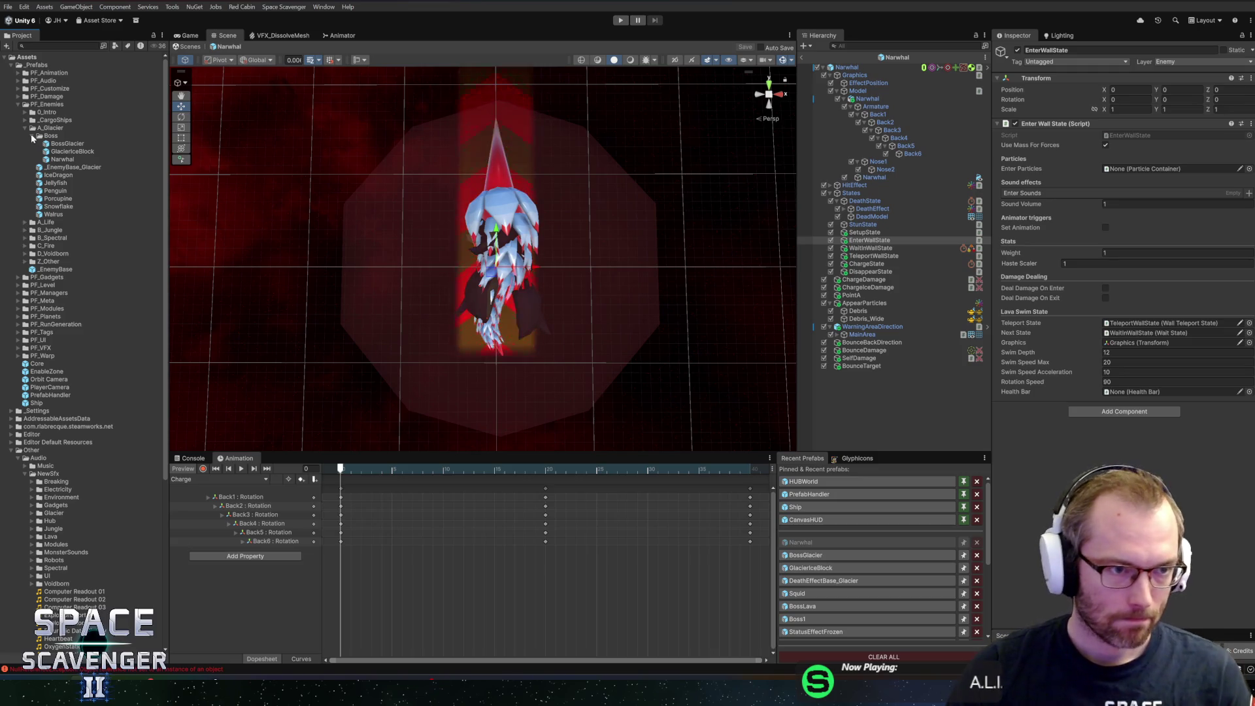
pyautogui.click(32, 136)
pyautogui.click(24, 129)
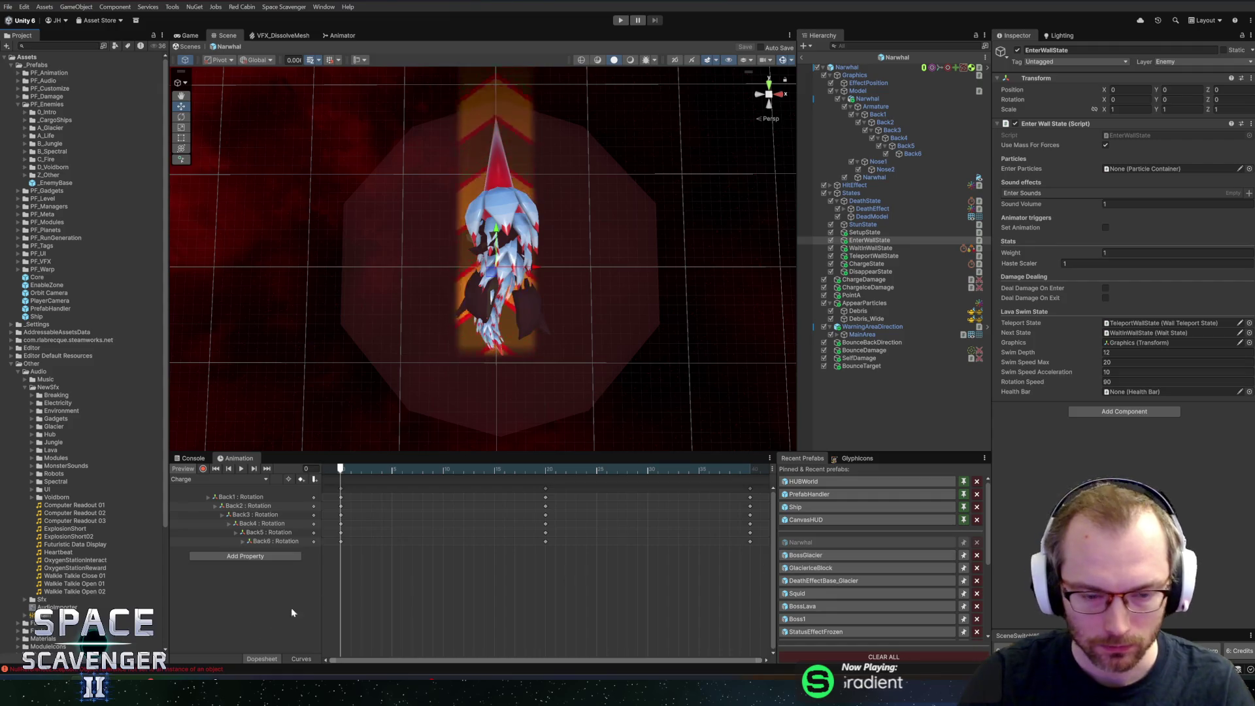
pyautogui.hotkey('alt', 'Tab')
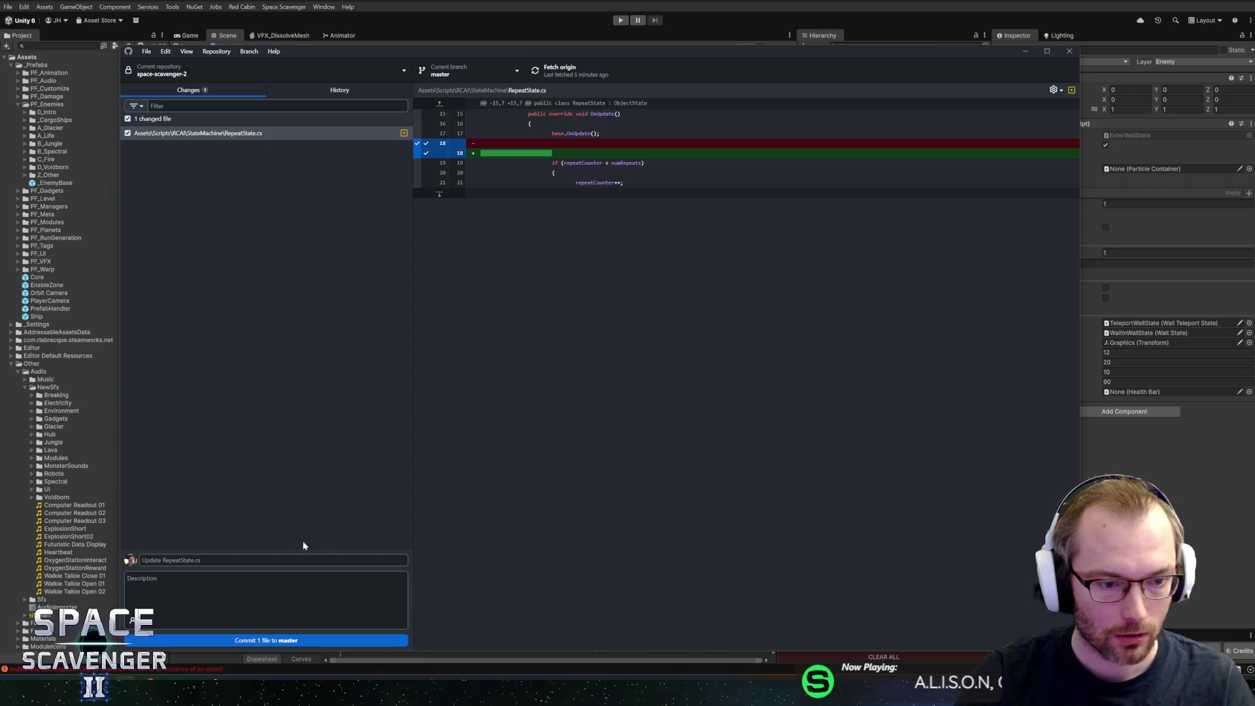
# Step: Discard the uncommitted RepeatState.cs change and return to Unity
pyautogui.rightClick(256, 137)
pyautogui.click(275, 148)
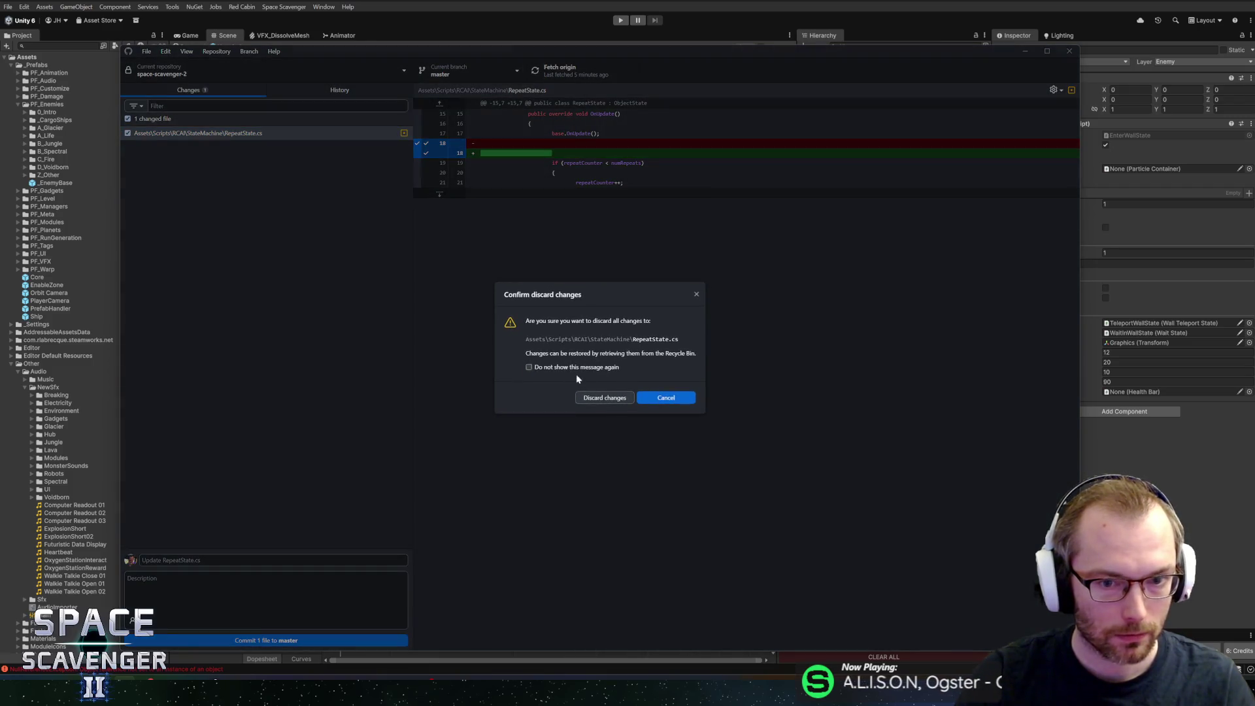
pyautogui.click(590, 400)
pyautogui.hotkey('alt', 'Tab')
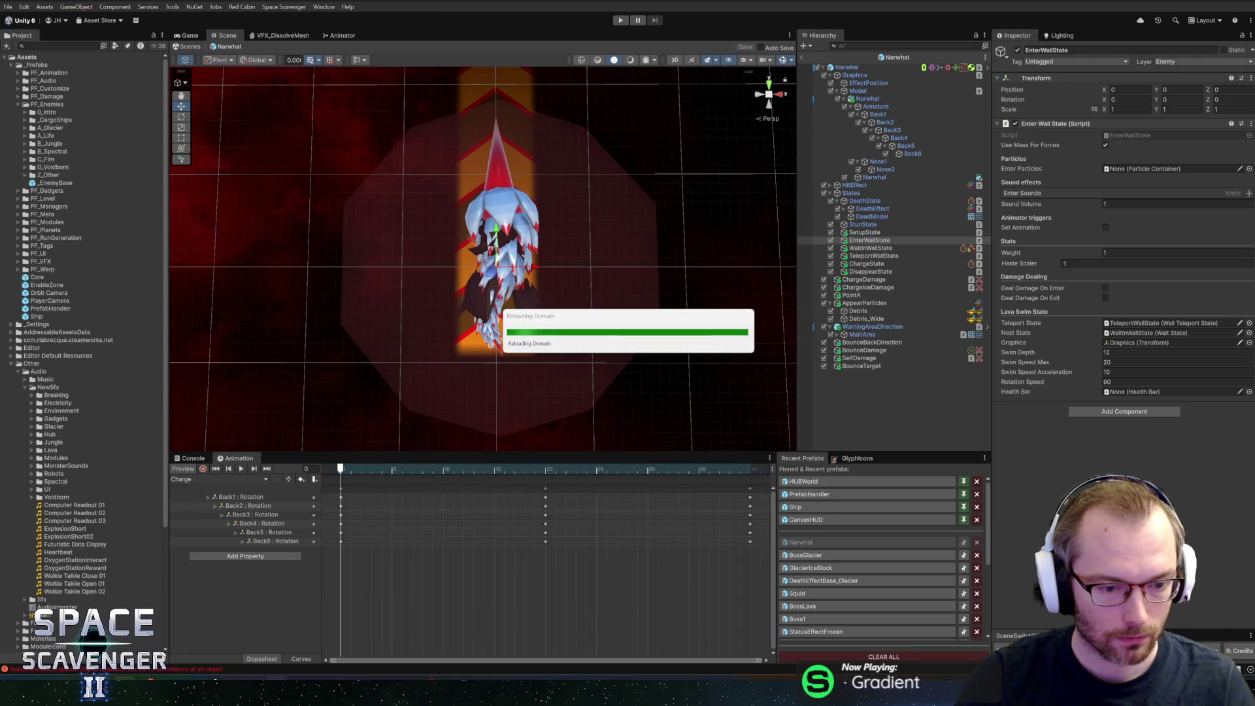
# Step: Switch over to Blender, where IceBlock03 is open in UV Editing
pyautogui.hotkey('alt', 'Tab')
pyautogui.scroll(-4, 718, 281)
pyautogui.scroll(2, 729, 319)
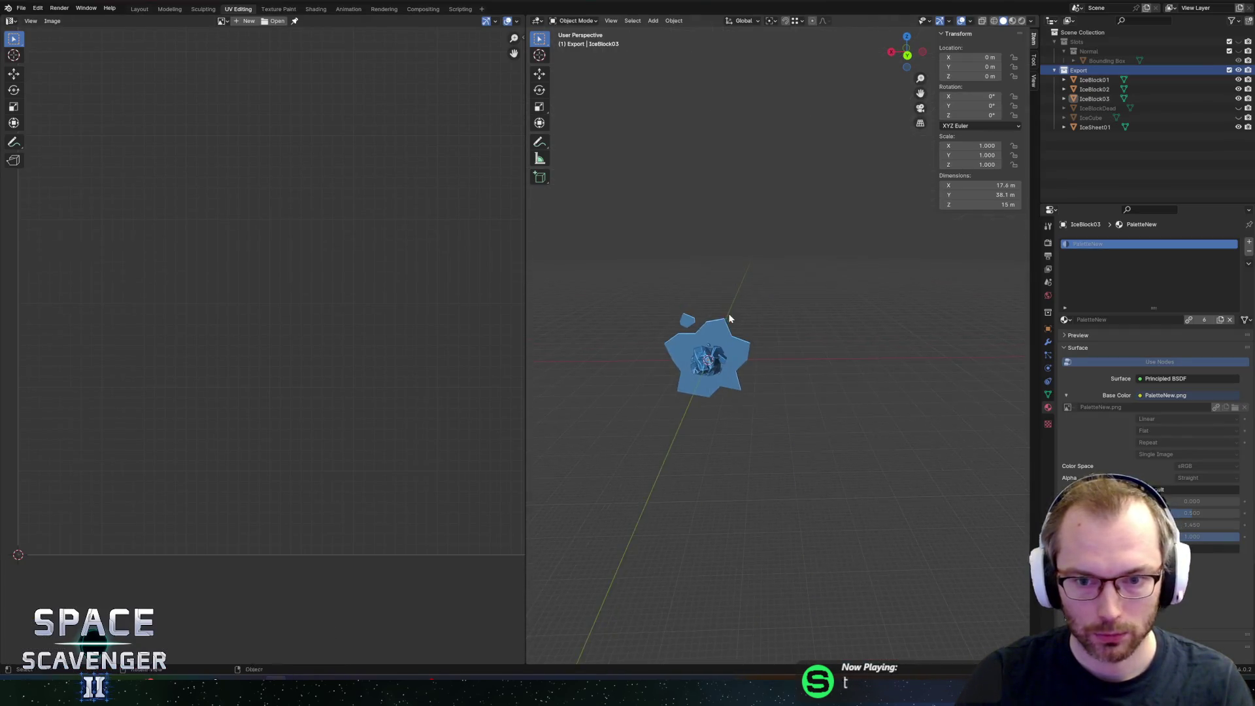
# Step: Open IceDragon.blend from the File menu
pyautogui.moveTo(730, 317); pyautogui.dragTo(777, 303, button='middle')
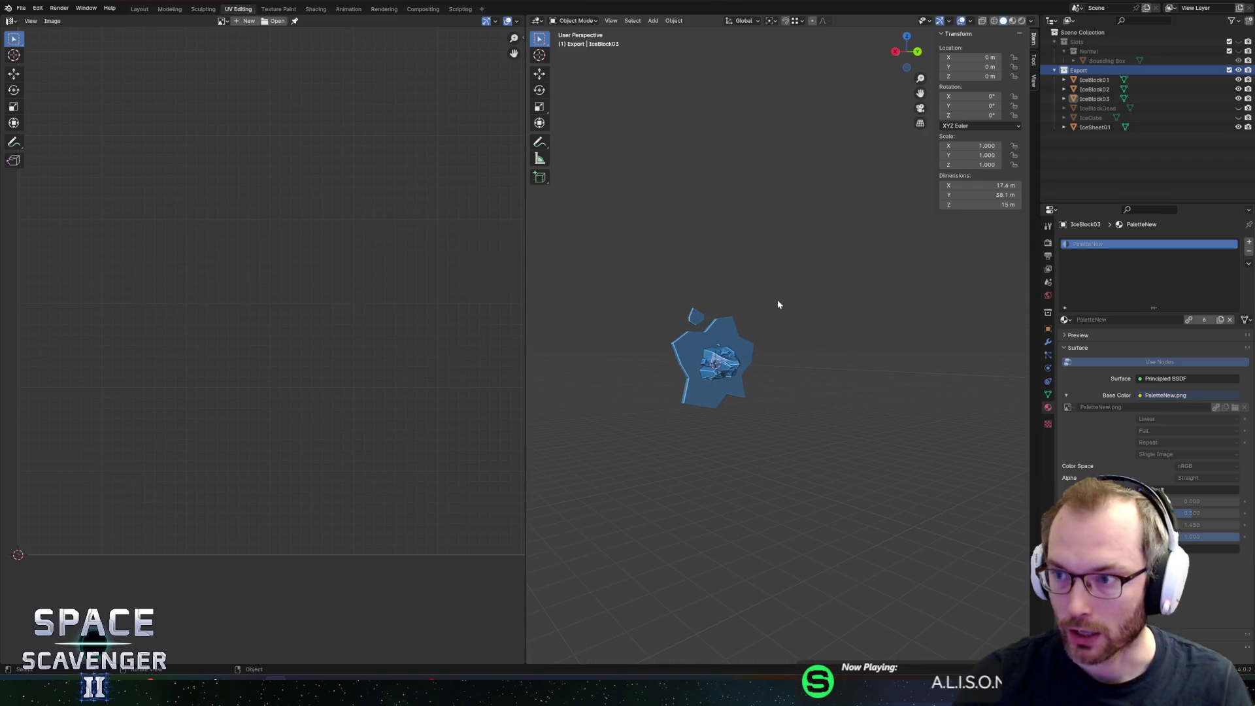
pyautogui.moveTo(719, 362)
pyautogui.mouseDown(button='middle')
pyautogui.moveTo(642, 371)
pyautogui.moveTo(709, 388)
pyautogui.mouseUp(button='middle')
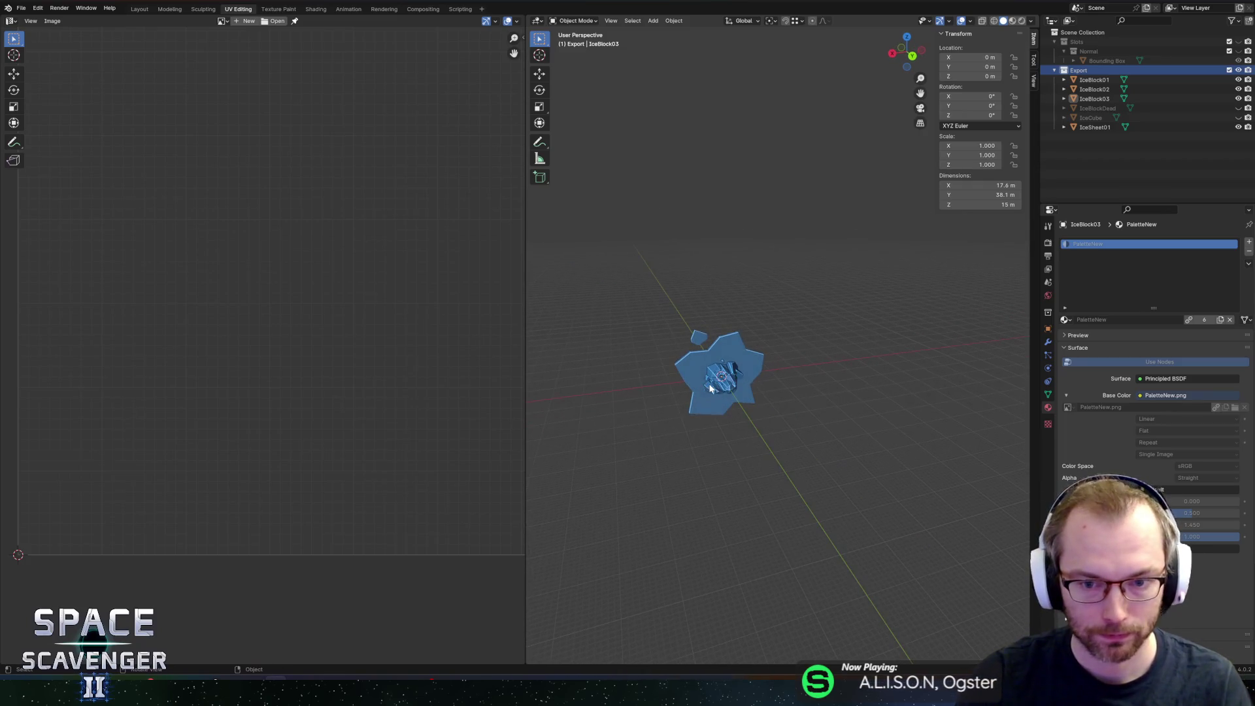
pyautogui.click(21, 8)
pyautogui.moveTo(32, 23)
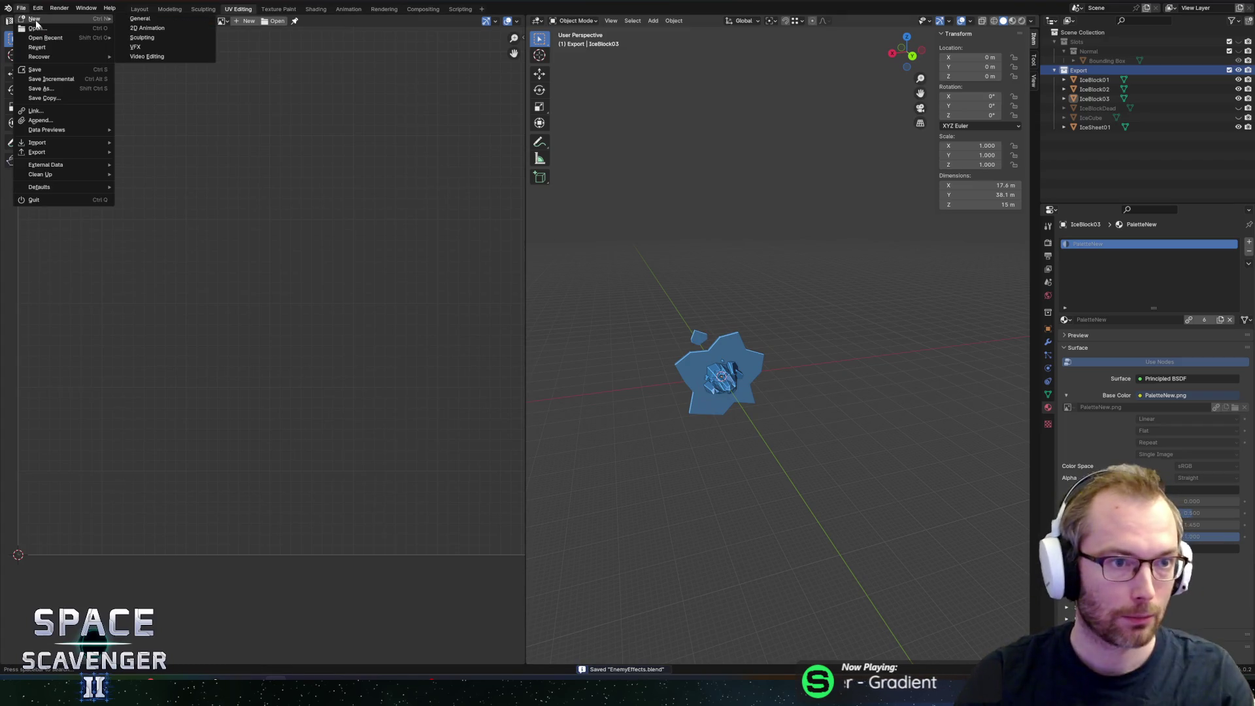
pyautogui.click(43, 29)
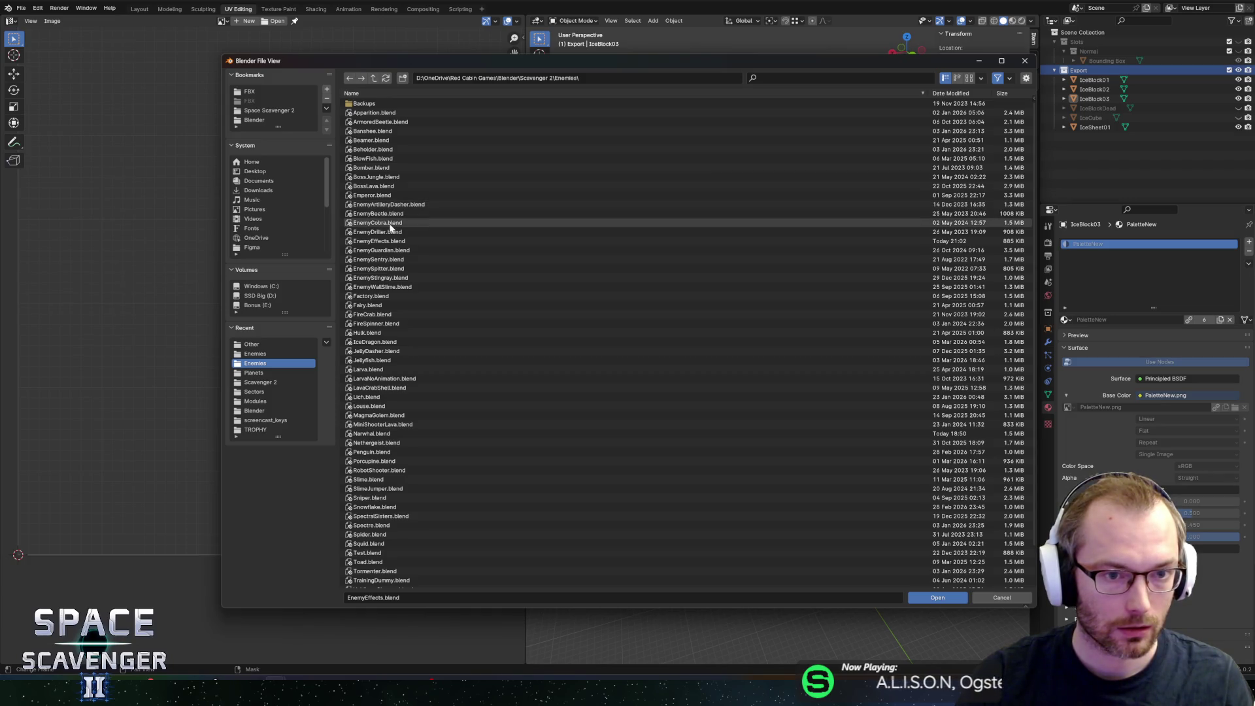
pyautogui.doubleClick(376, 342)
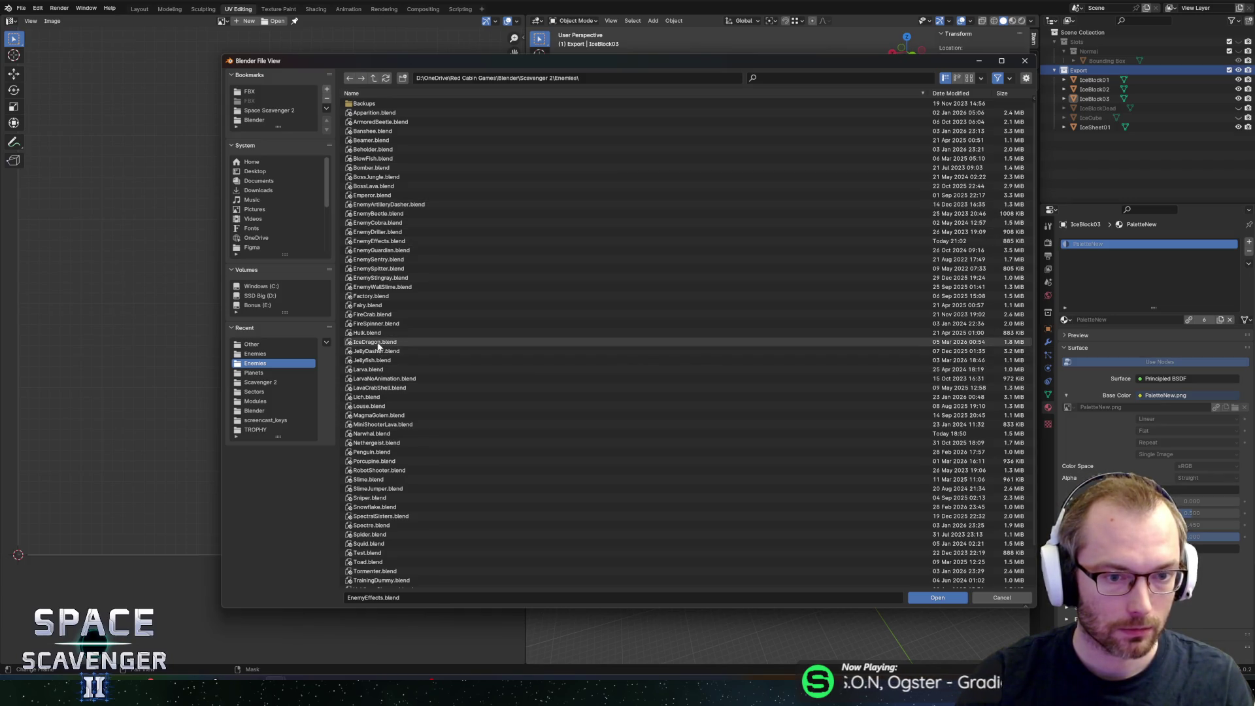
# Step: Save a copy of the file as BossGlacier.blend
pyautogui.hotkey('ctrl', 'shift', 's')
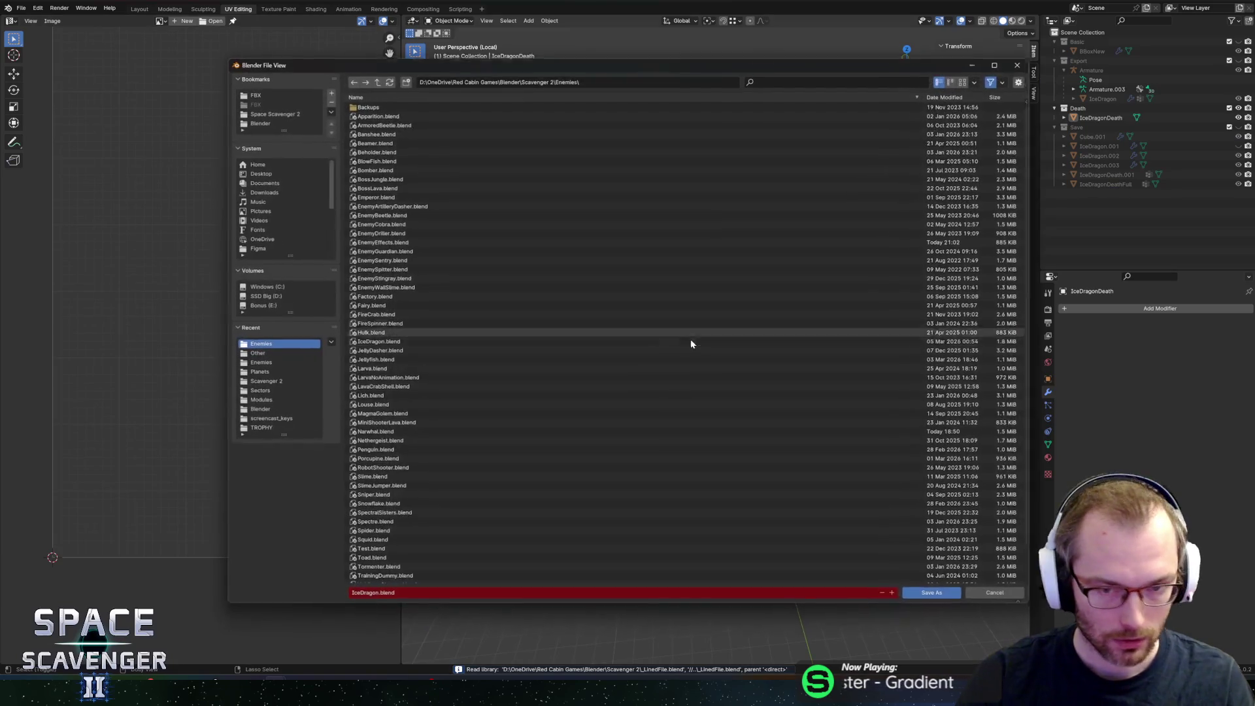
pyautogui.hotkey('shift', 'Left')
pyautogui.hotkey('shift', 'Left')
pyautogui.hotkey('shift', 'Left')
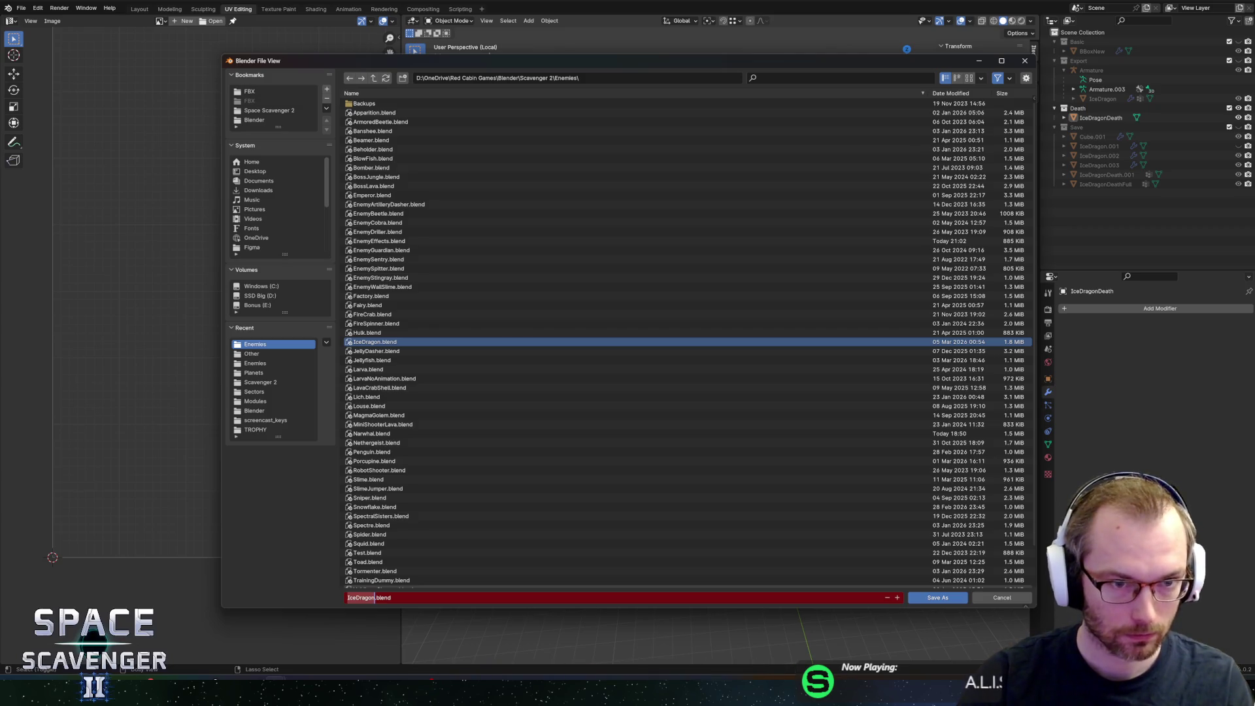
pyautogui.write('Bo')
pyautogui.write('ssGlacier')
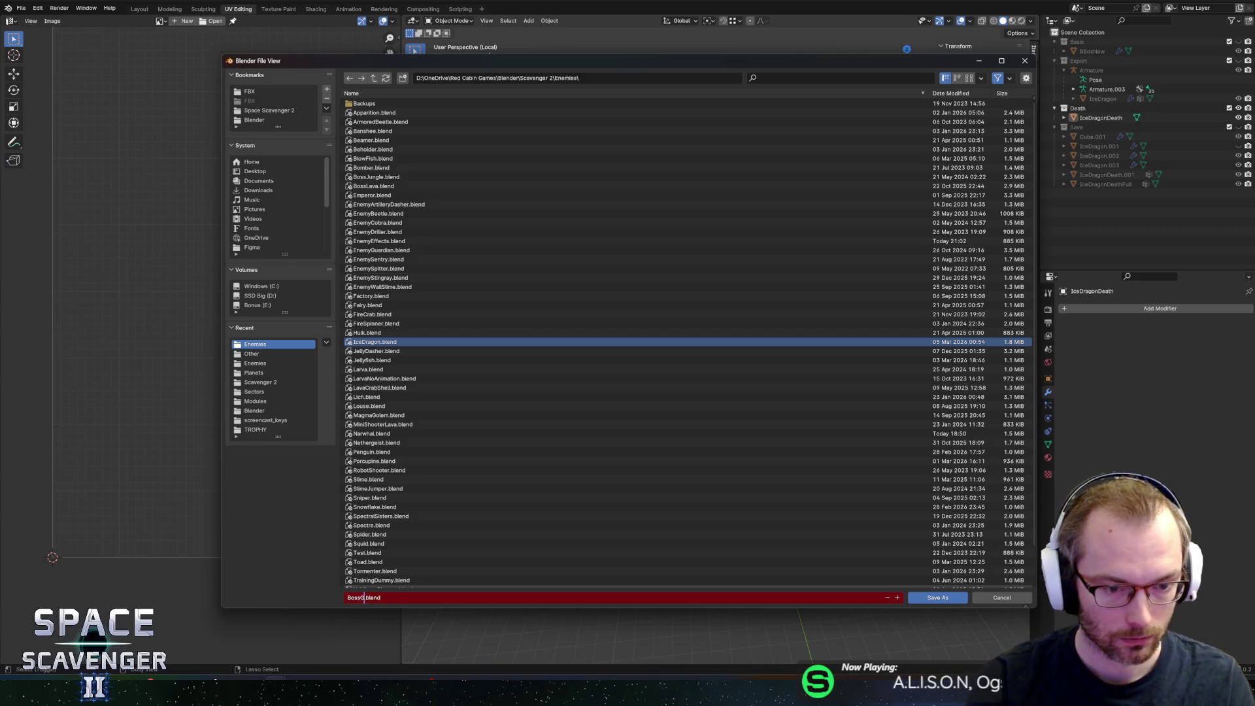
pyautogui.press('Return')
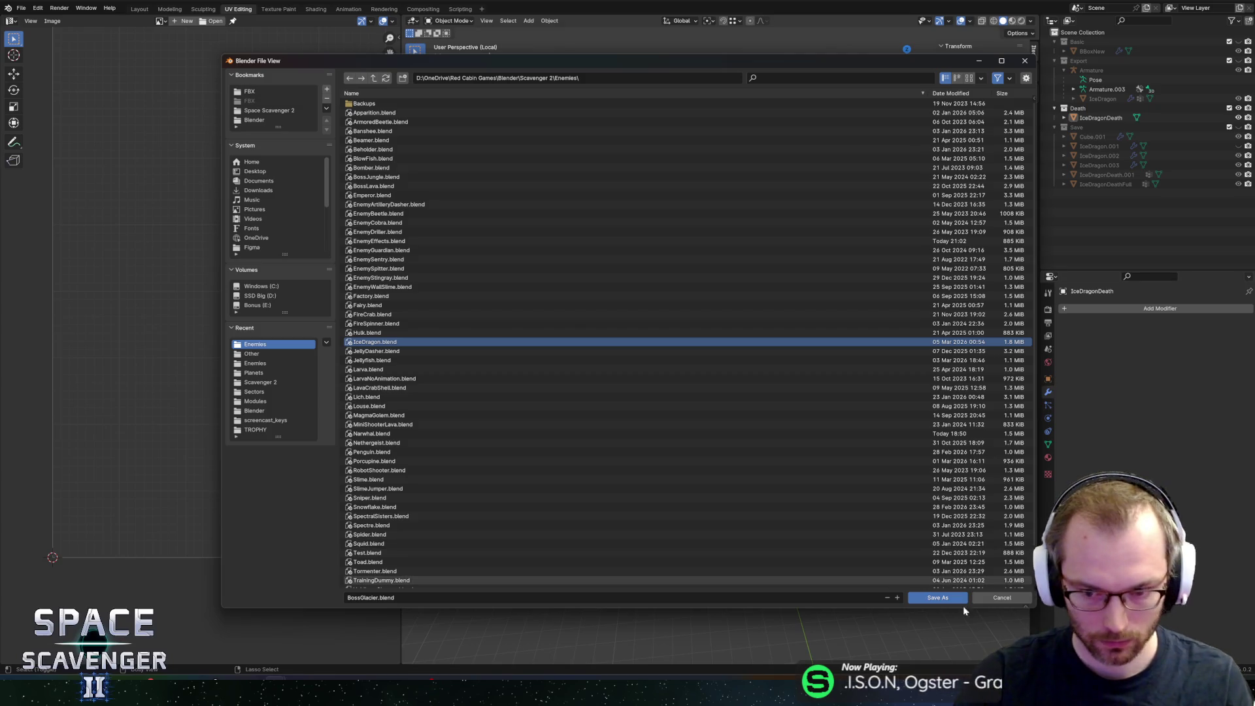
pyautogui.click(960, 599)
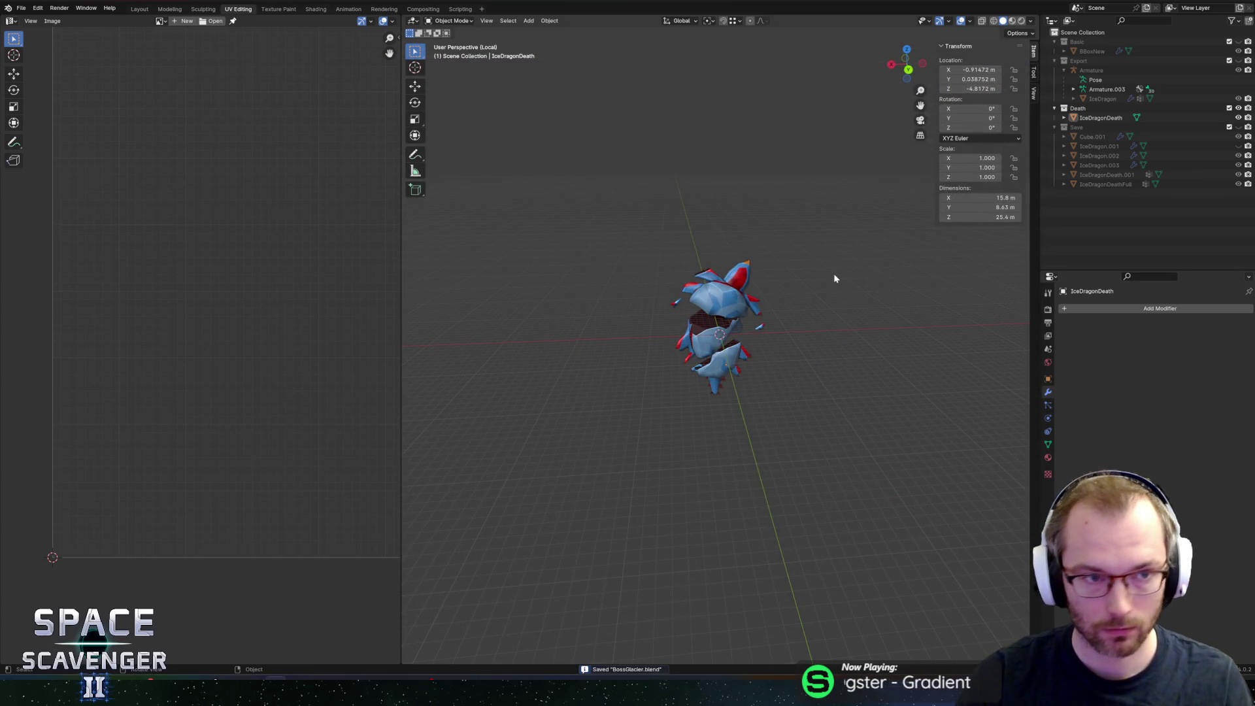
# Step: Delete the IceDragonDeath mesh, re-enable the Export collection, and delete the Armature
pyautogui.moveTo(833, 273); pyautogui.dragTo(811, 280, button='middle')
pyautogui.click(727, 284)
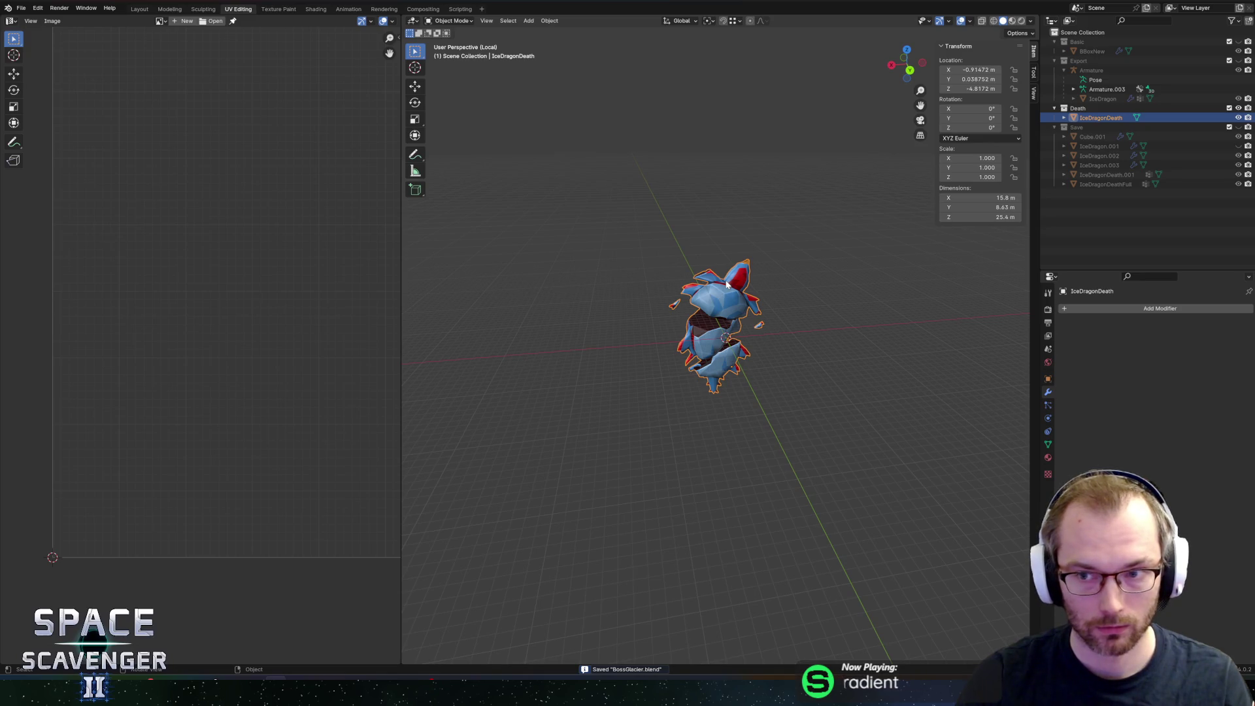
pyautogui.press('Delete')
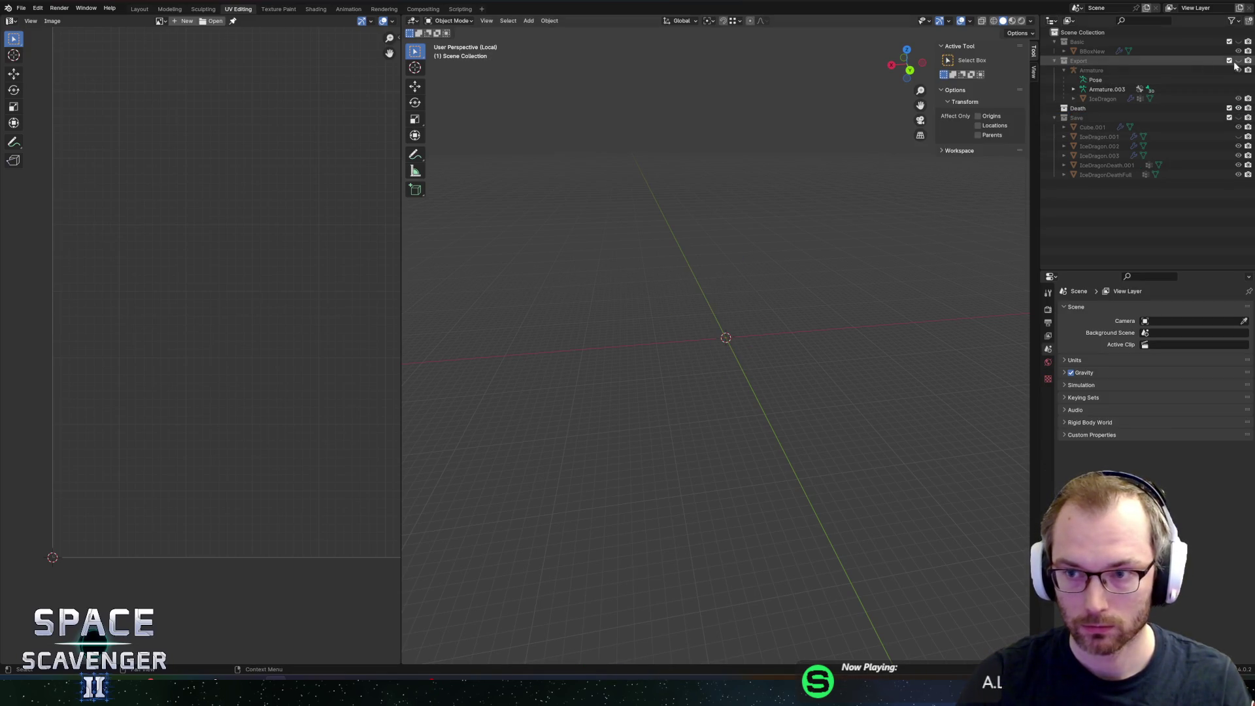
pyautogui.click(1229, 60)
pyautogui.click(1091, 70)
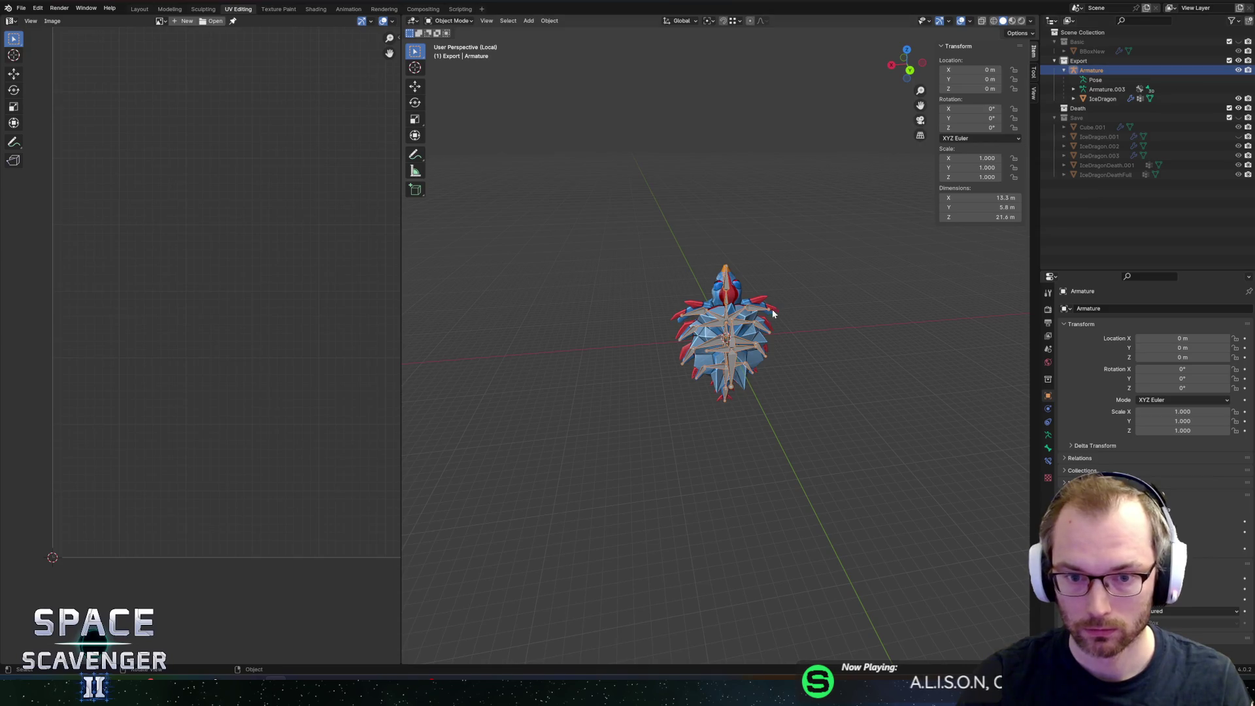
pyautogui.press('x')
pyautogui.click(742, 314)
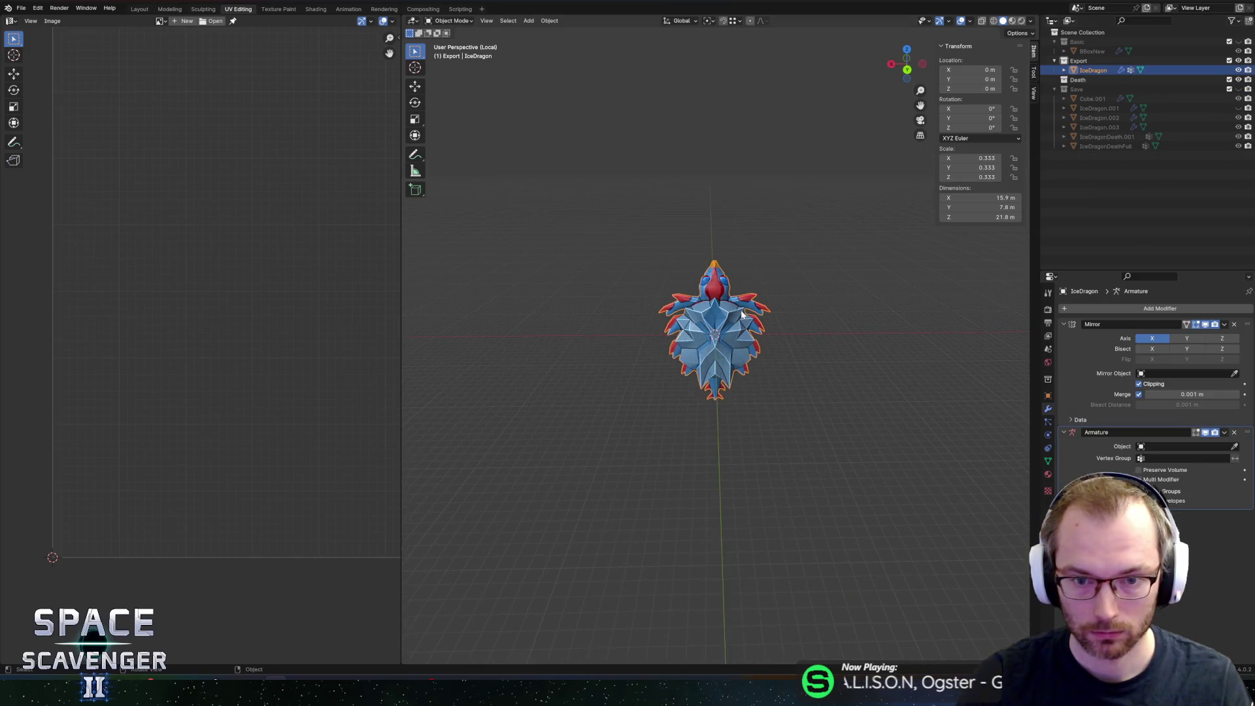
# Step: Delete the IceDragon mesh and bring up the Add > Mesh > Gears option
pyautogui.scroll(5, 741, 315)
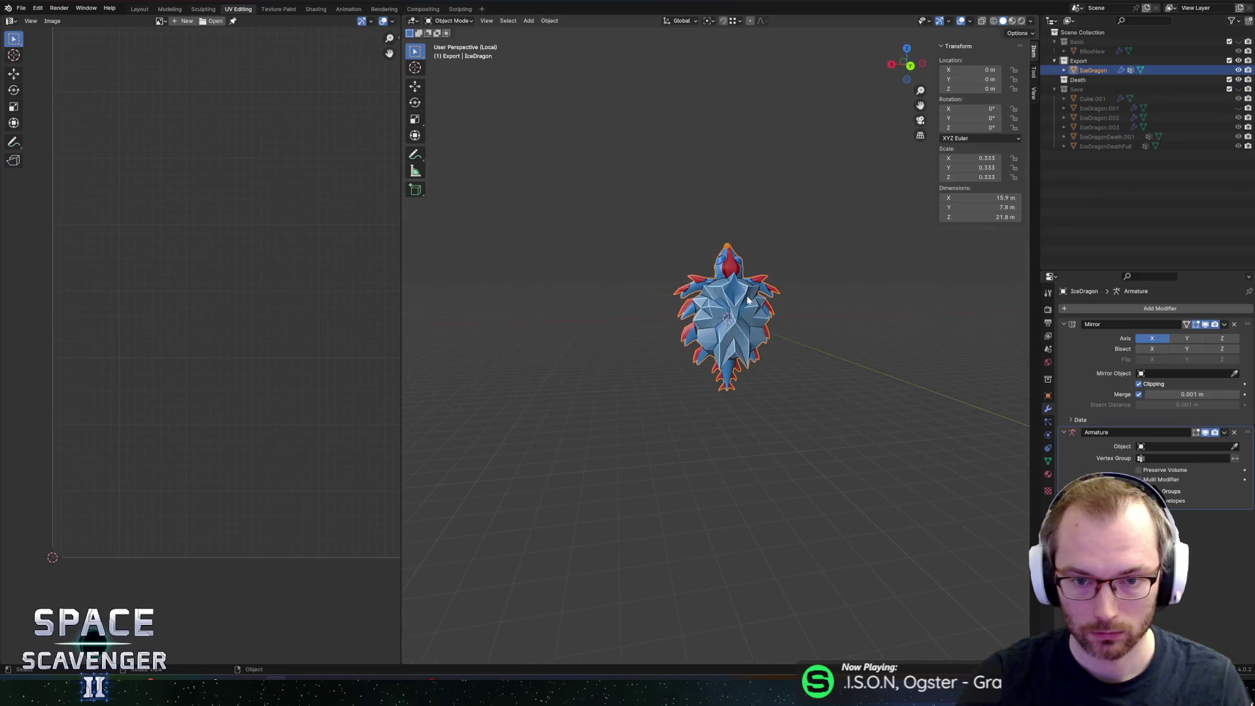
pyautogui.press('x')
pyautogui.click(802, 322)
pyautogui.hotkey('shift', 'a')
pyautogui.moveTo(804, 328)
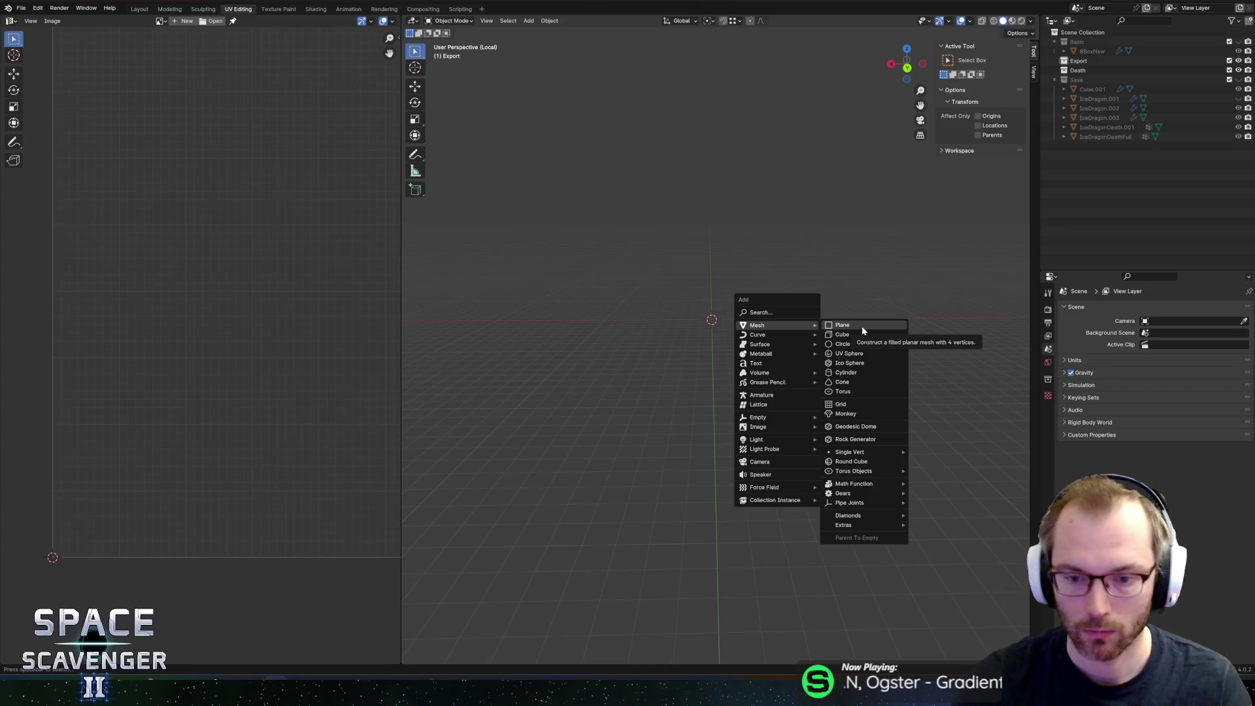
# Step: Add a gear mesh at the origin and frame it in the view
pyautogui.moveTo(864, 496)
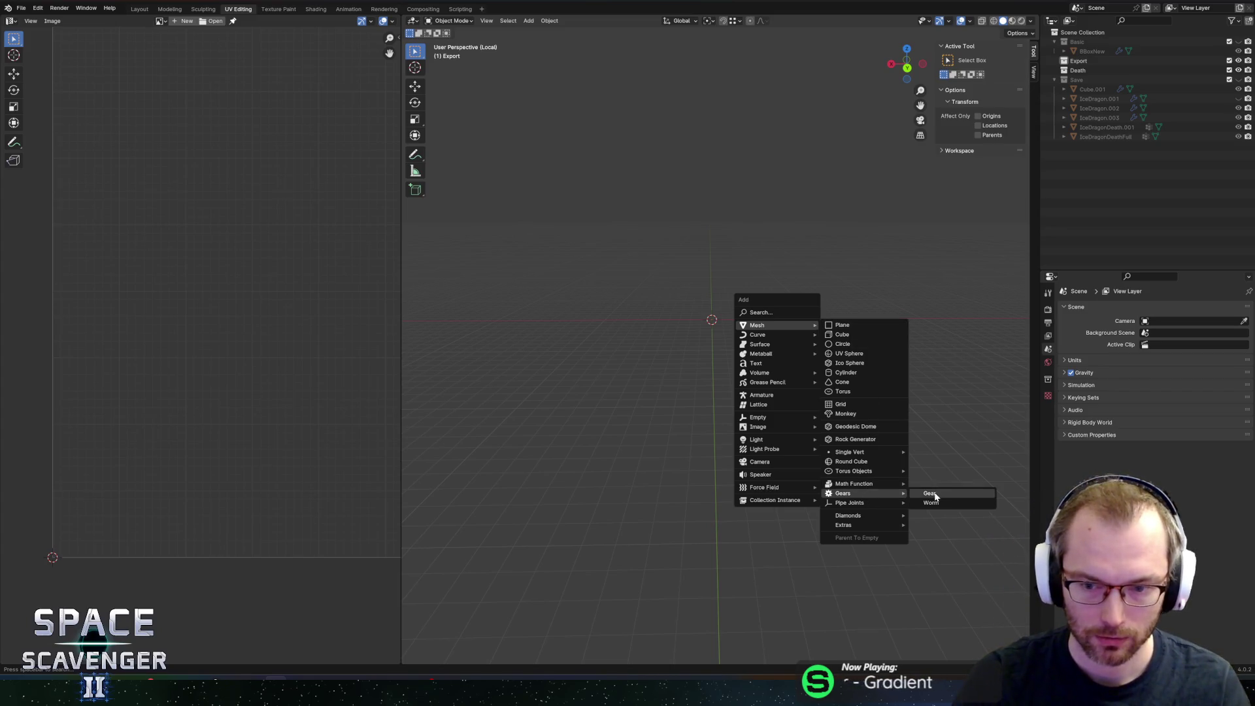
pyautogui.click(928, 493)
pyautogui.scroll(6, 758, 273)
pyautogui.moveTo(751, 272)
pyautogui.mouseDown(button='middle')
pyautogui.moveTo(751, 349)
pyautogui.moveTo(745, 269)
pyautogui.mouseUp(button='middle')
pyautogui.scroll(5, 741, 288)
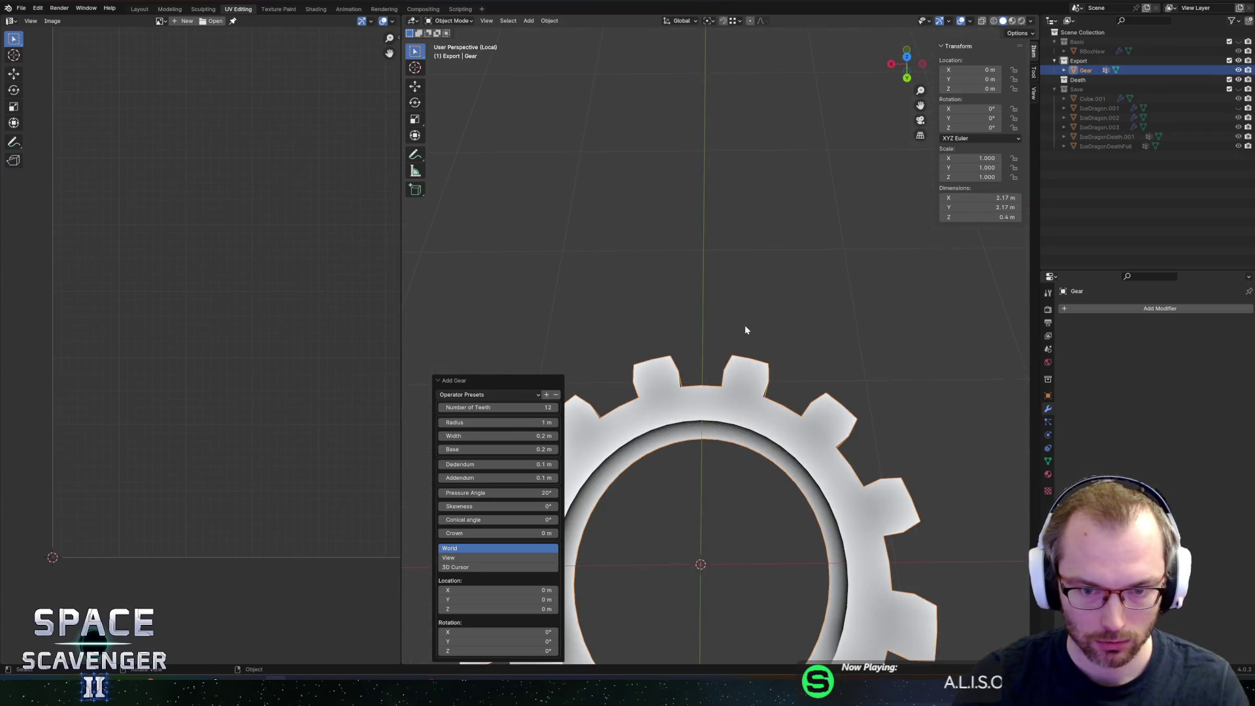
pyautogui.scroll(-5, 743, 327)
pyautogui.moveTo(744, 327); pyautogui.dragTo(703, 361, button='middle')
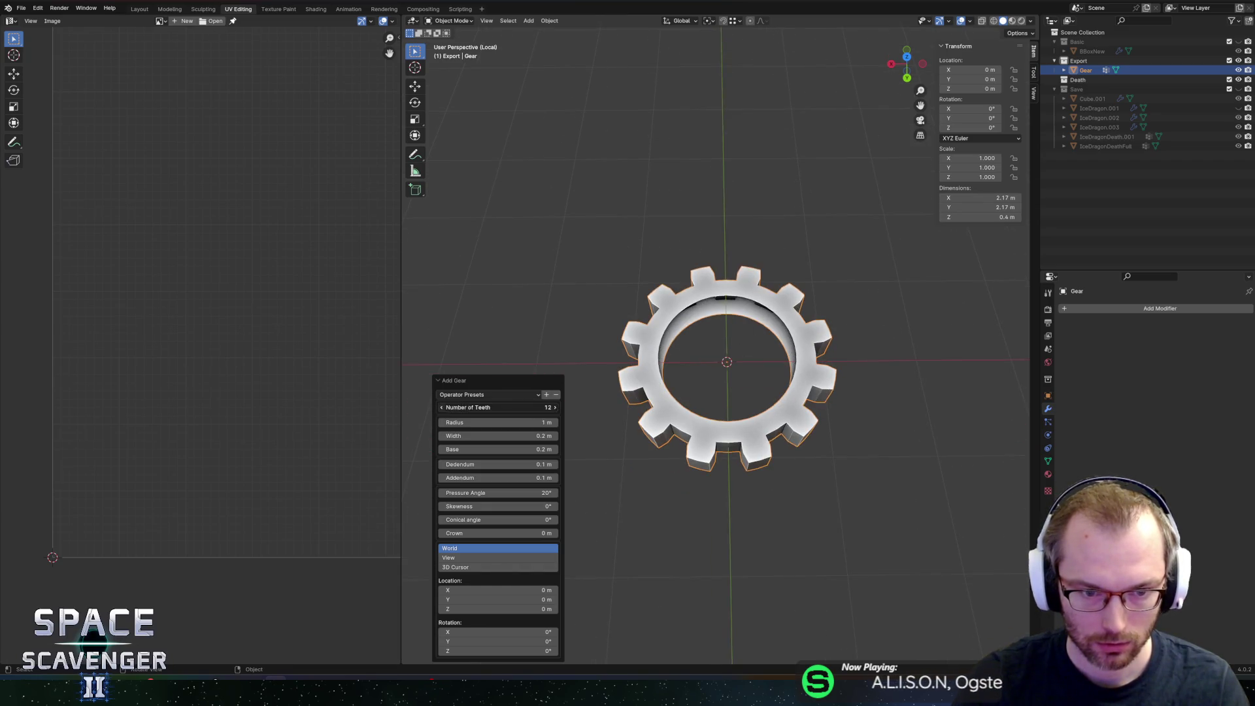
# Step: Set the gear to 6 teeth, enlarge its radius, and raise the dedendum to 0.3 m
pyautogui.click(441, 407)
pyautogui.click(441, 407)
pyautogui.click(441, 407)
pyautogui.click(441, 407)
pyautogui.click(441, 407)
pyautogui.click(441, 408)
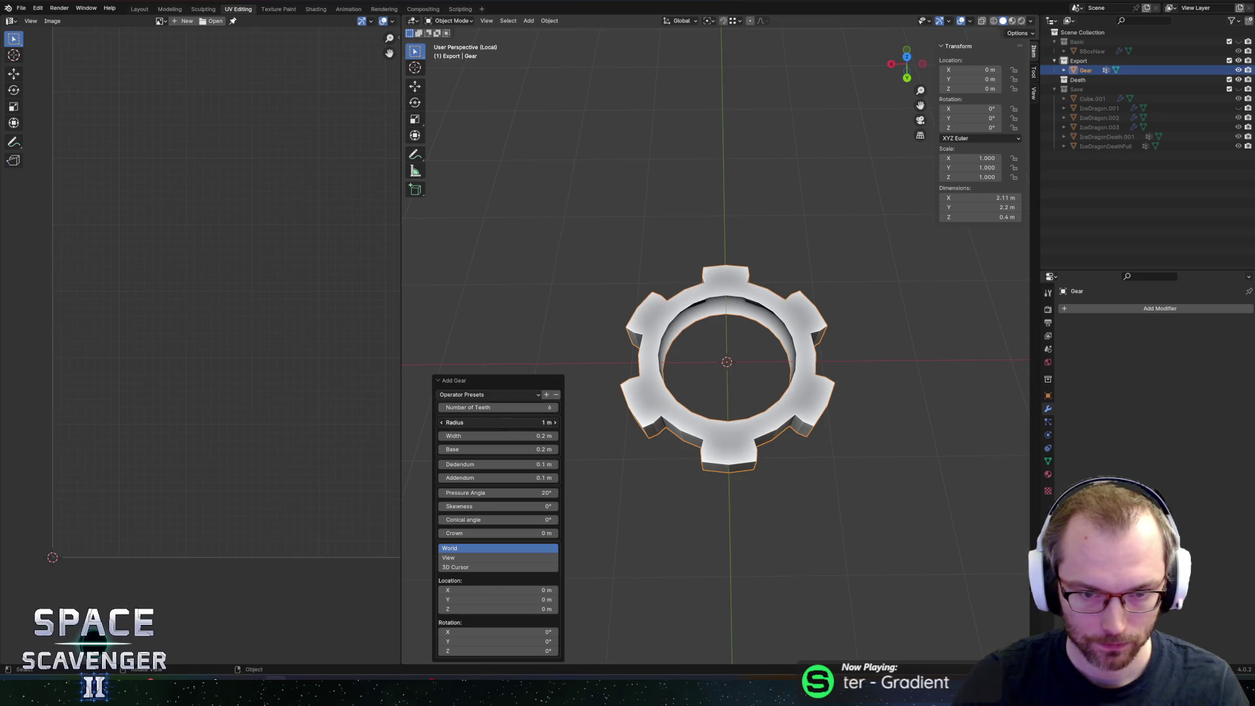
pyautogui.moveTo(443, 422)
pyautogui.mouseDown()
pyautogui.moveTo(500, 422)
pyautogui.moveTo(483, 448)
pyautogui.moveTo(519, 448)
pyautogui.moveTo(512, 435)
pyautogui.moveTo(524, 435)
pyautogui.moveTo(476, 439)
pyautogui.mouseUp()
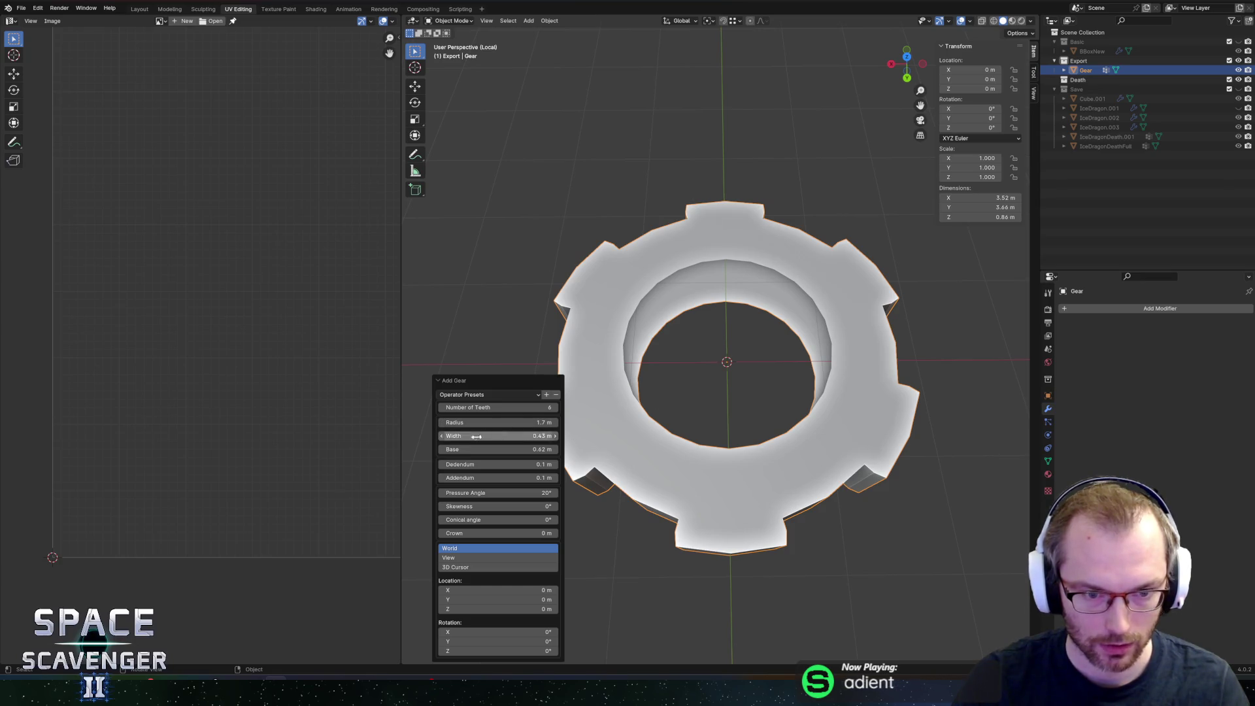
pyautogui.moveTo(459, 464)
pyautogui.mouseDown()
pyautogui.moveTo(569, 478)
pyautogui.moveTo(522, 478)
pyautogui.mouseUp()
pyautogui.click(557, 468)
pyautogui.click(556, 468)
pyautogui.click(556, 468)
pyautogui.click(557, 468)
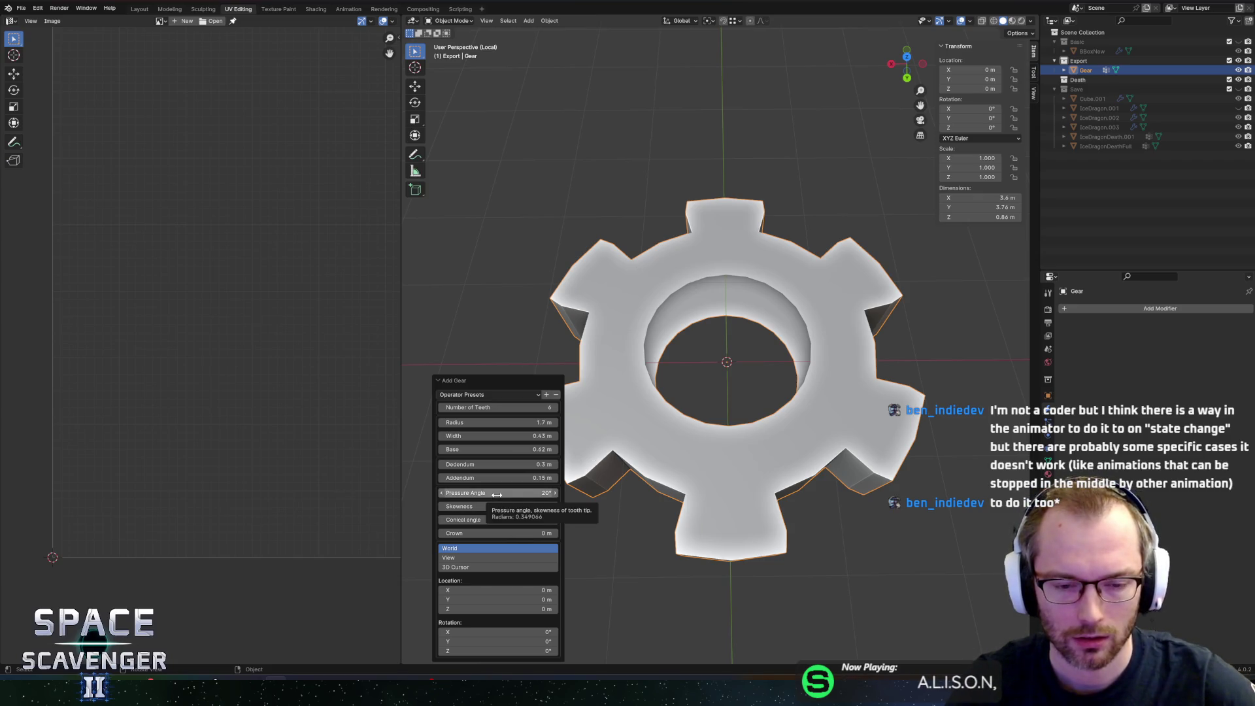
# Step: Adjust the pressure angle, set conical angle 0°, add crown, accept, then delete the gear
pyautogui.moveTo(497, 493)
pyautogui.mouseDown()
pyautogui.moveTo(451, 493)
pyautogui.moveTo(529, 492)
pyautogui.moveTo(459, 508)
pyautogui.moveTo(491, 508)
pyautogui.moveTo(460, 508)
pyautogui.moveTo(490, 520)
pyautogui.moveTo(445, 519)
pyautogui.moveTo(465, 519)
pyautogui.mouseUp()
pyautogui.click(465, 520)
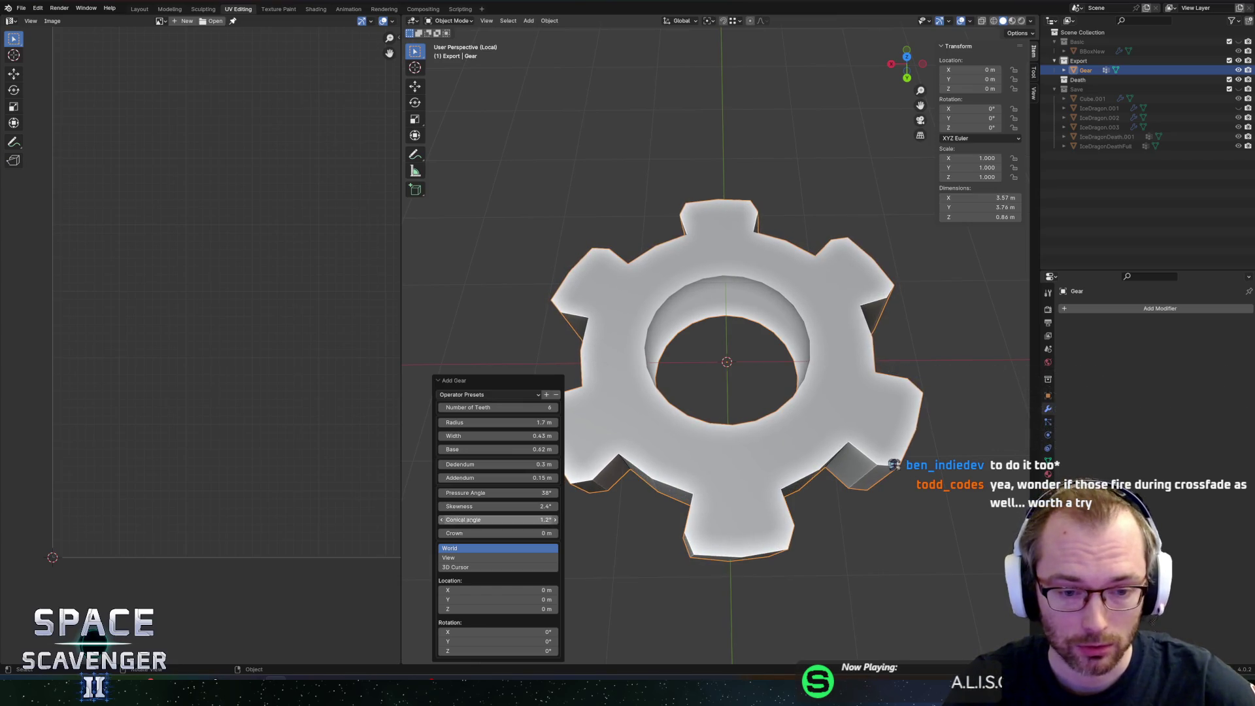
pyautogui.write('0')
pyautogui.press('Return')
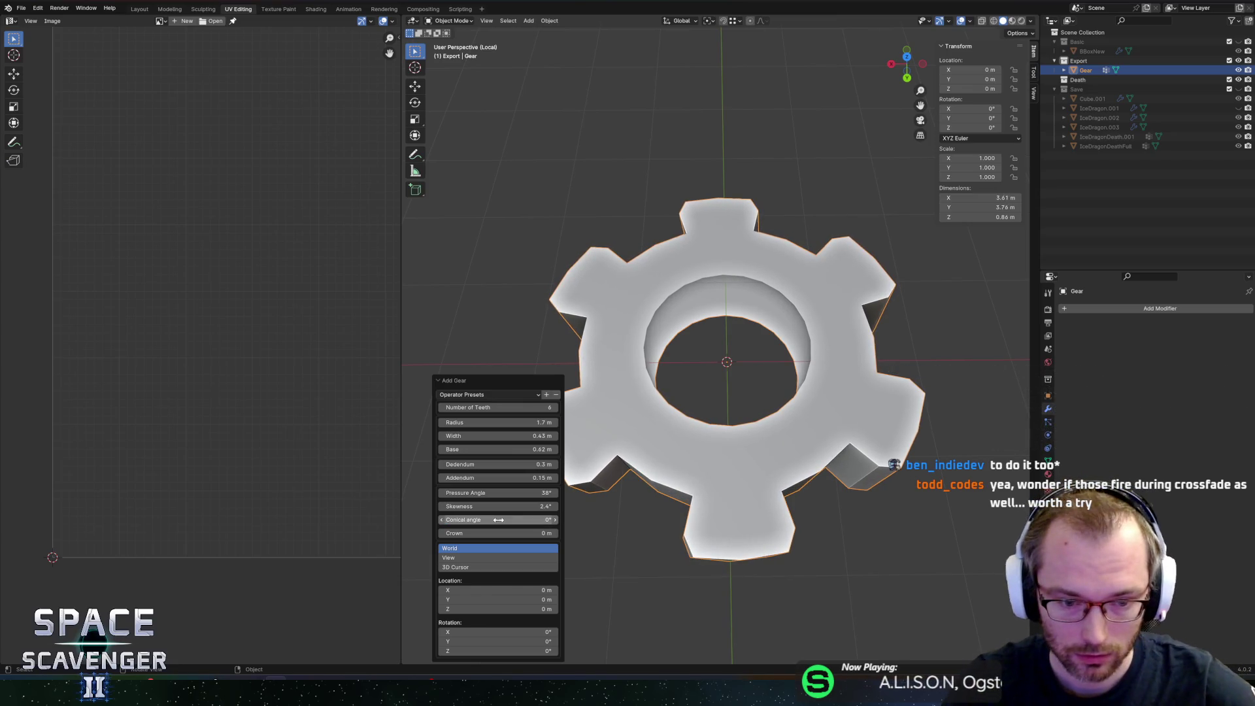
pyautogui.moveTo(496, 533)
pyautogui.mouseDown()
pyautogui.moveTo(525, 533)
pyautogui.moveTo(487, 533)
pyautogui.mouseUp()
pyautogui.click(674, 288)
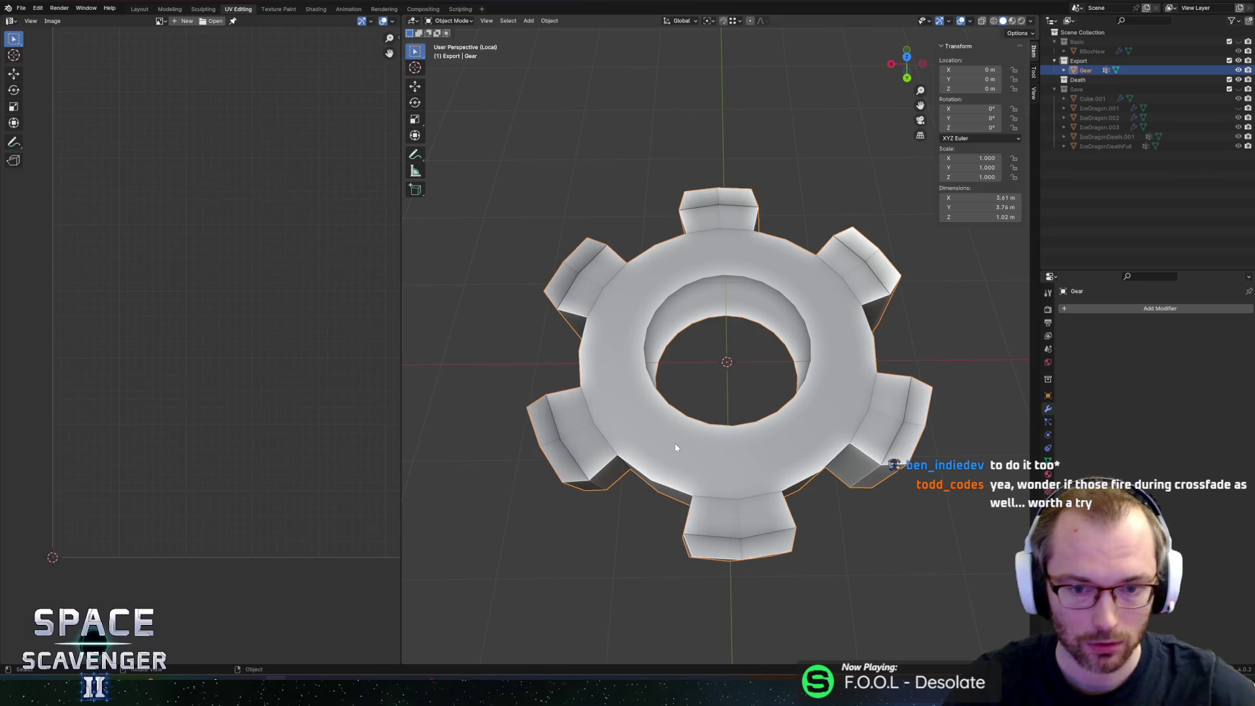
pyautogui.press('Delete')
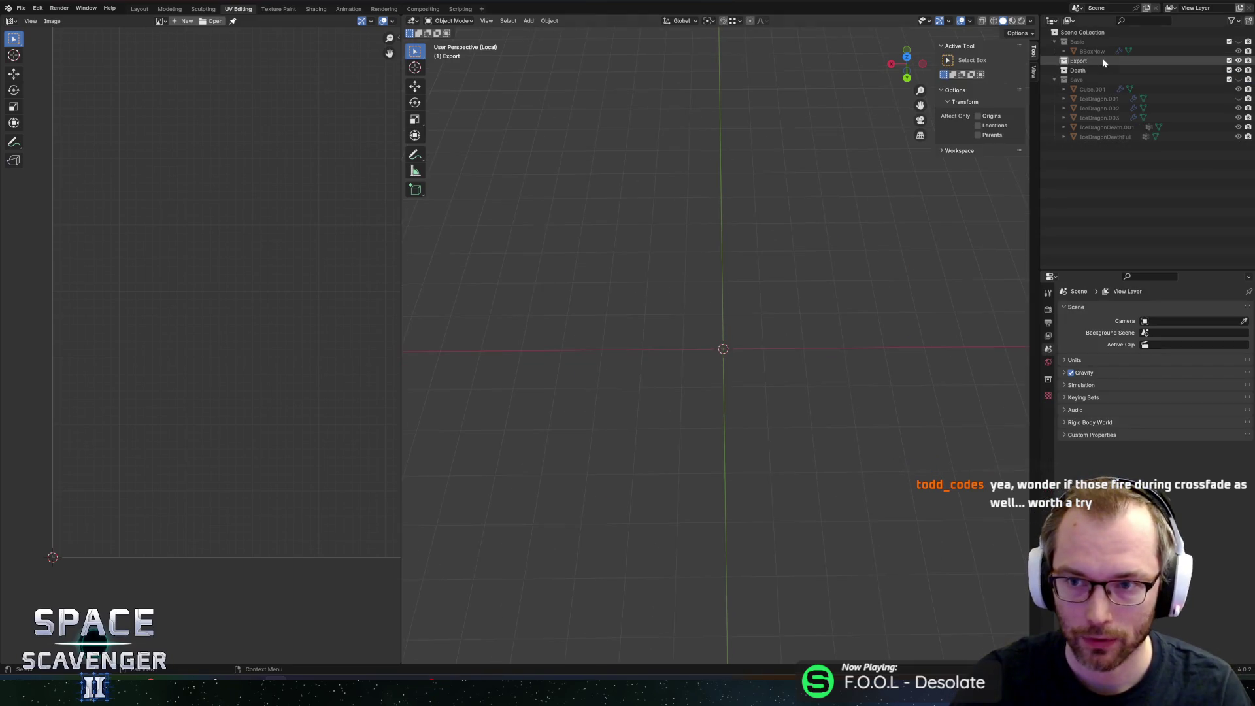
# Step: Orbit to an angled view of the empty scene and bring up the Add menu
pyautogui.moveTo(813, 315); pyautogui.dragTo(787, 327, button='middle')
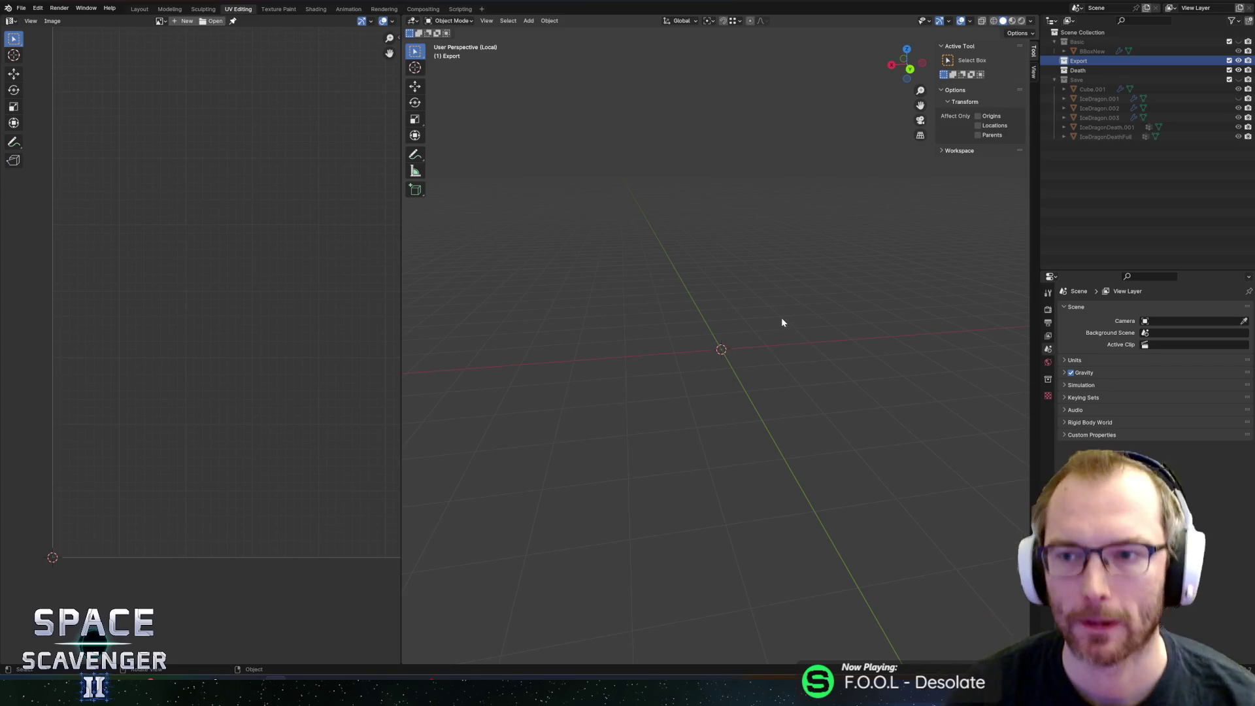
pyautogui.hotkey('shift', 'a')
pyautogui.moveTo(761, 264)
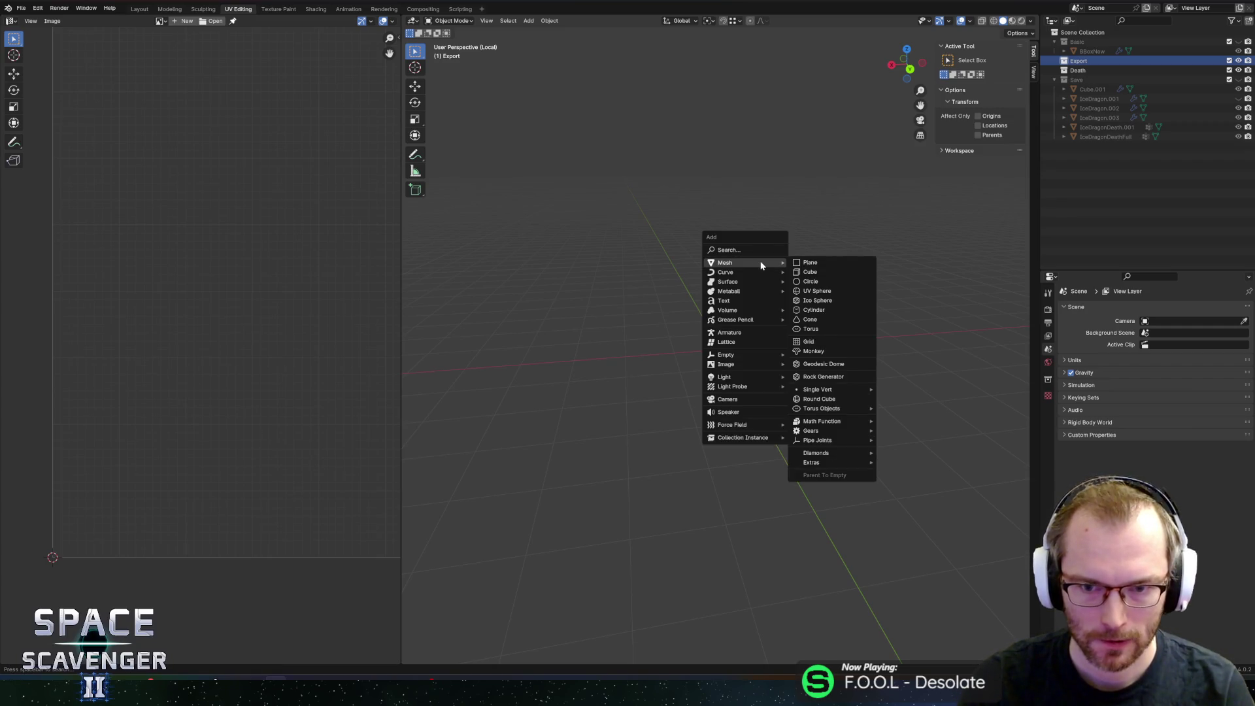
# Step: Add a UV sphere at the origin with 24 segments and 12 rings
pyautogui.click(809, 292)
pyautogui.moveTo(489, 553); pyautogui.dragTo(460, 553)
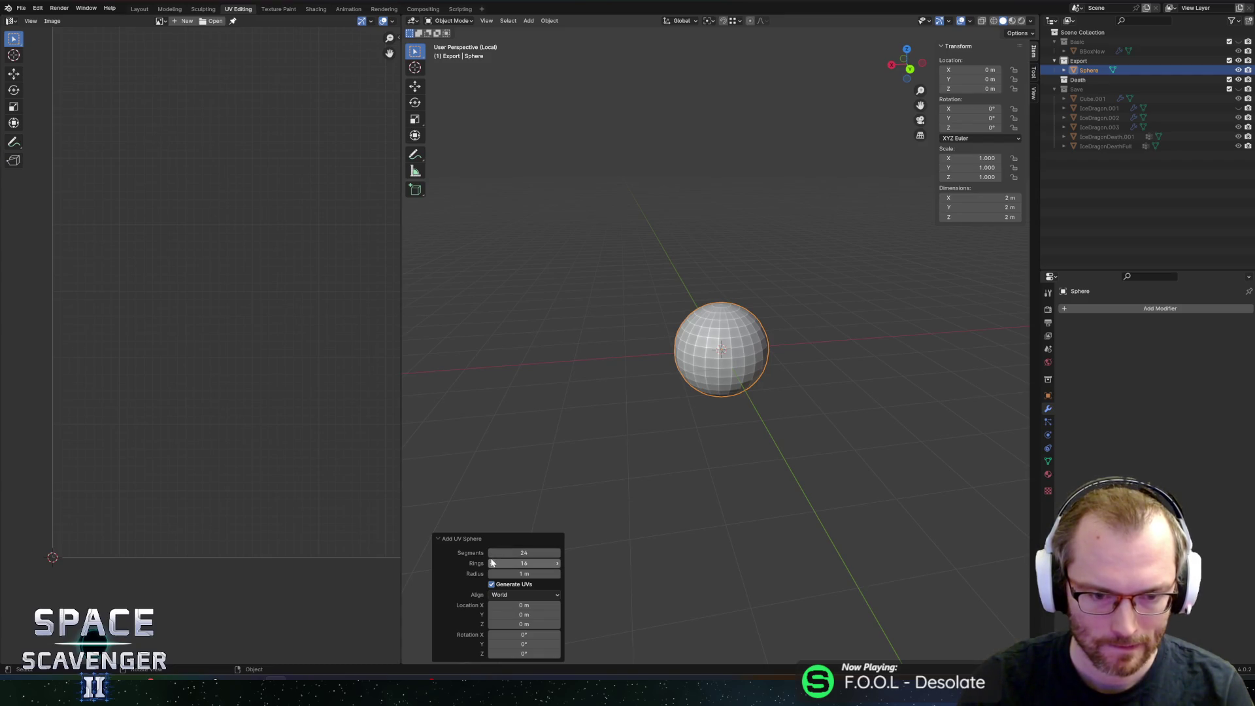
pyautogui.keyDown('ctrl'); pyautogui.scroll(-4, 491, 564); pyautogui.keyUp('ctrl')
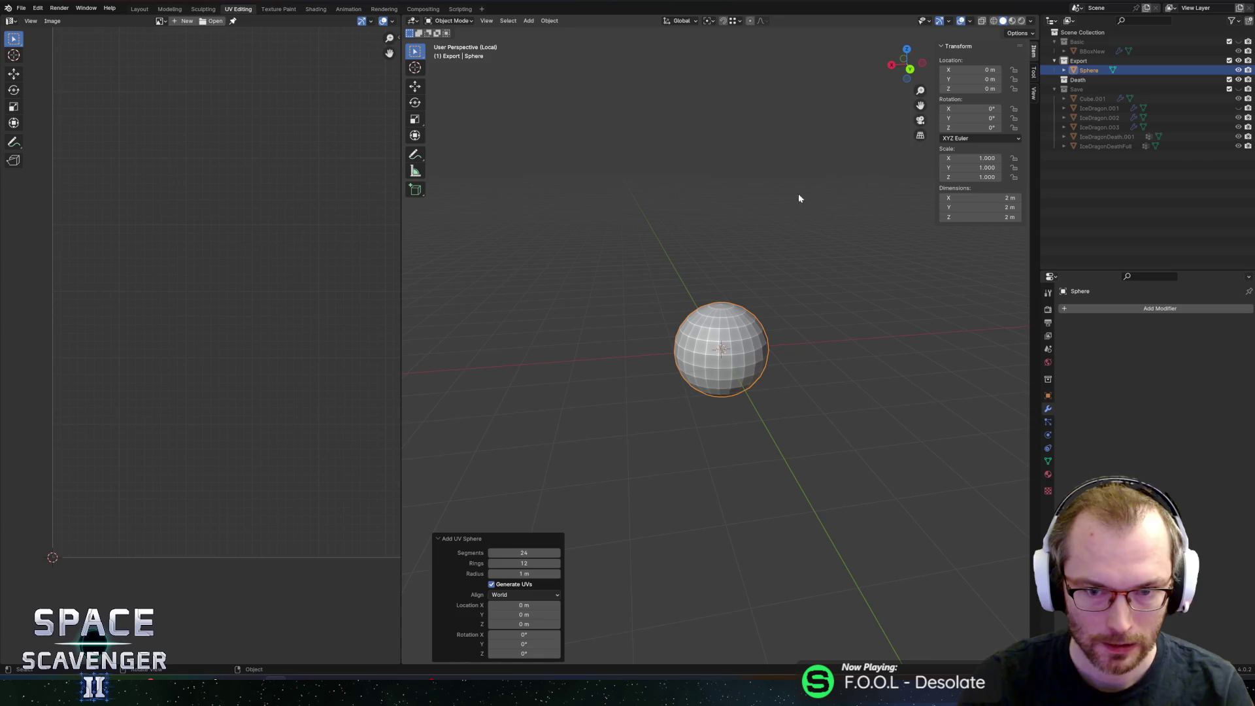
pyautogui.moveTo(804, 317)
pyautogui.mouseDown(button='middle')
pyautogui.moveTo(829, 308)
pyautogui.moveTo(809, 308)
pyautogui.moveTo(768, 255)
pyautogui.mouseUp(button='middle')
# Step: In Edit Mode, delete the right half of the sphere
pyautogui.press('Tab')
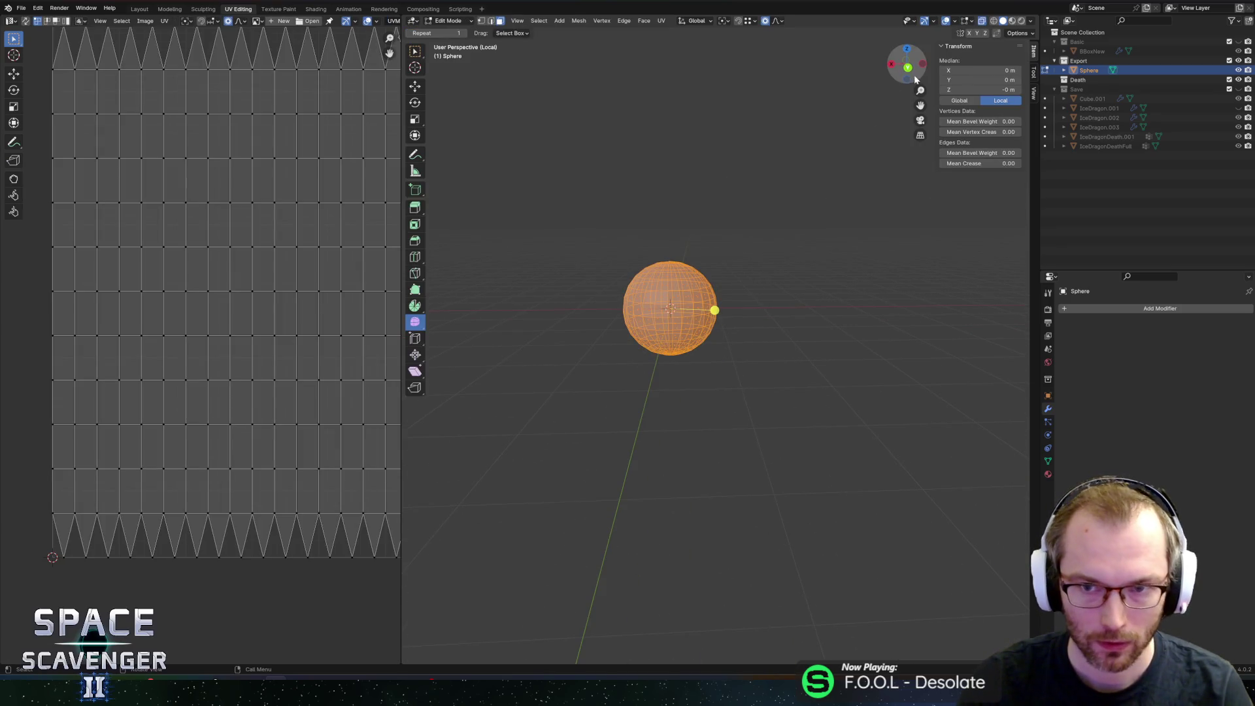
pyautogui.click(908, 68)
pyautogui.scroll(3, 781, 197)
pyautogui.keyDown('shift'); pyautogui.moveTo(723, 185); pyautogui.dragTo(731, 294, button='middle'); pyautogui.keyUp('shift')
pyautogui.scroll(3, 806, 351)
pyautogui.moveTo(852, 198); pyautogui.dragTo(672, 595)
pyautogui.press('x')
pyautogui.click(683, 532)
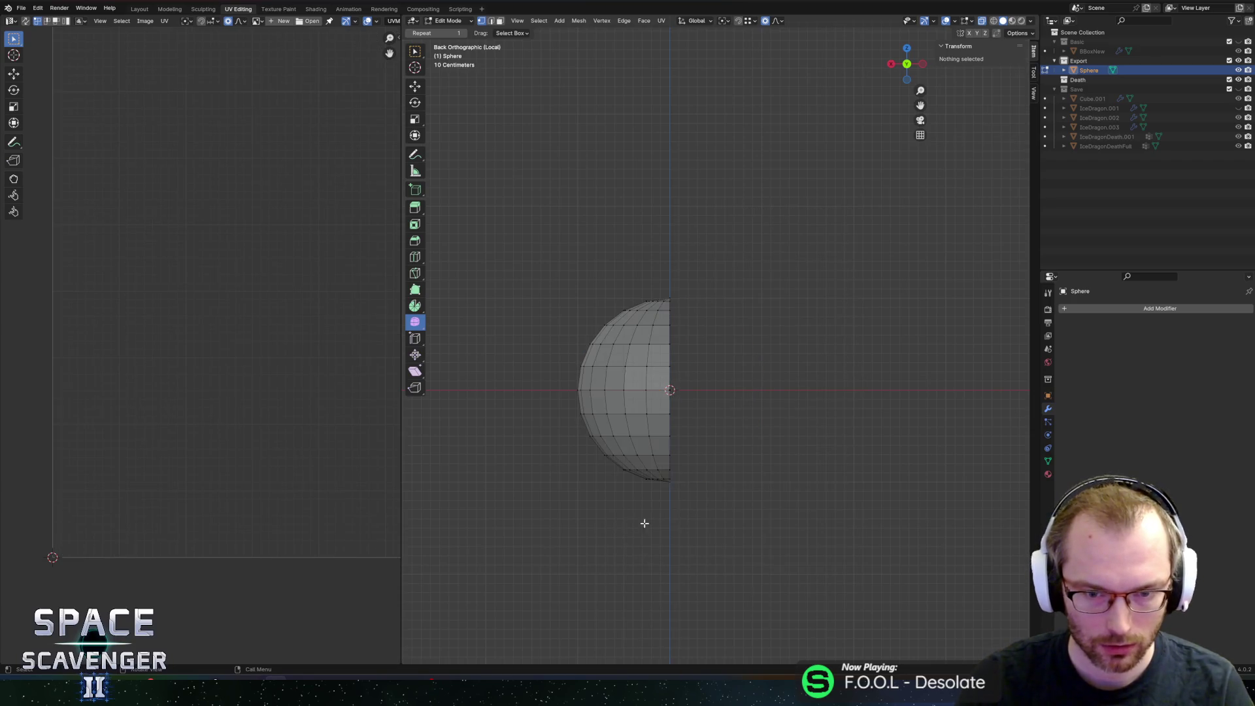
# Step: Delete the left half of the remaining mesh, leaving a quarter sphere
pyautogui.moveTo(892, 65); pyautogui.dragTo(889, 70)
pyautogui.click(891, 66)
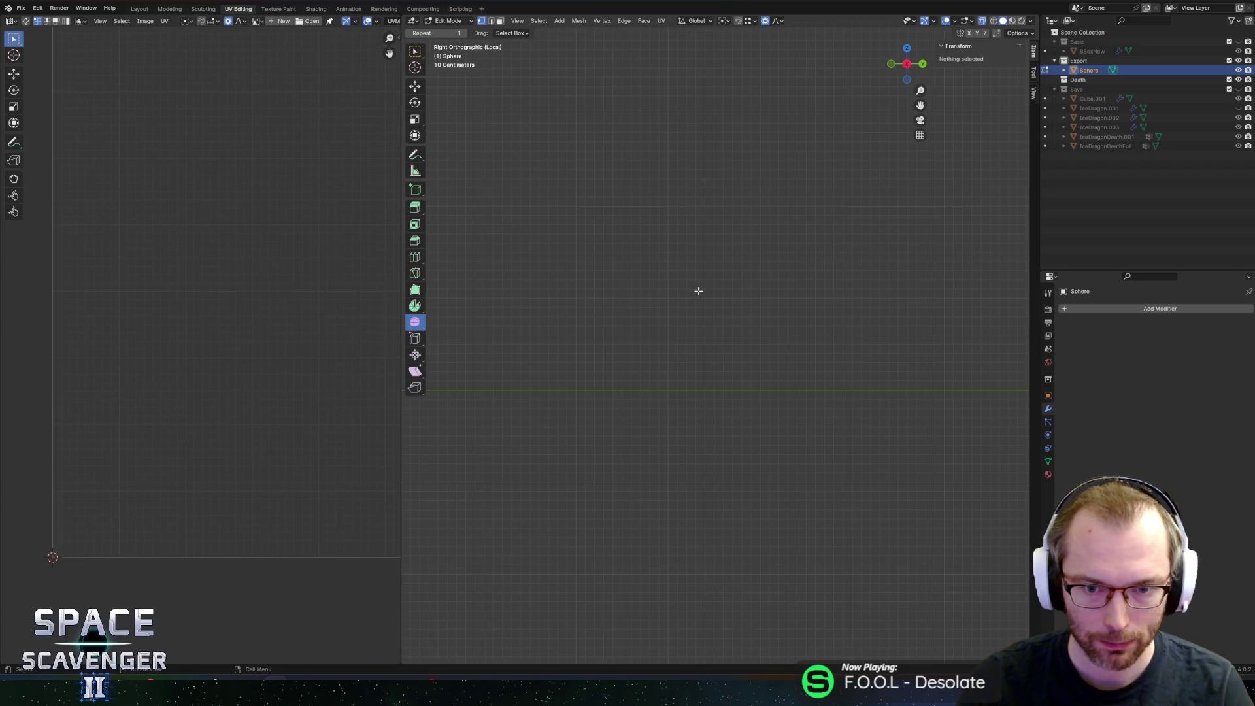
pyautogui.press('Home')
pyautogui.scroll(-4, 644, 291)
pyautogui.moveTo(509, 141); pyautogui.dragTo(717, 575)
pyautogui.press('x')
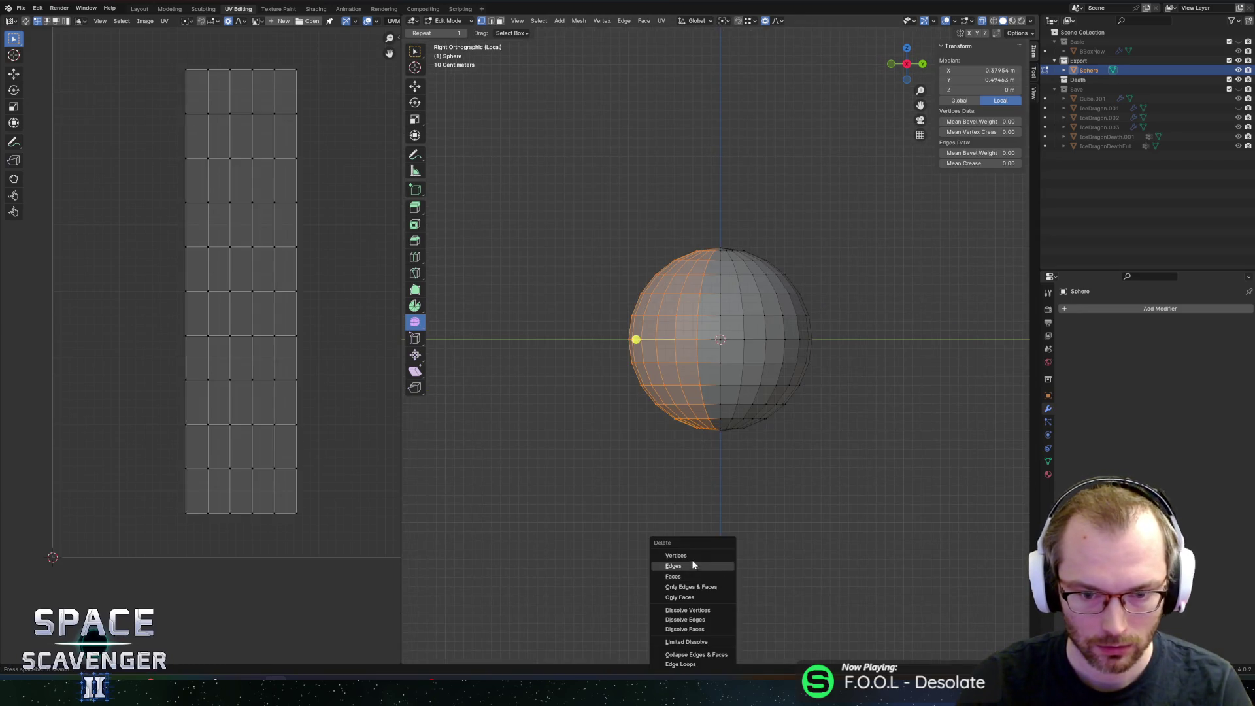
pyautogui.click(689, 557)
# Step: Add a Mirror modifier mirroring on X and Y with clipping enabled
pyautogui.press('Tab')
pyautogui.click(1091, 308)
pyautogui.write('mirror')
pyautogui.press('Return')
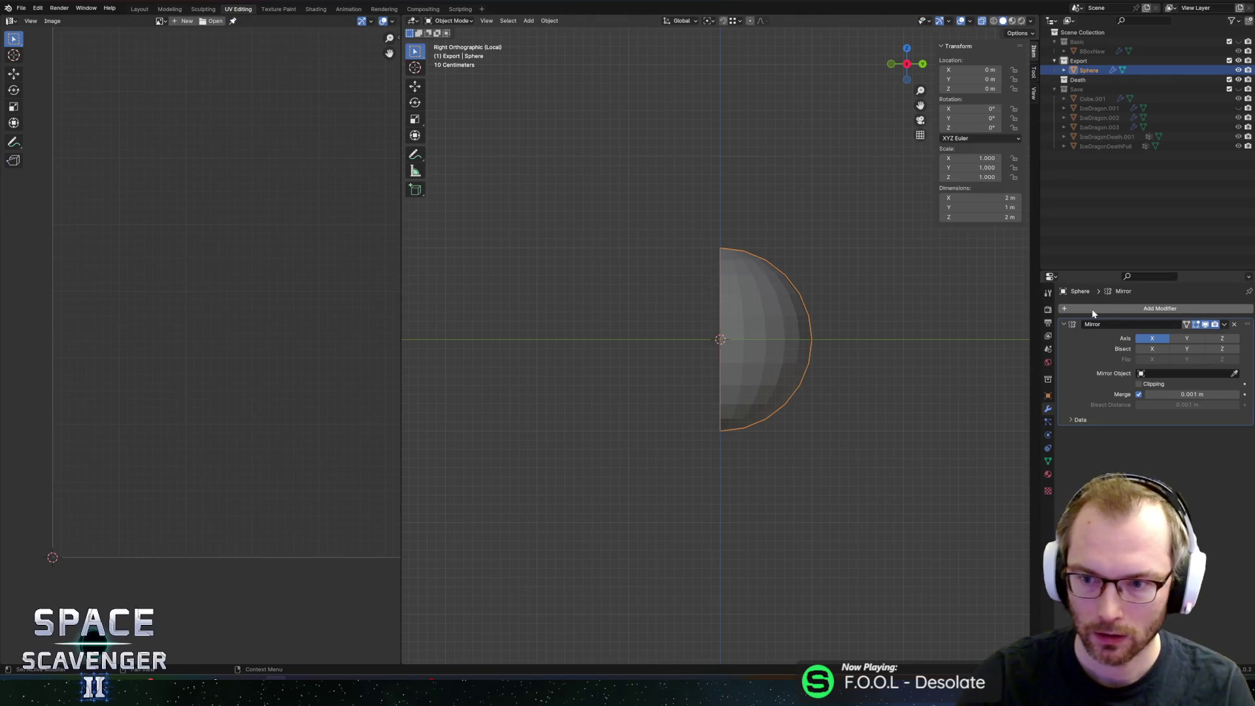
pyautogui.click(1182, 340)
pyautogui.click(1140, 383)
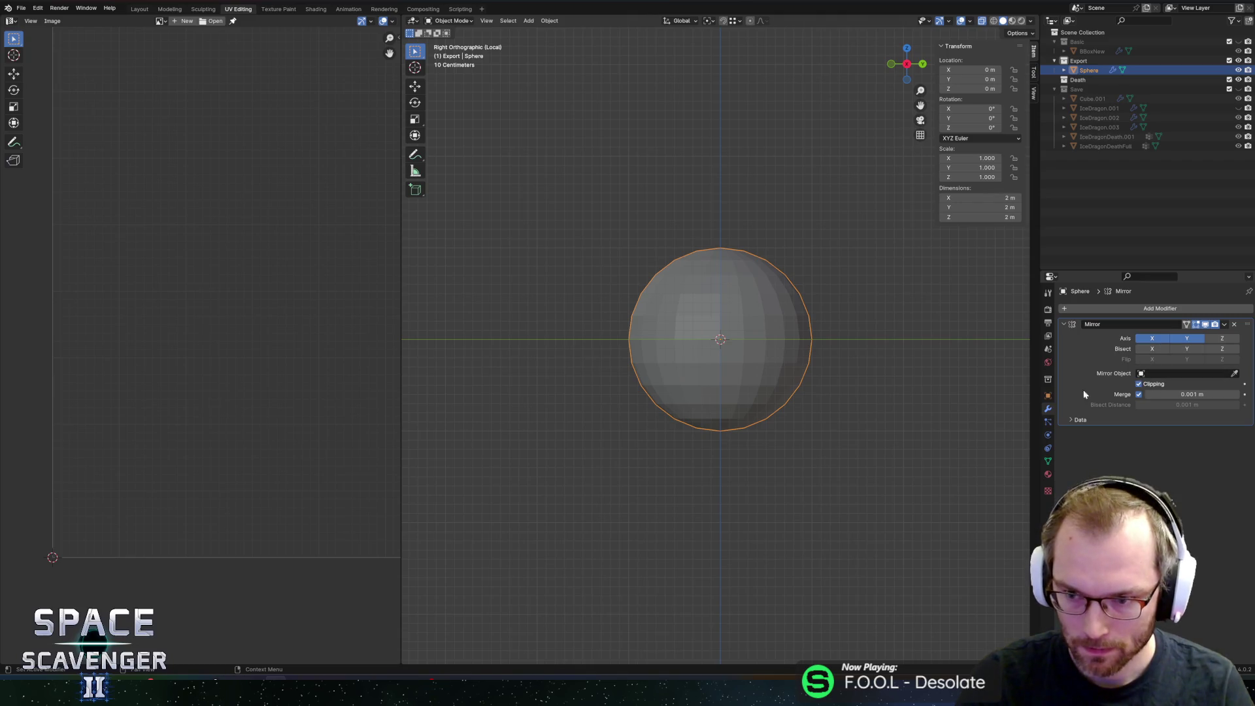
# Step: Back in Edit Mode, select the faces at the top of the sphere
pyautogui.press('Tab')
pyautogui.moveTo(916, 65); pyautogui.dragTo(925, 74)
pyautogui.click(920, 67)
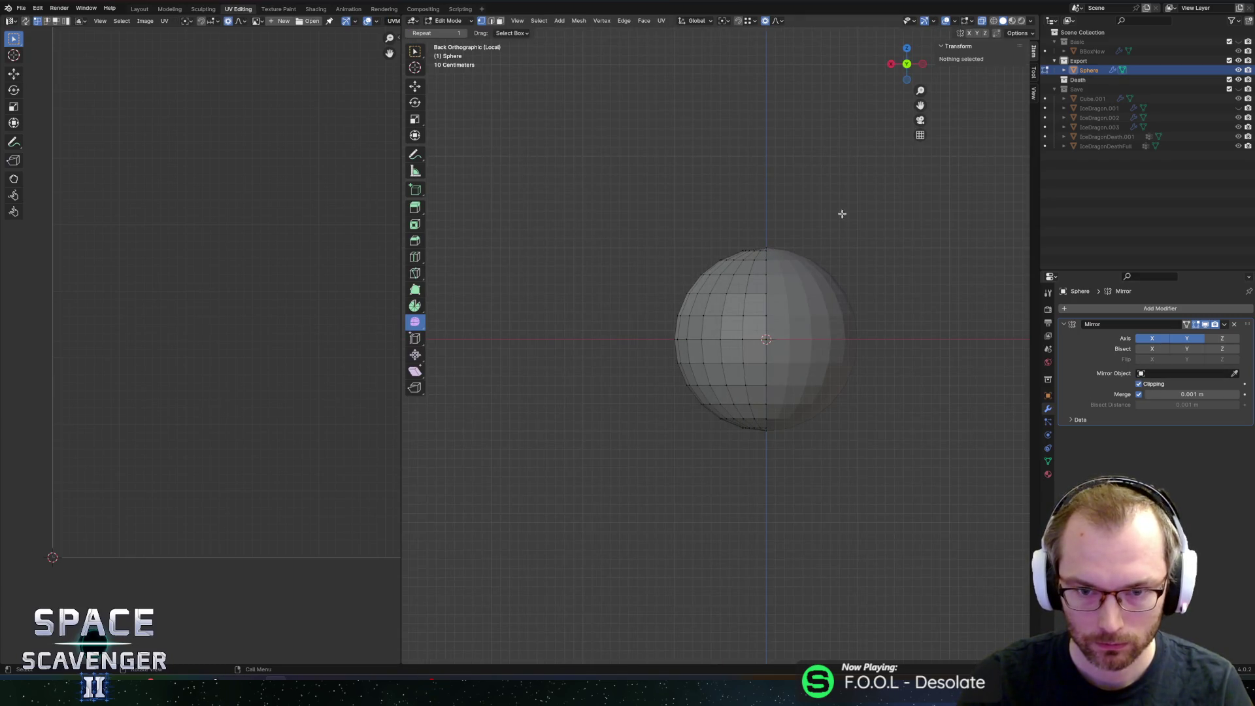
pyautogui.press('a')
pyautogui.moveTo(821, 262); pyautogui.dragTo(786, 316, button='middle')
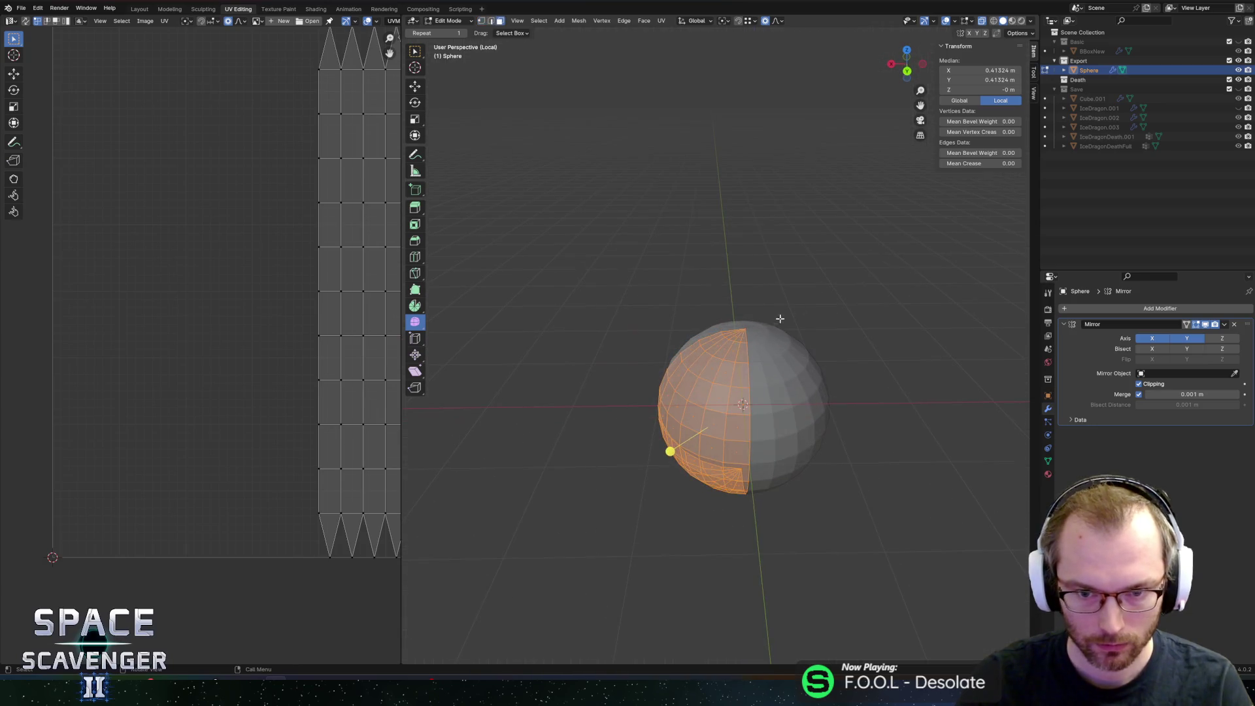
pyautogui.moveTo(719, 268); pyautogui.dragTo(795, 351)
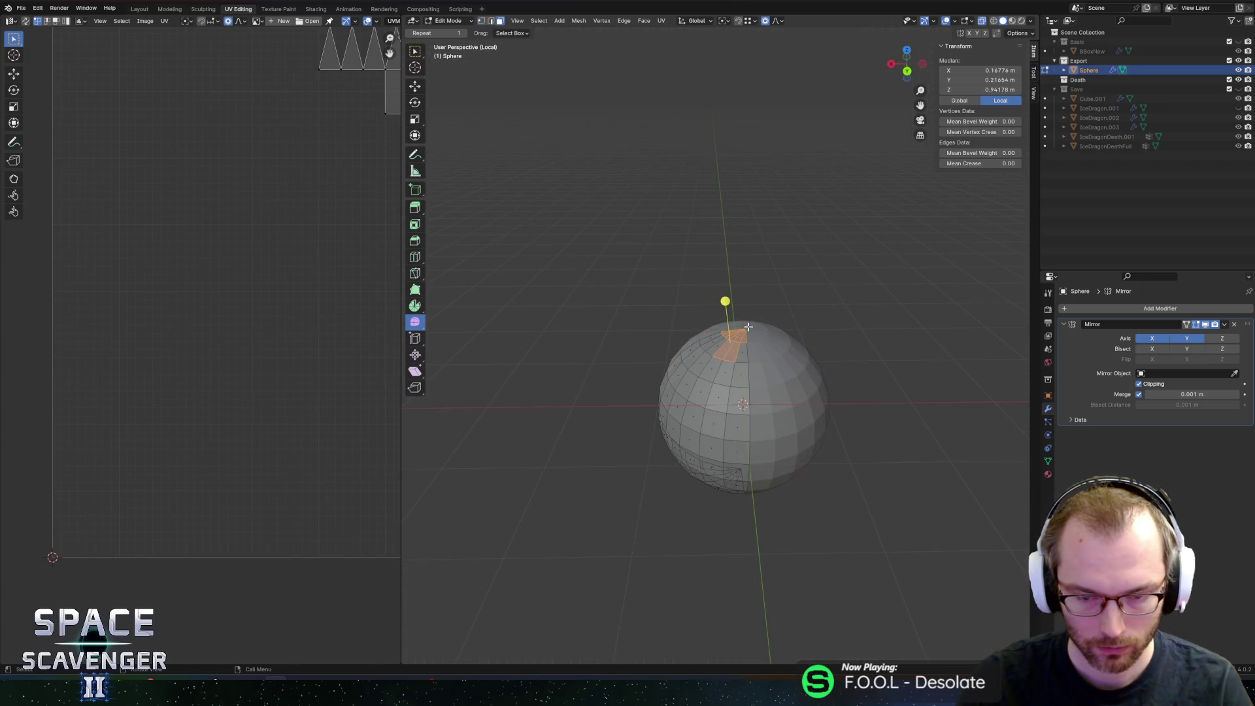
pyautogui.hotkey('shift', 'h')
pyautogui.press('c')
pyautogui.click(717, 324)
pyautogui.press('Escape')
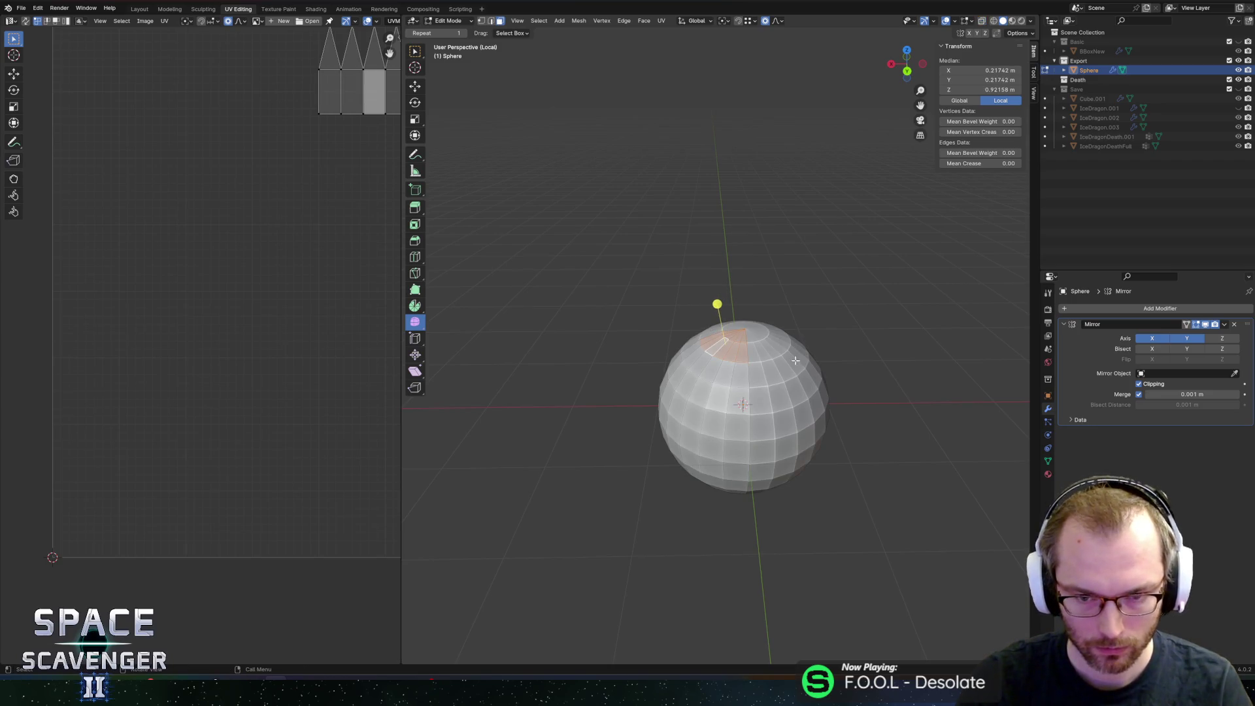
# Step: Try moving the top faces along Z, cancel, and bring up the narwhal search results
pyautogui.press('g')
pyautogui.press('z')
pyautogui.scroll(3, 811, 290)
pyautogui.press('Escape')
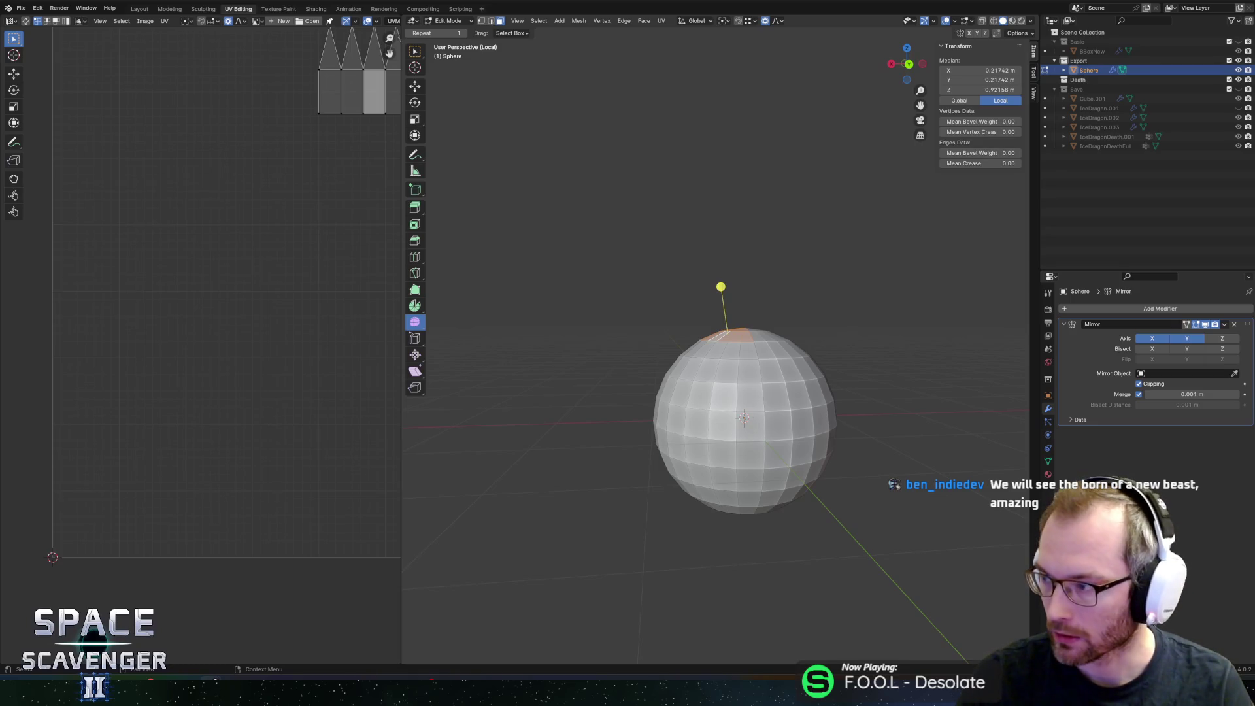
pyautogui.hotkey('alt', 'Tab')
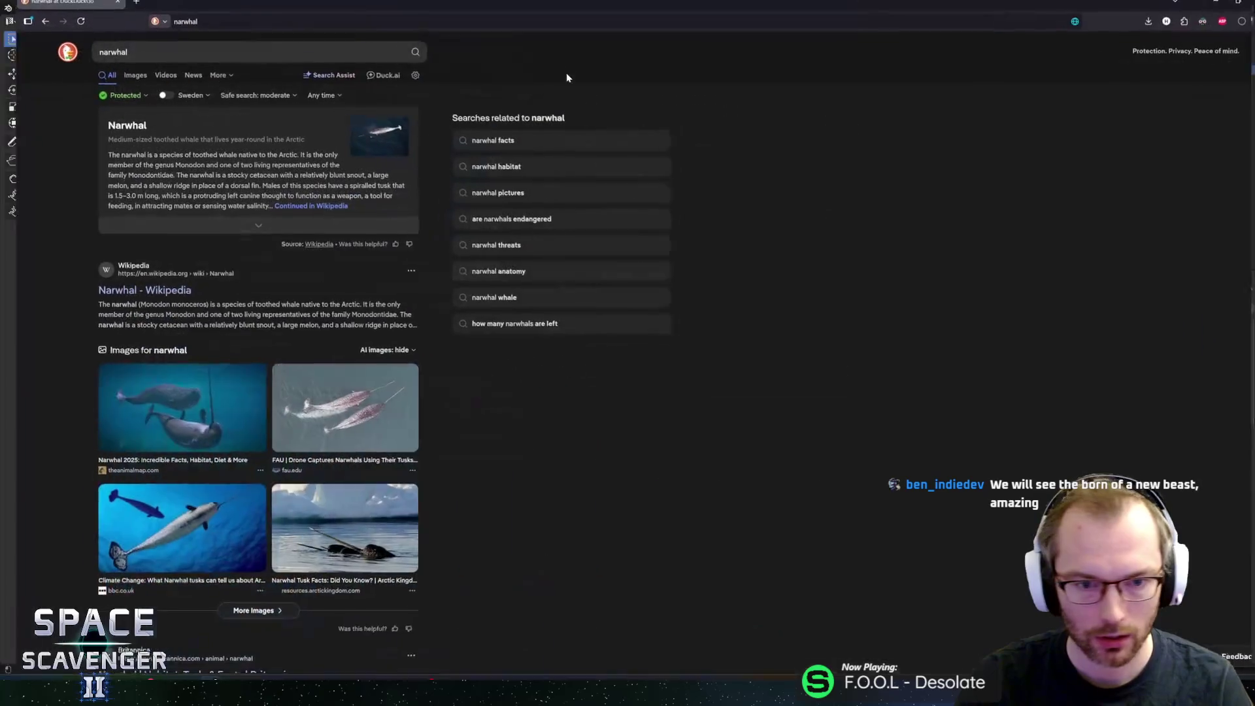
# Step: Compare the drone, underwater and close-up head narwhal photos, ending on the underwater one, then return to Blender
pyautogui.click(356, 404)
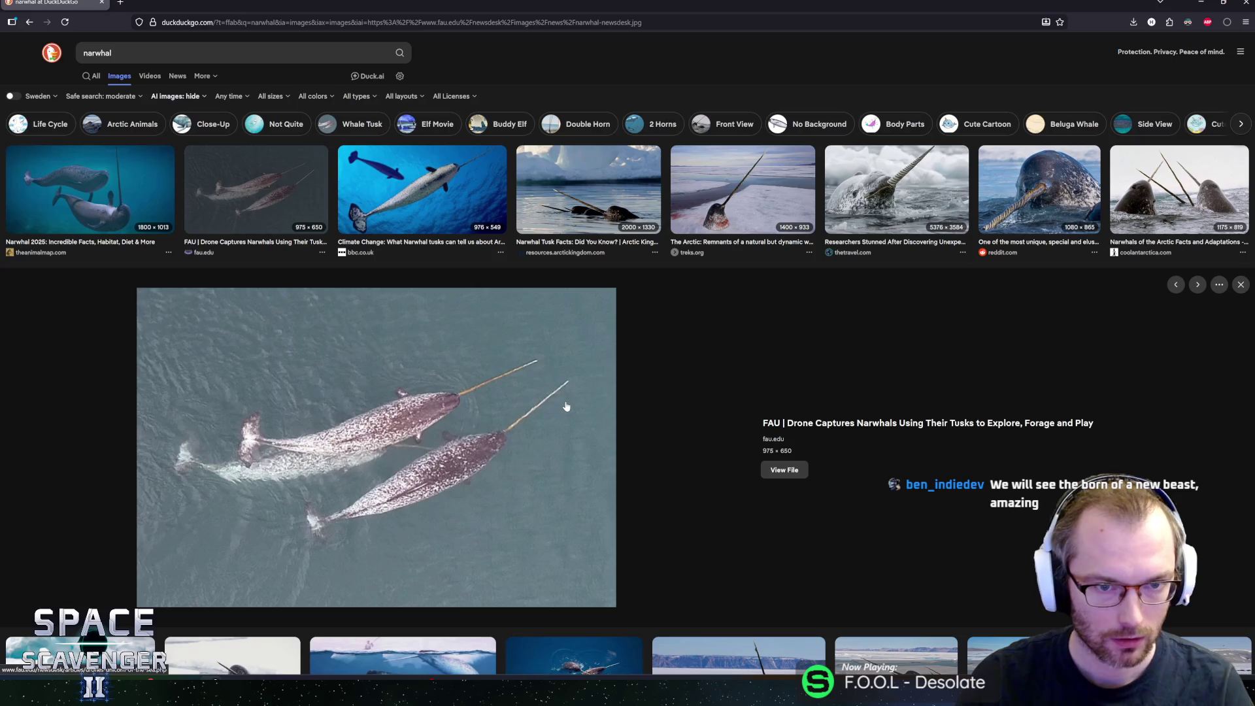
pyautogui.click(427, 257)
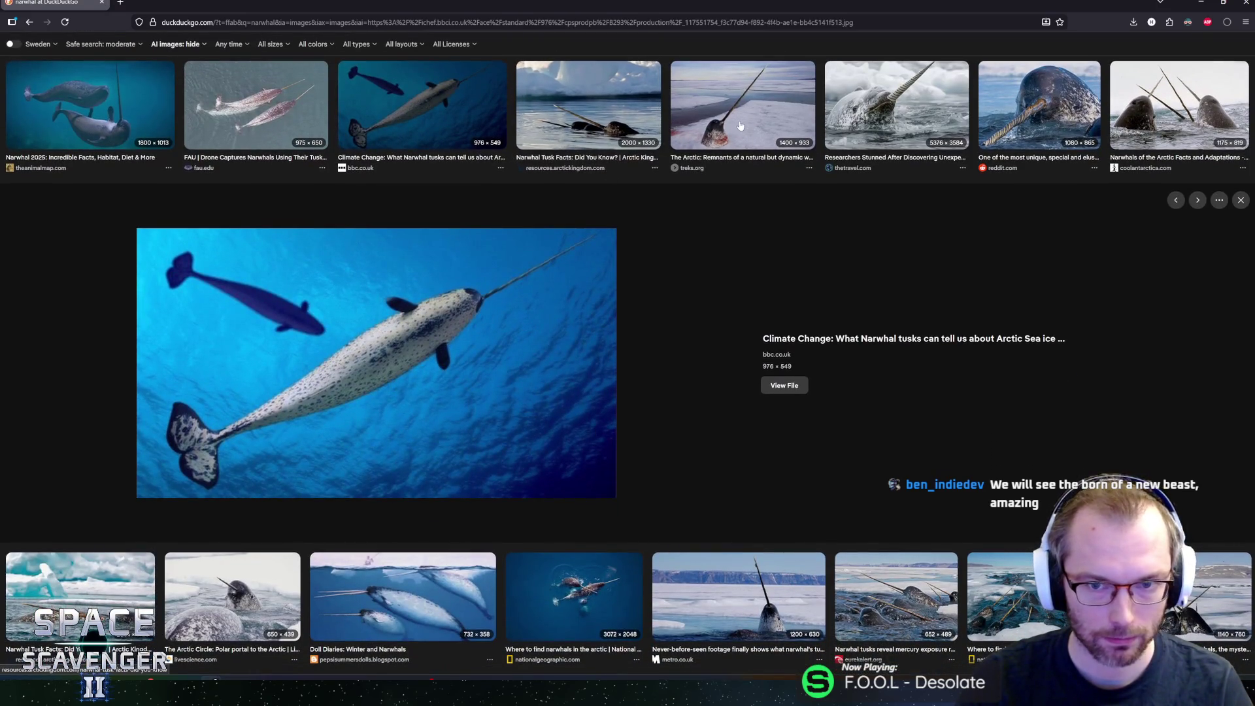
pyautogui.click(903, 115)
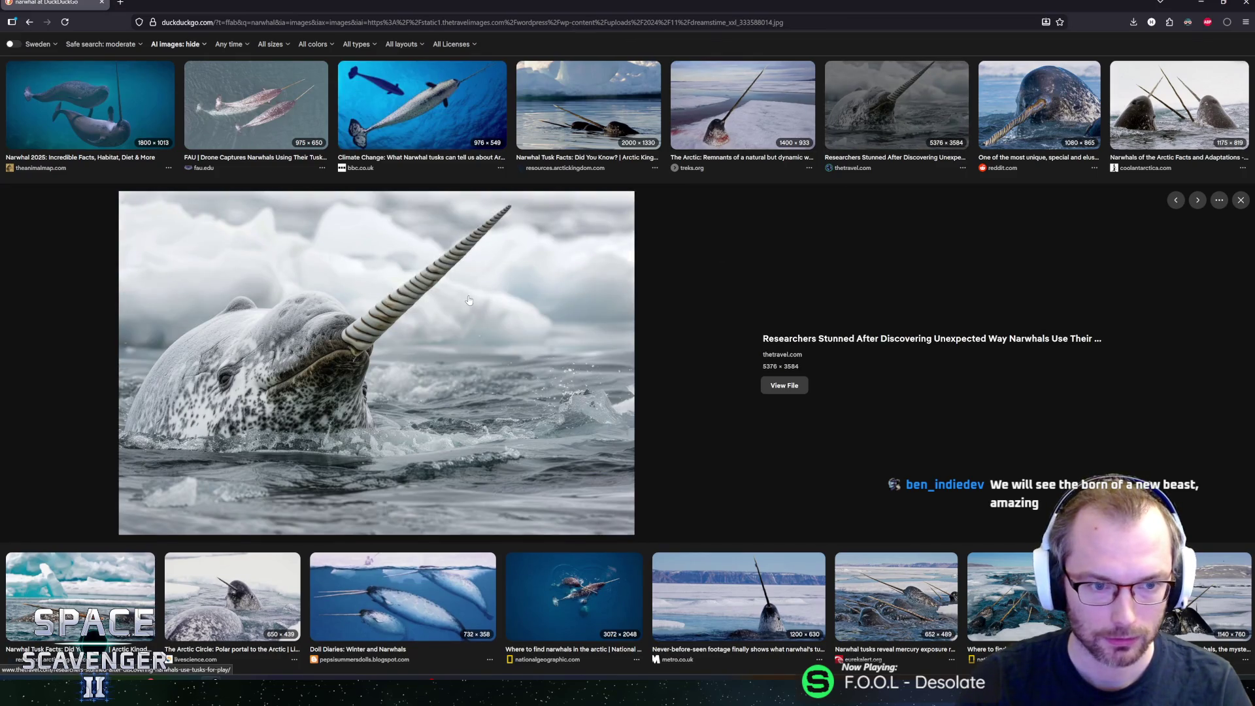
pyautogui.click(442, 126)
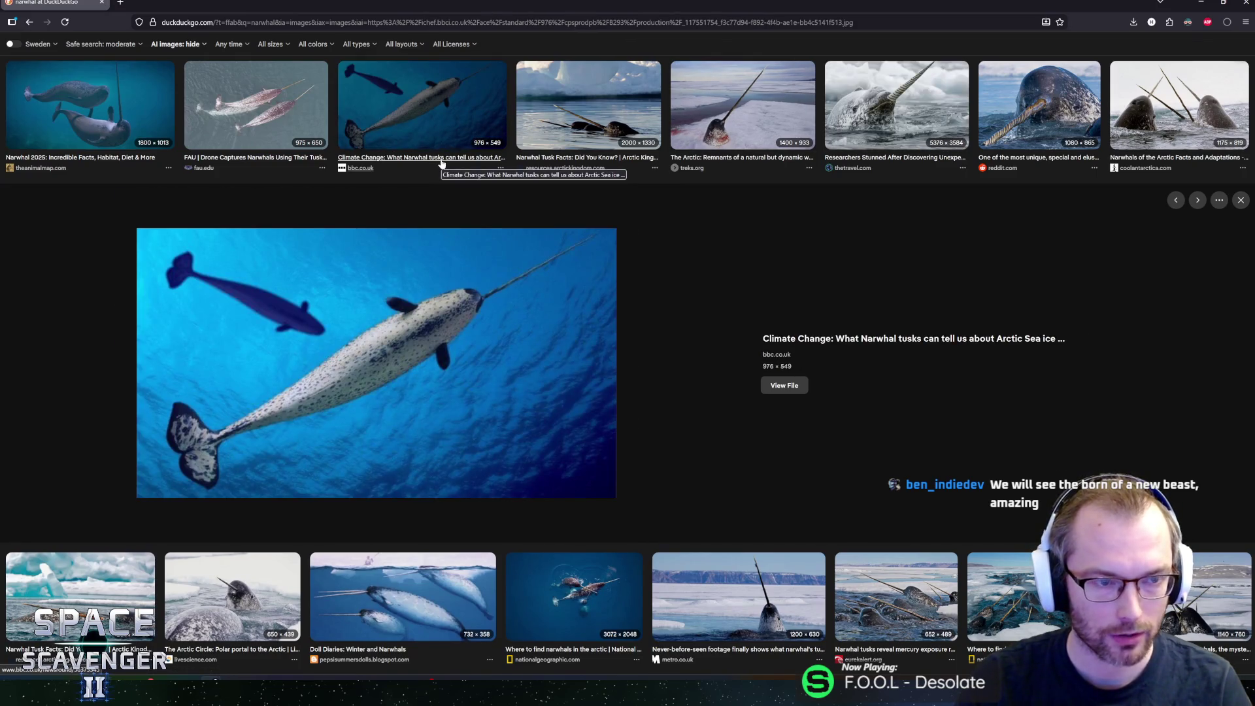
pyautogui.click(916, 116)
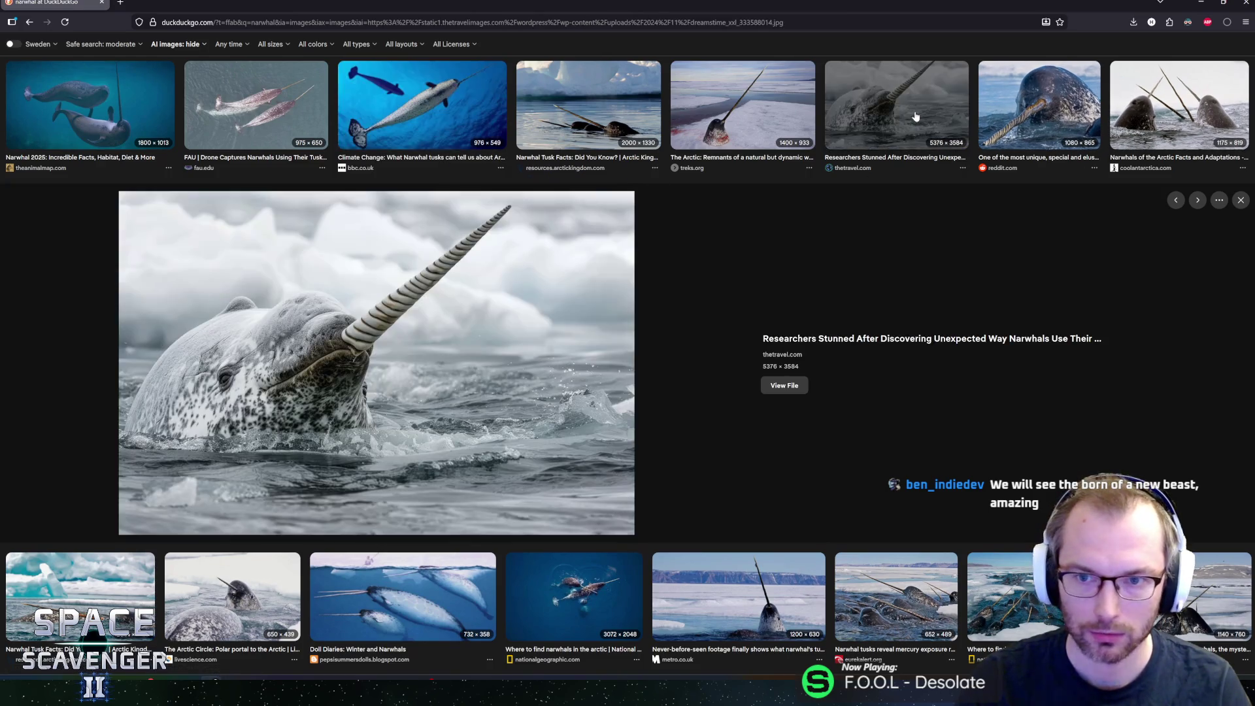
pyautogui.click(431, 121)
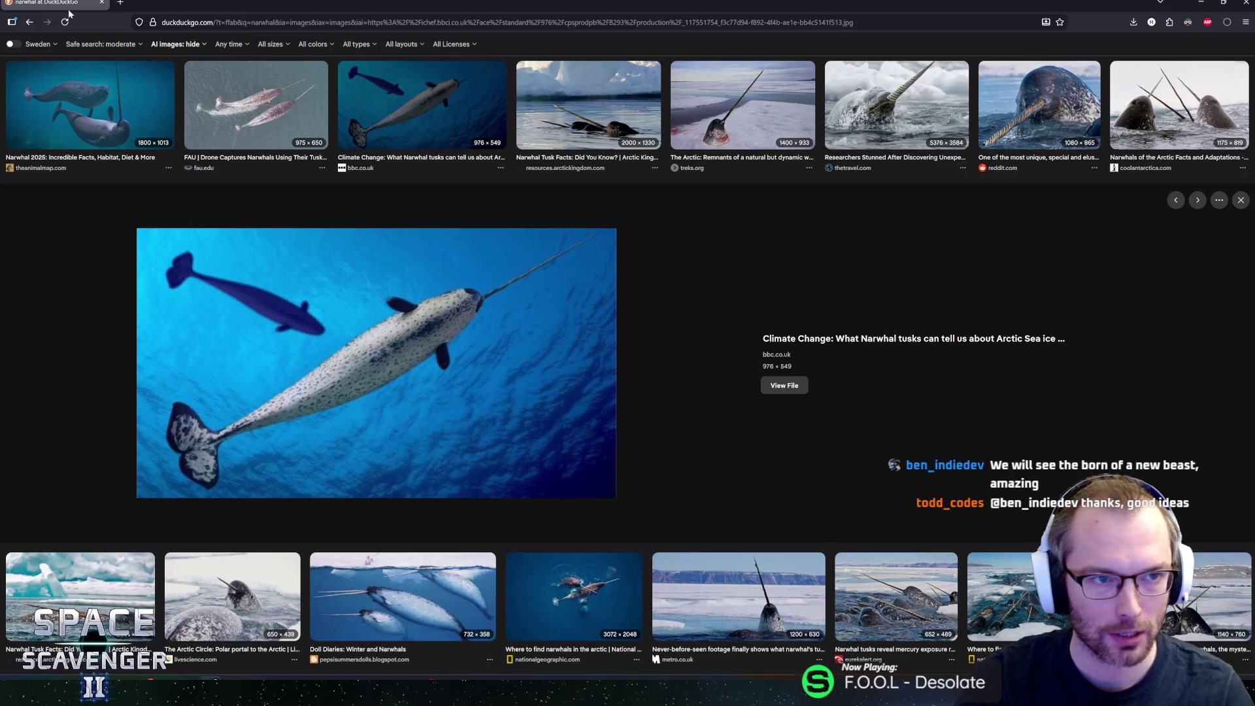
pyautogui.hotkey('alt', 'Tab')
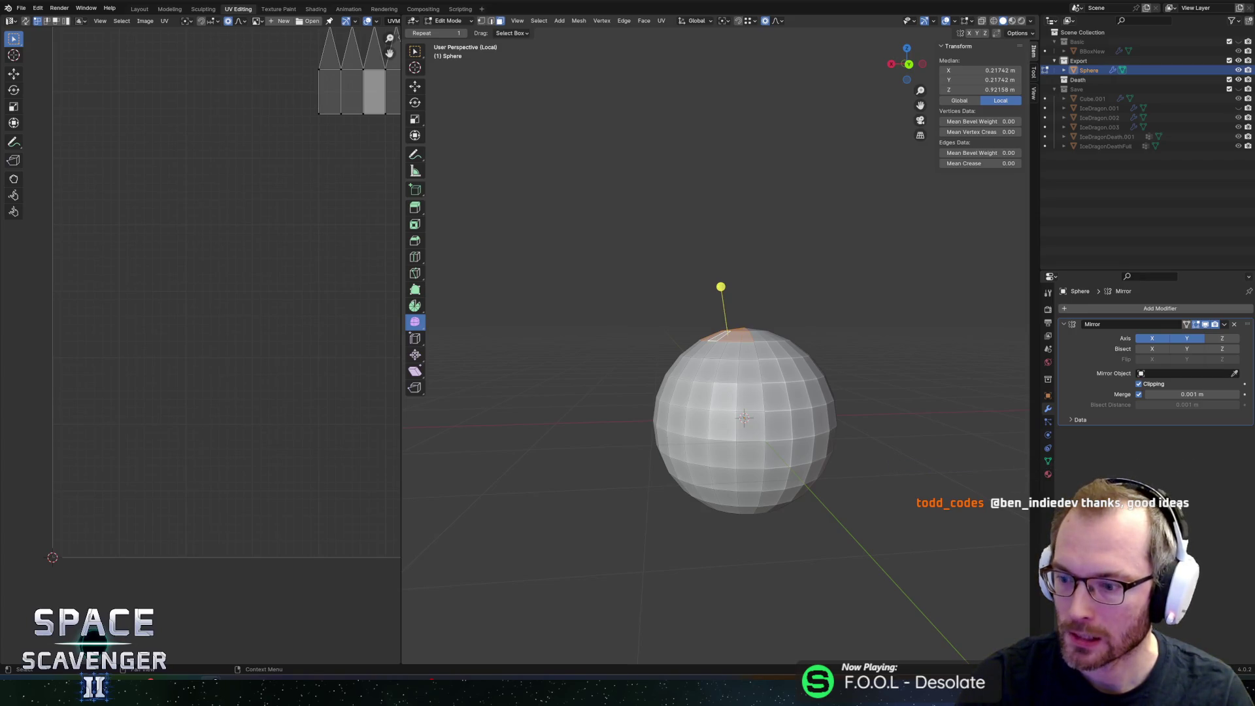
# Step: In Back Ortho X-ray view, stretch the sphere's lower half straight down into a tall capsule
pyautogui.moveTo(847, 414); pyautogui.dragTo(822, 414, button='middle')
pyautogui.scroll(-3, 822, 415)
pyautogui.press('a')
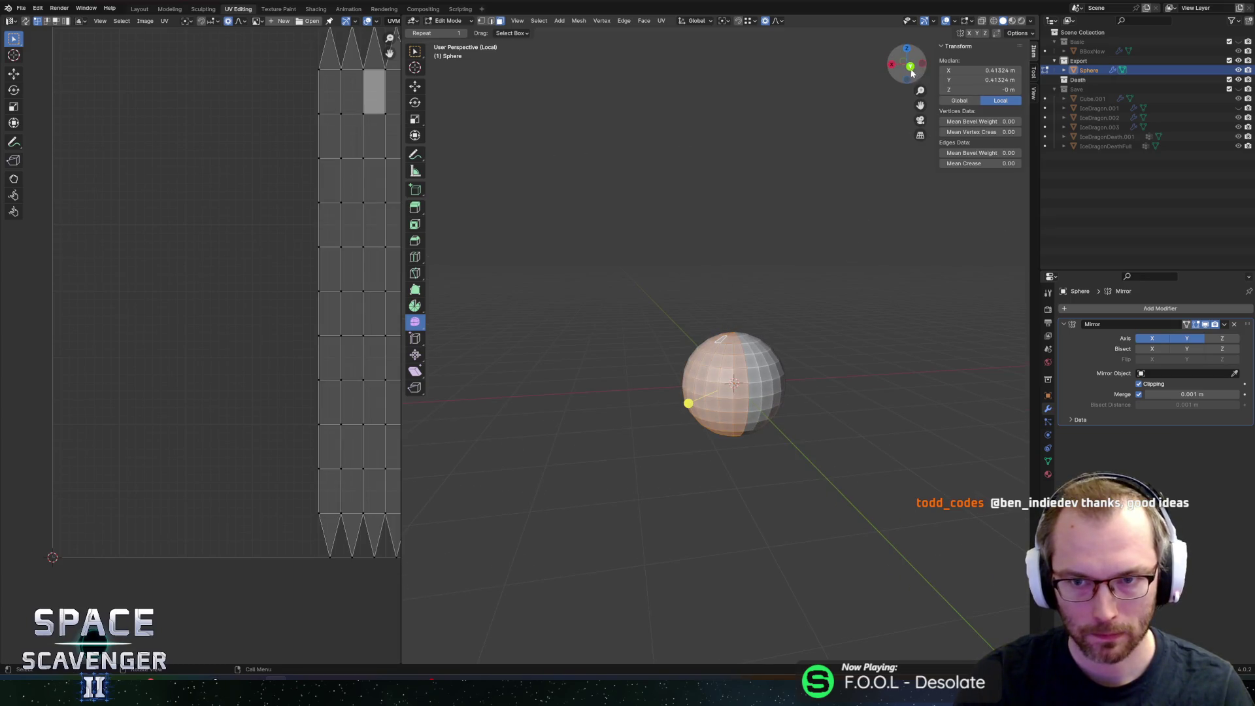
pyautogui.click(910, 66)
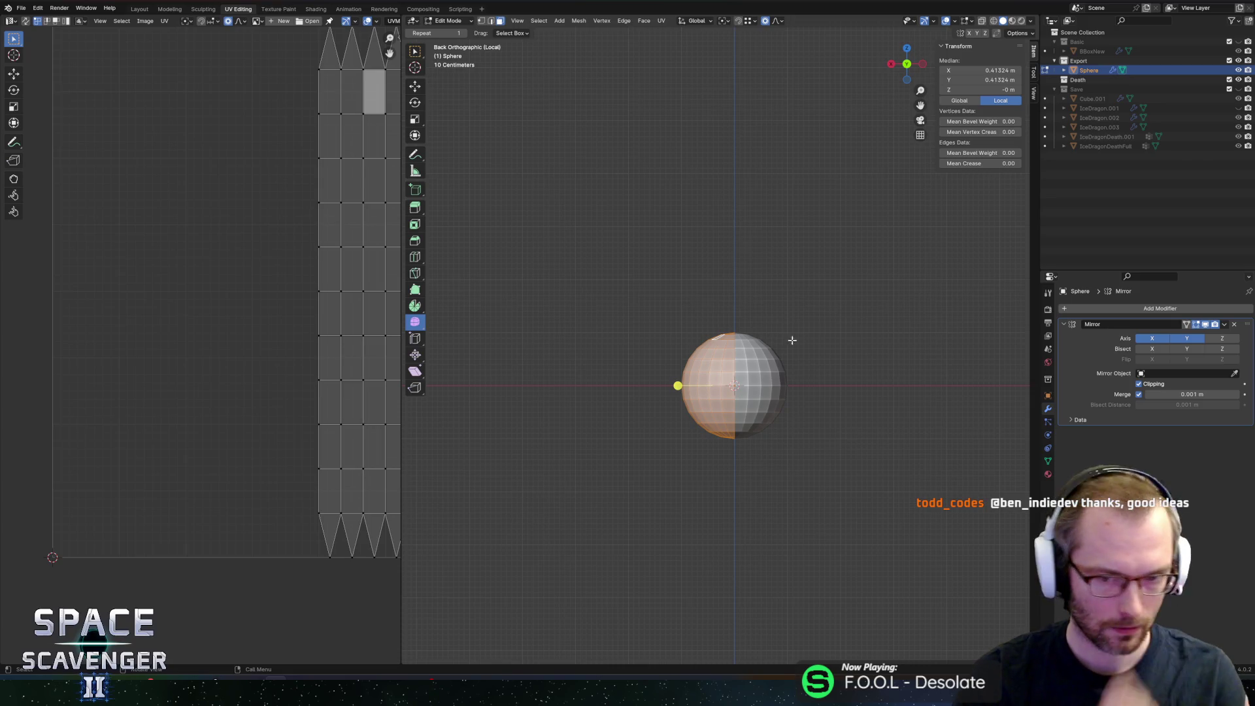
pyautogui.hotkey('alt', 'z')
pyautogui.moveTo(619, 525)
pyautogui.mouseDown()
pyautogui.moveTo(939, 434)
pyautogui.moveTo(953, 386)
pyautogui.mouseUp()
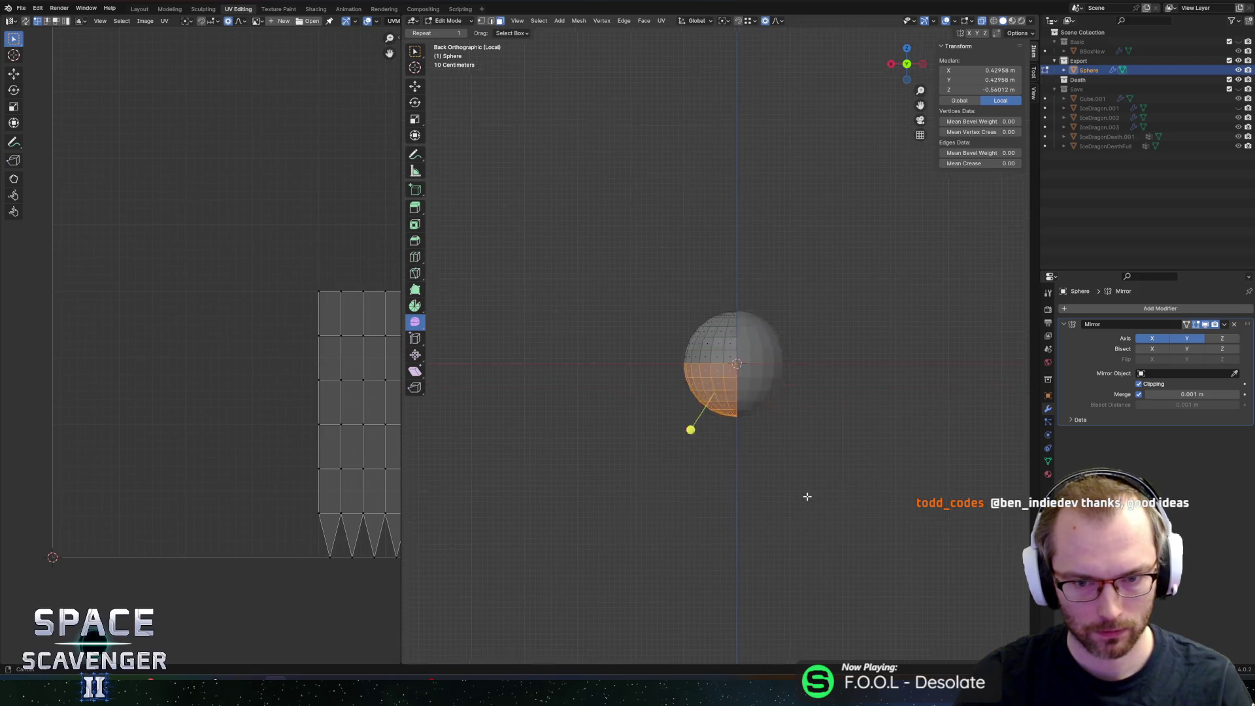
pyautogui.press('g')
pyautogui.press('z')
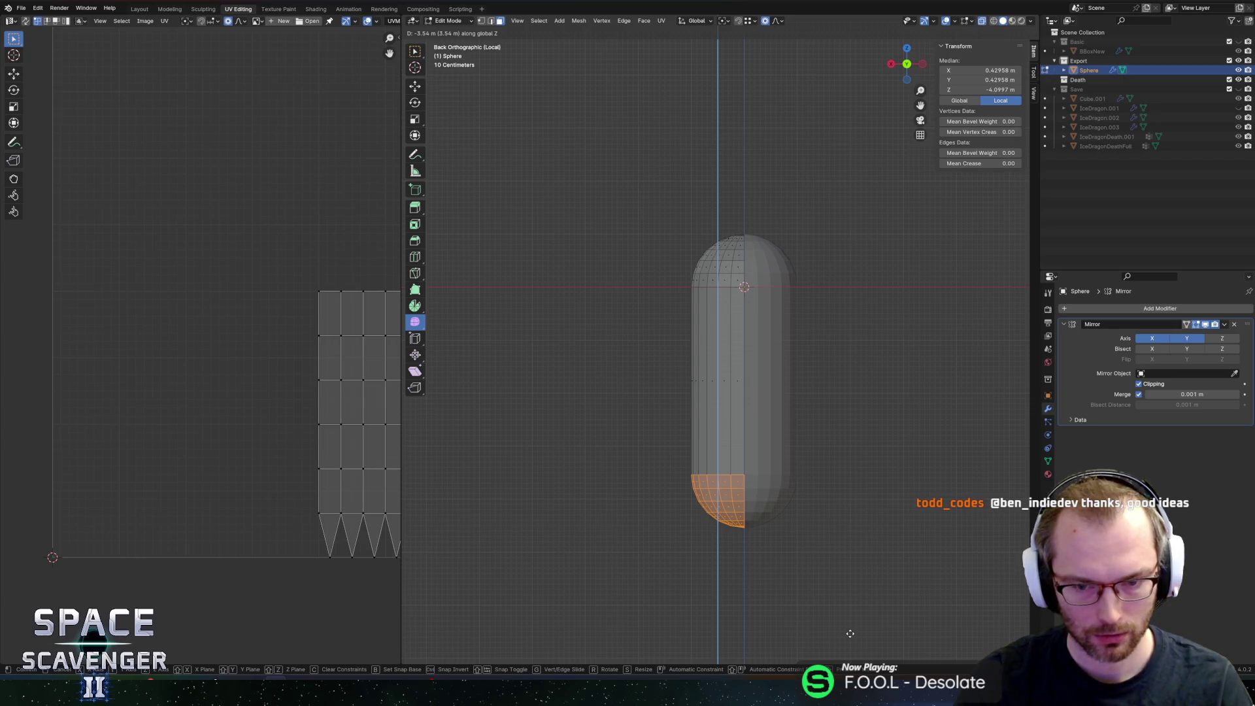
pyautogui.click(852, 627)
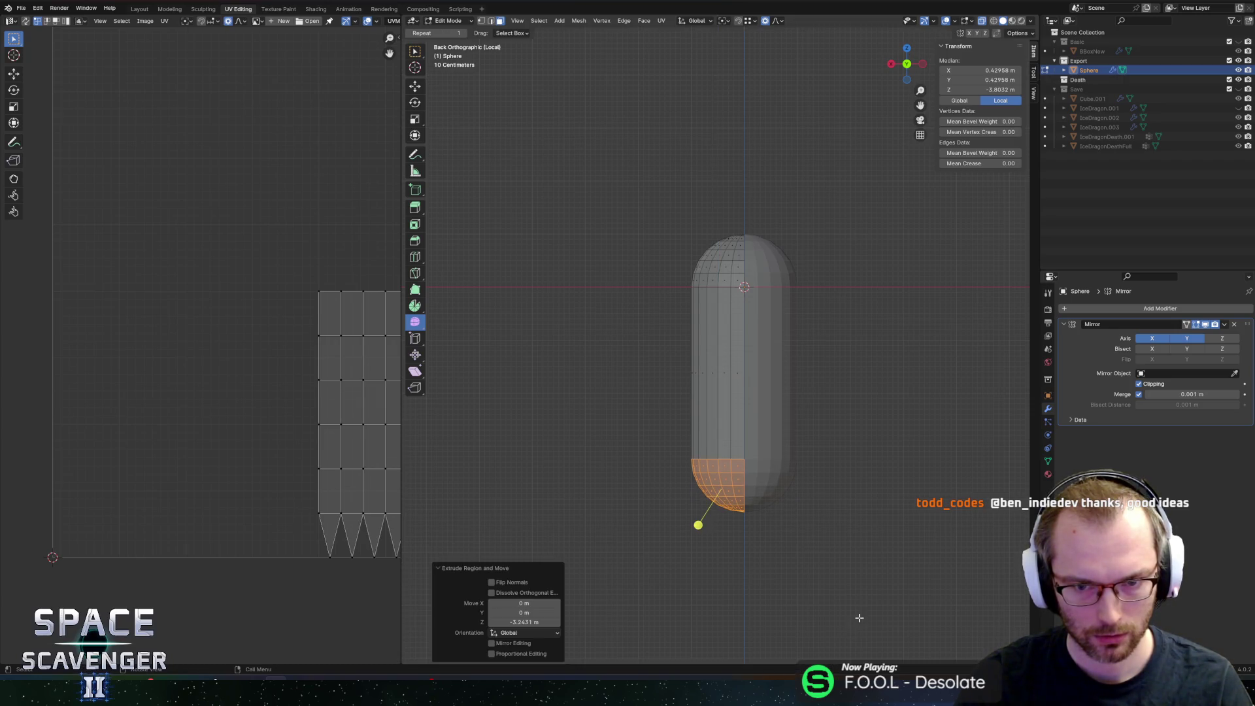
# Step: Move the whole capsule vertically to recenter it
pyautogui.press('a')
pyautogui.press('g')
pyautogui.press('z')
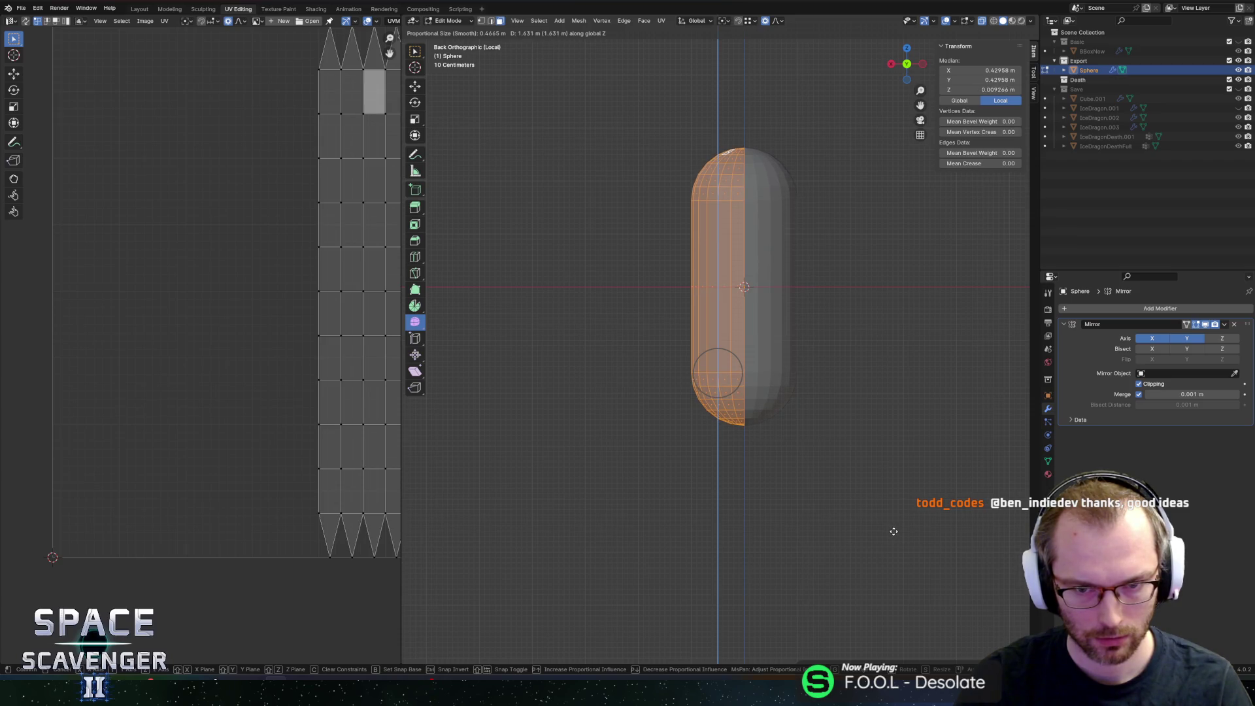
pyautogui.click(894, 532)
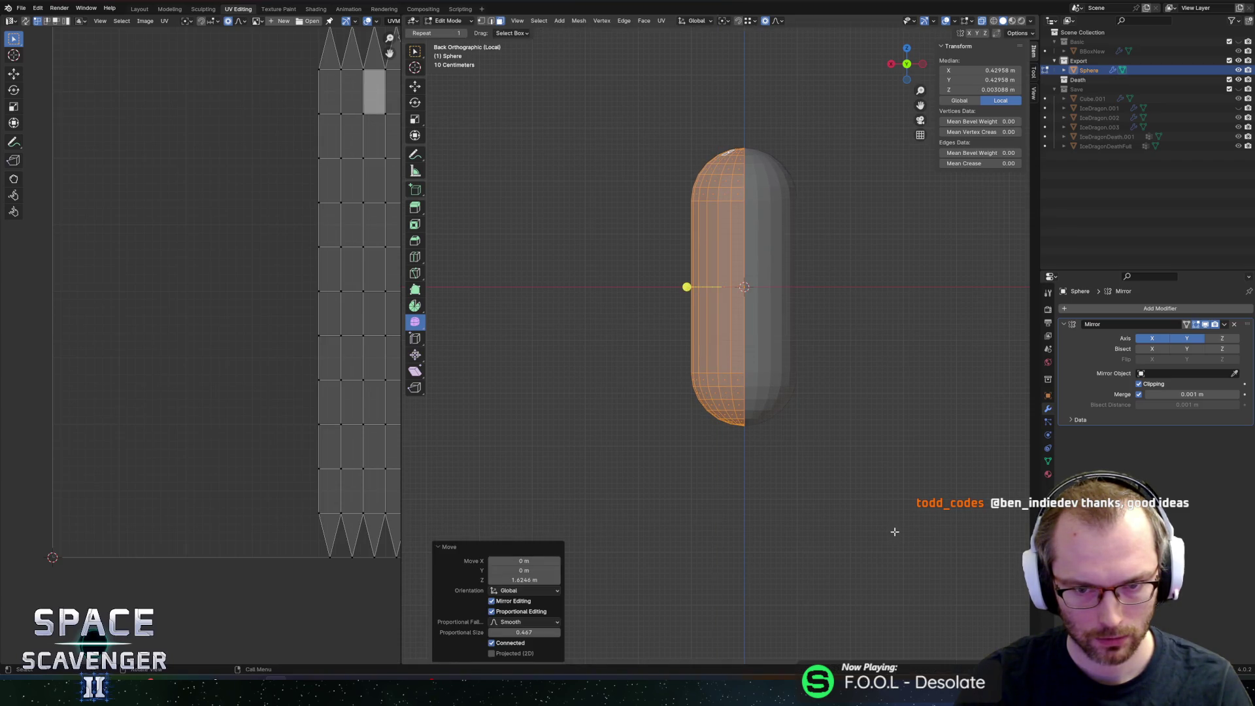
# Step: Add loop cuts around the capsule body, then box-select its bottom cap
pyautogui.hotkey('ctrl', 'r')
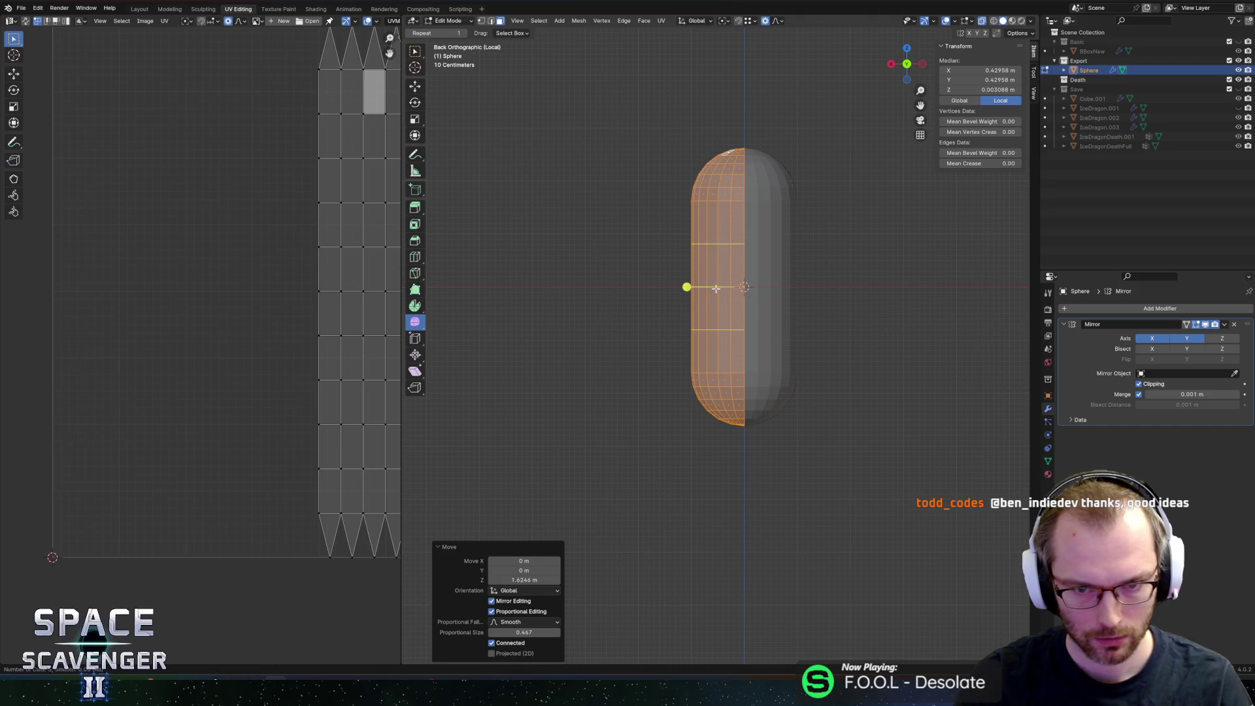
pyautogui.click(715, 288)
pyautogui.rightClick(714, 281)
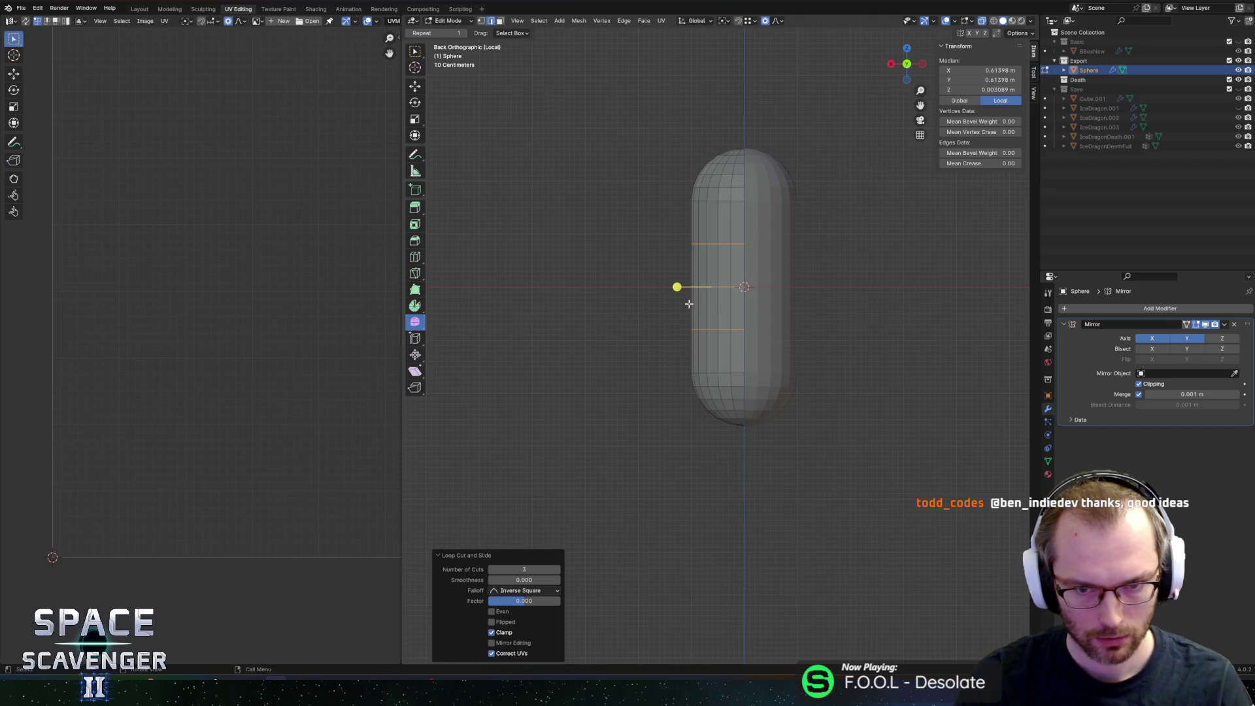
pyautogui.keyDown('alt'); pyautogui.click(711, 220); pyautogui.keyUp('alt')
pyautogui.keyDown('alt'); pyautogui.click(714, 310); pyautogui.keyUp('alt')
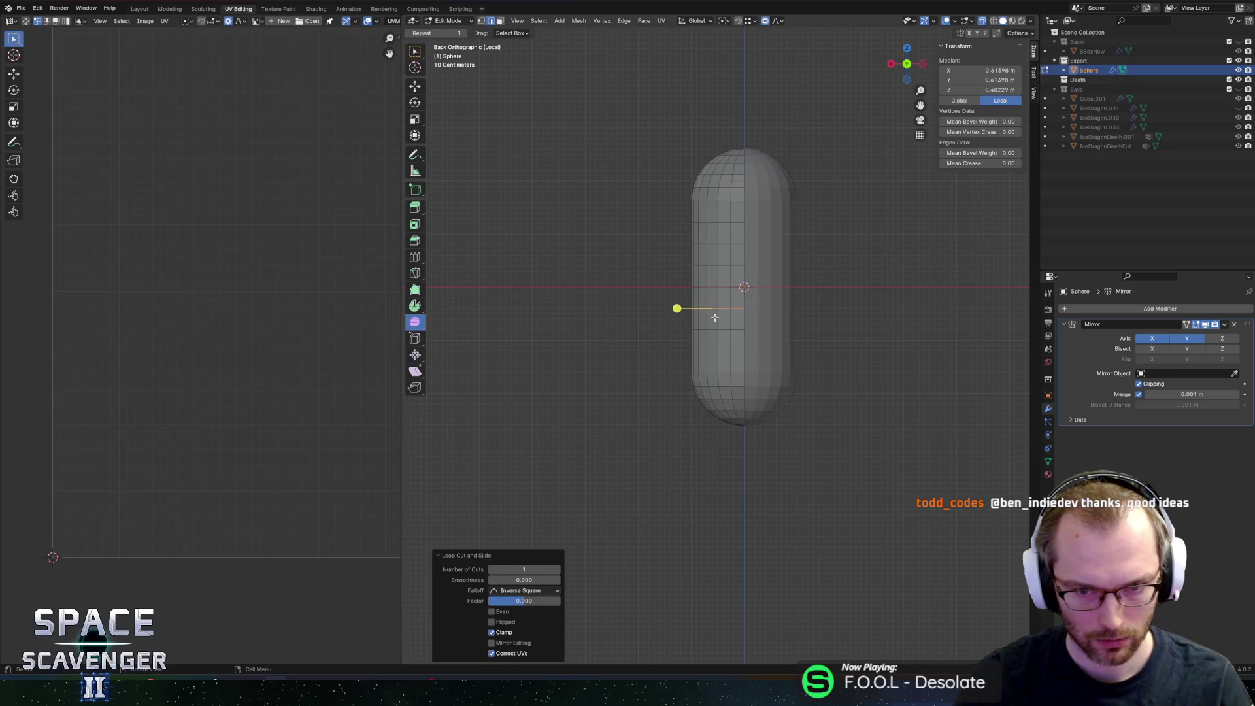
pyautogui.keyDown('alt'); pyautogui.click(719, 352); pyautogui.keyUp('alt')
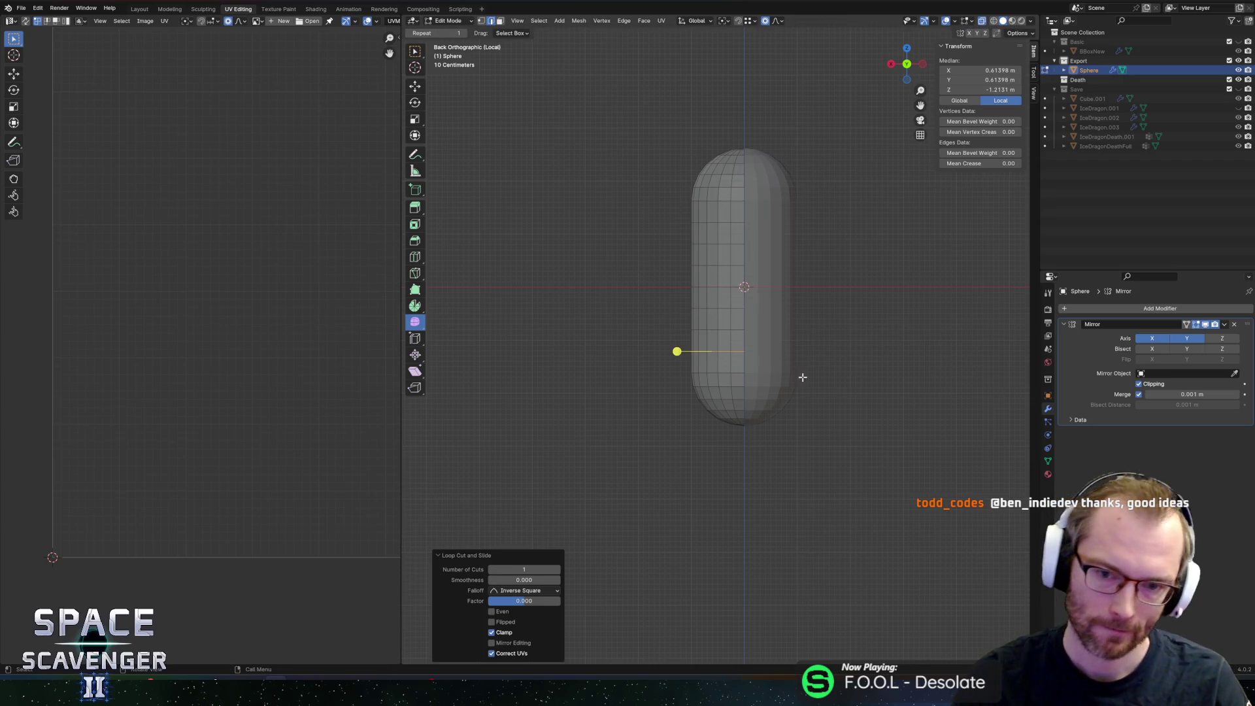
pyautogui.click(721, 432)
pyautogui.moveTo(692, 485); pyautogui.dragTo(856, 413)
# Step: Abandon moving the whole bottom cap and shrink the selection to just its tip
pyautogui.press('g')
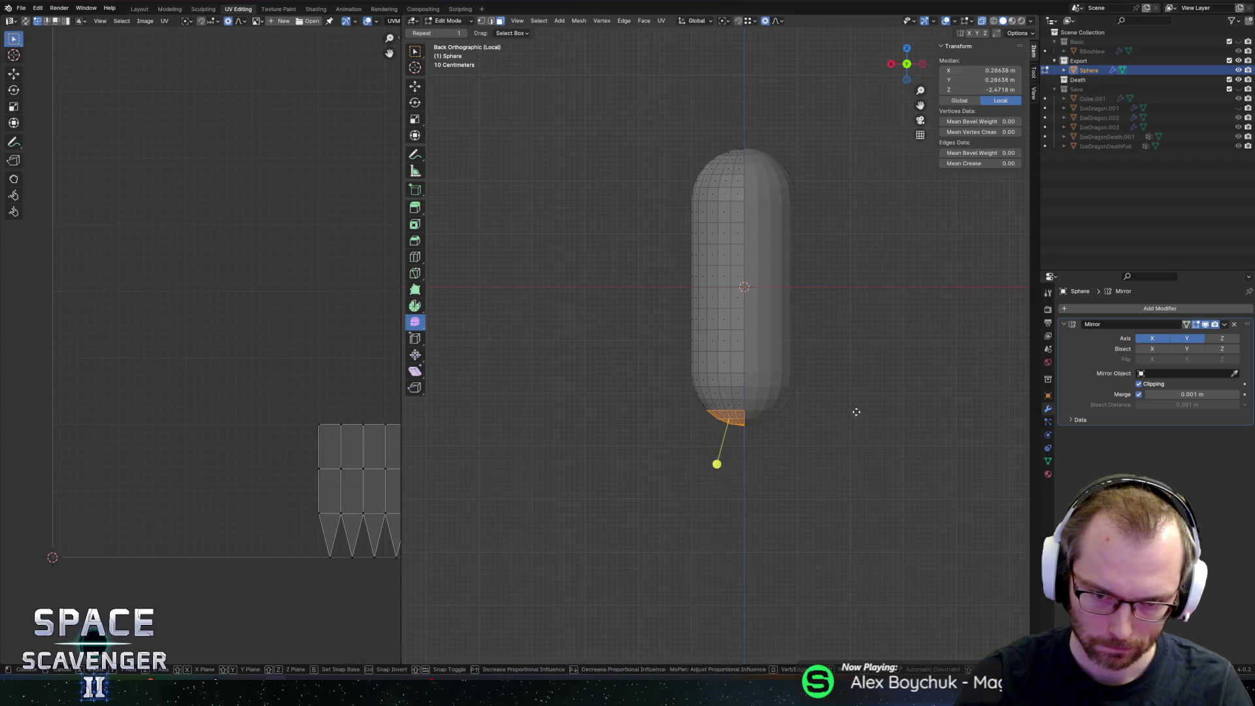
pyautogui.press('z')
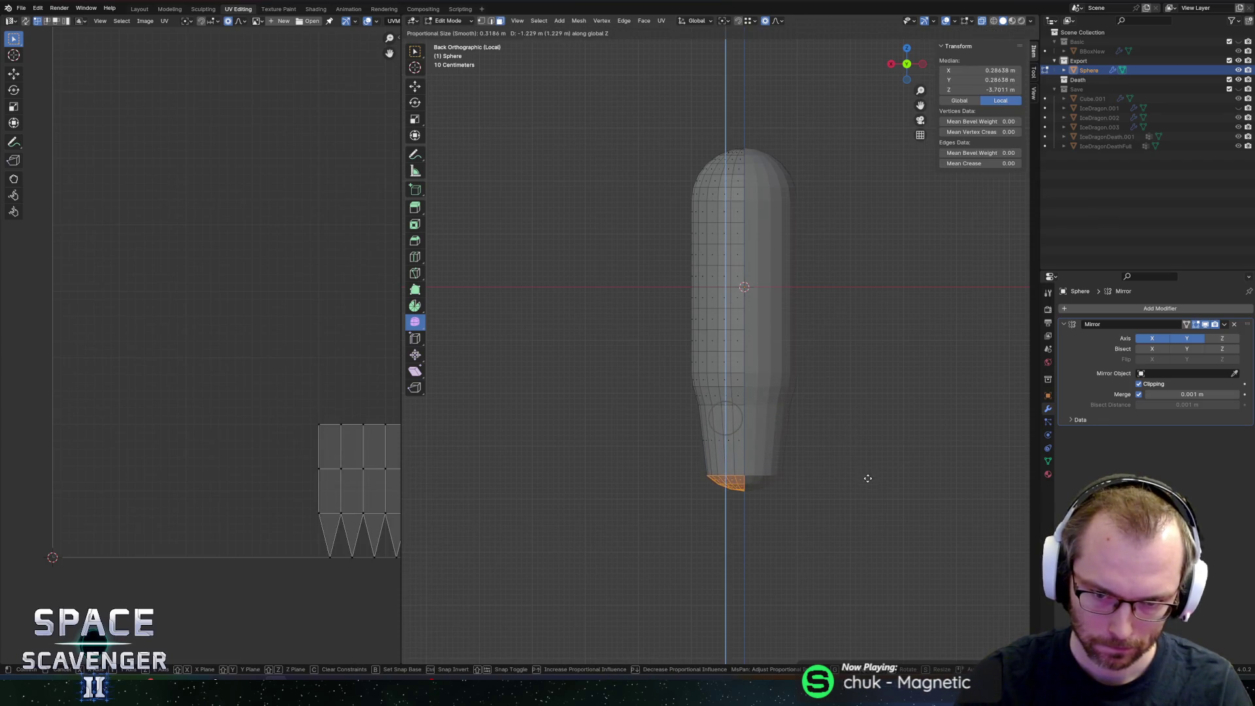
pyautogui.scroll(-7, 868, 497)
pyautogui.scroll(5, 869, 513)
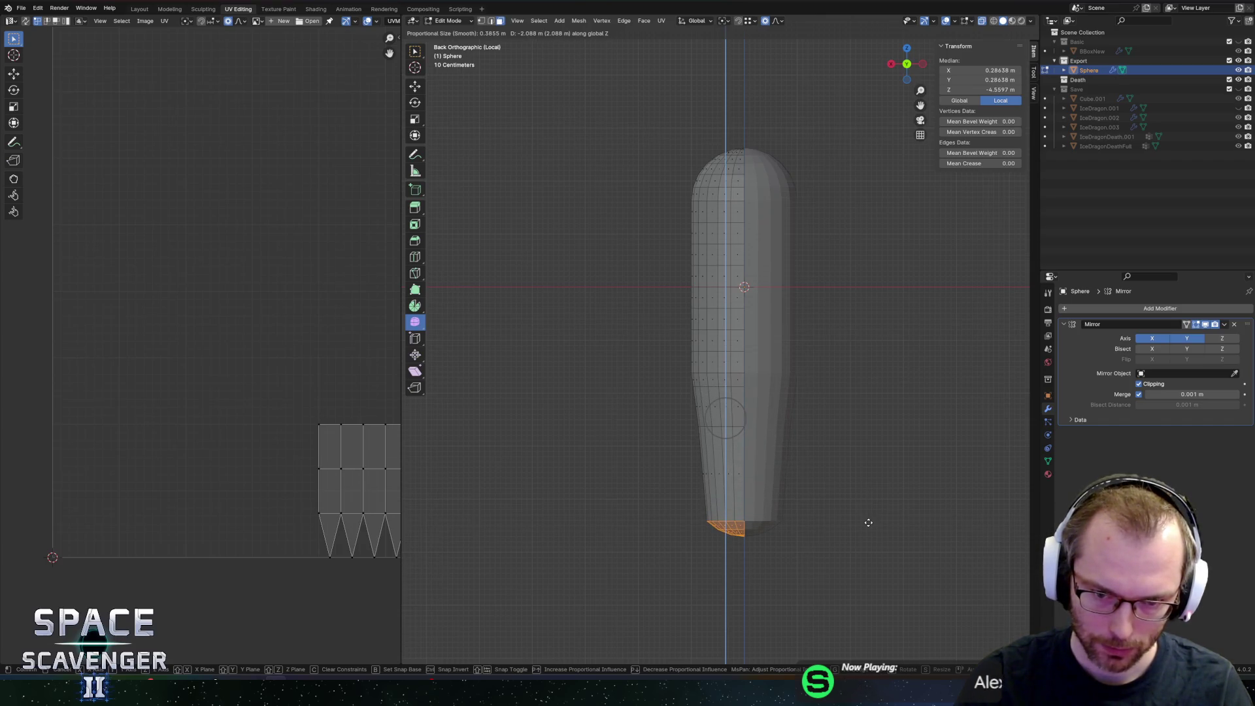
pyautogui.rightClick(868, 523)
pyautogui.press('c')
pyautogui.moveTo(711, 403); pyautogui.dragTo(751, 408, button='middle')
# Step: Pull the cap tip straight down with proportional falloff into a narrow tapered tail
pyautogui.press('Escape')
pyautogui.press('g')
pyautogui.press('z')
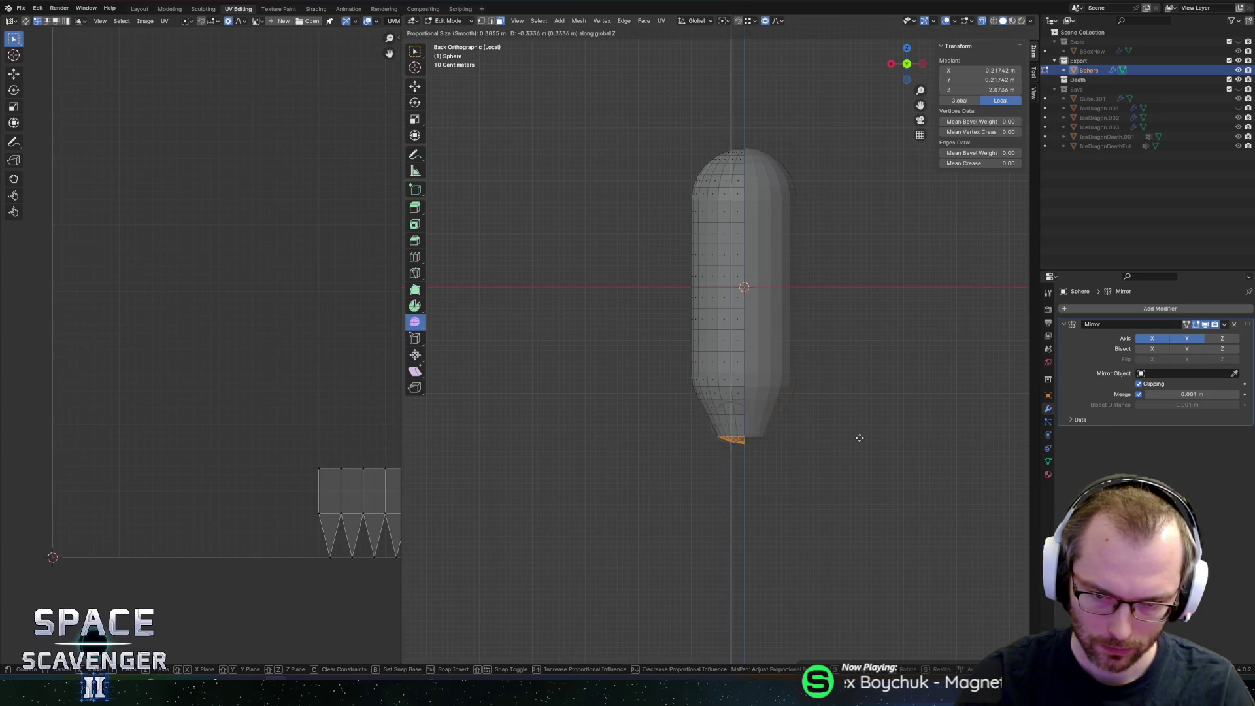
pyautogui.scroll(-6, 869, 459)
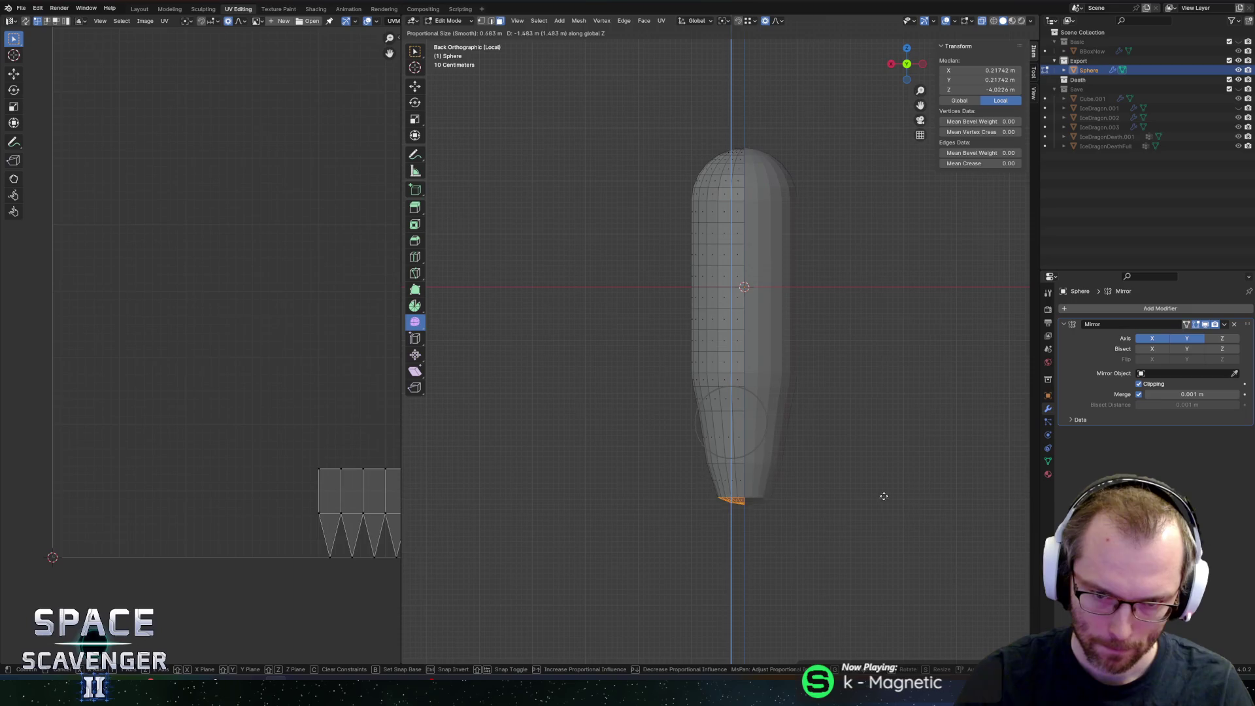
pyautogui.click(884, 495)
pyautogui.press('2')
pyautogui.click(720, 243)
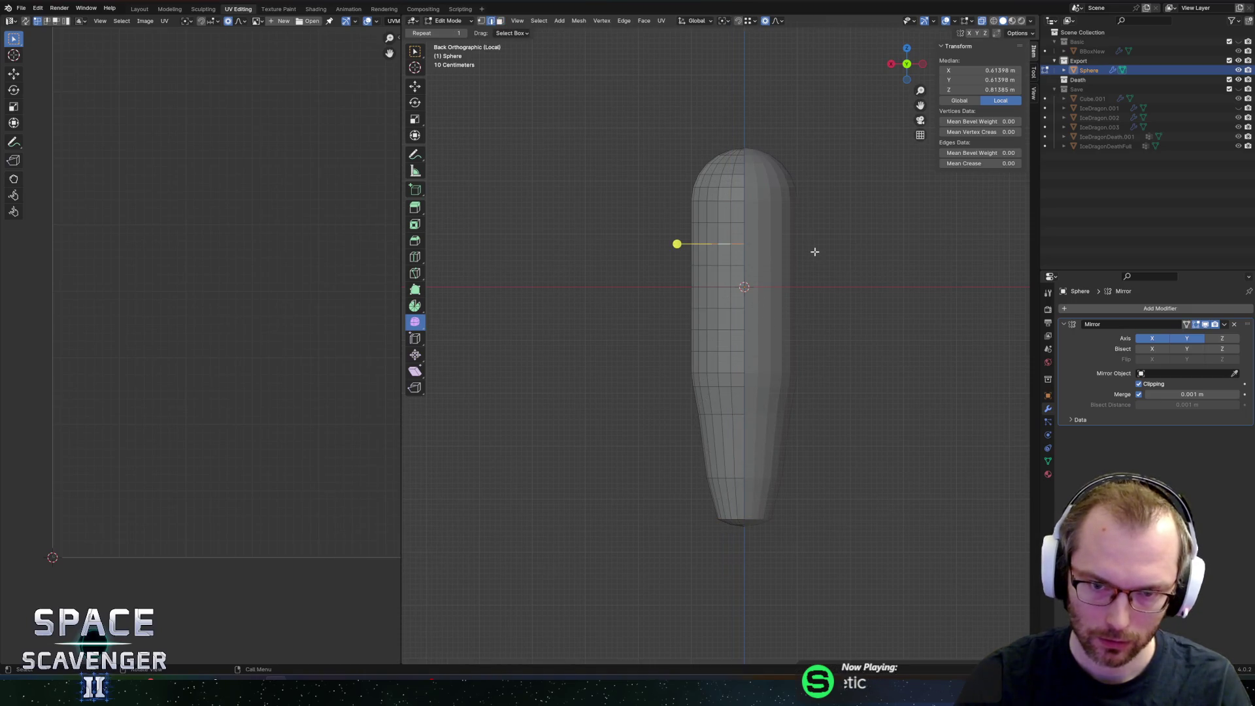
# Step: Set the pivot to the 3D Cursor and widen the middle edge loop without changing height
pyautogui.press('.')
pyautogui.click(947, 282)
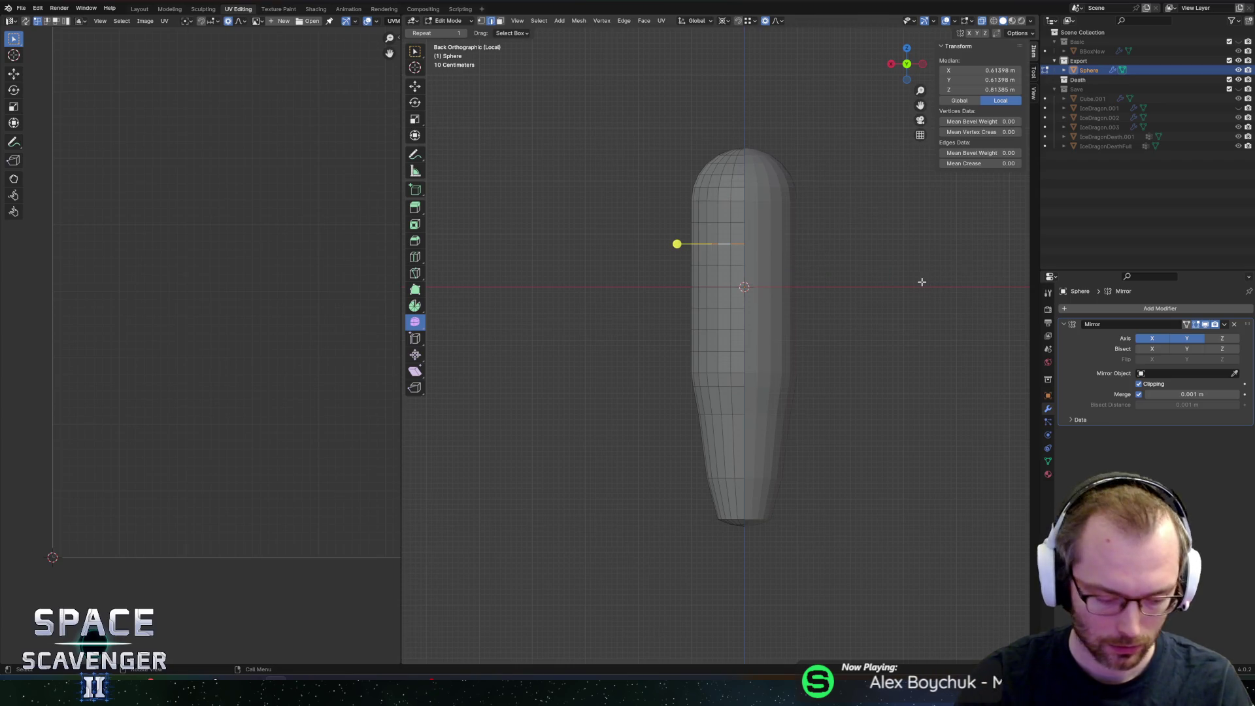
pyautogui.press('s')
pyautogui.hotkey('shift', 'z')
pyautogui.scroll(-8, 942, 283)
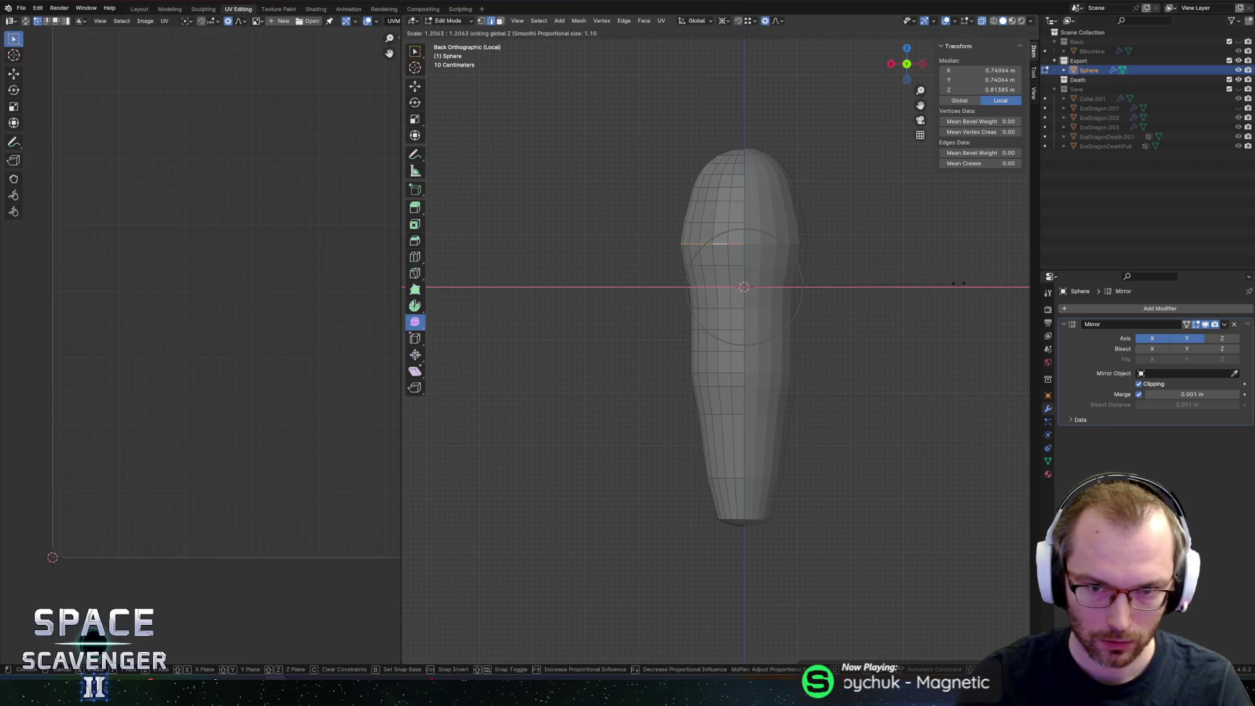
pyautogui.rightClick(944, 287)
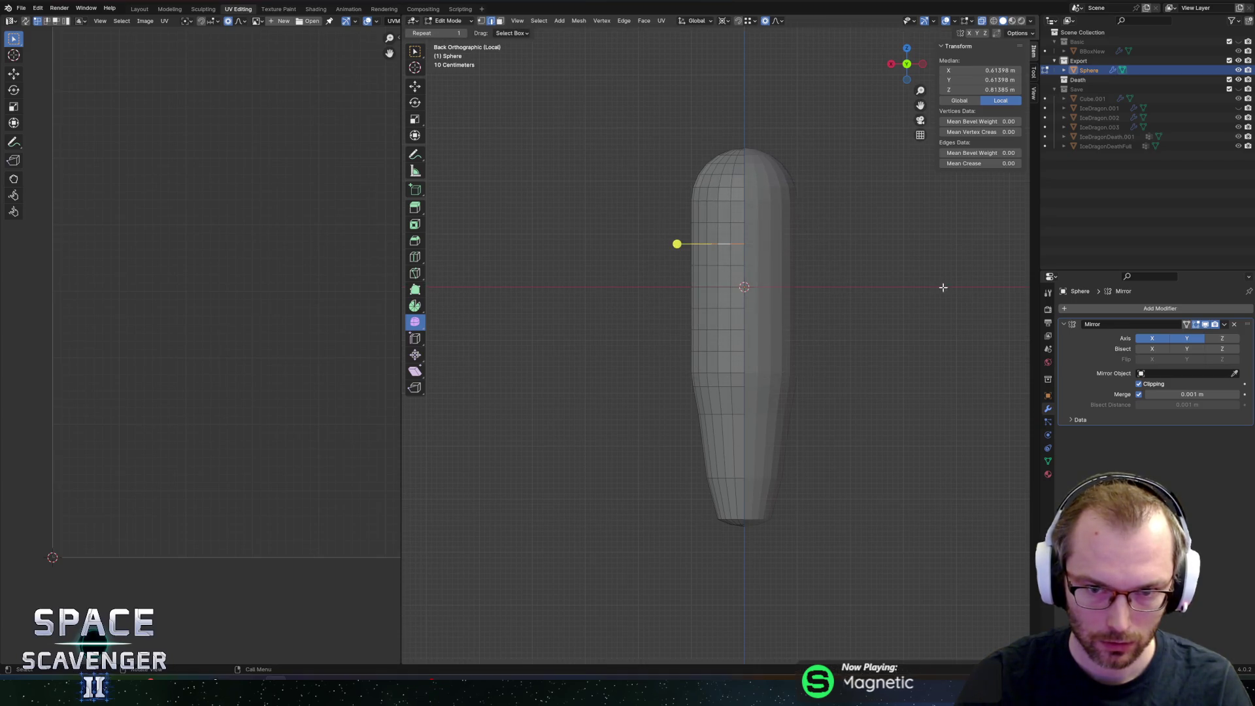
pyautogui.keyDown('alt'); pyautogui.click(738, 285); pyautogui.keyUp('alt')
pyautogui.press('s')
pyautogui.hotkey('shift', 'z')
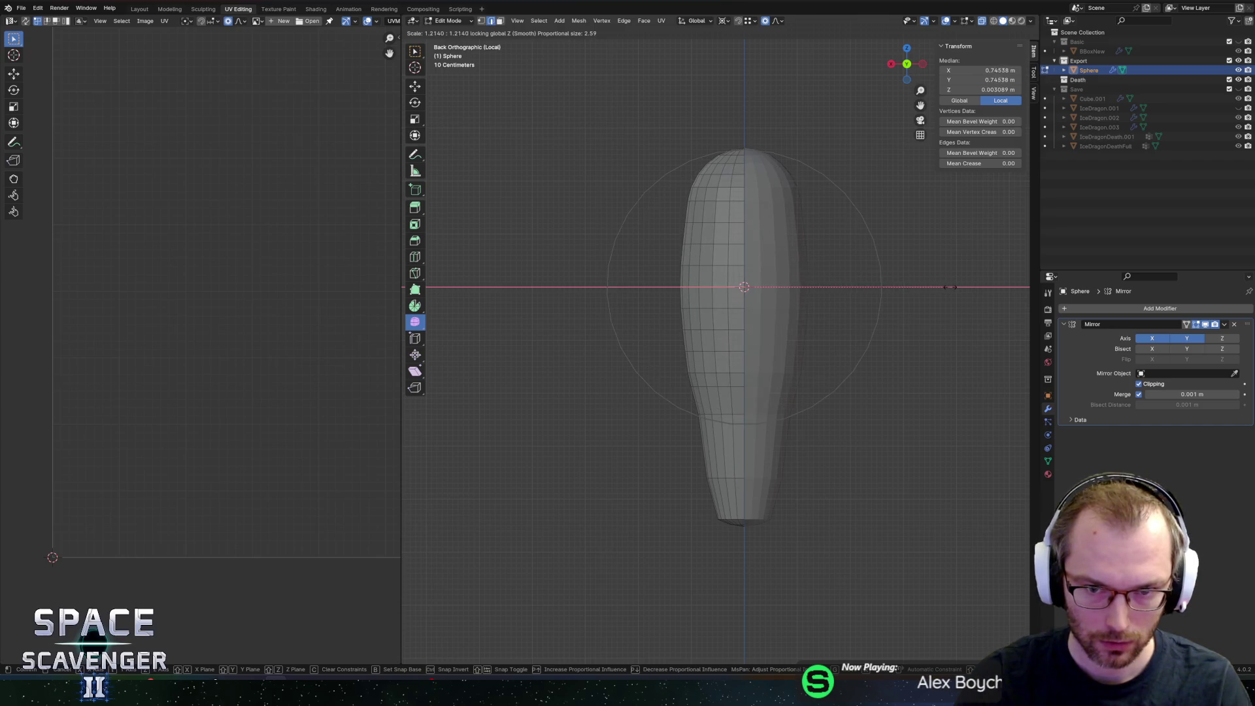
pyautogui.click(950, 287)
# Step: Select a lower body loop and scale it wider by 1.201, keeping height unchanged
pyautogui.keyDown('alt'); pyautogui.click(728, 417); pyautogui.keyUp('alt')
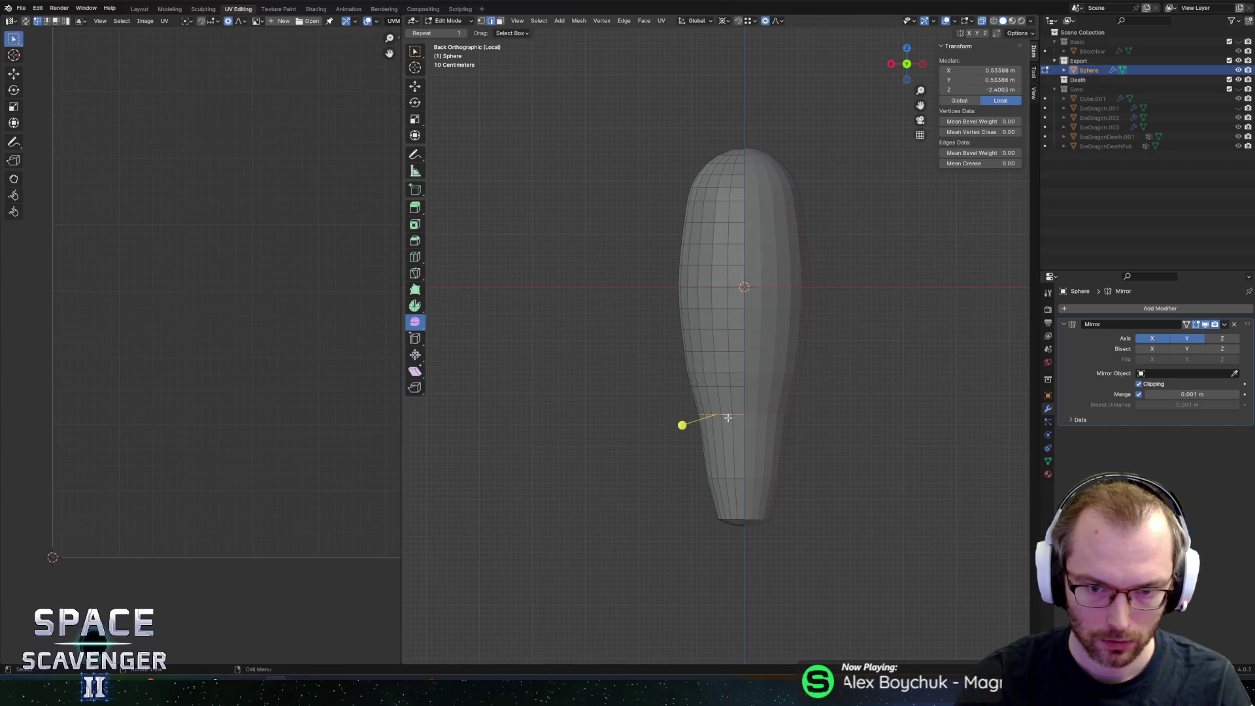
pyautogui.click(730, 436)
pyautogui.press('s')
pyautogui.hotkey('shift', 'z')
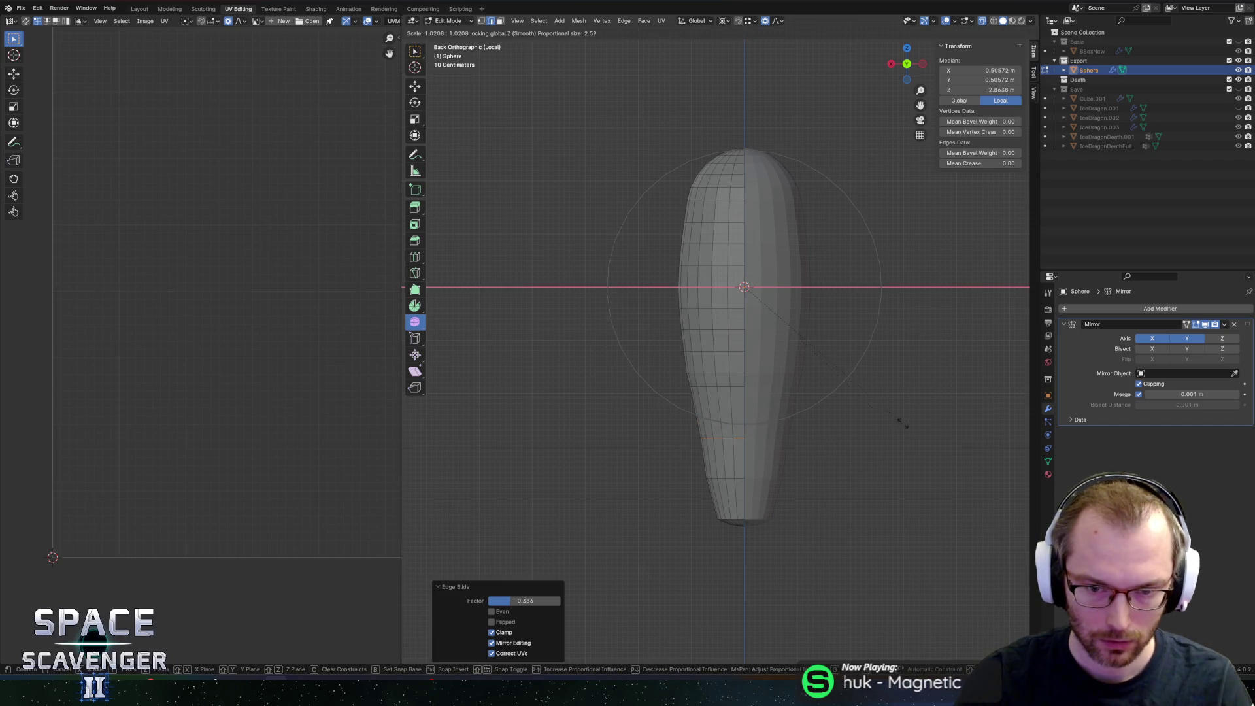
pyautogui.click(678, 449)
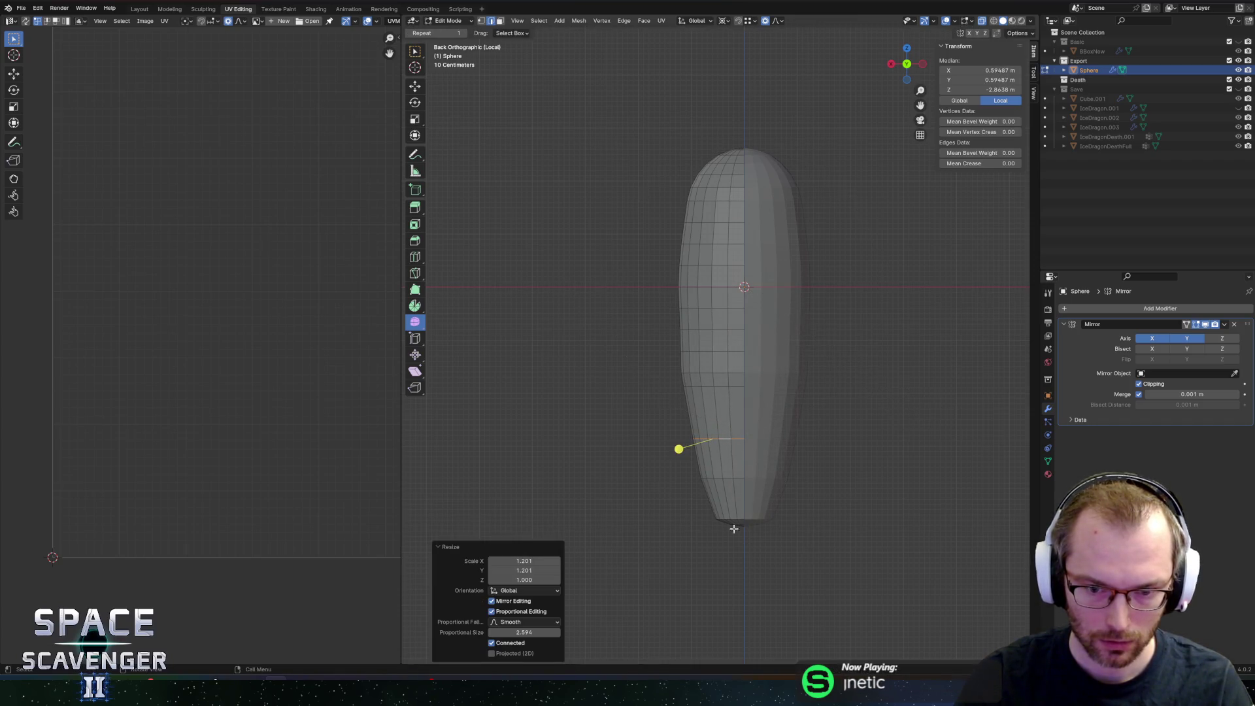
pyautogui.moveTo(742, 532)
pyautogui.mouseDown(button='middle')
pyautogui.moveTo(773, 449)
pyautogui.moveTo(756, 471)
pyautogui.mouseUp(button='middle')
pyautogui.hotkey('alt', 'a')
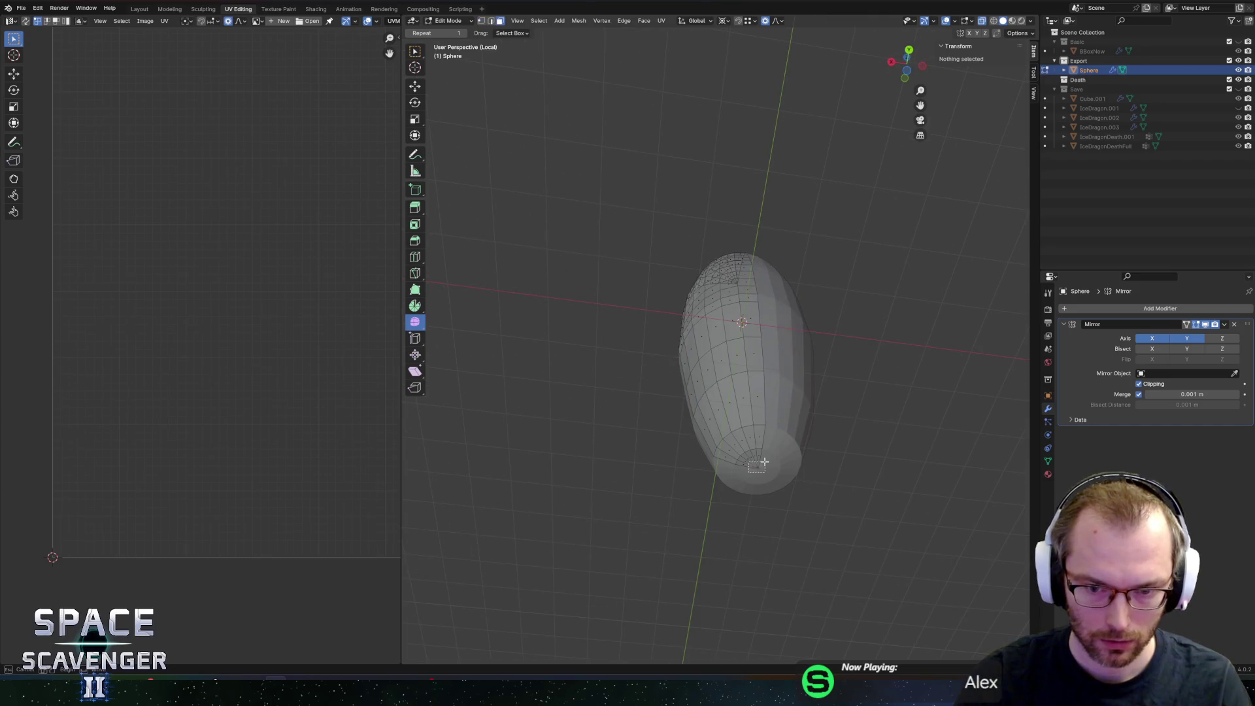
# Step: Box-select the bottom cap faces and extrude them straight down along Z
pyautogui.press('a')
pyautogui.press('b')
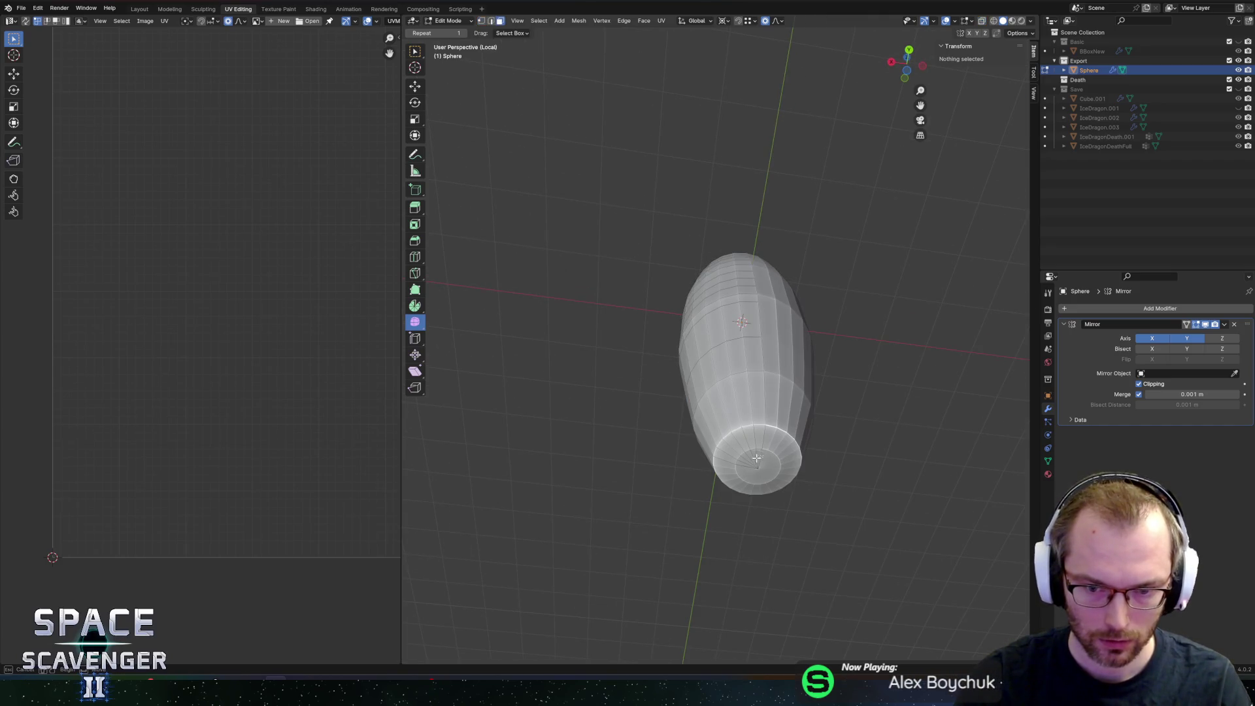
pyautogui.moveTo(750, 481); pyautogui.dragTo(747, 487)
pyautogui.moveTo(818, 462)
pyautogui.mouseDown(button='middle')
pyautogui.moveTo(837, 347)
pyautogui.moveTo(833, 390)
pyautogui.moveTo(827, 373)
pyautogui.mouseUp(button='middle')
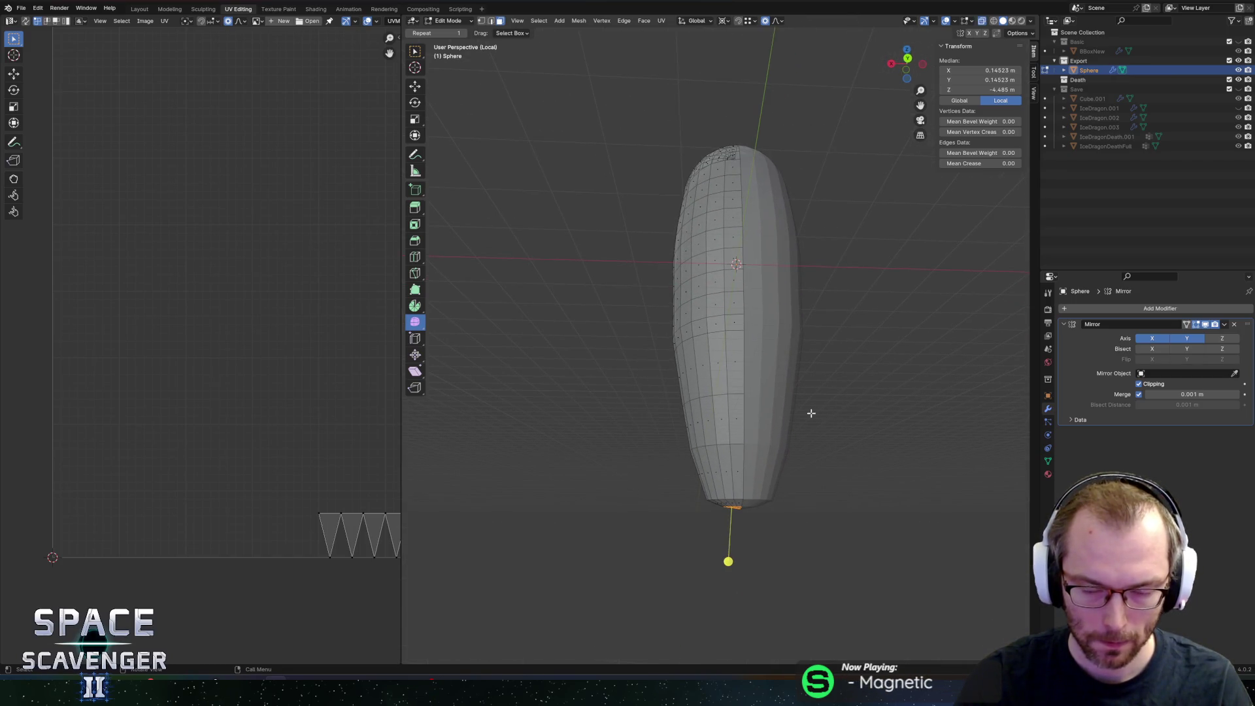
pyautogui.press('e')
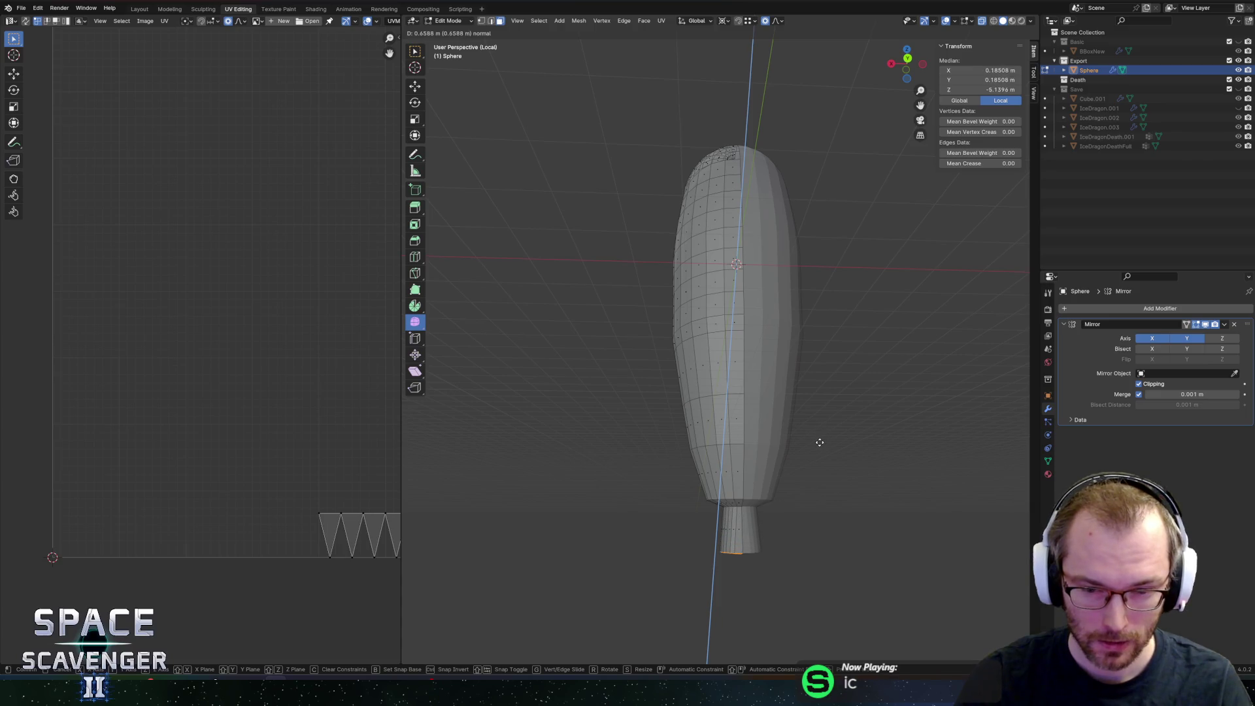
pyautogui.press('z')
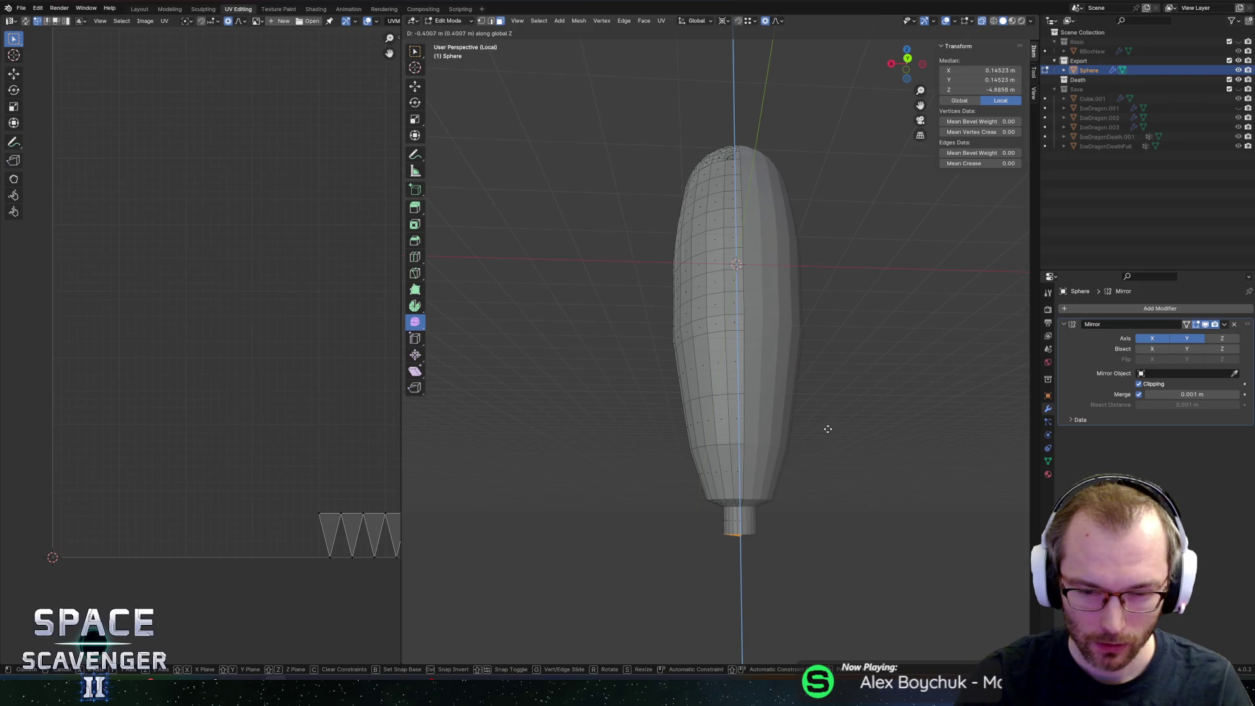
pyautogui.click(827, 426)
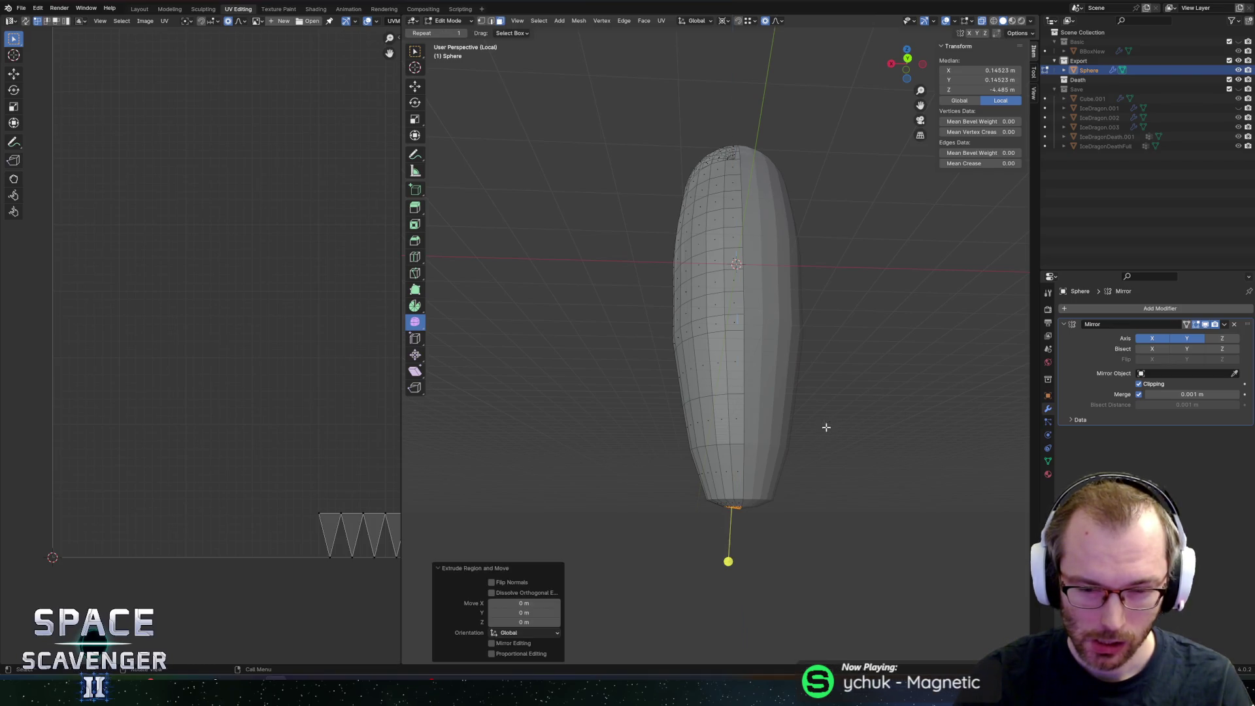
# Step: Reselect the bottom cap face and extrude a 0.429 m stub straight down
pyautogui.moveTo(826, 431); pyautogui.dragTo(796, 388, button='middle')
pyautogui.hotkey('alt', 'z')
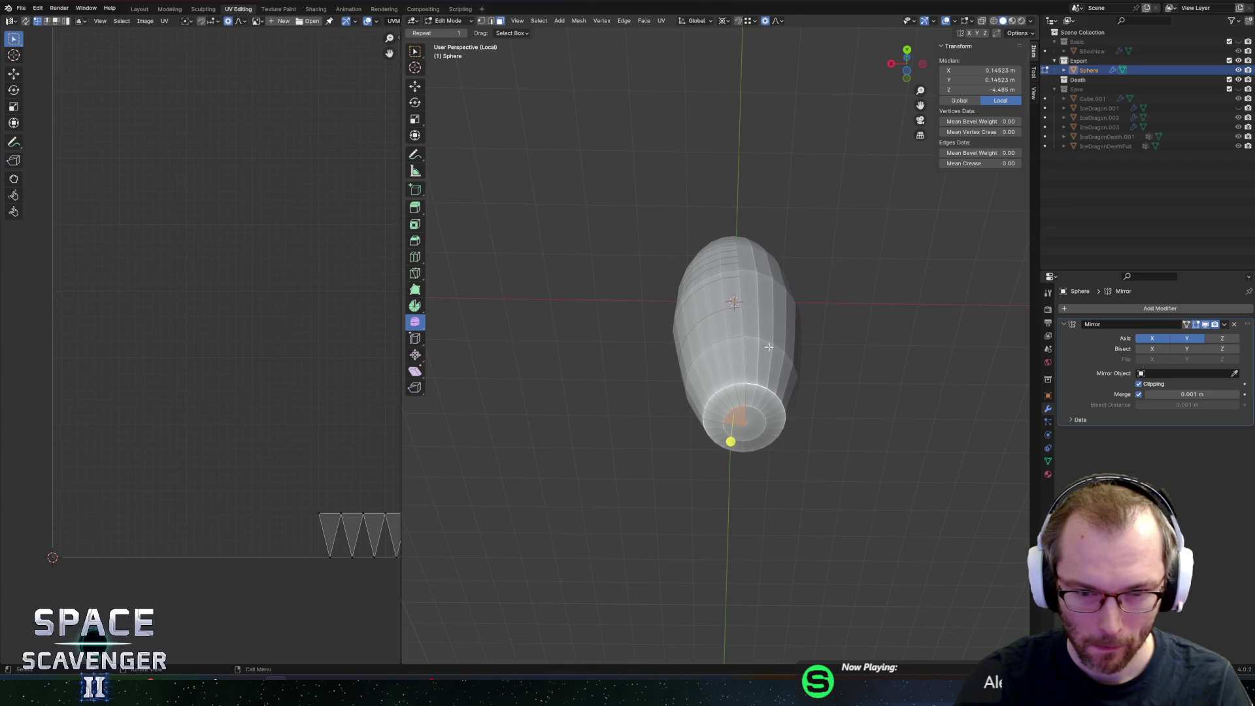
pyautogui.scroll(3, 771, 344)
pyautogui.click(739, 489)
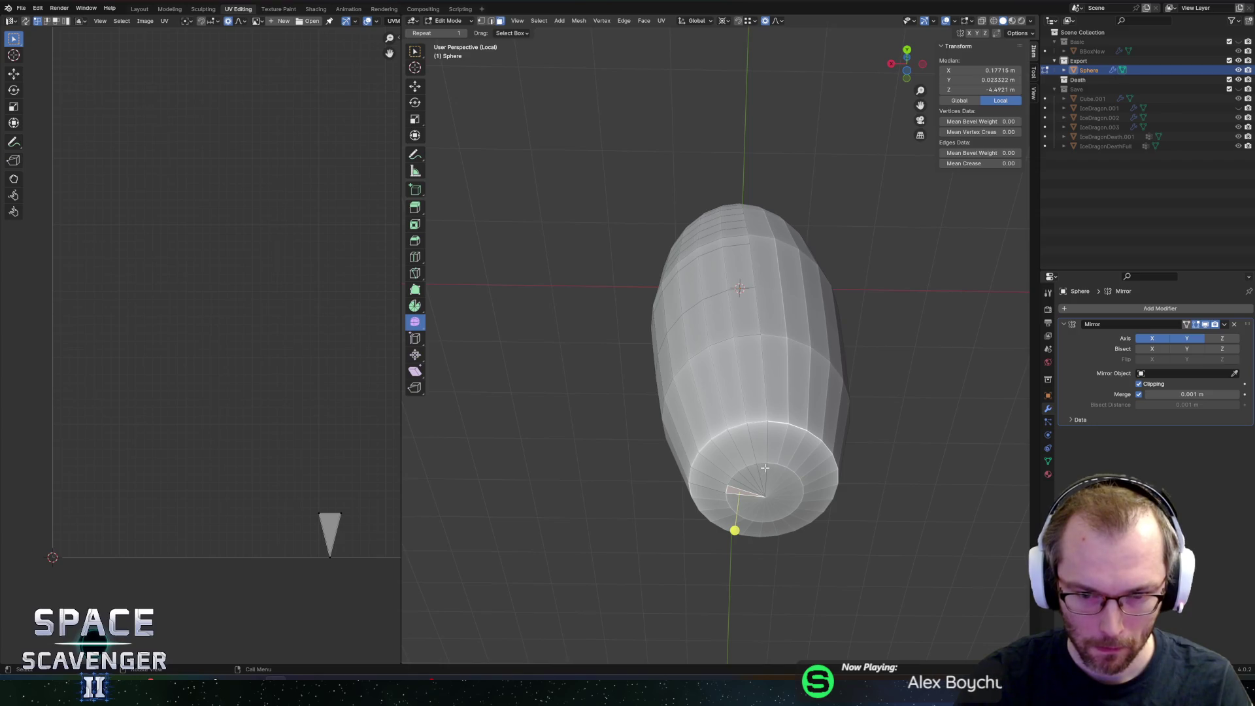
pyautogui.click(764, 468)
pyautogui.scroll(-2, 784, 444)
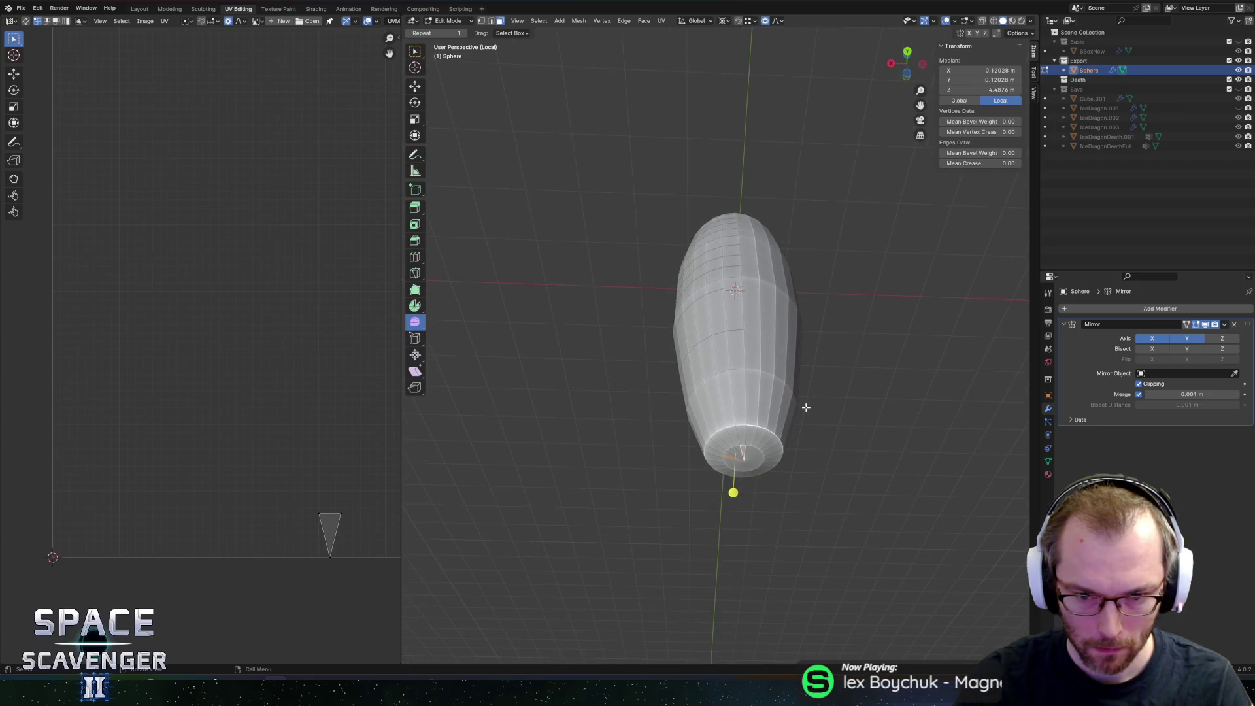
pyautogui.press('e')
pyautogui.press('z')
pyautogui.press('z')
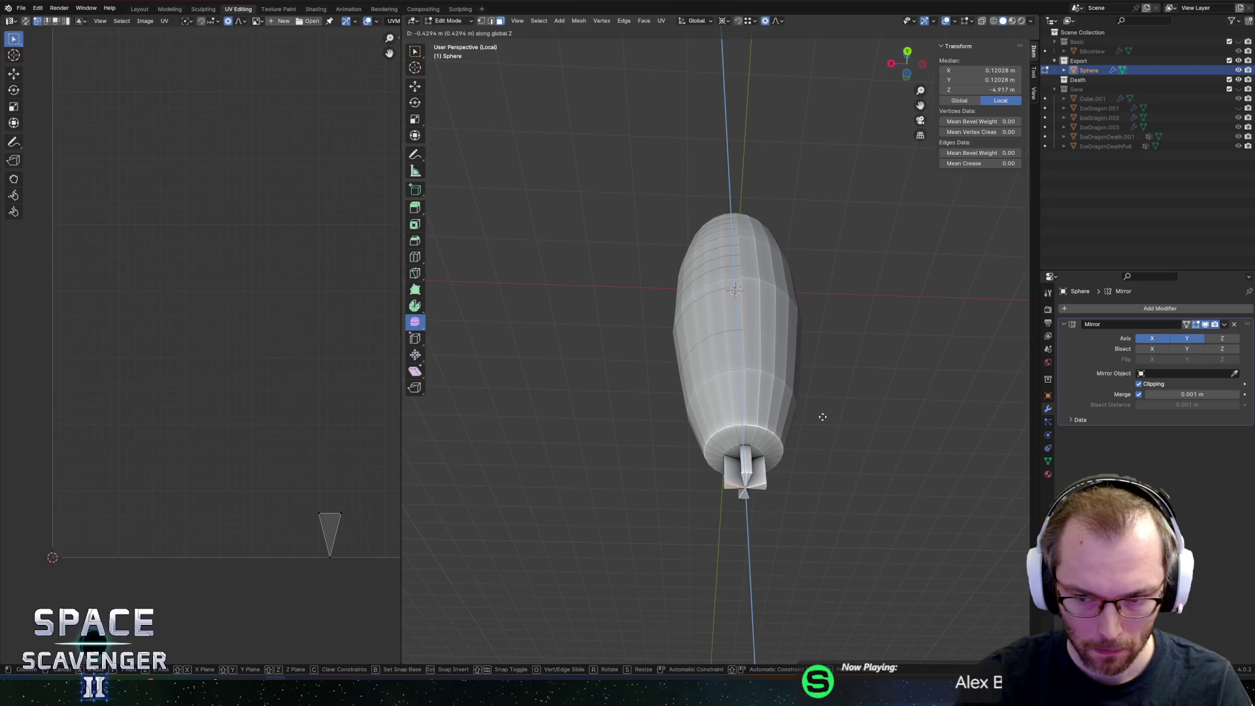
pyautogui.click(820, 415)
pyautogui.moveTo(817, 420)
pyautogui.mouseDown(button='middle')
pyautogui.moveTo(832, 442)
pyautogui.moveTo(723, 527)
pyautogui.mouseUp(button='middle')
pyautogui.scroll(3, 723, 528)
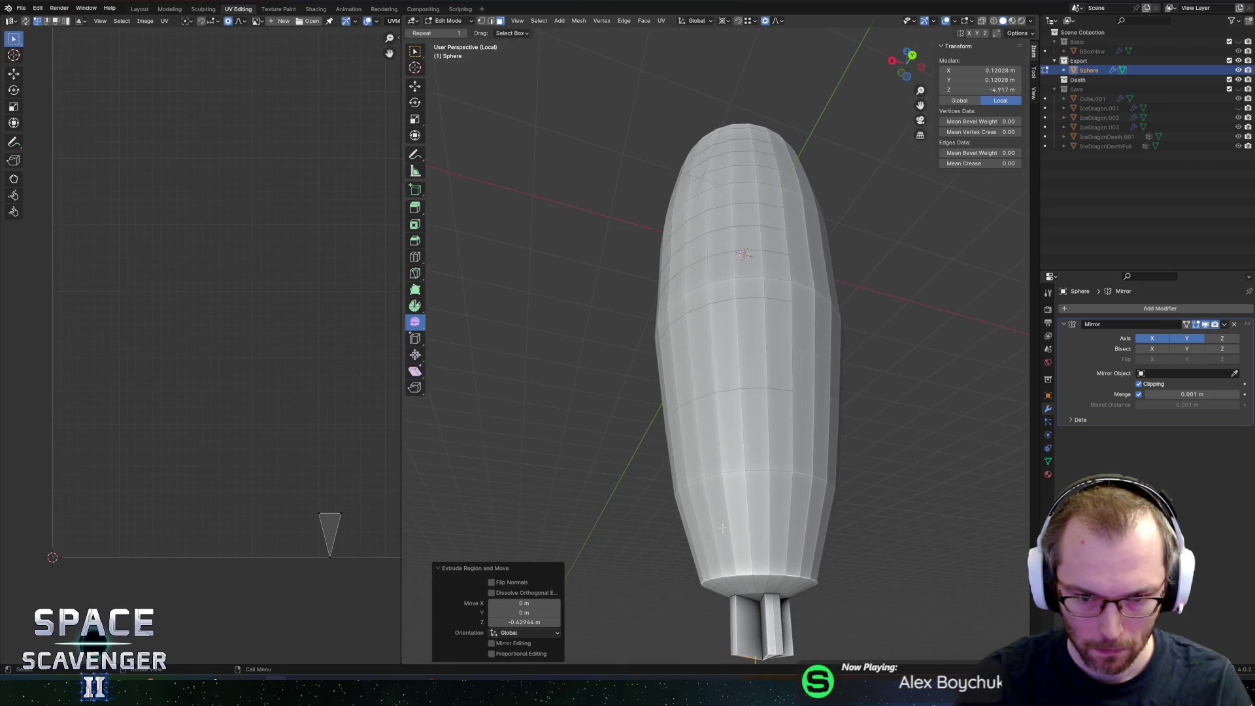
# Step: Extrude the stub's side faces outward into fins, using fatten instead of manifold extrude
pyautogui.click(734, 600)
pyautogui.moveTo(734, 614)
pyautogui.mouseDown(button='middle')
pyautogui.moveTo(824, 597)
pyautogui.moveTo(828, 607)
pyautogui.mouseUp(button='middle')
pyautogui.hotkey('alt', 'e')
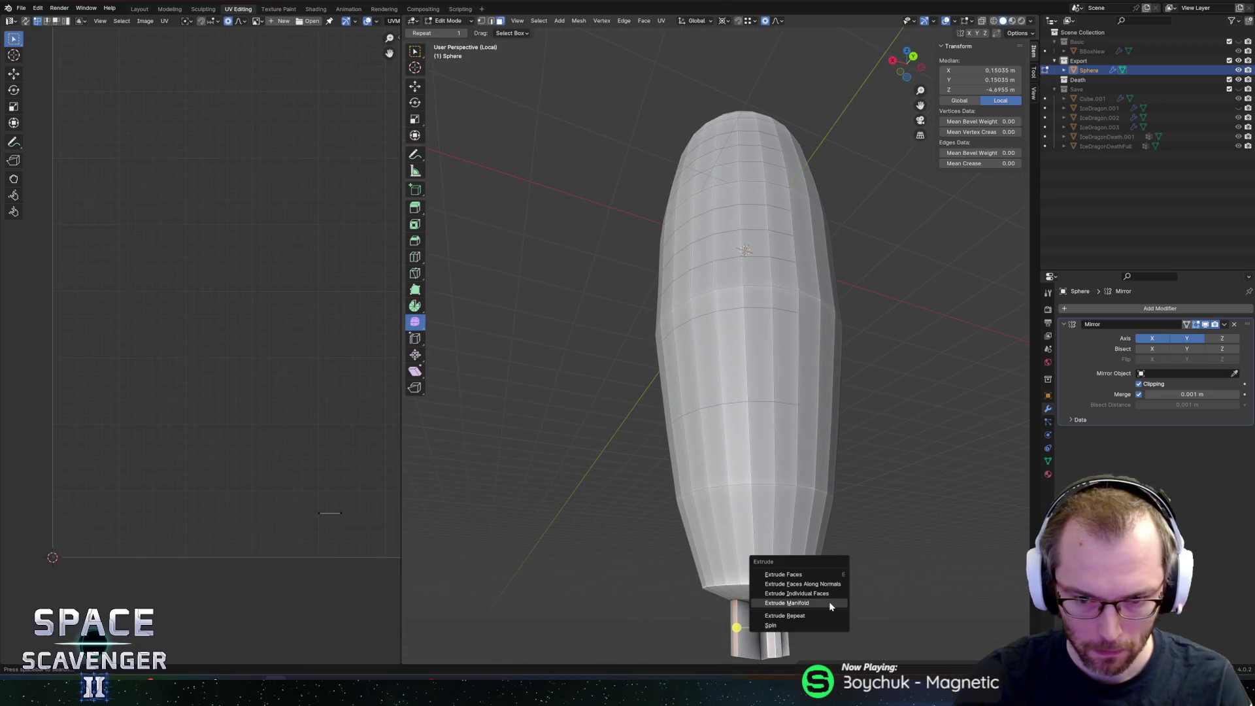
pyautogui.click(829, 602)
pyautogui.rightClick(829, 575)
pyautogui.hotkey('ctrl', 'z')
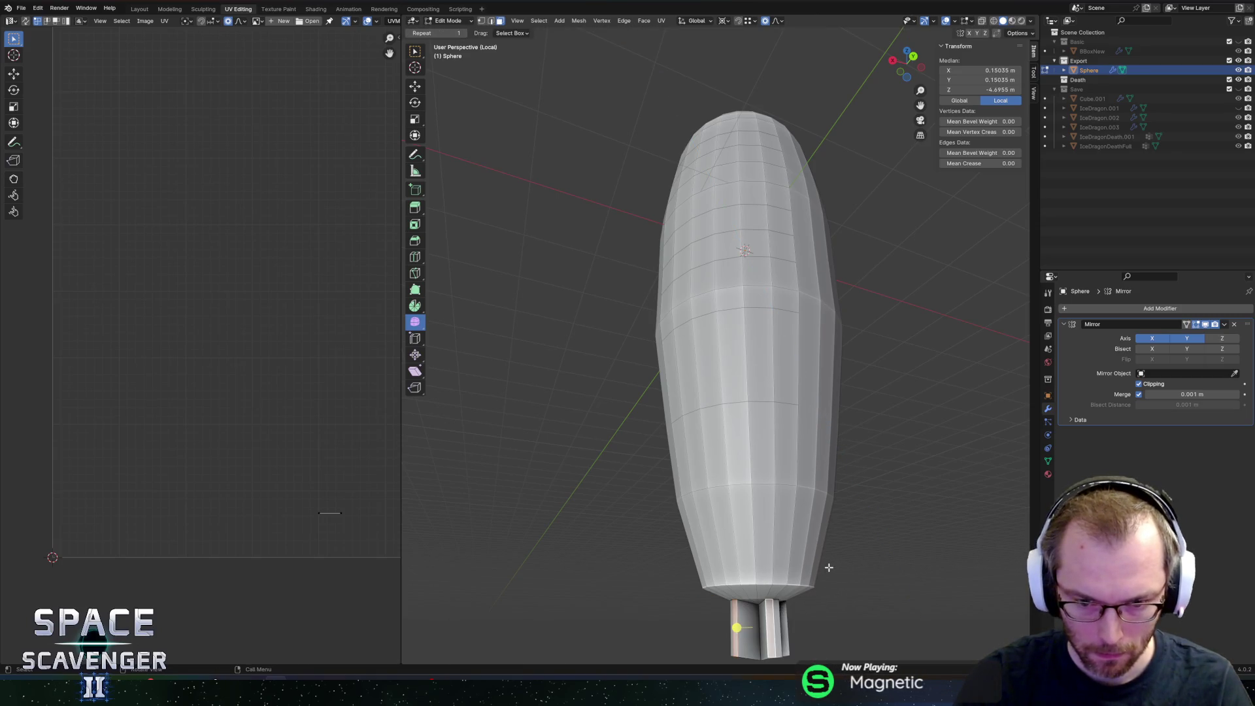
pyautogui.hotkey('alt', 'e')
pyautogui.click(827, 547)
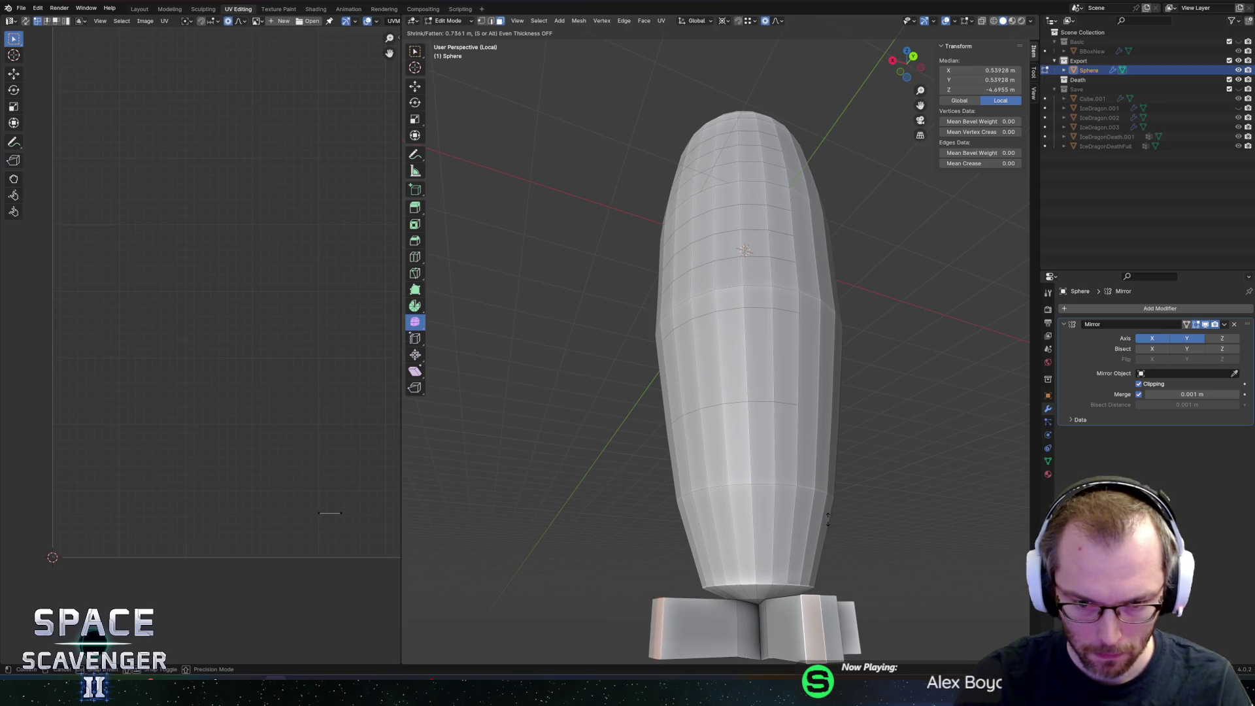
pyautogui.click(828, 520)
# Step: Extrude another stub face into a fin, then shrink the fins with proportional editing off
pyautogui.moveTo(828, 519)
pyautogui.mouseDown(button='middle')
pyautogui.moveTo(804, 468)
pyautogui.moveTo(745, 413)
pyautogui.moveTo(660, 561)
pyautogui.moveTo(775, 434)
pyautogui.mouseUp(button='middle')
pyautogui.click(745, 413)
pyautogui.scroll(4, 745, 419)
pyautogui.scroll(-3, 658, 564)
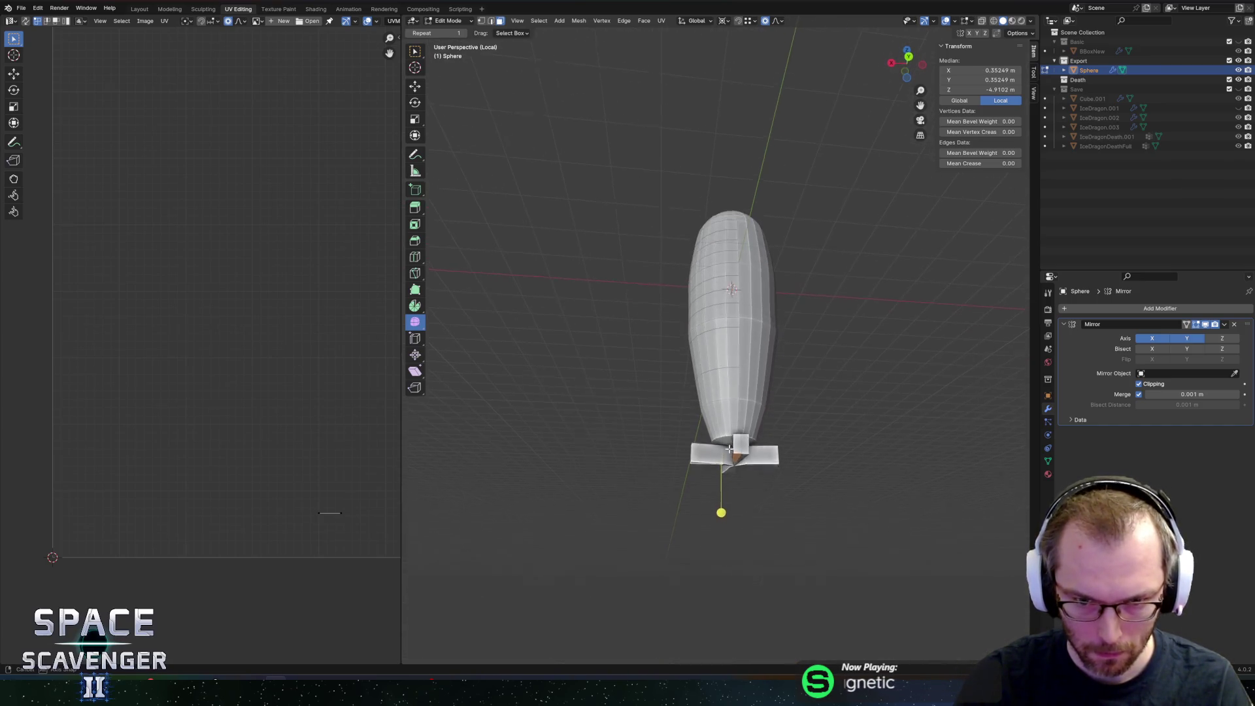
pyautogui.press('e')
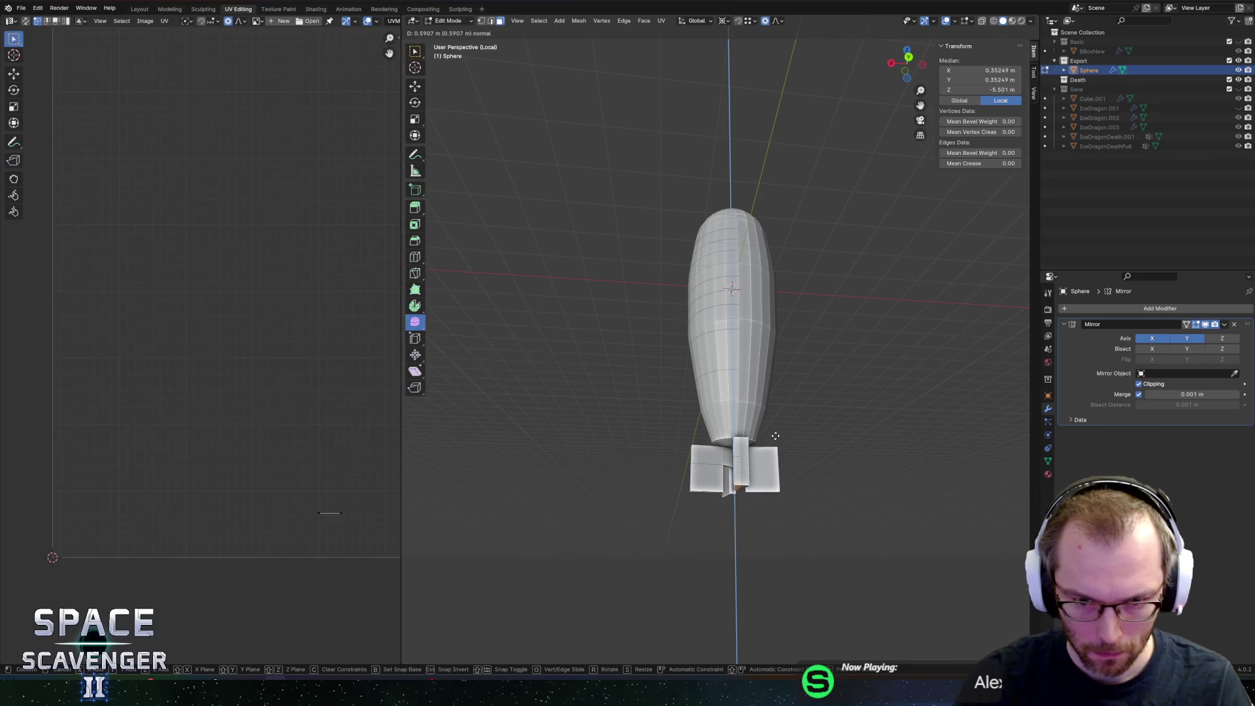
pyautogui.click(776, 436)
pyautogui.press(',')
pyautogui.click(760, 440)
pyautogui.press('.')
pyautogui.press('s')
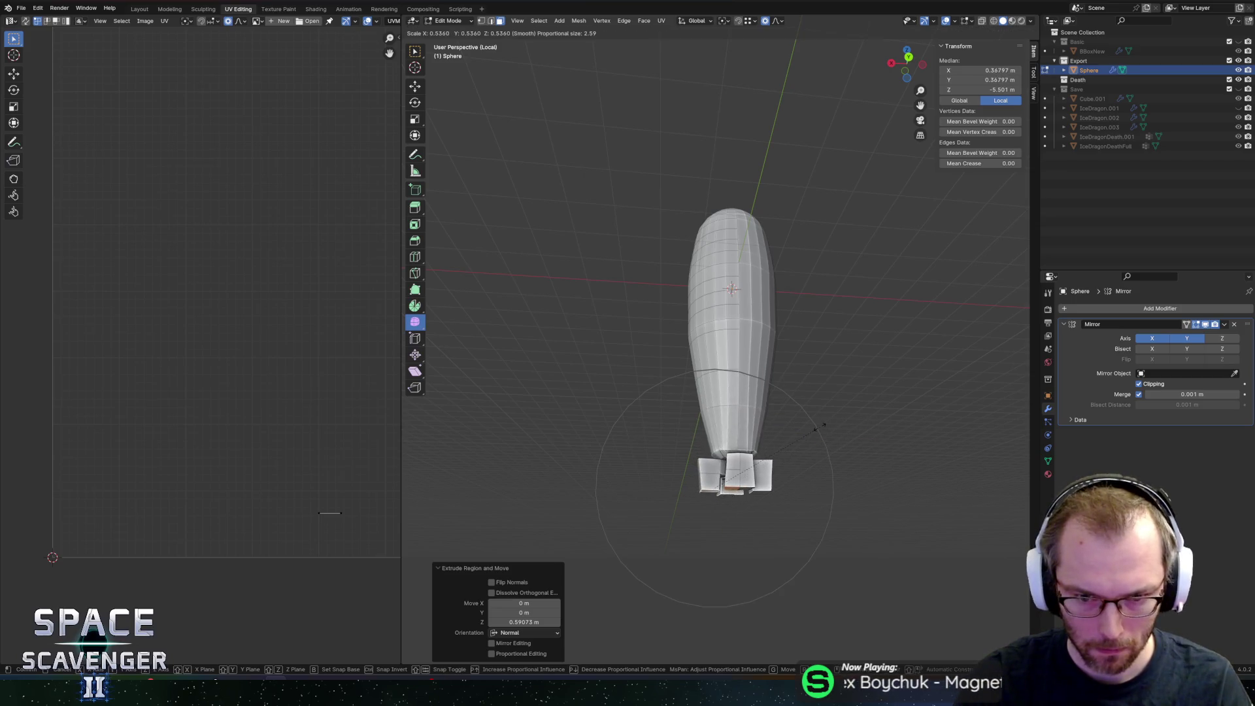
pyautogui.rightClick(820, 428)
pyautogui.press('o')
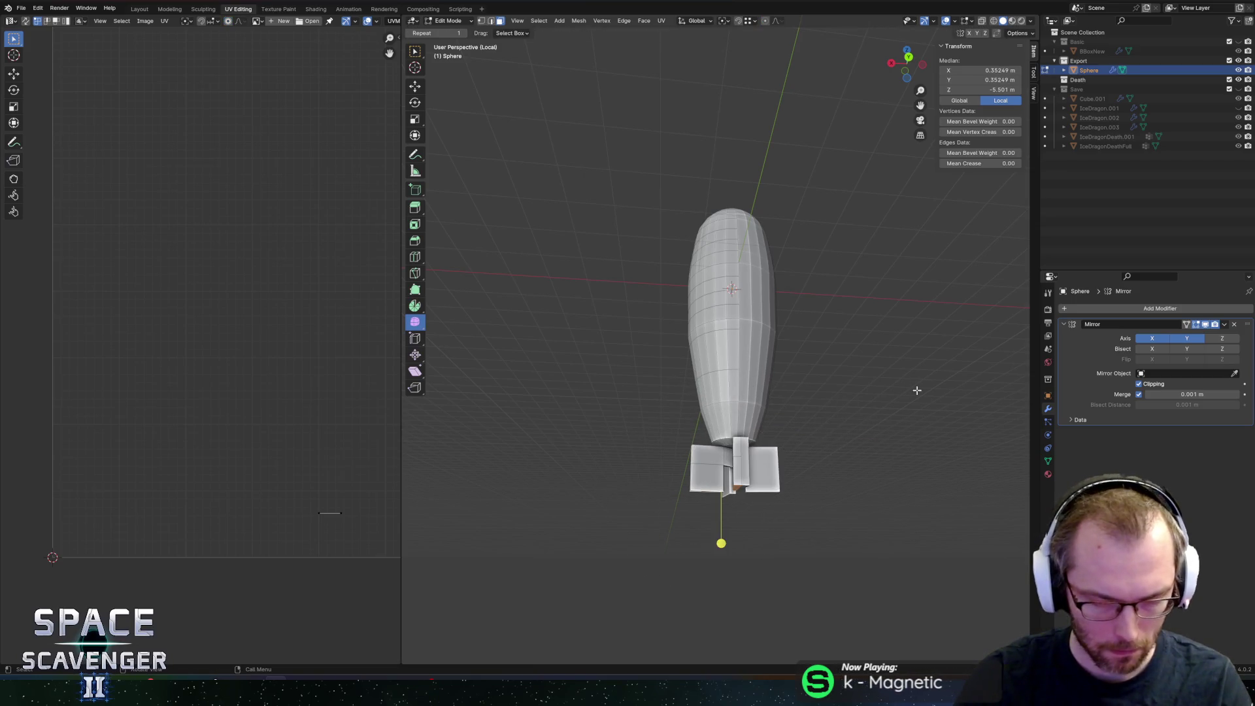
pyautogui.press('s')
# Step: Snap the 3D cursor to a tail edge and scale the tail by 0.5 around it
pyautogui.moveTo(727, 443); pyautogui.dragTo(689, 519, button='middle')
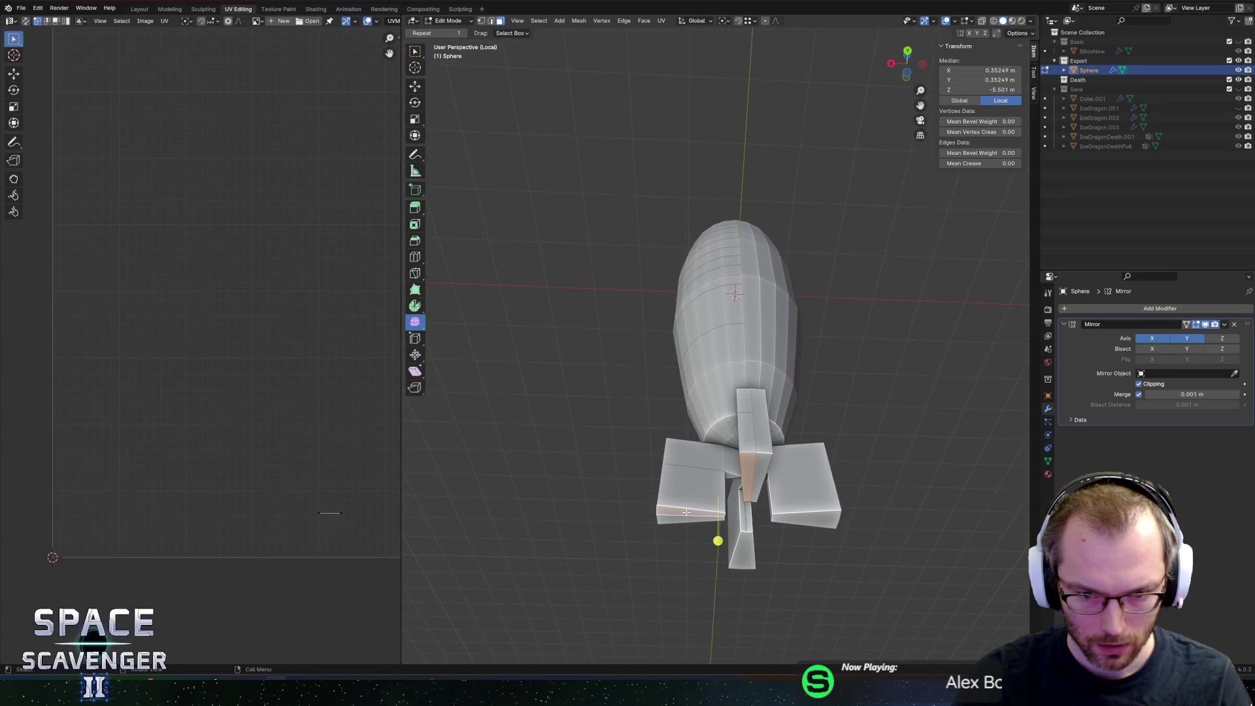
pyautogui.moveTo(687, 512)
pyautogui.mouseDown(button='middle')
pyautogui.moveTo(773, 473)
pyautogui.moveTo(759, 483)
pyautogui.mouseUp(button='middle')
pyautogui.press('2')
pyautogui.click(759, 483)
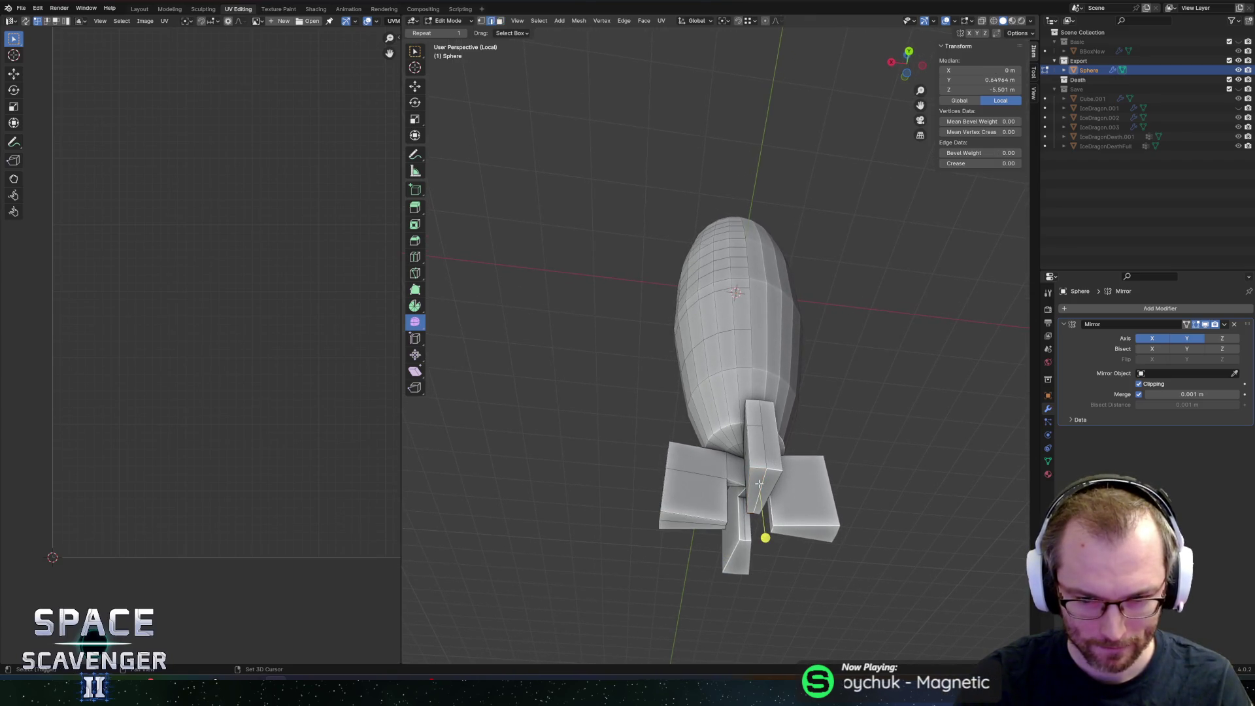
pyautogui.hotkey('shift', 's')
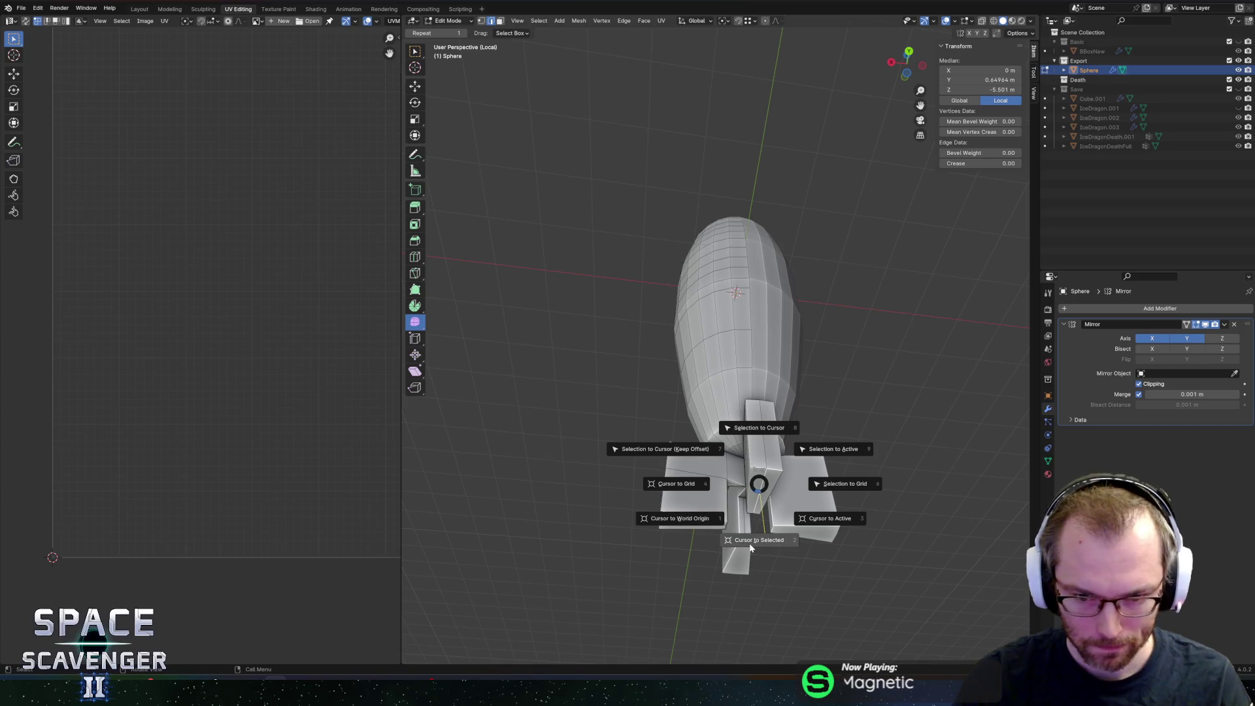
pyautogui.click(751, 548)
pyautogui.press('.')
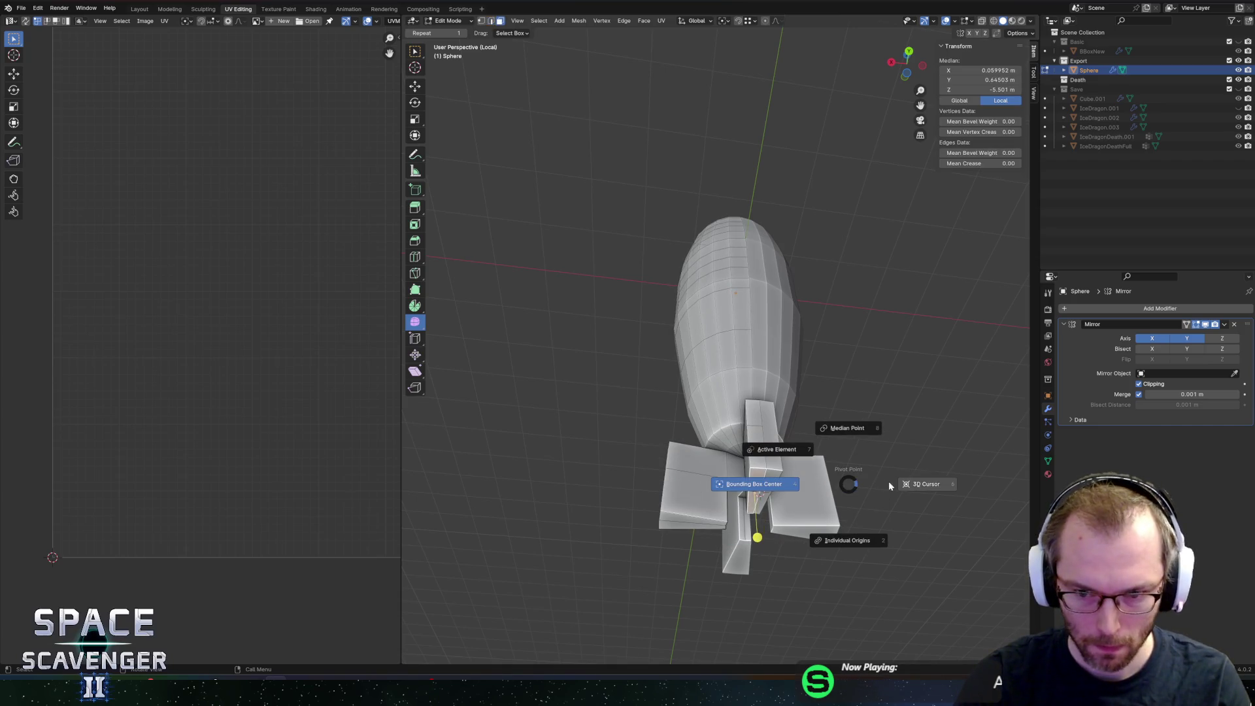
pyautogui.click(887, 483)
pyautogui.write('s.5')
pyautogui.press('Return')
# Step: Snap the 3D cursor to the left fin's corner and halve the left fin with scale 0.5
pyautogui.click(692, 521)
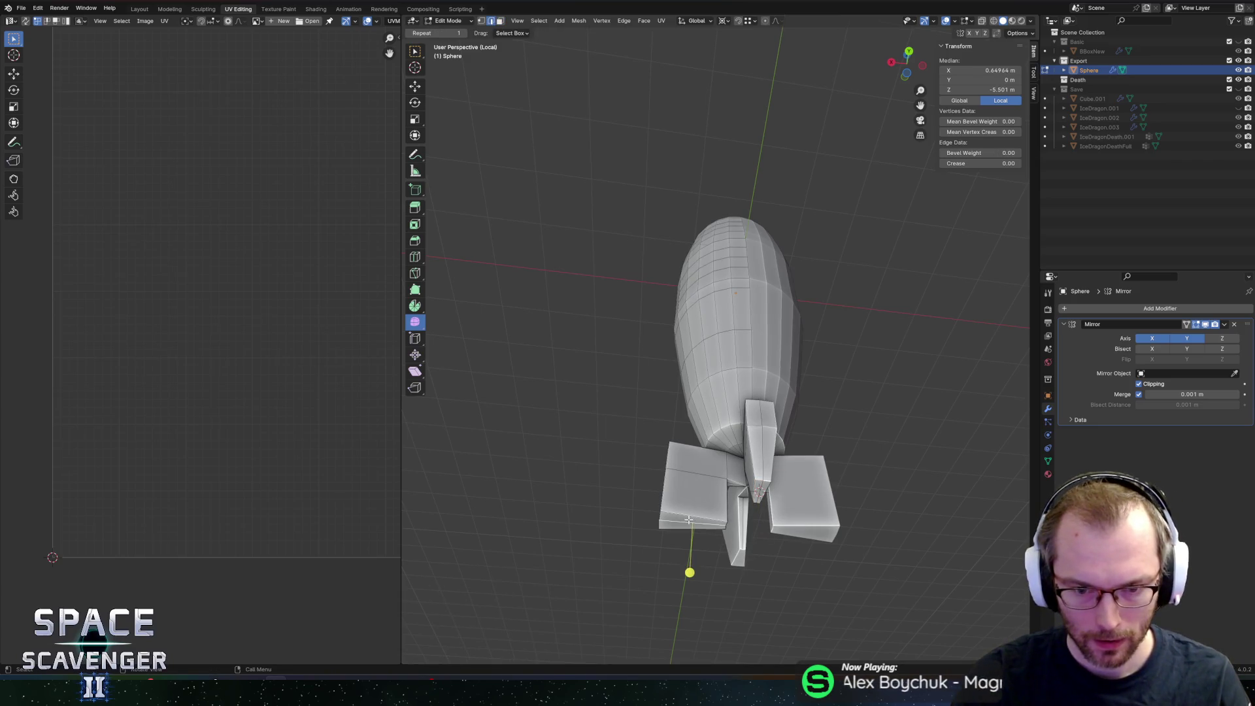
pyautogui.hotkey('shift', 's')
pyautogui.click(686, 568)
pyautogui.hotkey('alt', 'a')
pyautogui.write('l')
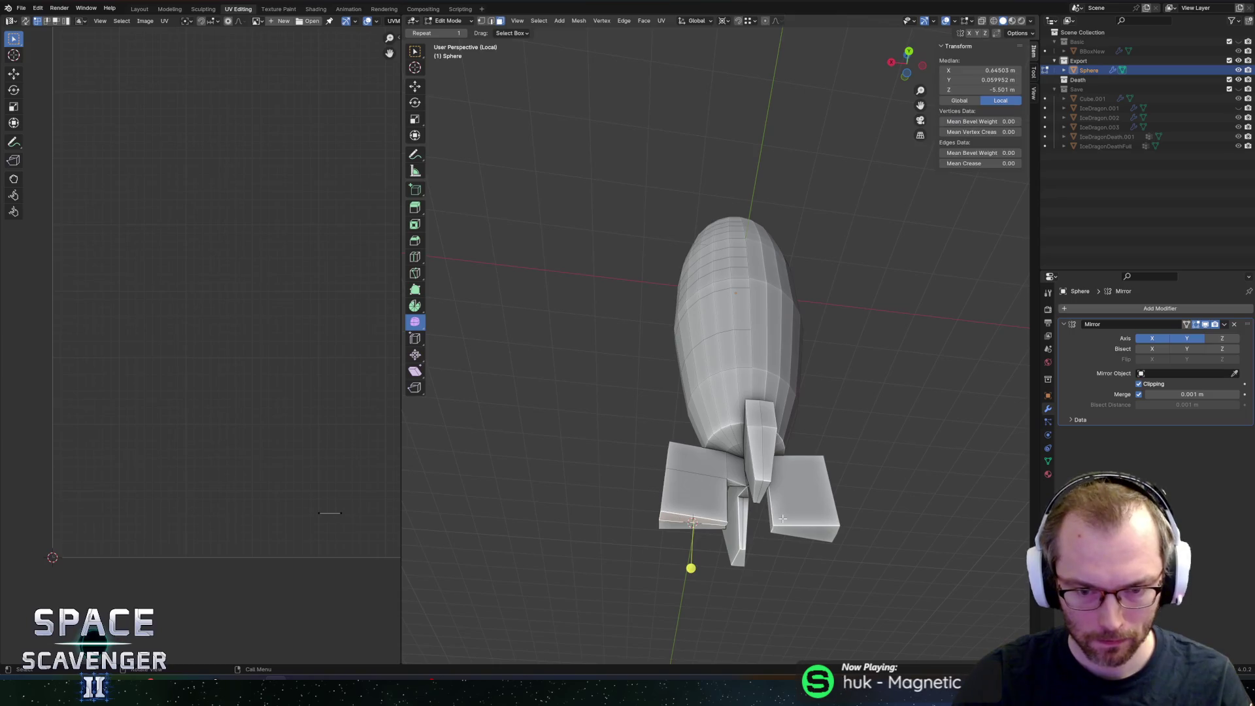
pyautogui.write('s.5')
pyautogui.press('Return')
# Step: Inspect the whole object in Object Mode, then return to Edit Mode and pick a body face
pyautogui.moveTo(771, 469)
pyautogui.mouseDown(button='middle')
pyautogui.moveTo(812, 497)
pyautogui.moveTo(804, 532)
pyautogui.moveTo(757, 538)
pyautogui.moveTo(789, 490)
pyautogui.moveTo(798, 507)
pyautogui.mouseUp(button='middle')
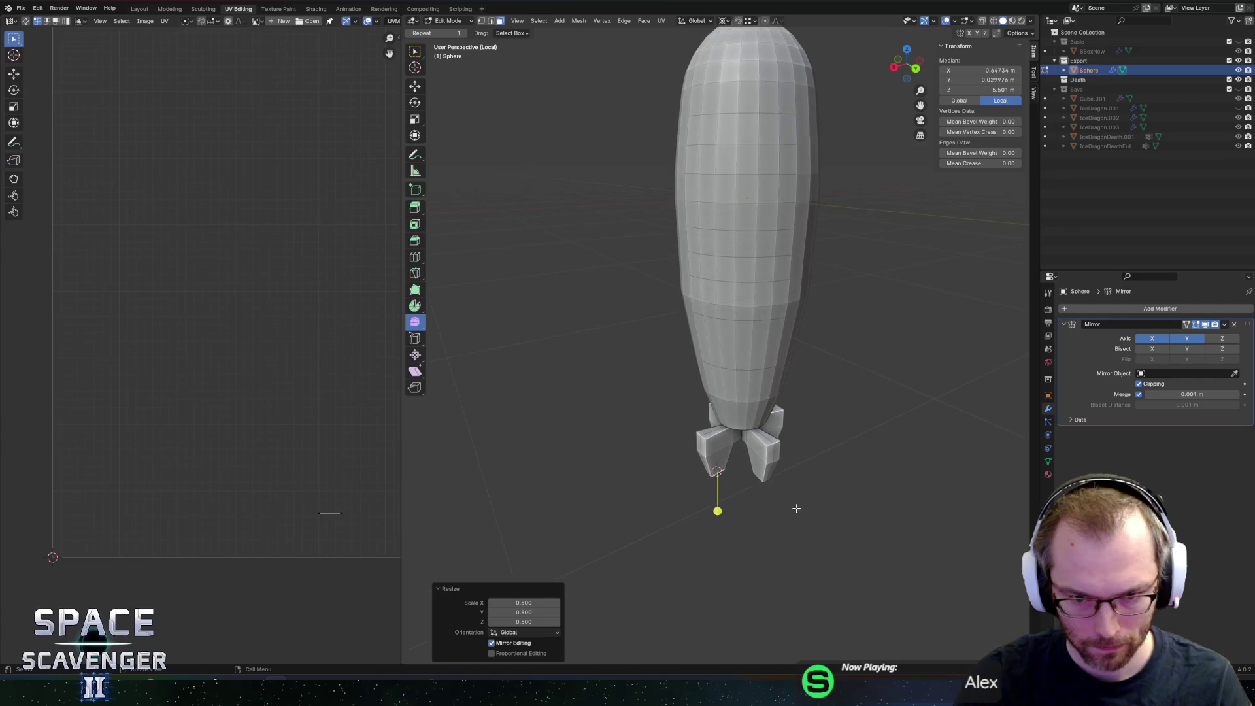
pyautogui.press('Tab')
pyautogui.scroll(-3, 799, 484)
pyautogui.moveTo(798, 414)
pyautogui.mouseDown(button='middle')
pyautogui.moveTo(774, 434)
pyautogui.moveTo(764, 392)
pyautogui.moveTo(733, 449)
pyautogui.moveTo(818, 403)
pyautogui.moveTo(729, 354)
pyautogui.mouseUp(button='middle')
pyautogui.scroll(3, 762, 384)
pyautogui.press('Tab')
pyautogui.moveTo(692, 295)
pyautogui.mouseDown(button='middle')
pyautogui.moveTo(716, 278)
pyautogui.moveTo(746, 207)
pyautogui.mouseUp(button='middle')
pyautogui.click(660, 276)
# Step: Raise the top pole vertex along Z with proportional editing to elongate the body
pyautogui.click(700, 140)
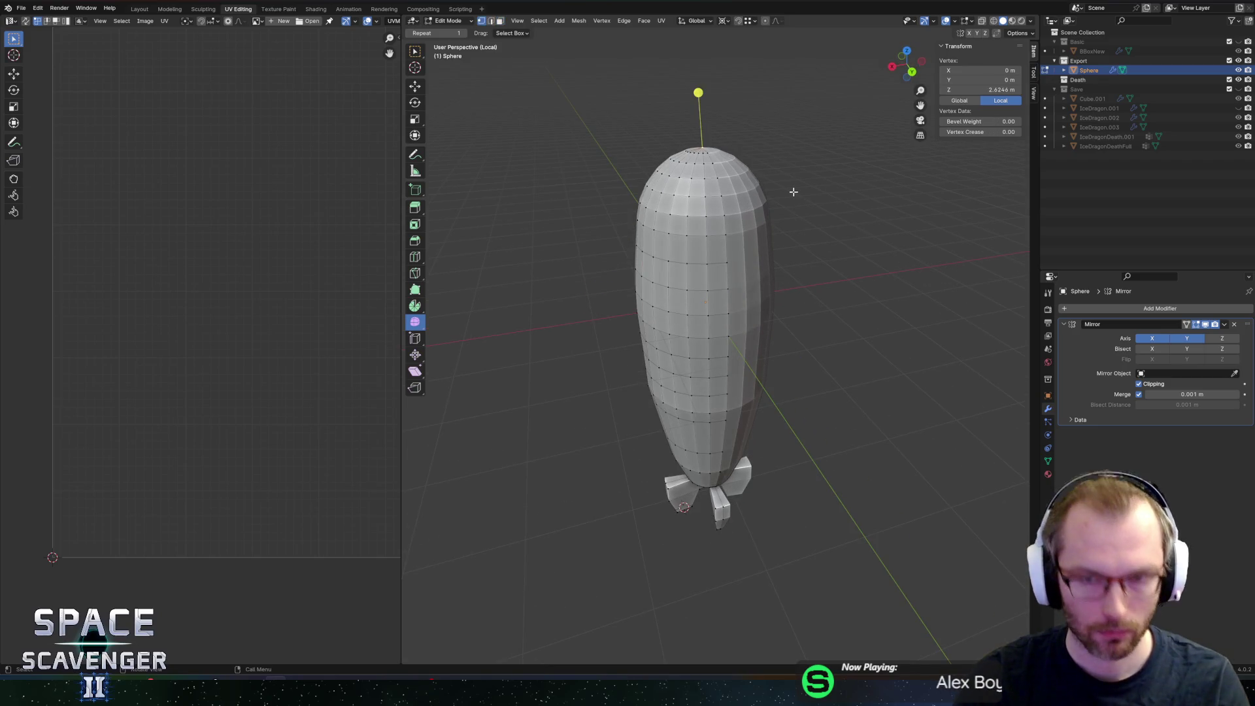
pyautogui.press('o')
pyautogui.scroll(-3, 793, 192)
pyautogui.click(913, 71)
pyautogui.press('g')
pyautogui.press('z')
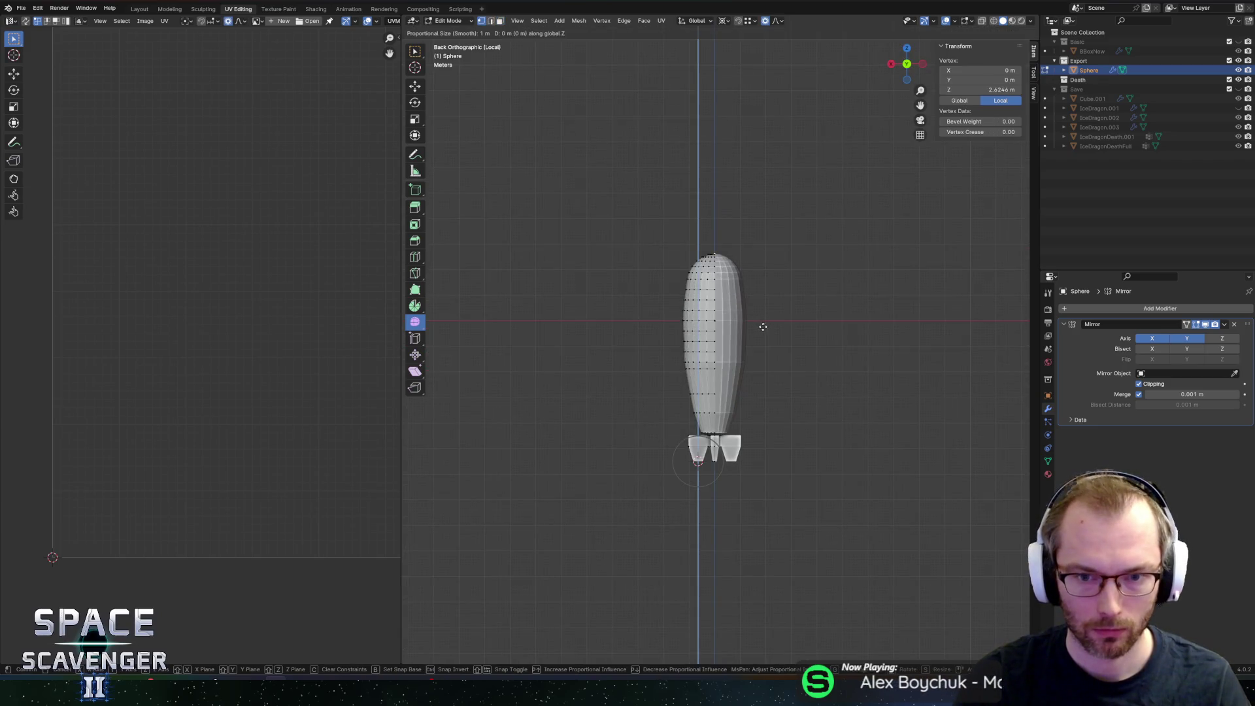
pyautogui.scroll(-4, 772, 309)
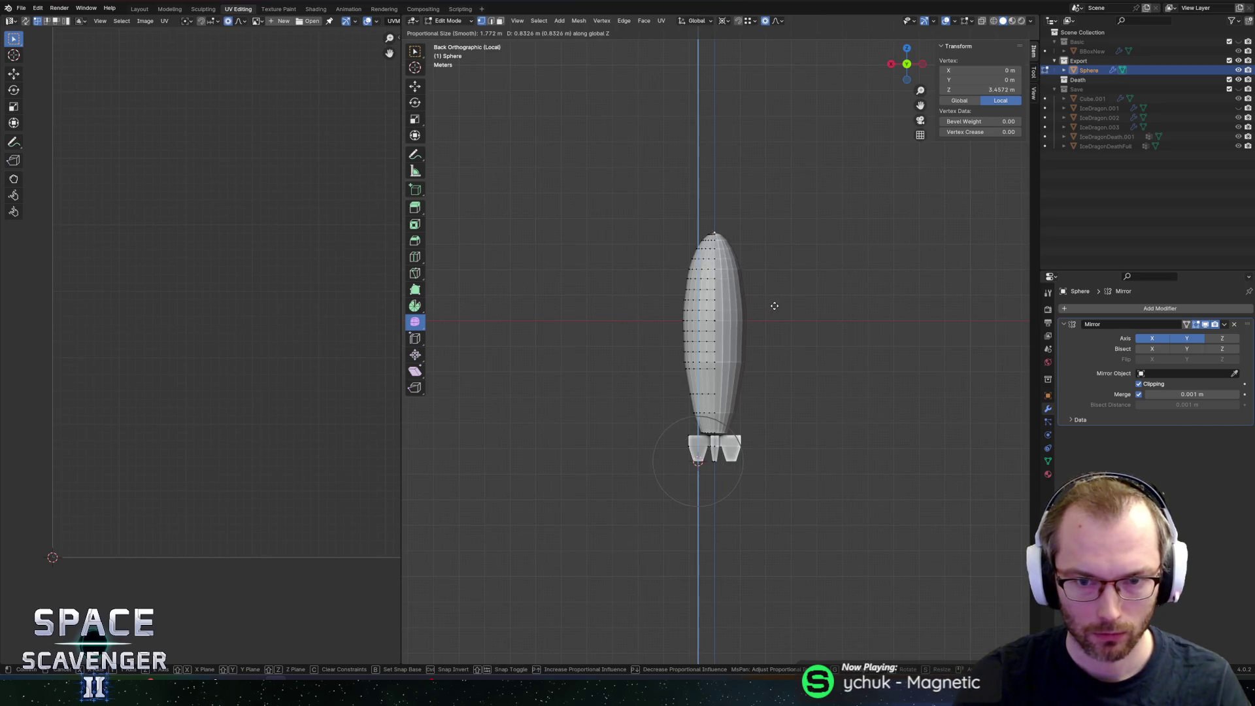
pyautogui.click(778, 310)
# Step: Clear the selection and box-select the vertices at the top of the body
pyautogui.moveTo(778, 310)
pyautogui.mouseDown(button='middle')
pyautogui.moveTo(723, 176)
pyautogui.moveTo(726, 222)
pyautogui.mouseUp(button='middle')
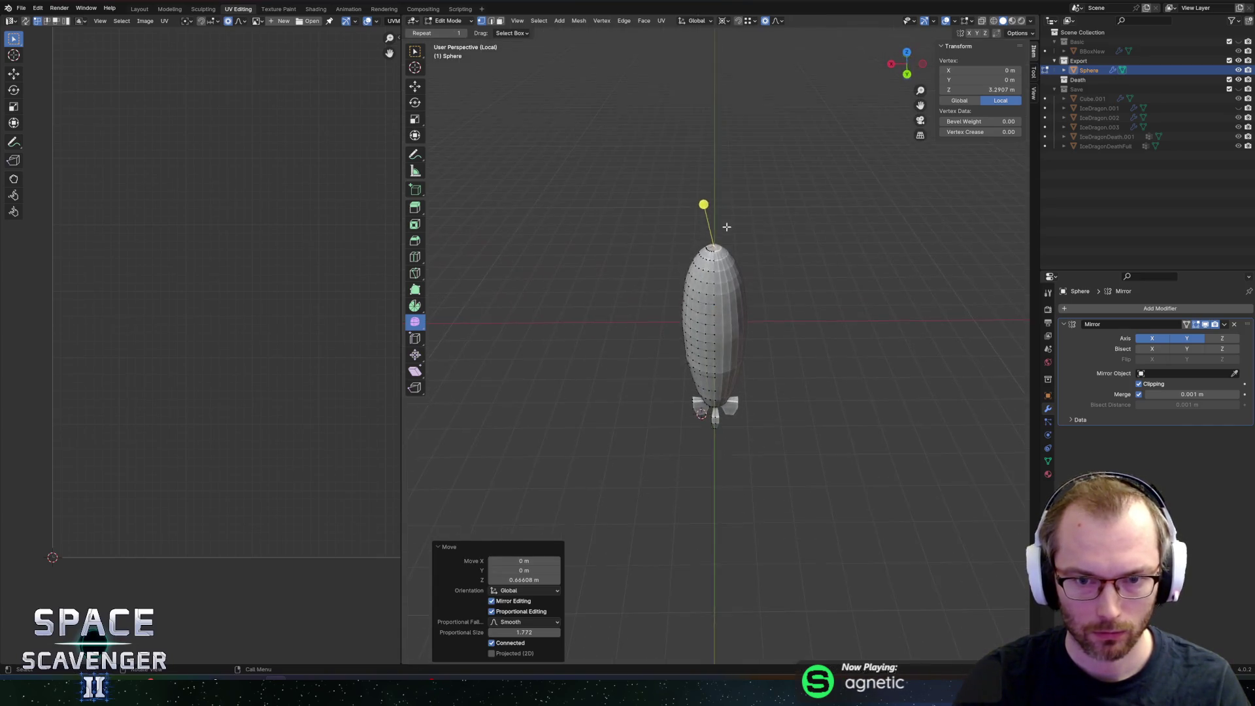
pyautogui.scroll(5, 748, 298)
pyautogui.scroll(-4, 747, 297)
pyautogui.click(668, 197)
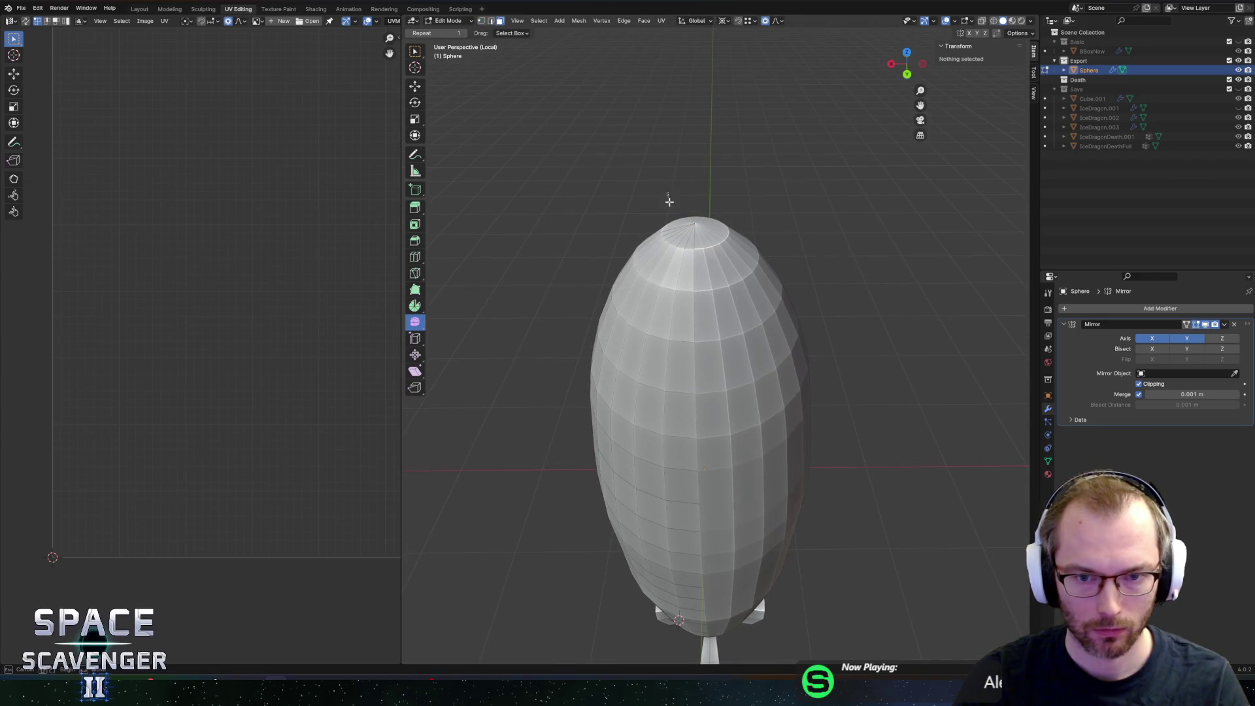
pyautogui.moveTo(706, 237); pyautogui.dragTo(708, 237)
pyautogui.moveTo(717, 248)
pyautogui.mouseDown(button='middle')
pyautogui.moveTo(744, 369)
pyautogui.moveTo(745, 341)
pyautogui.mouseUp(button='middle')
# Step: Extrude the top vertices straight up into a neck and add loop cuts along it
pyautogui.press('e')
pyautogui.press('z')
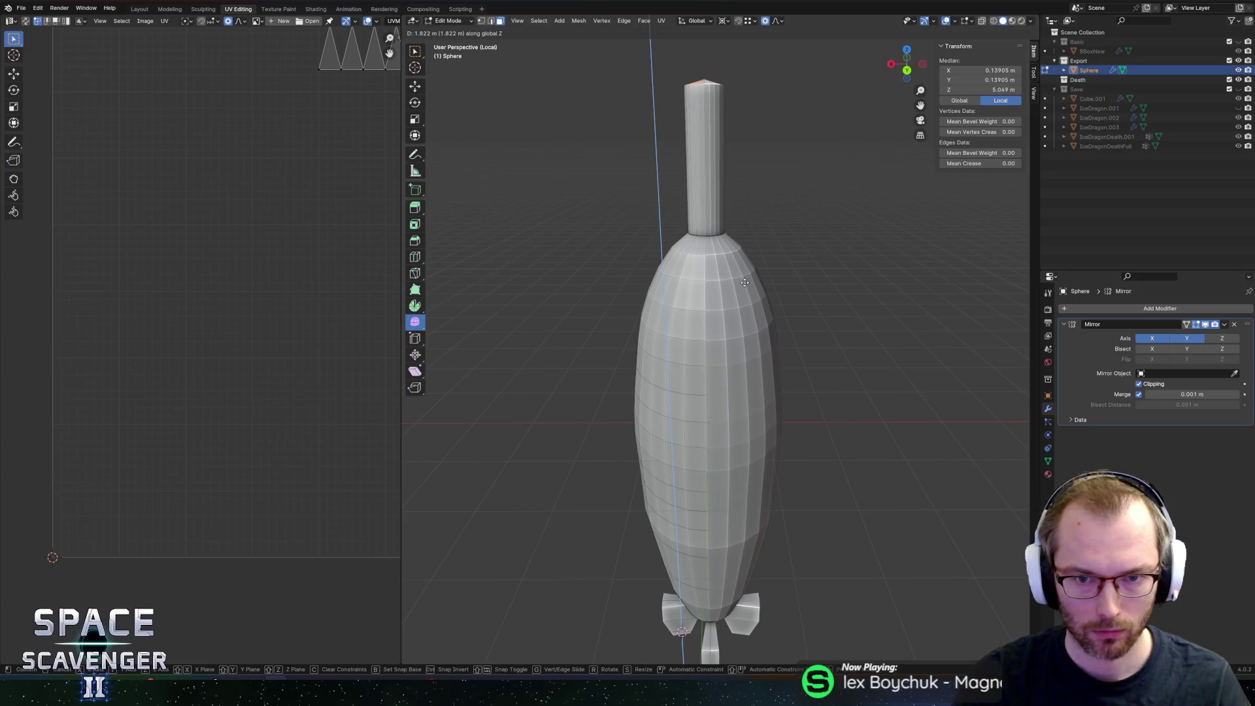
pyautogui.click(745, 277)
pyautogui.moveTo(780, 198)
pyautogui.keyDown('ctrl'); pyautogui.mouseDown(button='middle')
pyautogui.moveTo(784, 230)
pyautogui.moveTo(706, 145)
pyautogui.moveTo(709, 246)
pyautogui.moveTo(676, 164)
pyautogui.mouseUp(button='middle'); pyautogui.keyUp('ctrl')
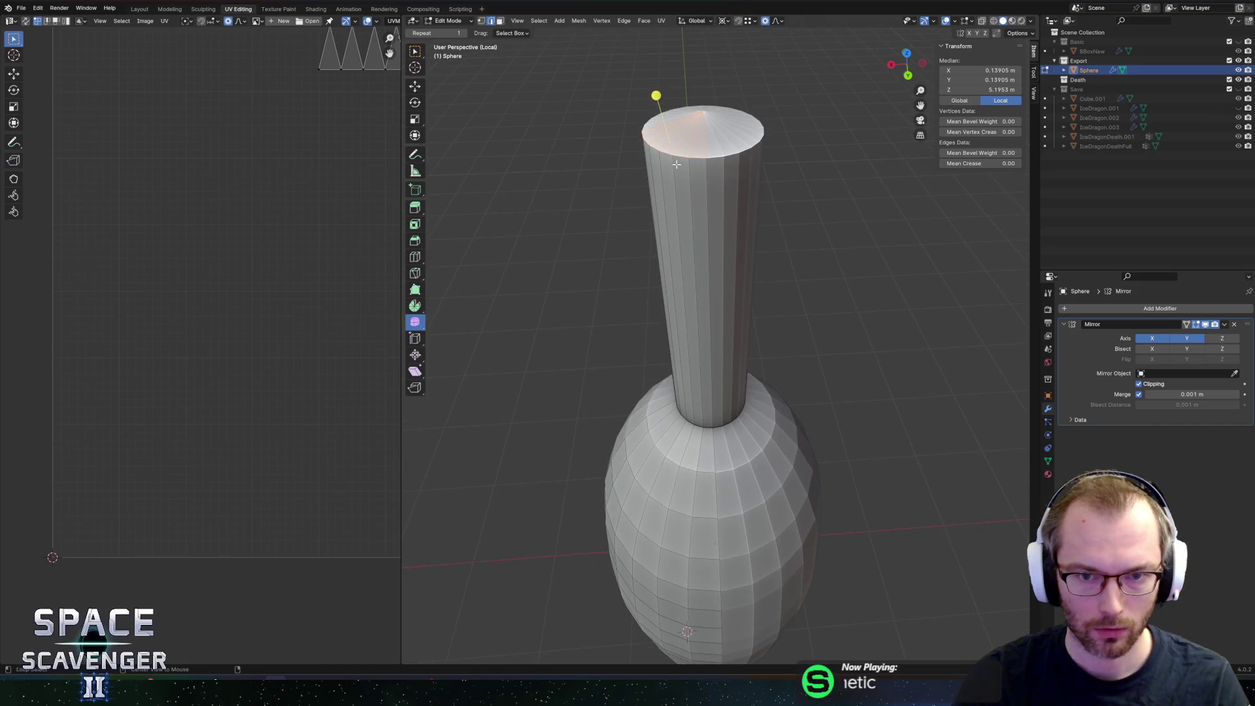
pyautogui.keyDown('alt'); pyautogui.click(681, 154); pyautogui.keyUp('alt')
pyautogui.hotkey('ctrl', 'r')
pyautogui.scroll(6, 699, 281)
pyautogui.scroll(-1, 699, 281)
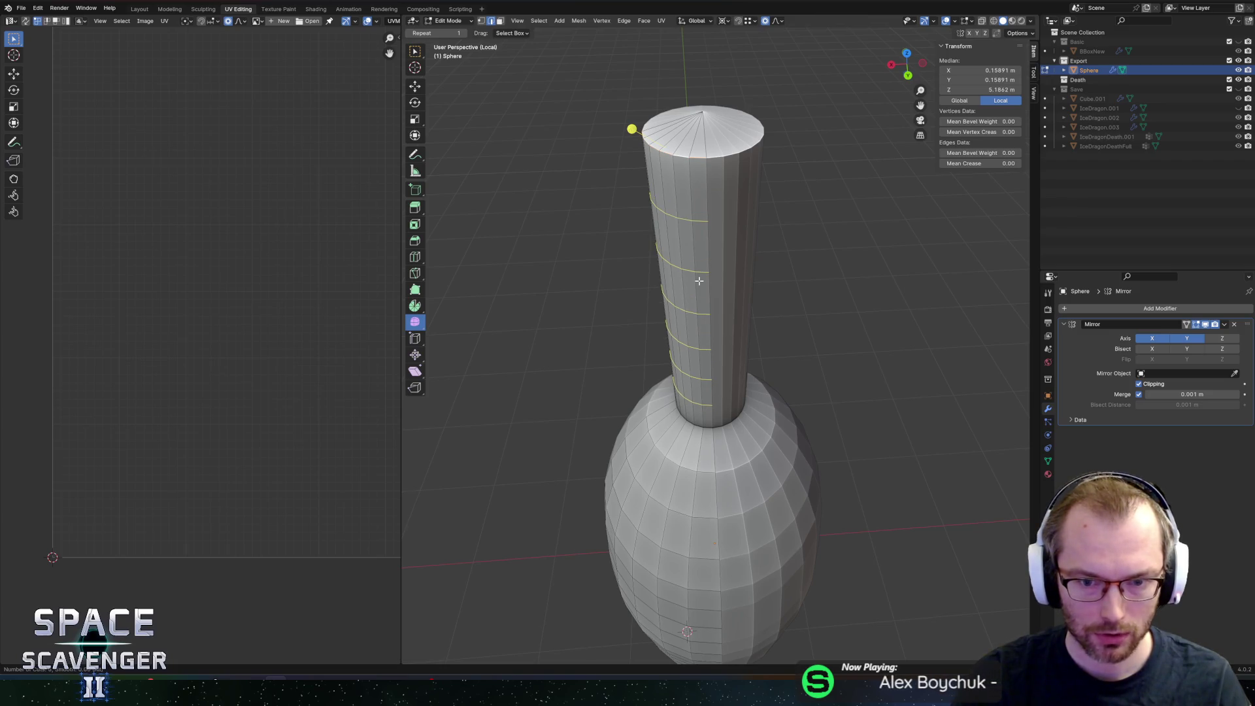
pyautogui.click(699, 281)
pyautogui.rightClick(644, 350)
pyautogui.click(644, 351)
# Step: Merge the neck's top rim vertices At Center into a single sharp point
pyautogui.moveTo(678, 100); pyautogui.dragTo(718, 133)
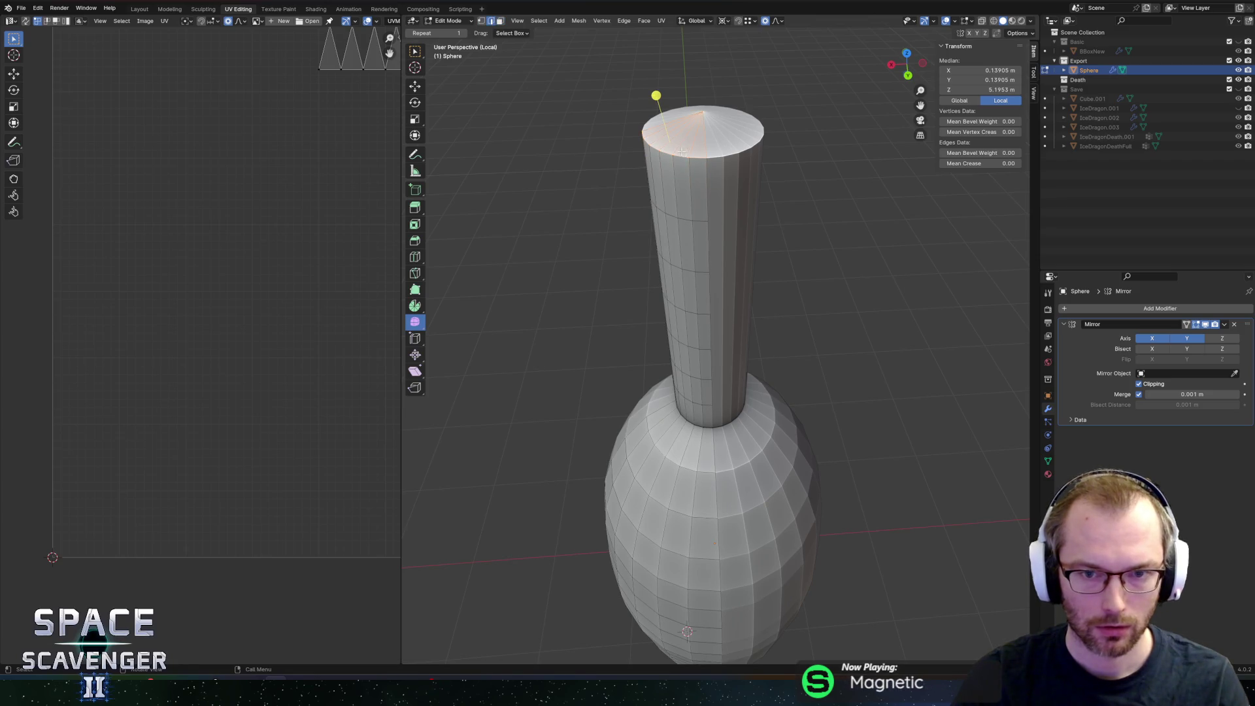
pyautogui.keyDown('alt'); pyautogui.click(680, 153); pyautogui.keyUp('alt')
pyautogui.keyDown('shift'); pyautogui.click(705, 106); pyautogui.keyUp('shift')
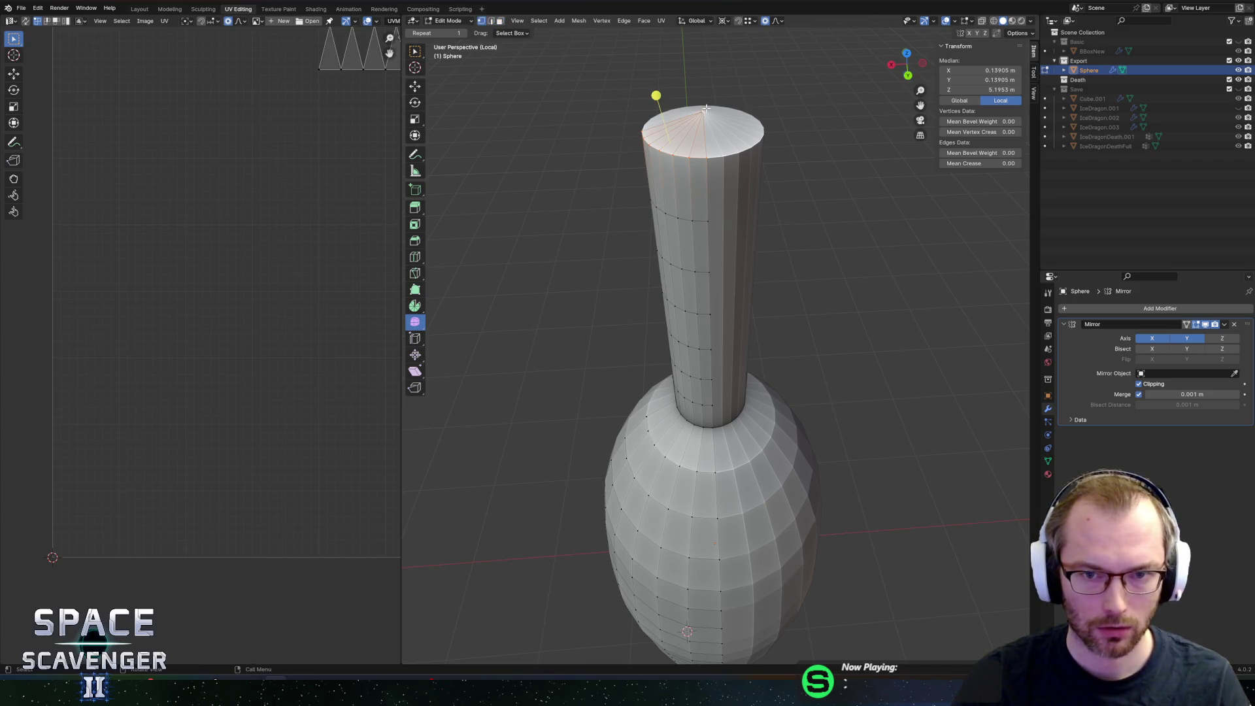
pyautogui.press('m')
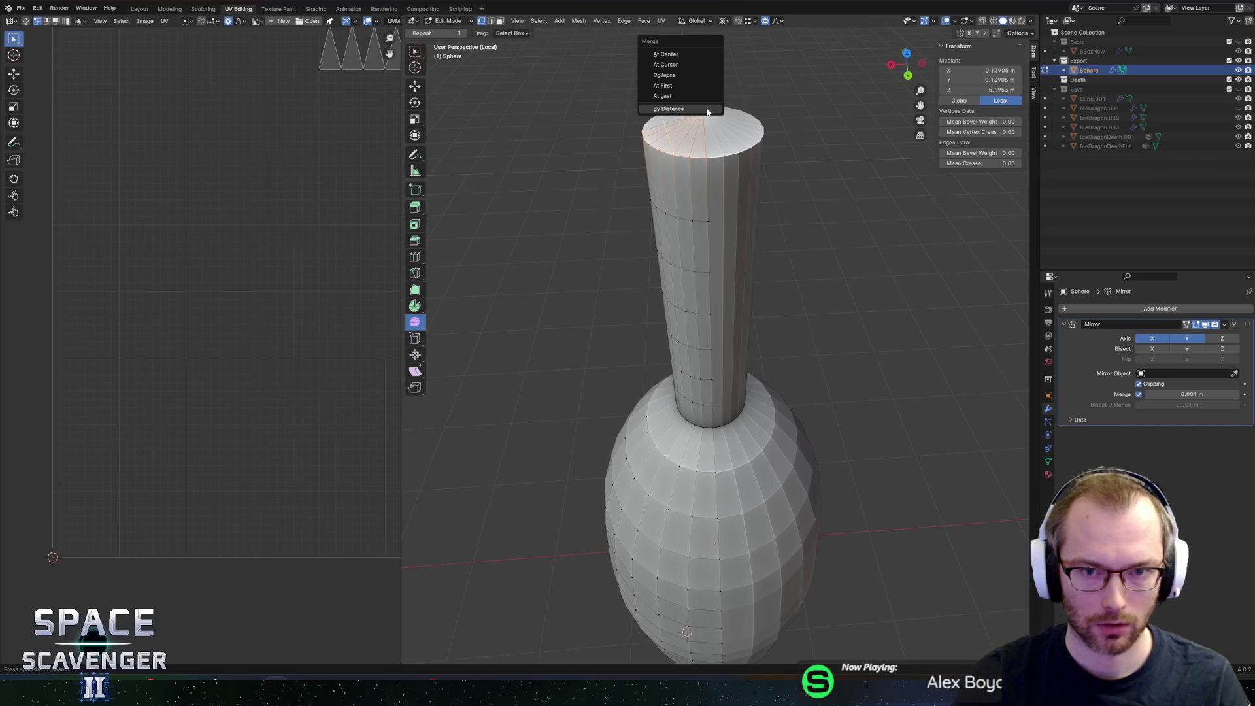
pyautogui.click(683, 95)
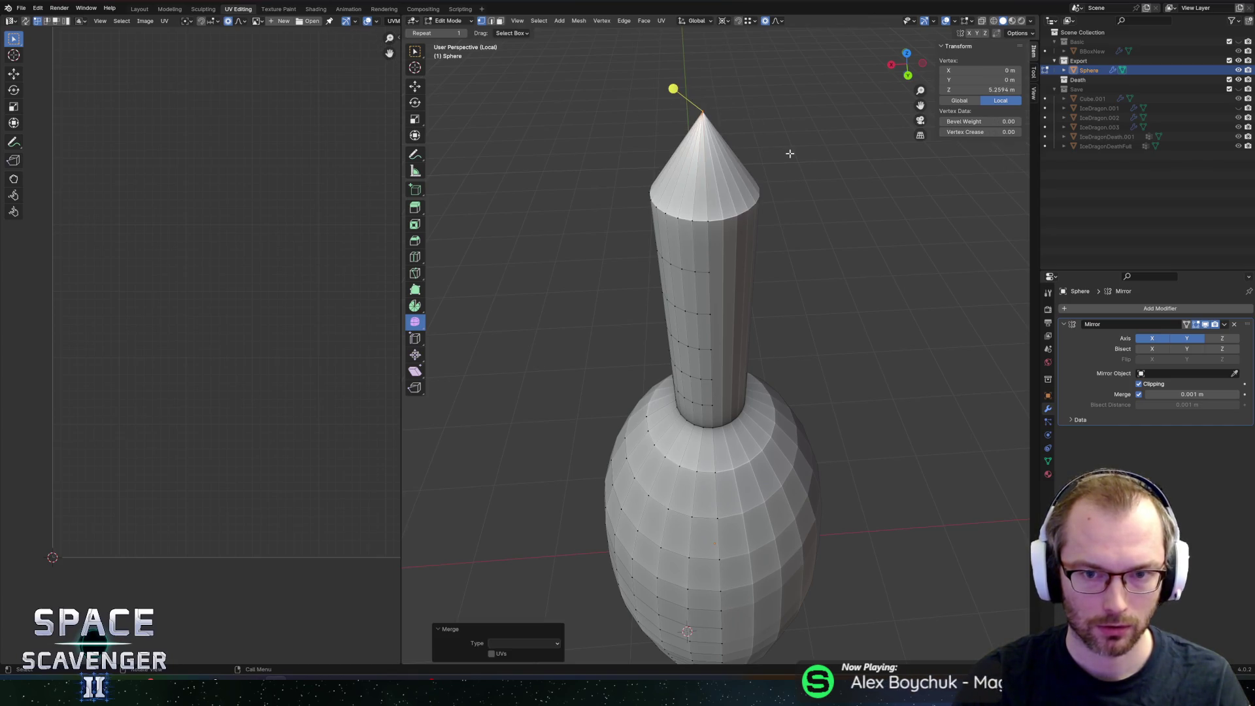
pyautogui.hotkey('ctrl', 'z')
pyautogui.hotkey('ctrl', 'z')
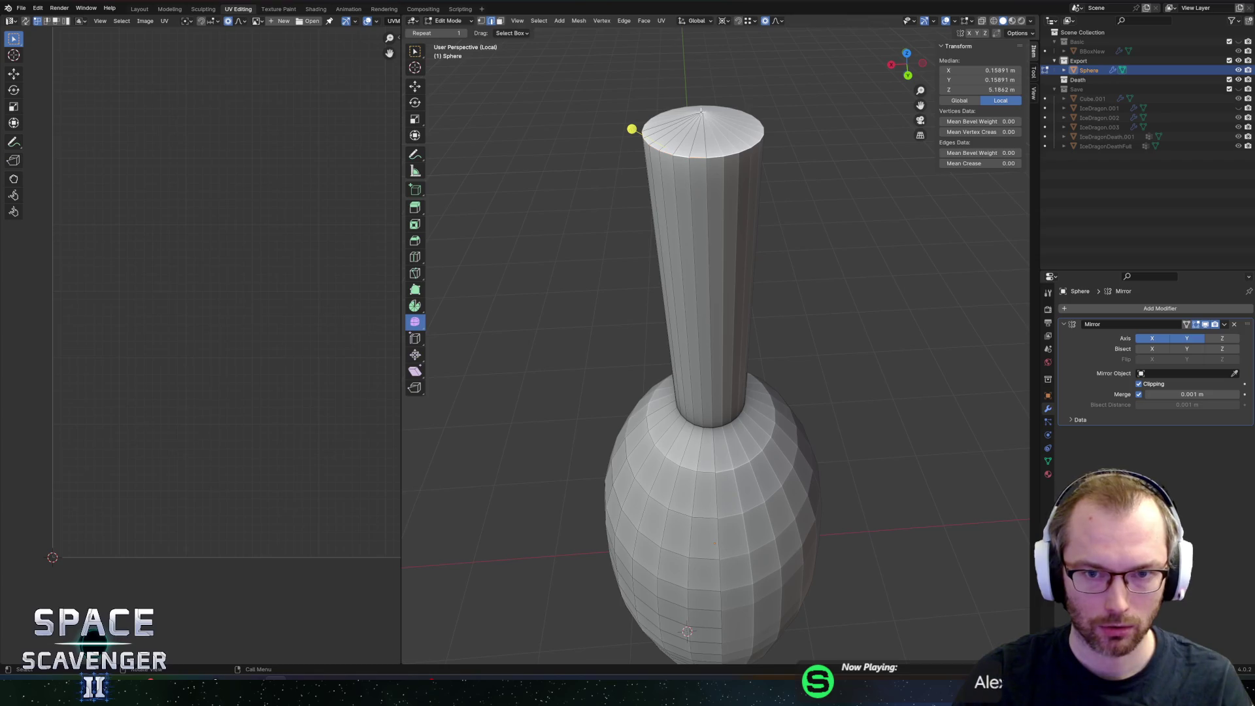
pyautogui.press('m')
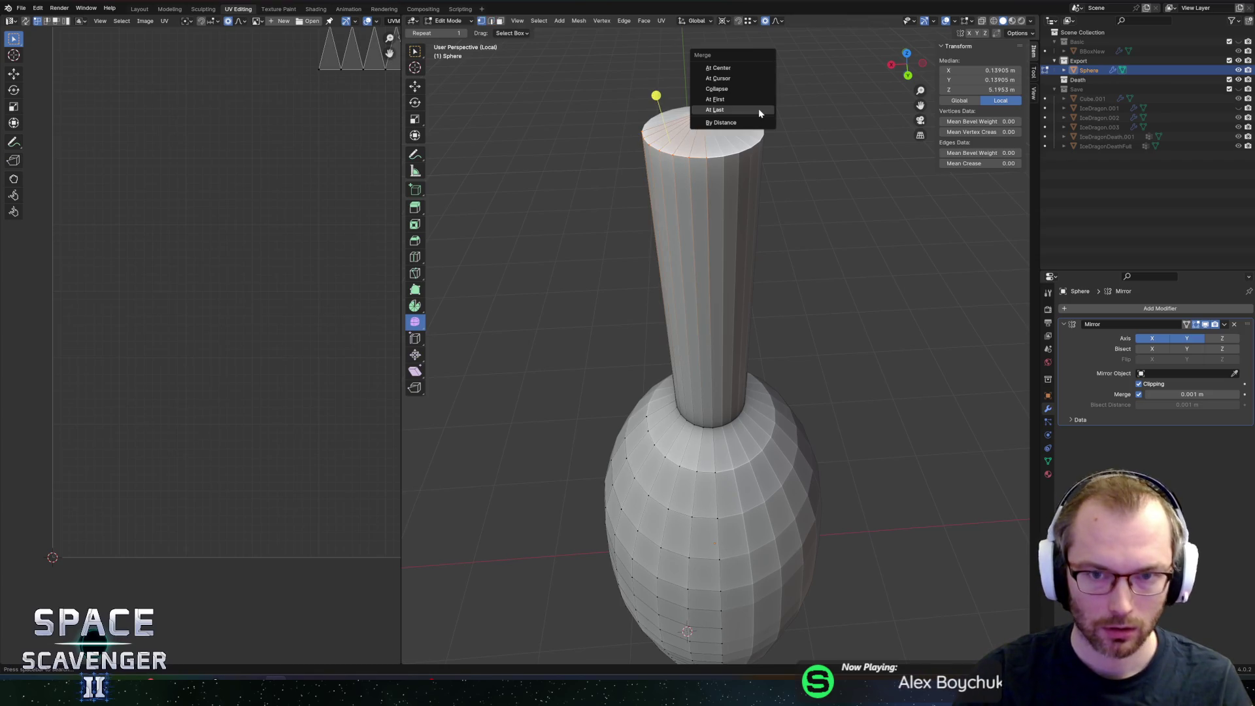
pyautogui.click(742, 128)
# Step: Subdivide the horn's side edges with 4 cuts and return to Object Mode
pyautogui.press('2')
pyautogui.hotkey('alt', 'z')
pyautogui.moveTo(630, 235); pyautogui.dragTo(790, 277)
pyautogui.hotkey('alt', 'z')
pyautogui.rightClick(699, 273)
pyautogui.click(698, 277)
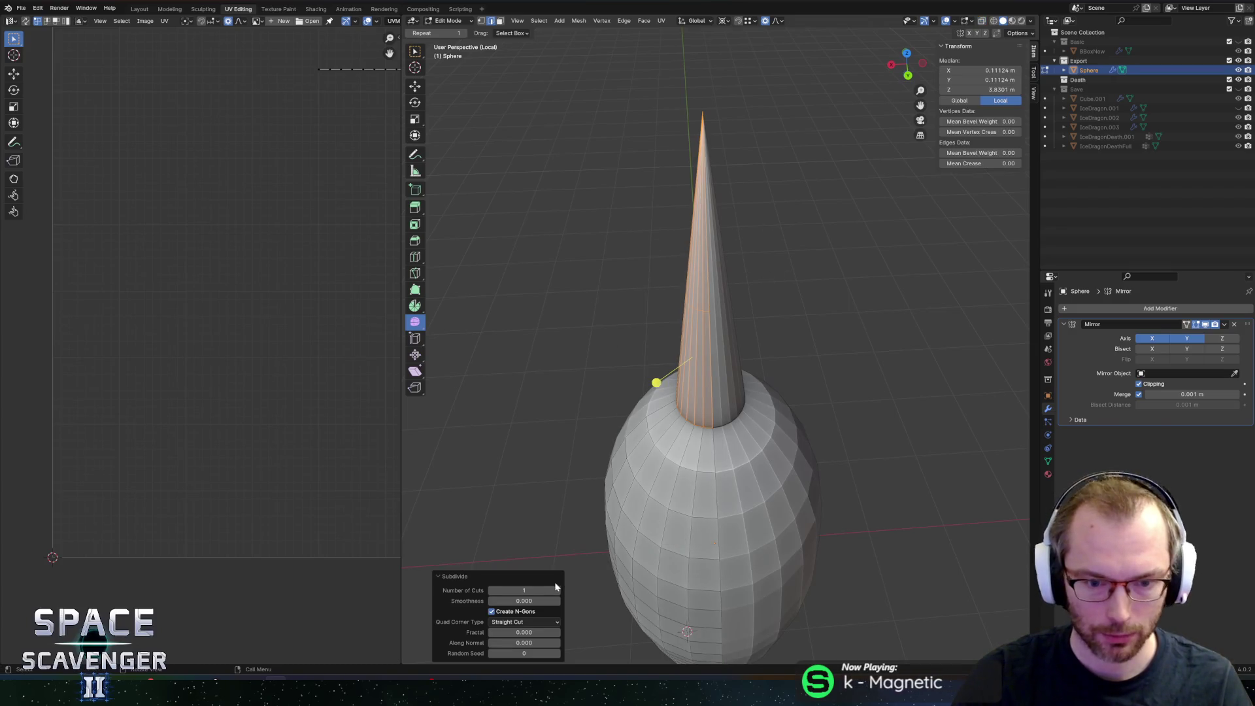
pyautogui.tripleClick(559, 590)
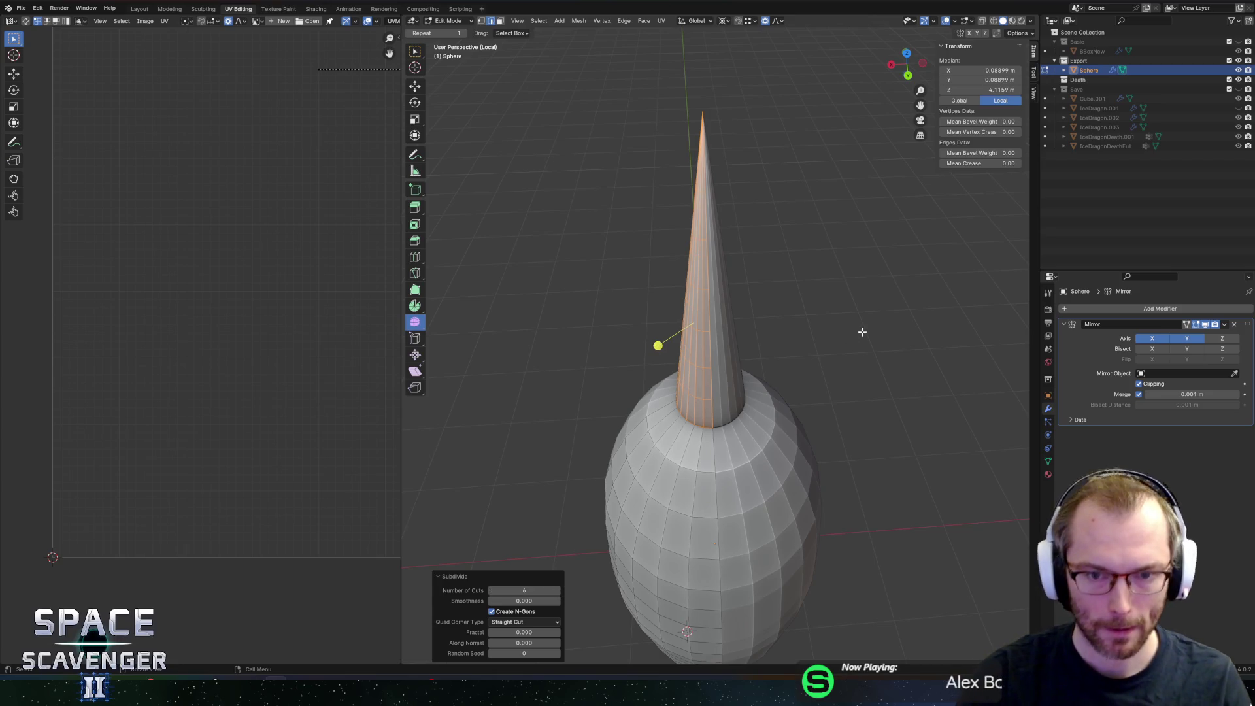
pyautogui.press('Tab')
pyautogui.press('Tab')
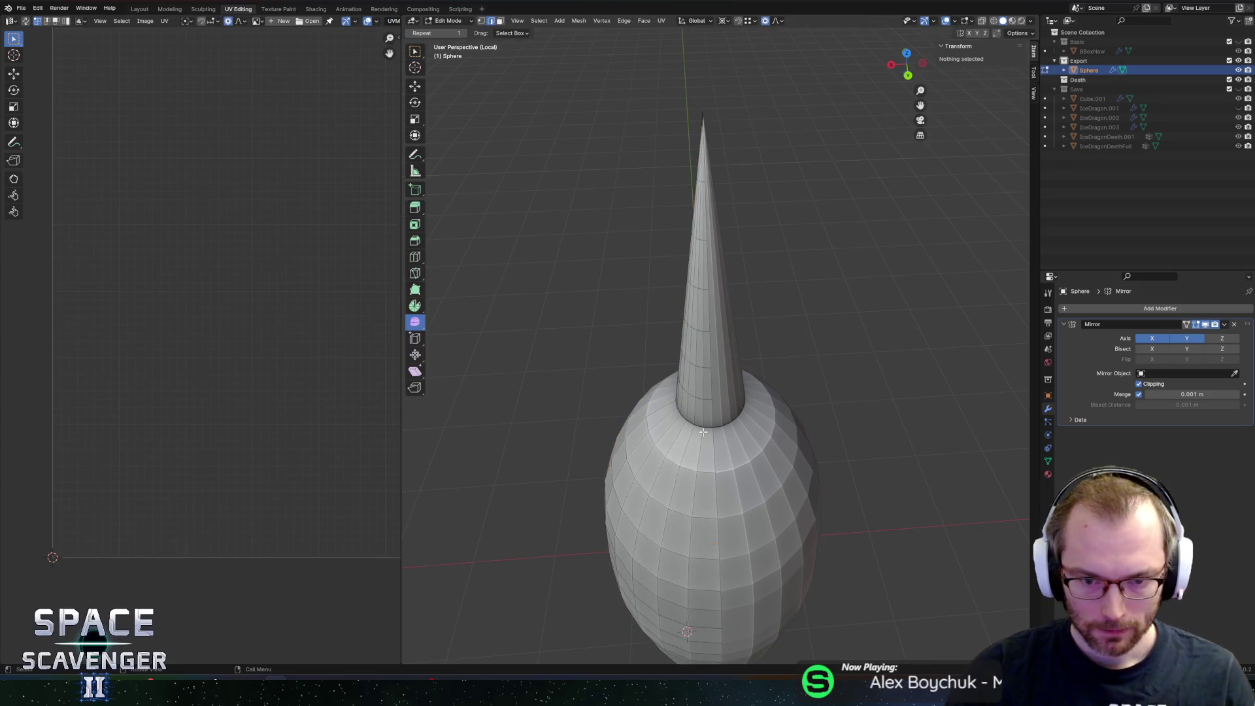
# Step: Select all of the mesh's UVs and scale them down to a tiny block
pyautogui.press('a')
pyautogui.scroll(3, 915, 425)
pyautogui.click(1049, 475)
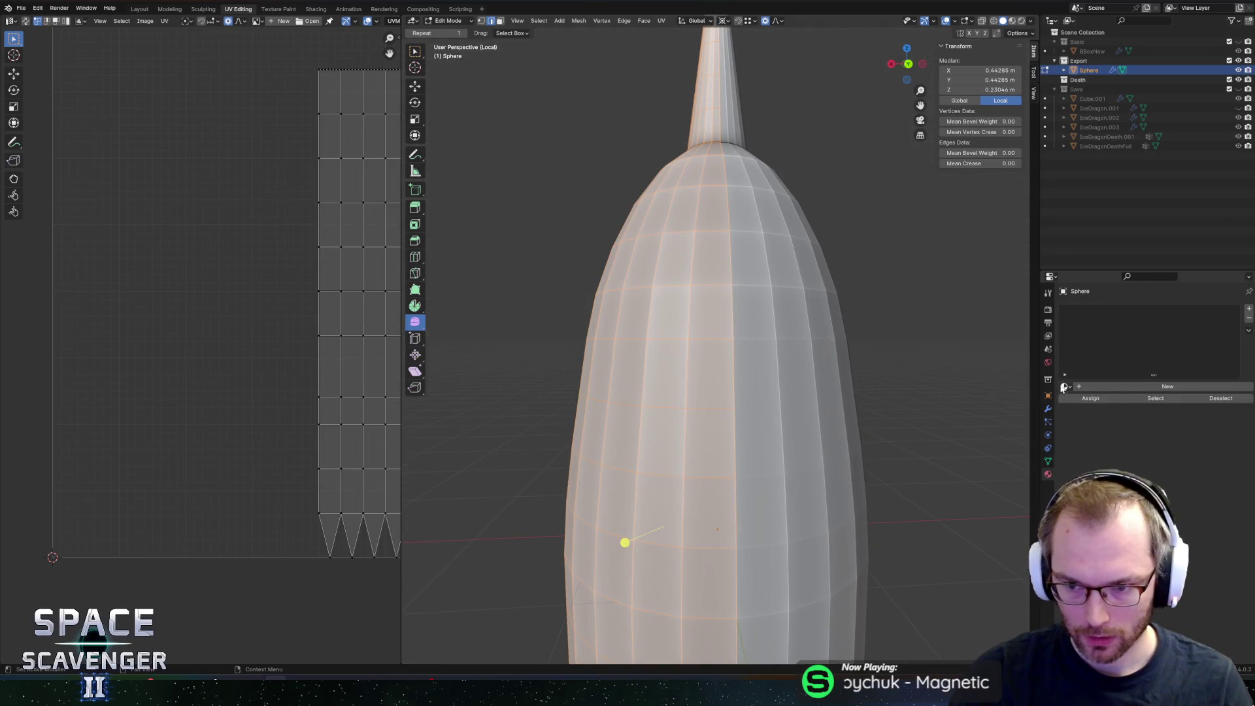
pyautogui.scroll(-4, 632, 376)
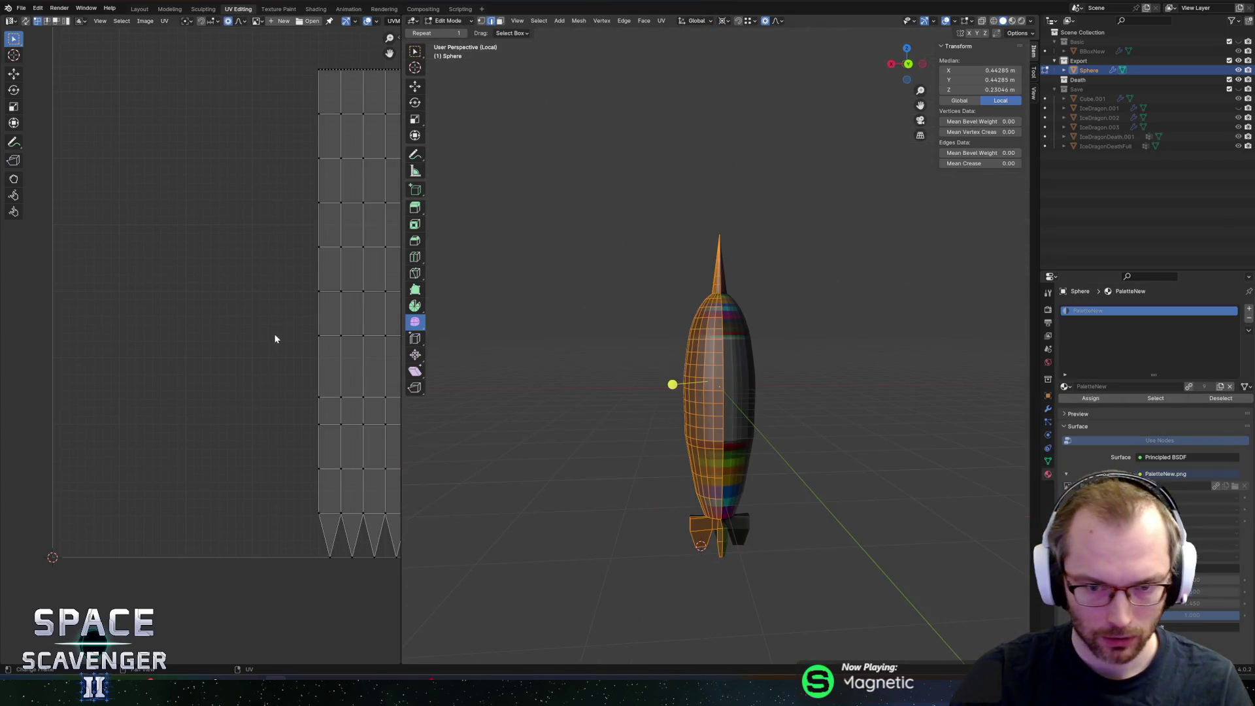
pyautogui.press('a')
pyautogui.scroll(-5, 314, 330)
pyautogui.scroll(2, 340, 307)
pyautogui.press('s')
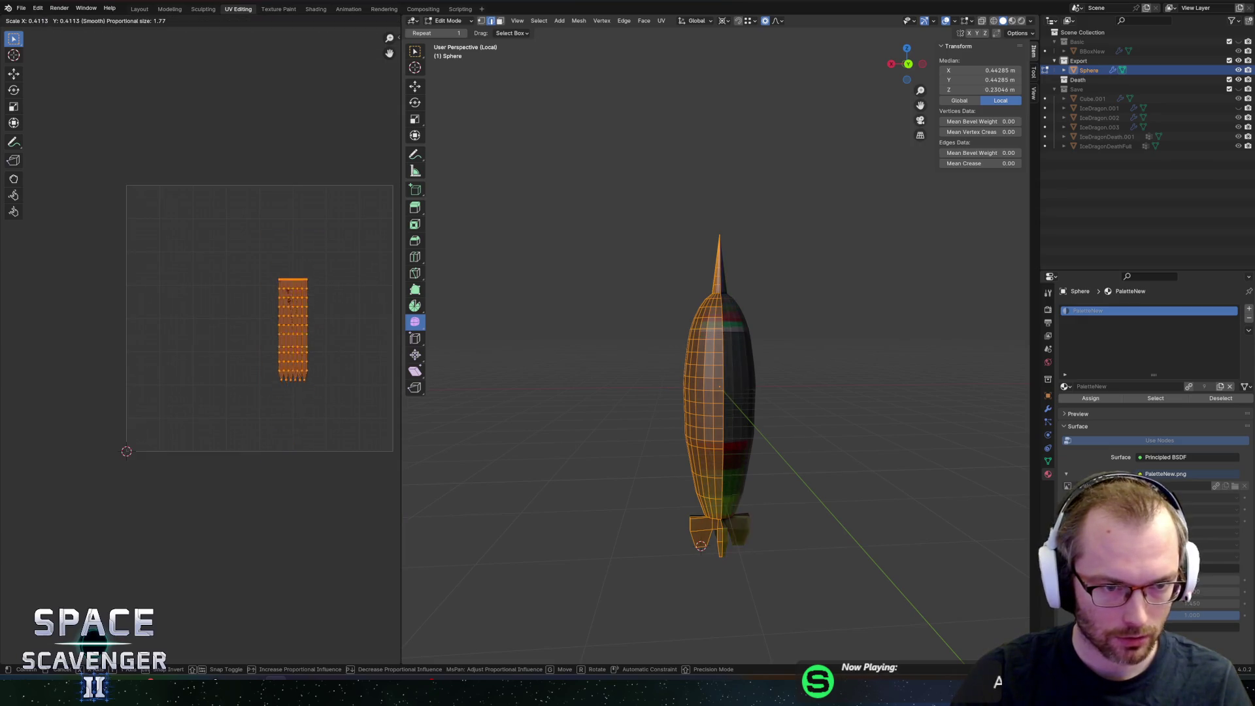
pyautogui.click(302, 322)
# Step: Load PaletteNew.png in the UV editor and move the UV block onto a blue swatch
pyautogui.scroll(2, 330, 286)
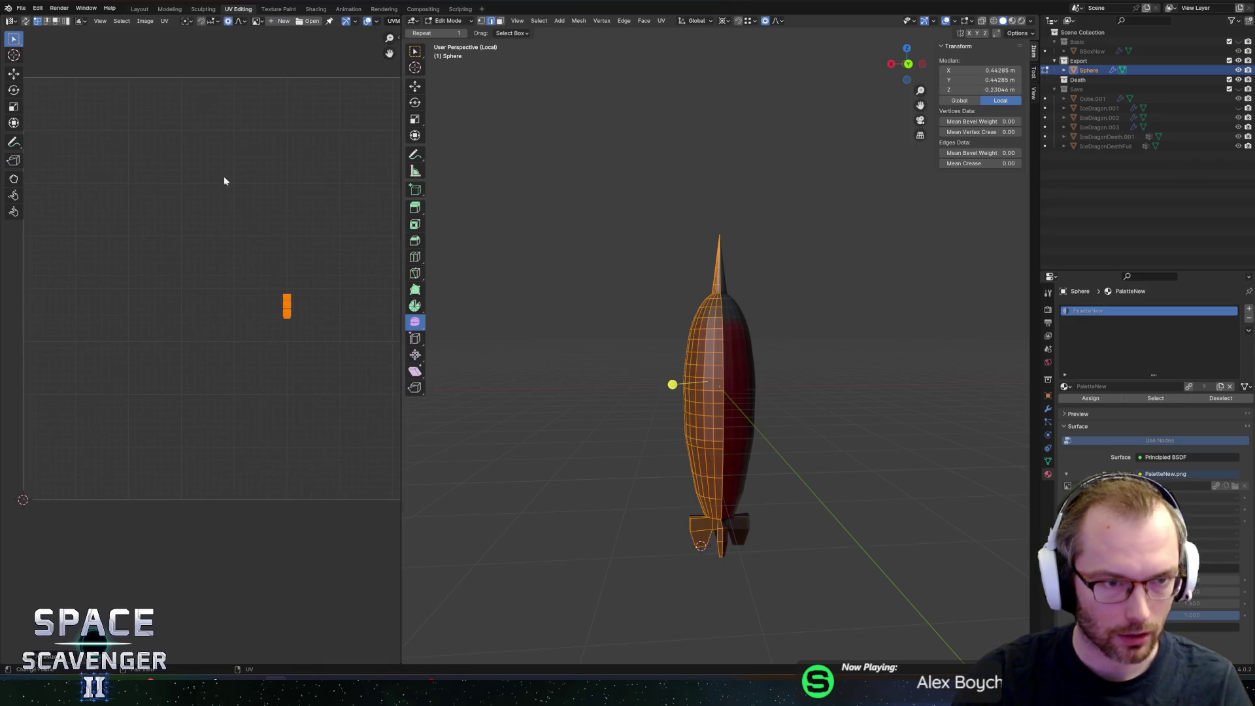
pyautogui.click(256, 20)
pyautogui.click(290, 45)
pyautogui.press('g')
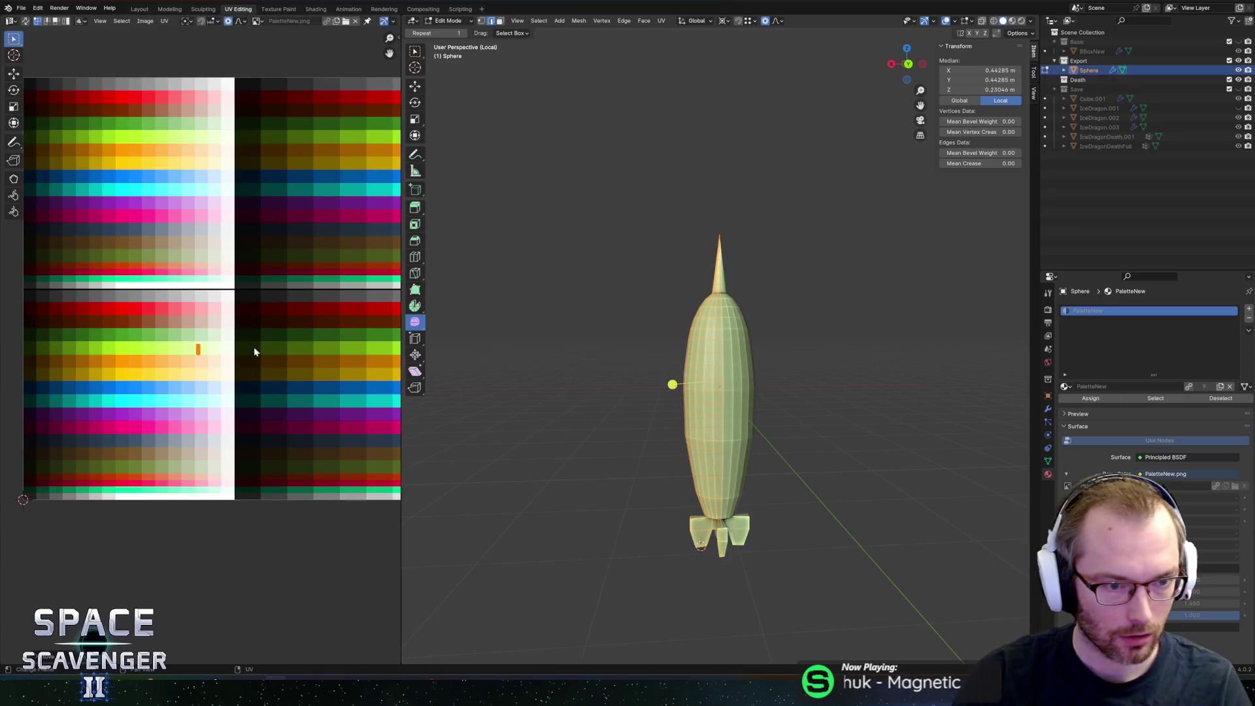
pyautogui.click(177, 390)
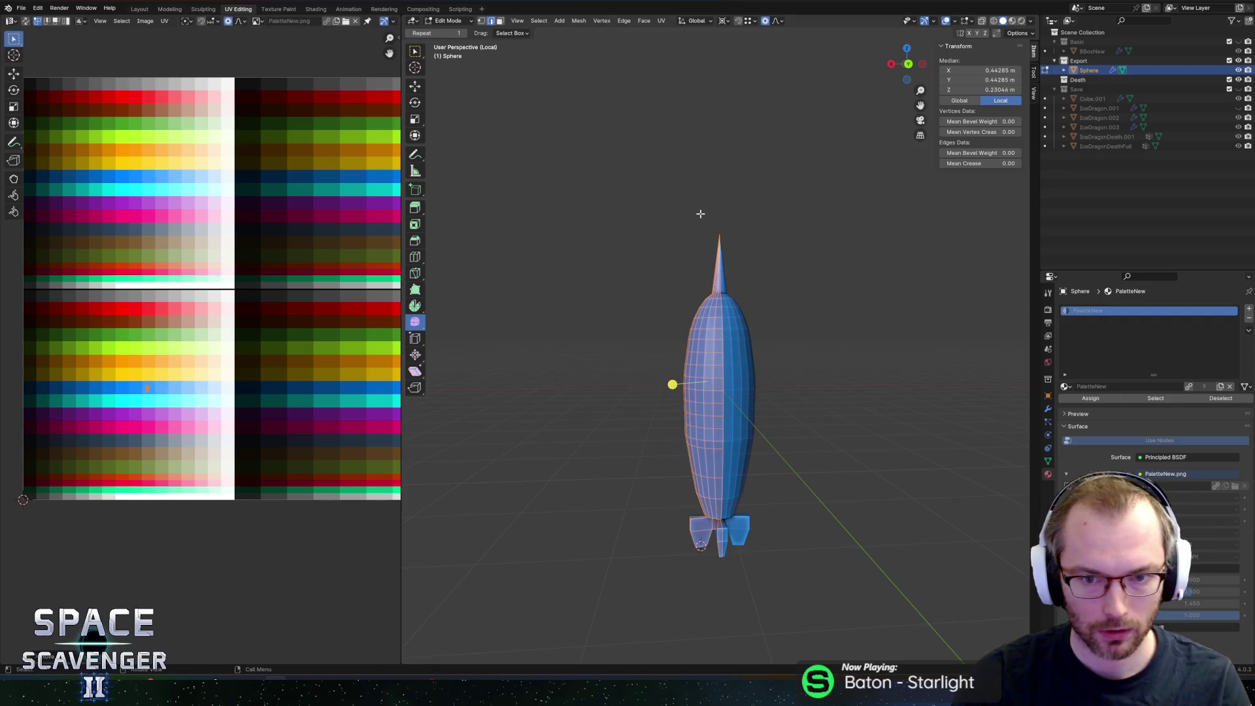
# Step: Move the horn faces' UVs onto the red swatch and leave Edit Mode
pyautogui.press('3')
pyautogui.moveTo(675, 177); pyautogui.dragTo(790, 289)
pyautogui.moveTo(632, 158); pyautogui.dragTo(811, 292)
pyautogui.press('g')
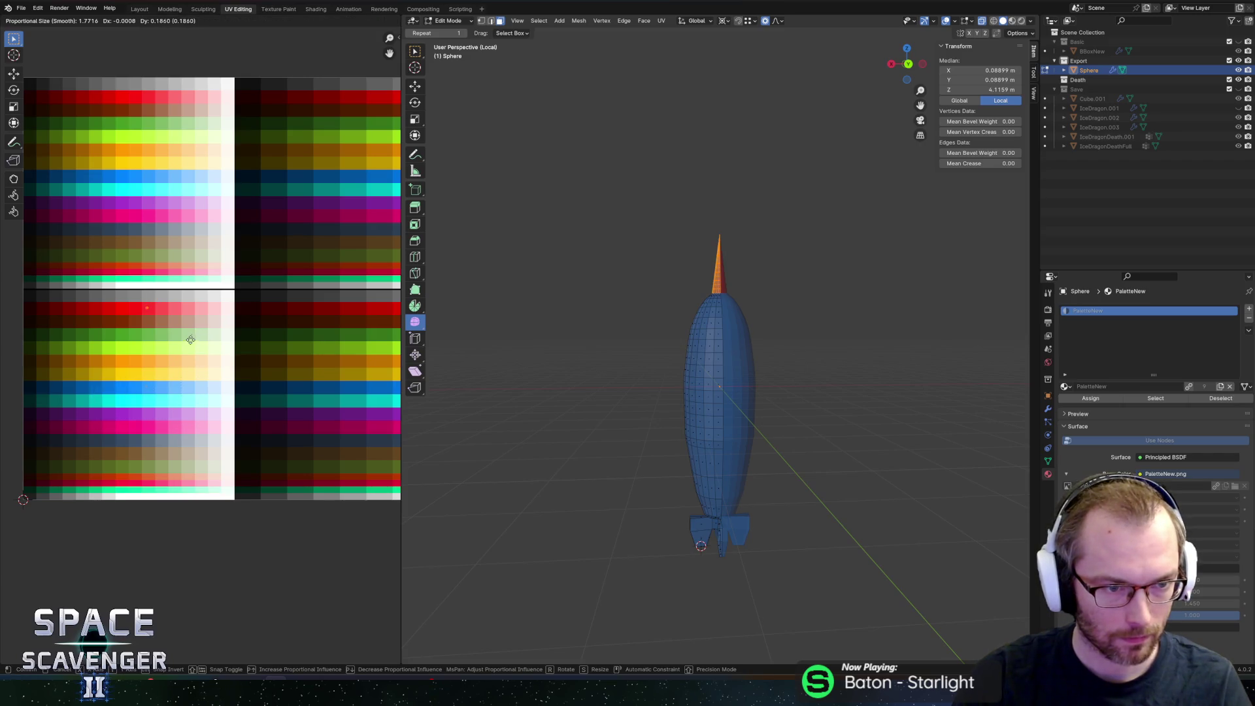
pyautogui.click(192, 345)
pyautogui.press('Tab')
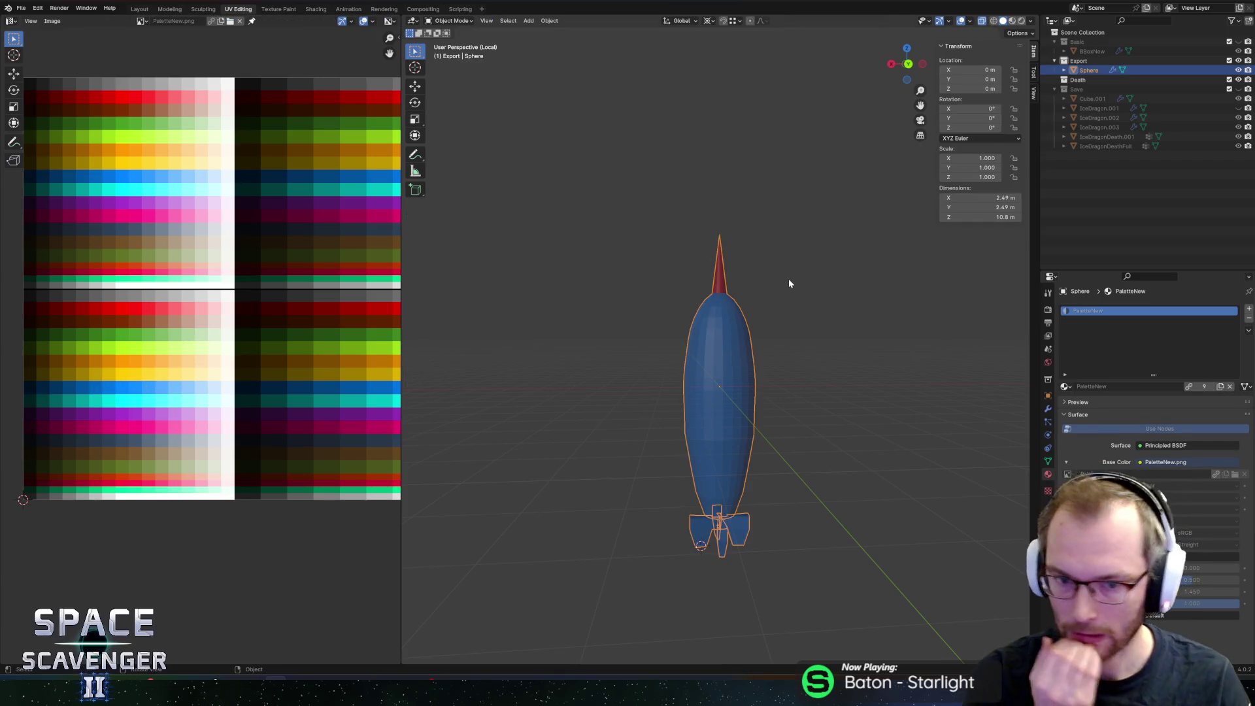
# Step: Export the model as BossGlacier.fbx into Assets/Other/FBX/Enemies
pyautogui.hotkey('ctrl', 'shift', 'e')
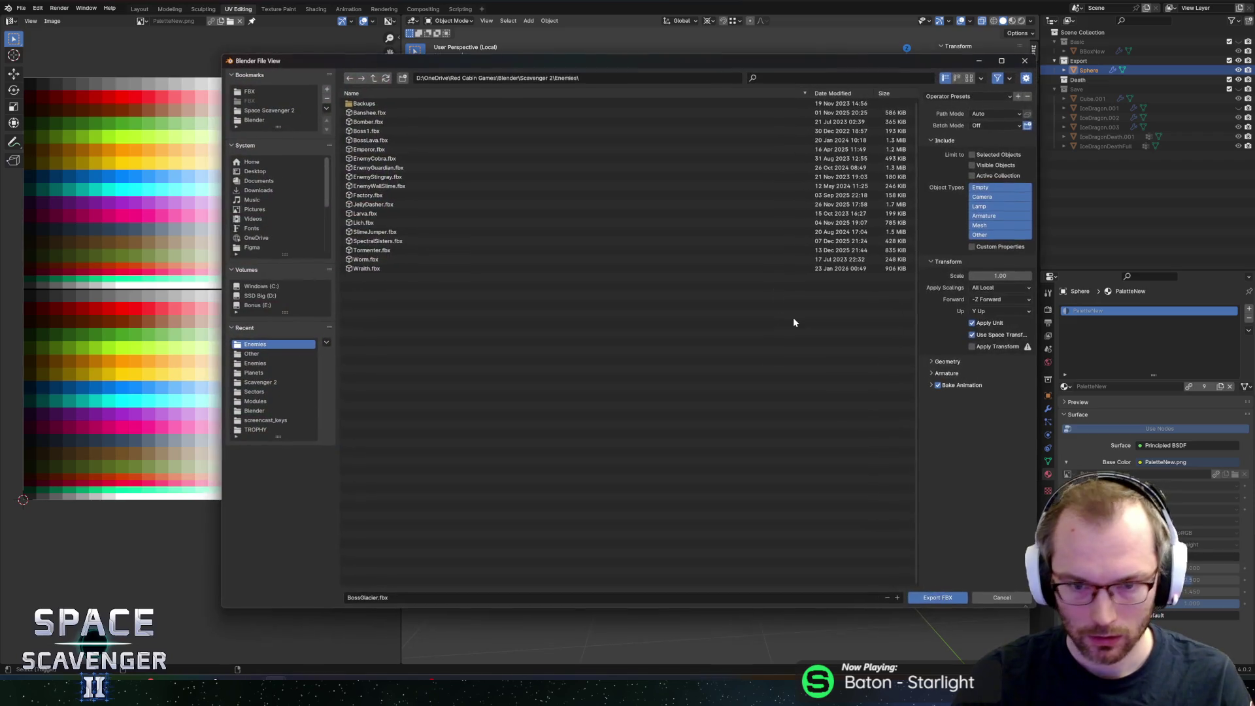
pyautogui.click(254, 92)
pyautogui.click(359, 104)
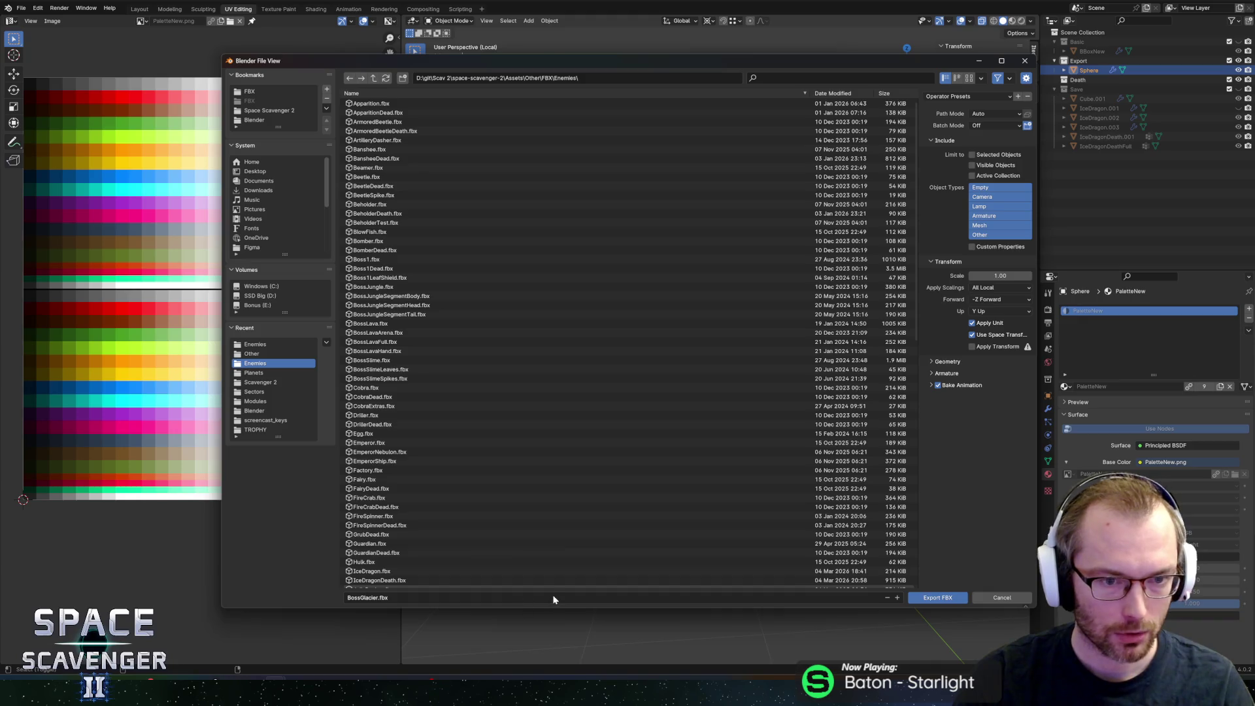
pyautogui.click(937, 598)
# Step: Rename the Sphere object to BossGlacier in the Outliner and save the blend file
pyautogui.doubleClick(1089, 70)
pyautogui.write('BossGlac')
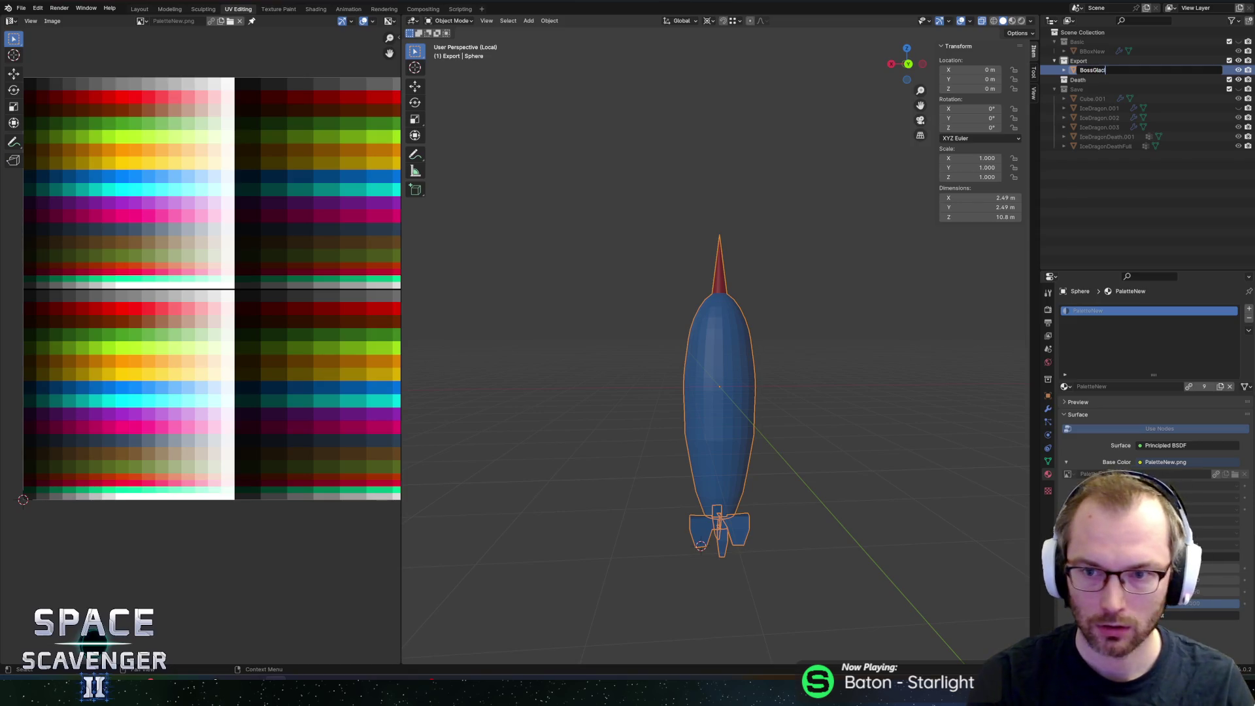
pyautogui.write('er')
pyautogui.press('Return')
pyautogui.hotkey('ctrl', 's')
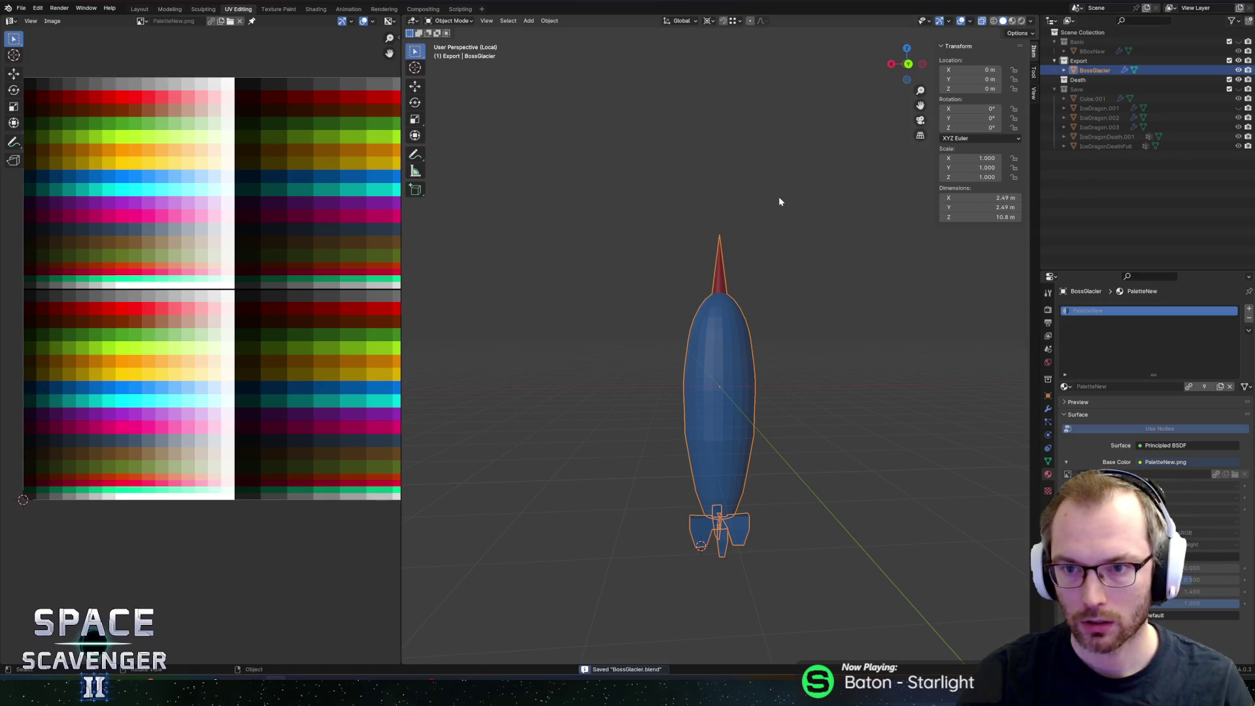
pyautogui.hotkey('ctrl', 'e')
pyautogui.click(935, 596)
pyautogui.hotkey('alt', 'Tab')
pyautogui.hotkey('alt', 'Tab')
pyautogui.hotkey('alt', 'Tab')
pyautogui.hotkey('alt', 'Tab')
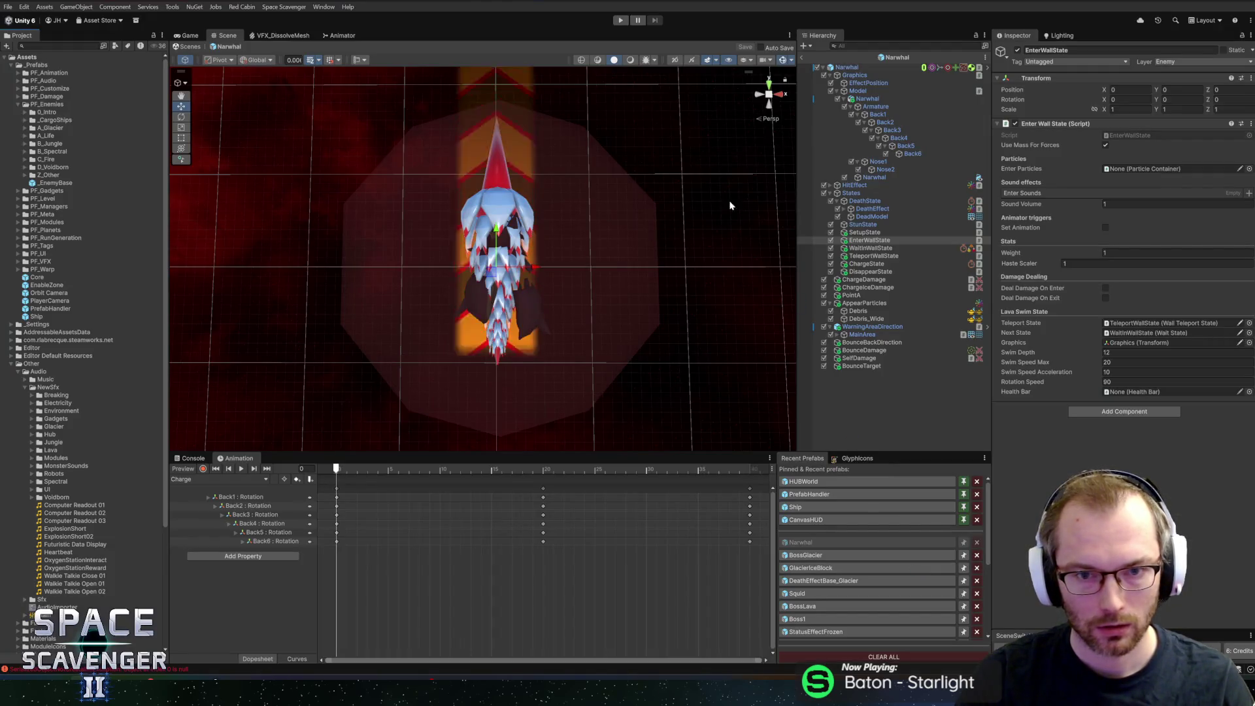
# Step: Open the BossGlacier prefab and inspect its placeholder Cube and Model objects
pyautogui.click(828, 555)
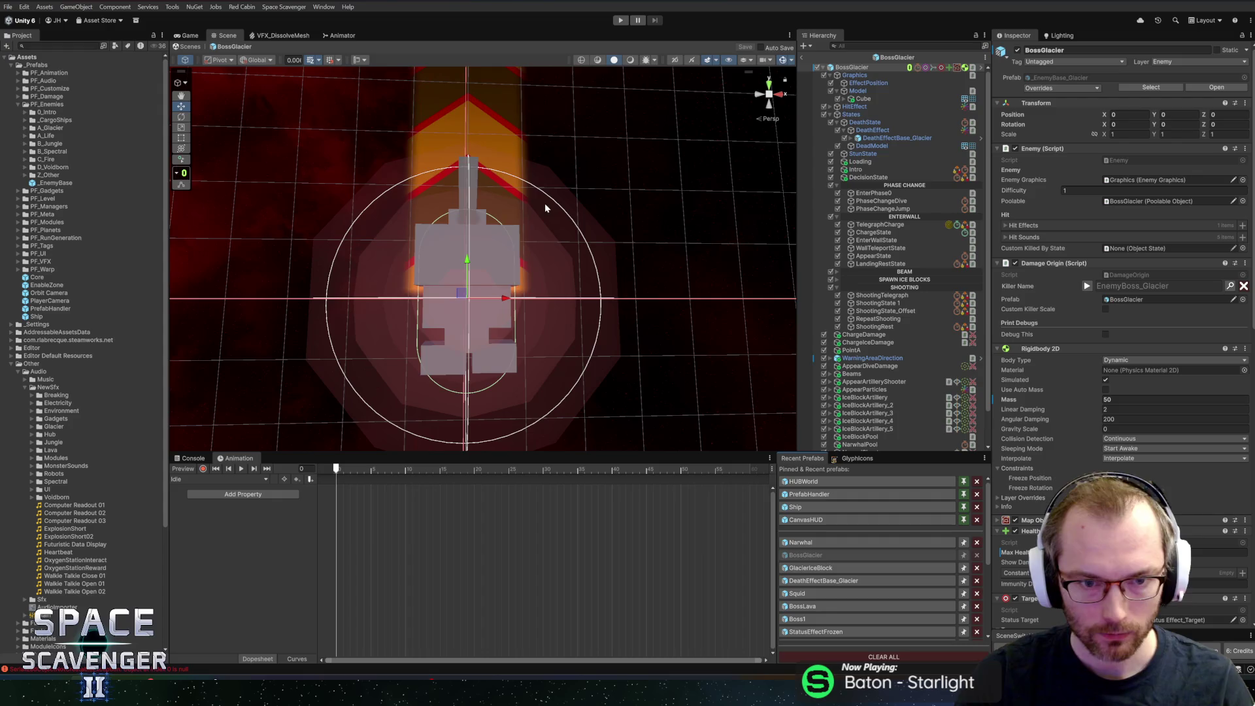
pyautogui.click(851, 99)
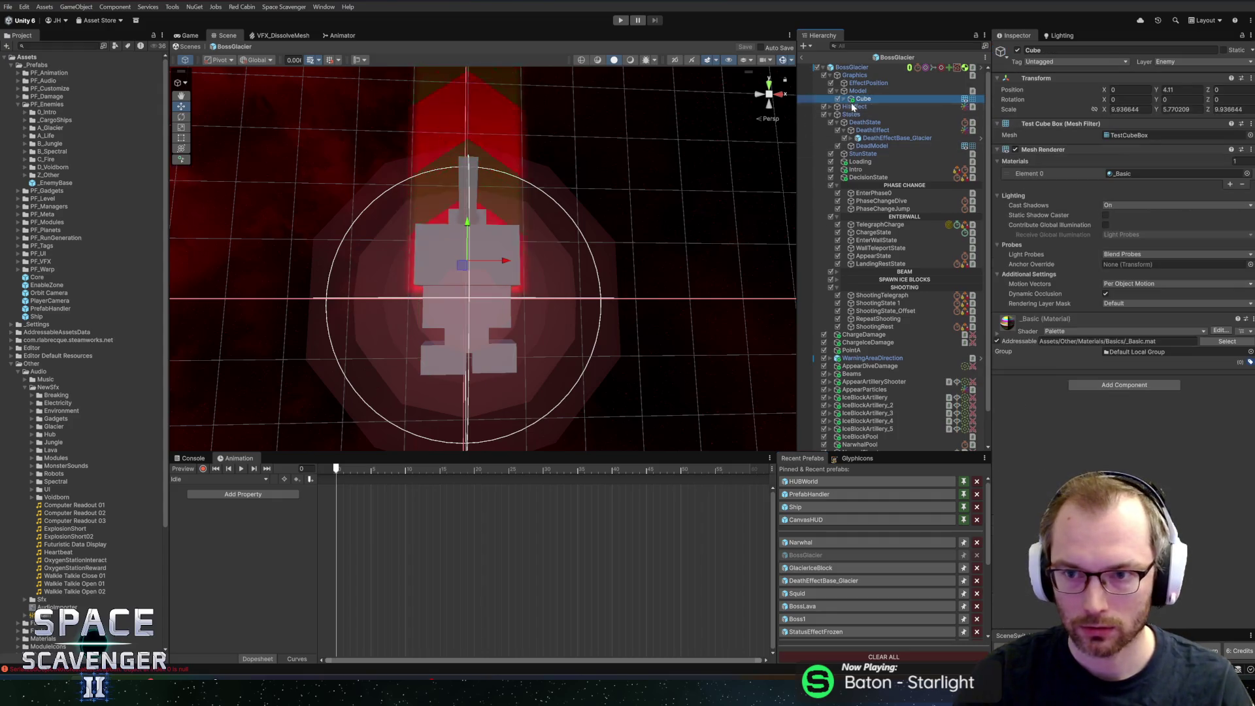
pyautogui.press('Right')
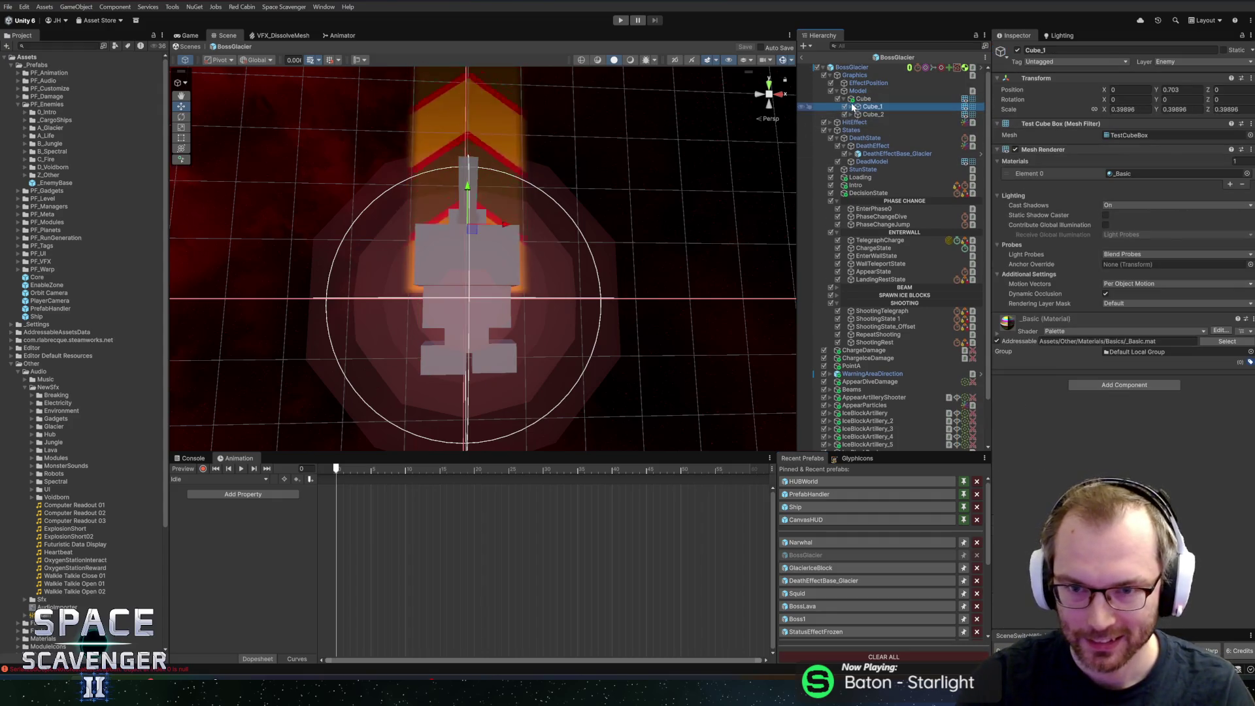
pyautogui.press('Up')
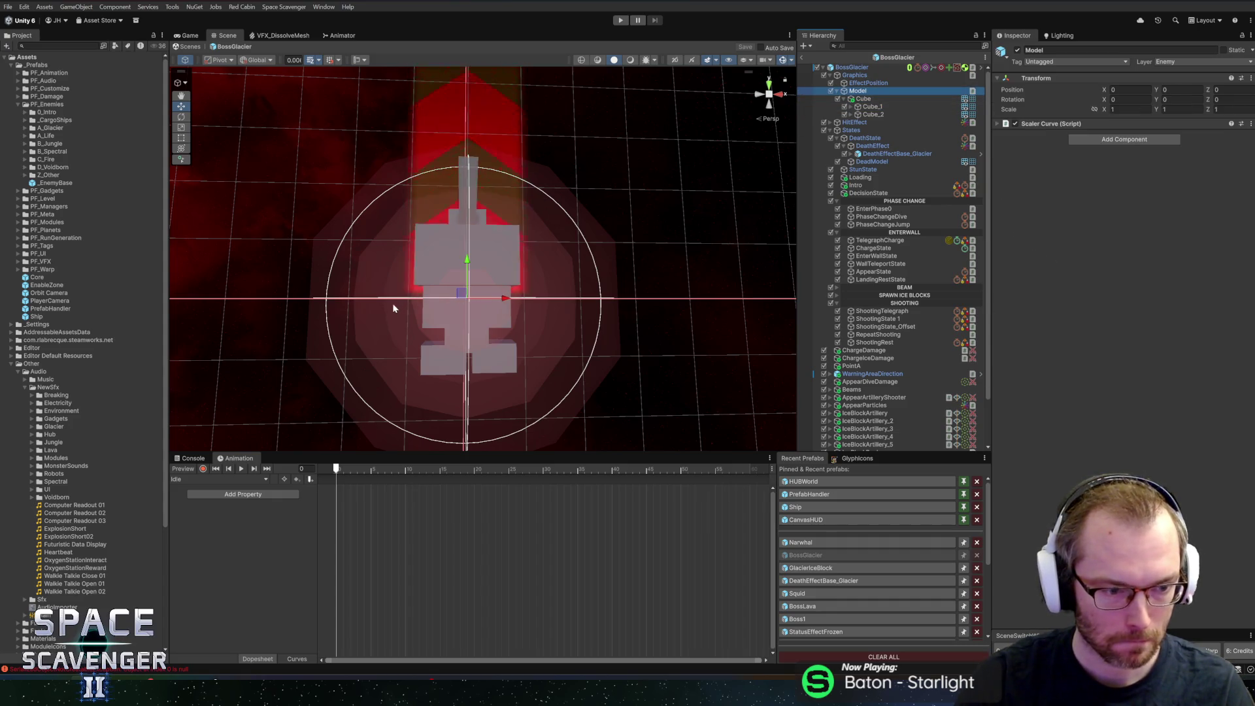
# Step: Review the MissingReference and SerializedObject errors, clear the Console, and exit the prefab
pyautogui.click(193, 458)
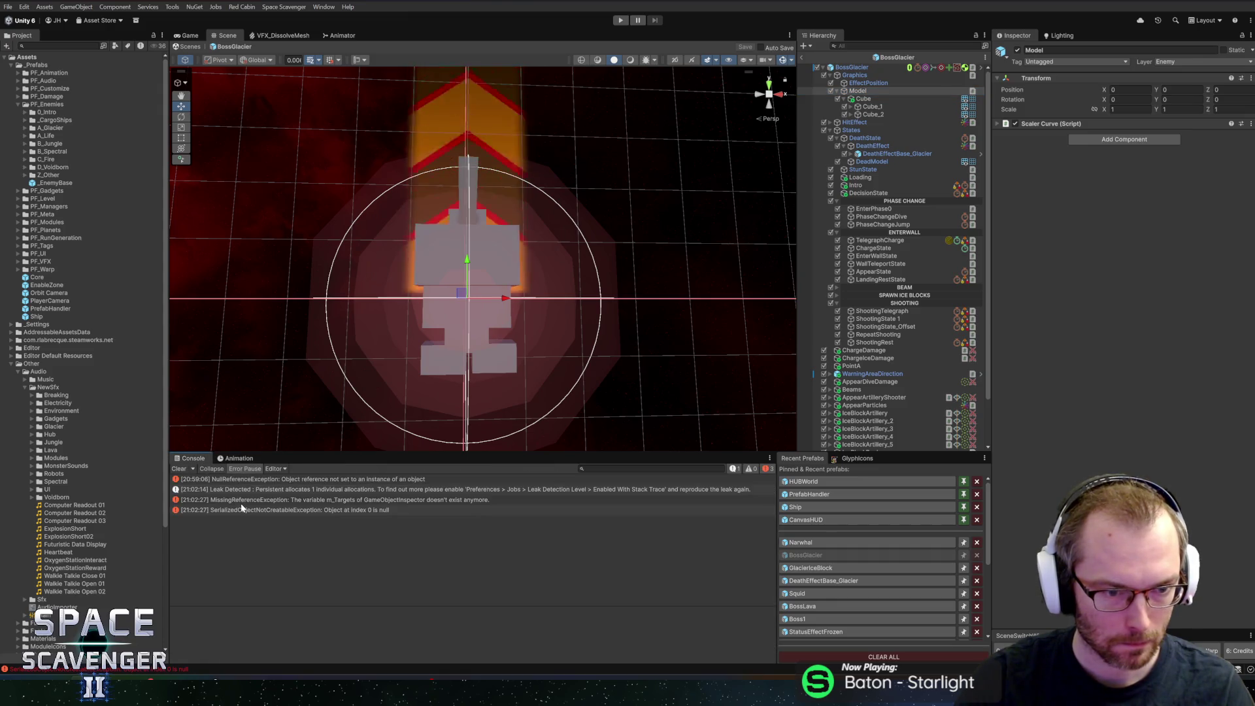
pyautogui.click(241, 500)
pyautogui.click(242, 510)
pyautogui.click(186, 469)
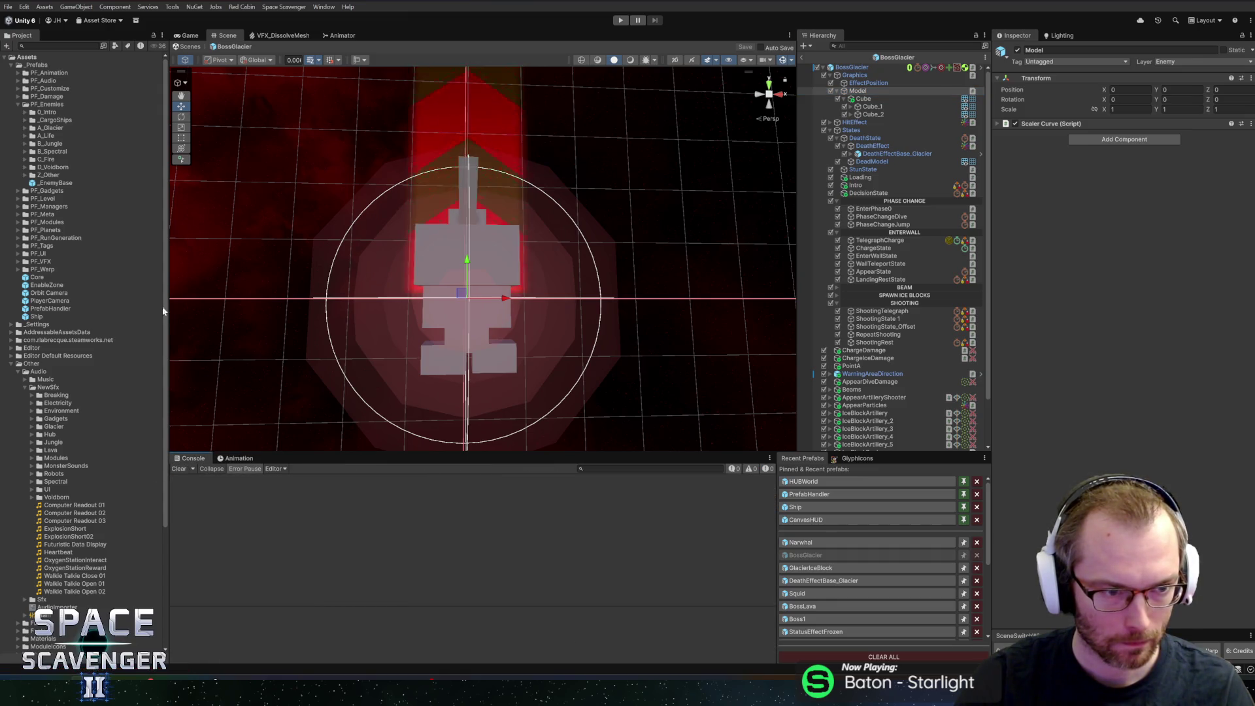
pyautogui.click(806, 58)
pyautogui.hotkey('alt', 'Tab')
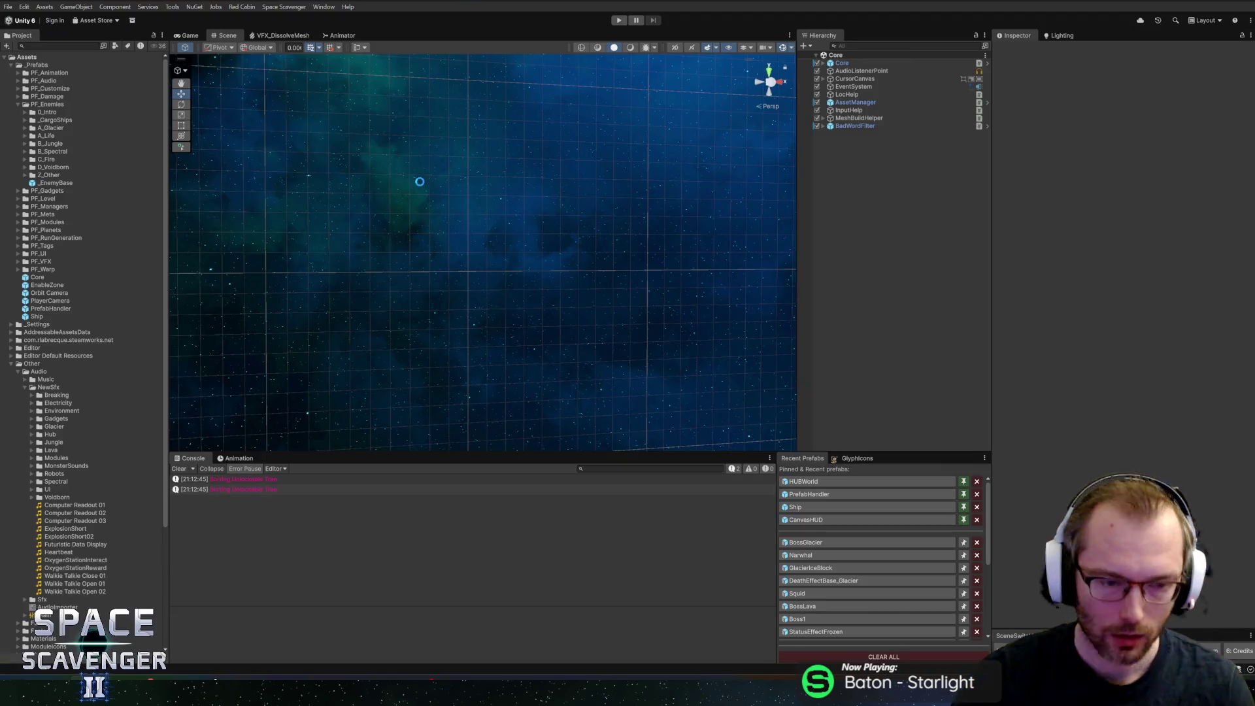
pyautogui.hotkey('alt', 'Tab')
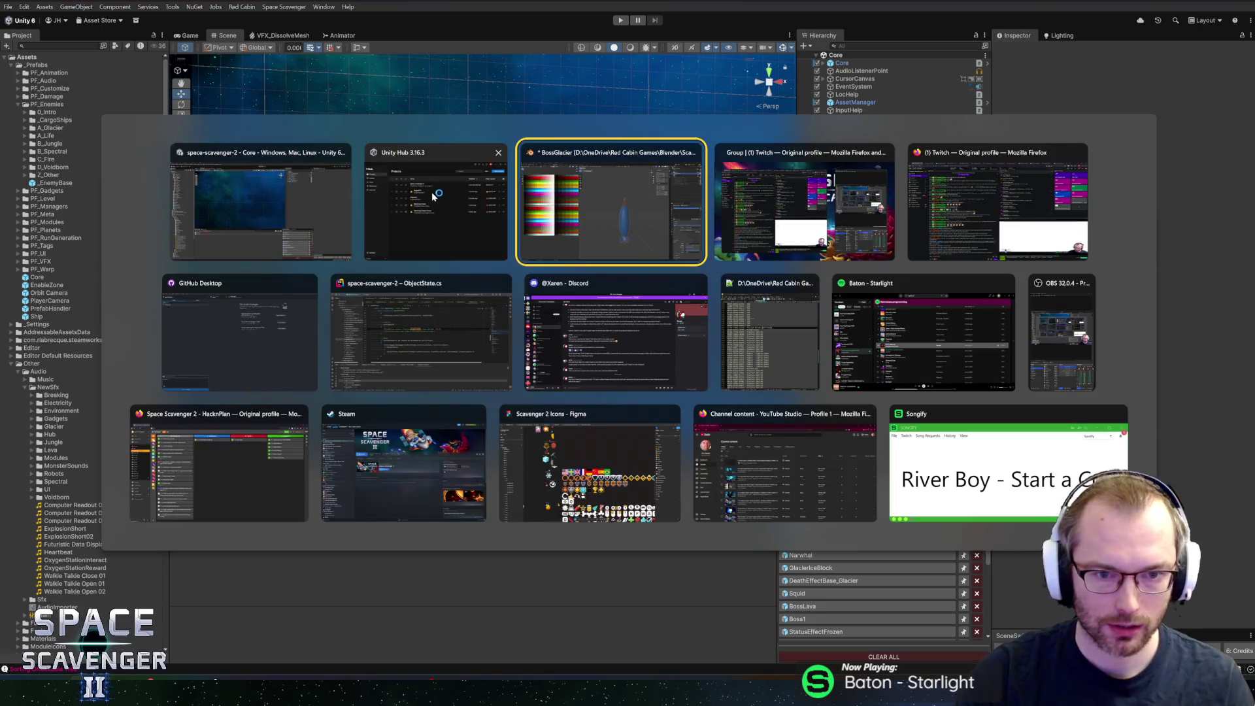
# Step: View the narwhal mesh in Back Orthographic in Edit Mode, then reopen BossGlacier in Unity
pyautogui.keyDown('shift'); pyautogui.moveTo(784, 332); pyautogui.dragTo(784, 294, button='middle'); pyautogui.keyUp('shift')
pyautogui.press('Tab')
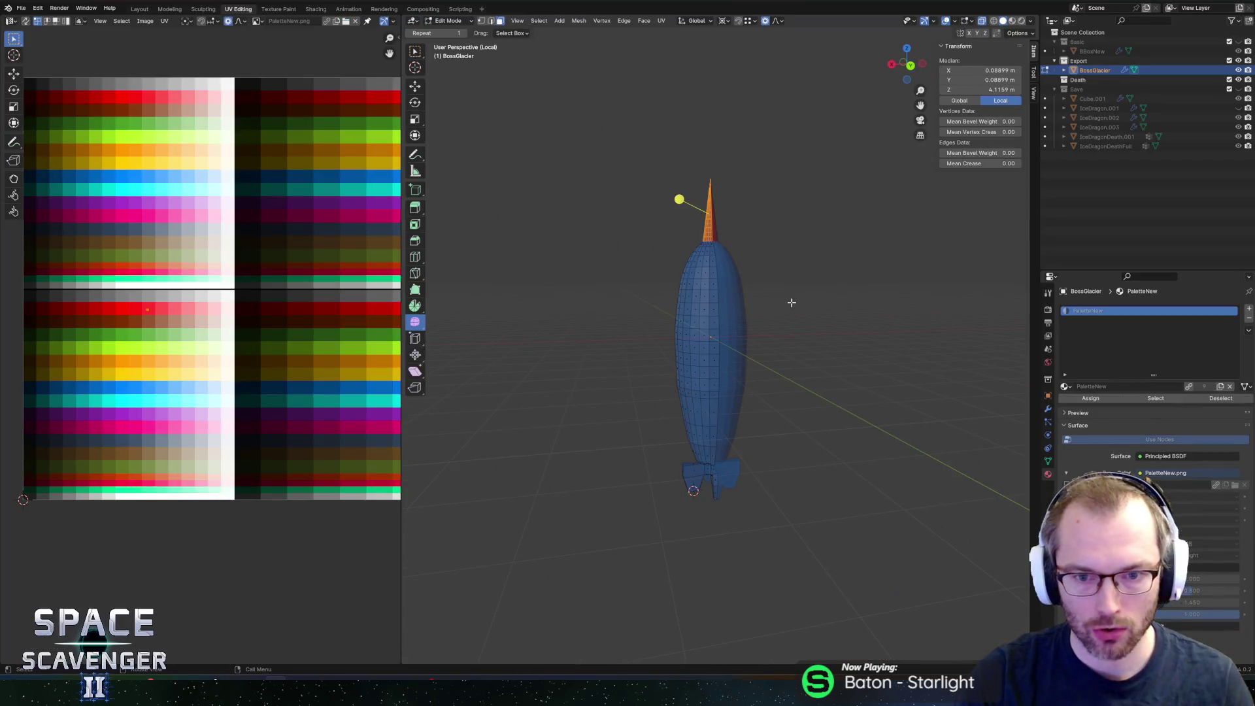
pyautogui.click(912, 69)
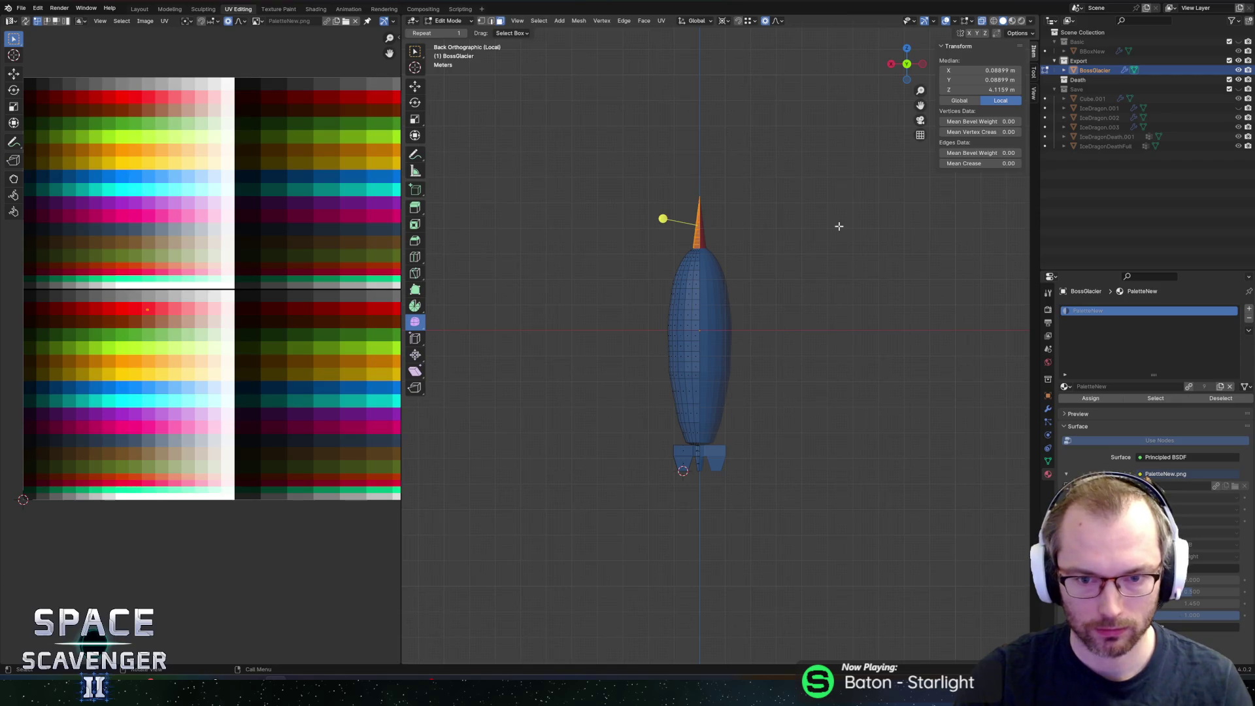
pyautogui.hotkey('alt', 'Tab')
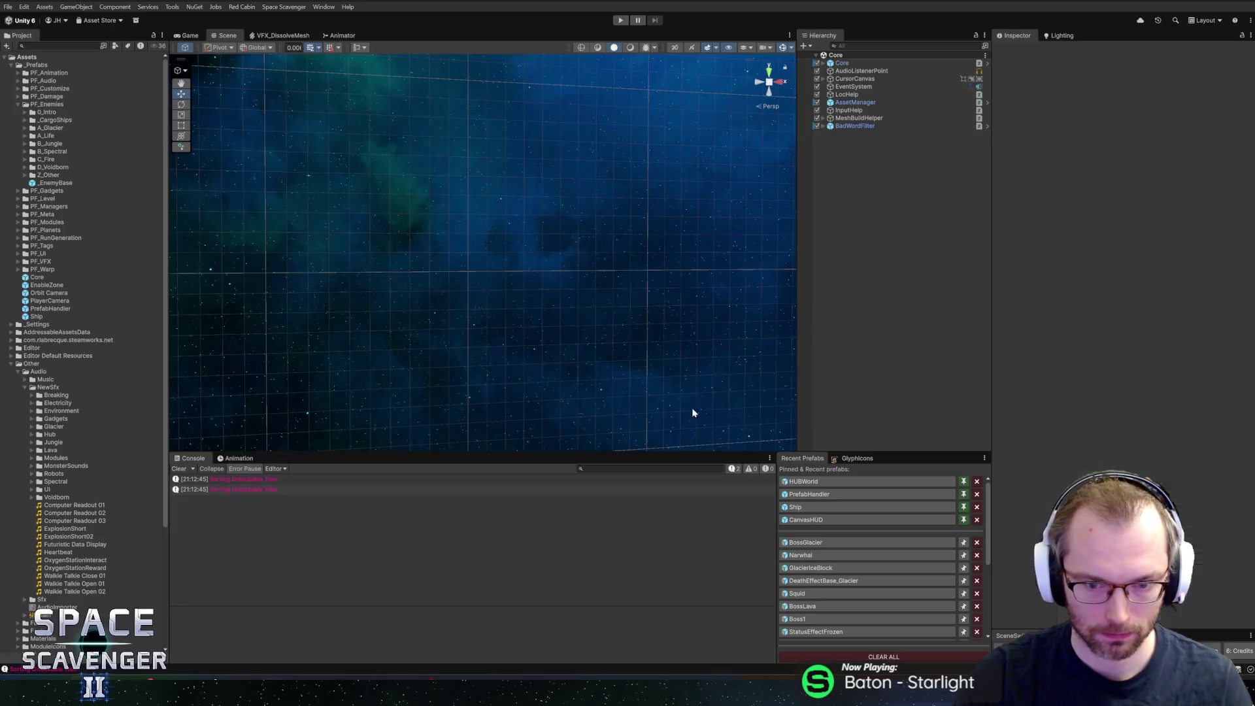
pyautogui.click(817, 541)
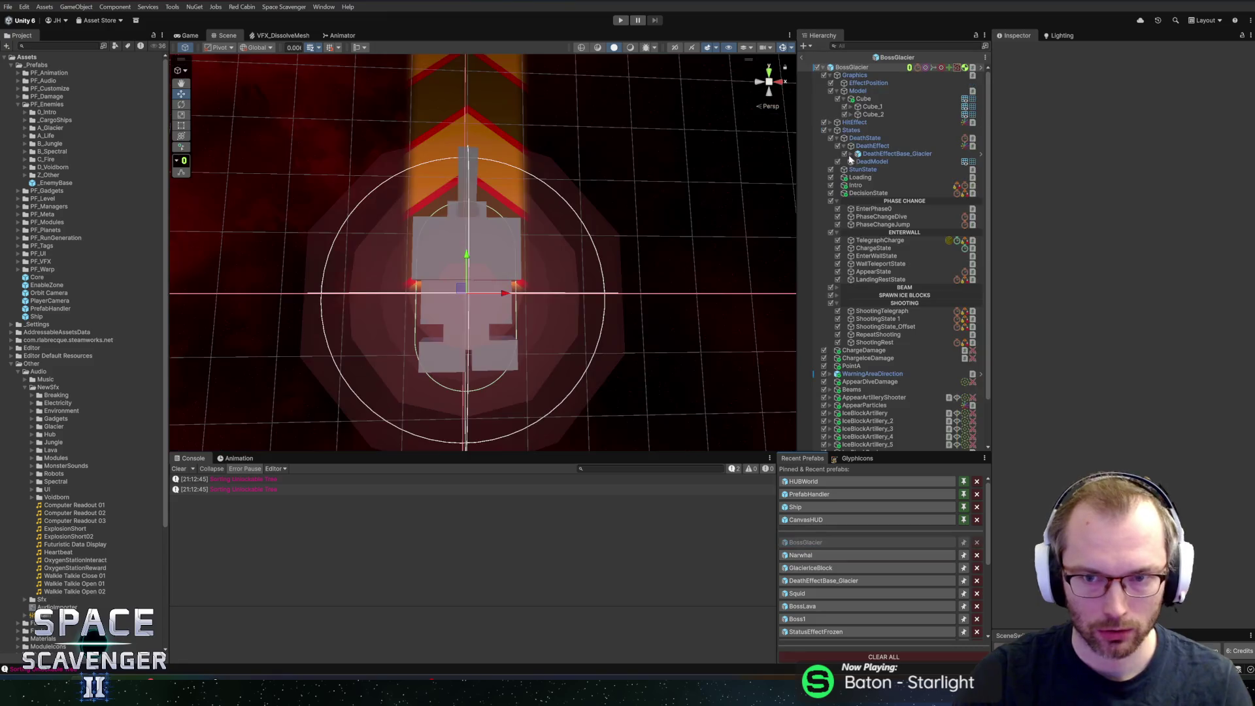
# Step: Add a 3D Cube child under Model and name it BossMesh
pyautogui.click(868, 92)
pyautogui.rightClick(868, 91)
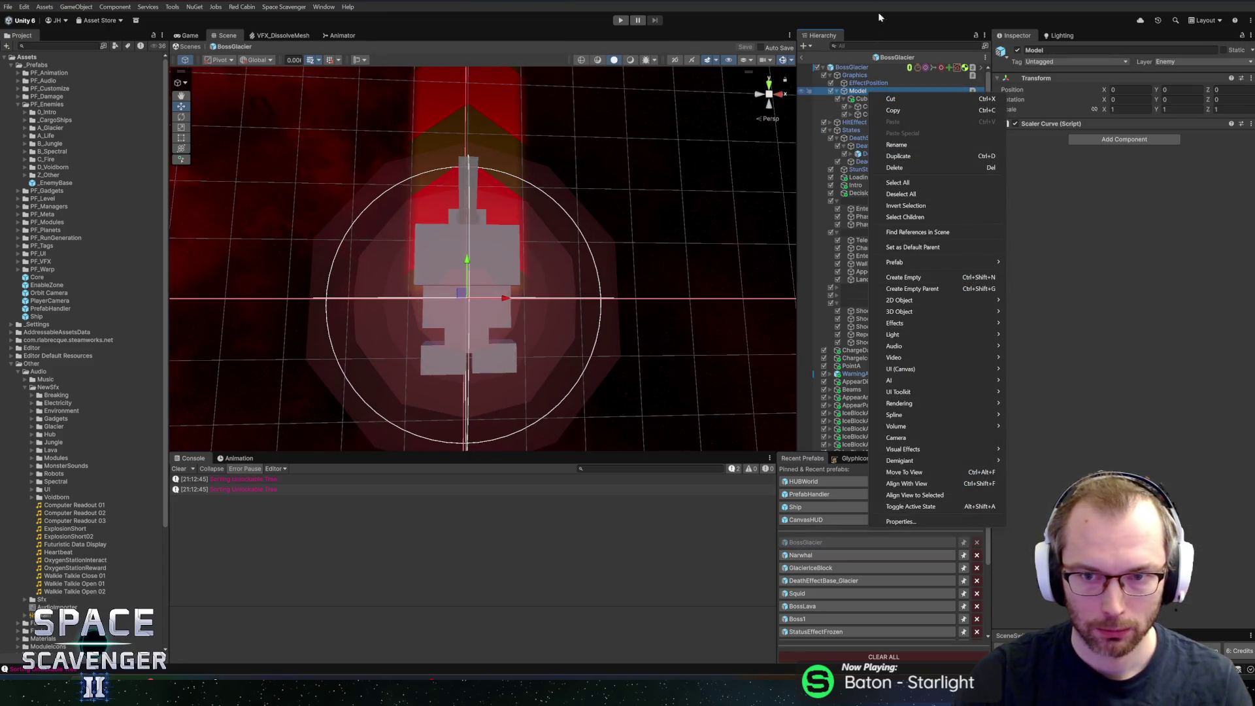
pyautogui.click(868, 91)
pyautogui.click(863, 99)
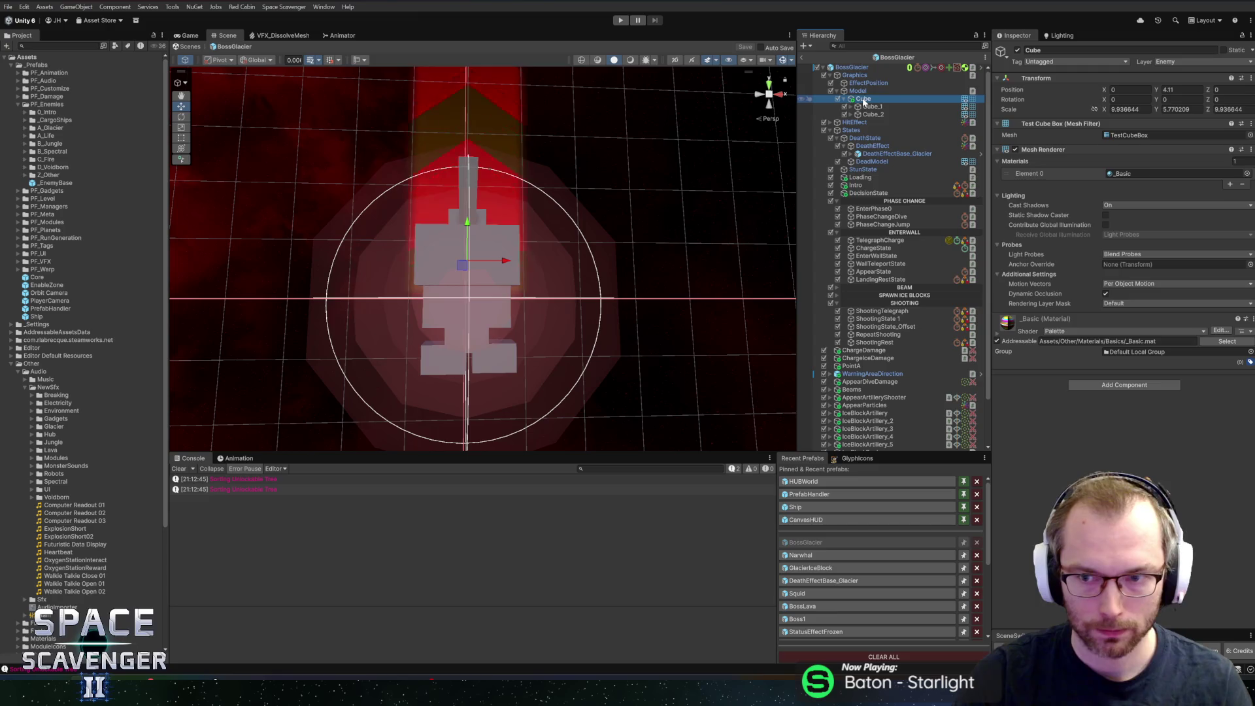
pyautogui.click(869, 91)
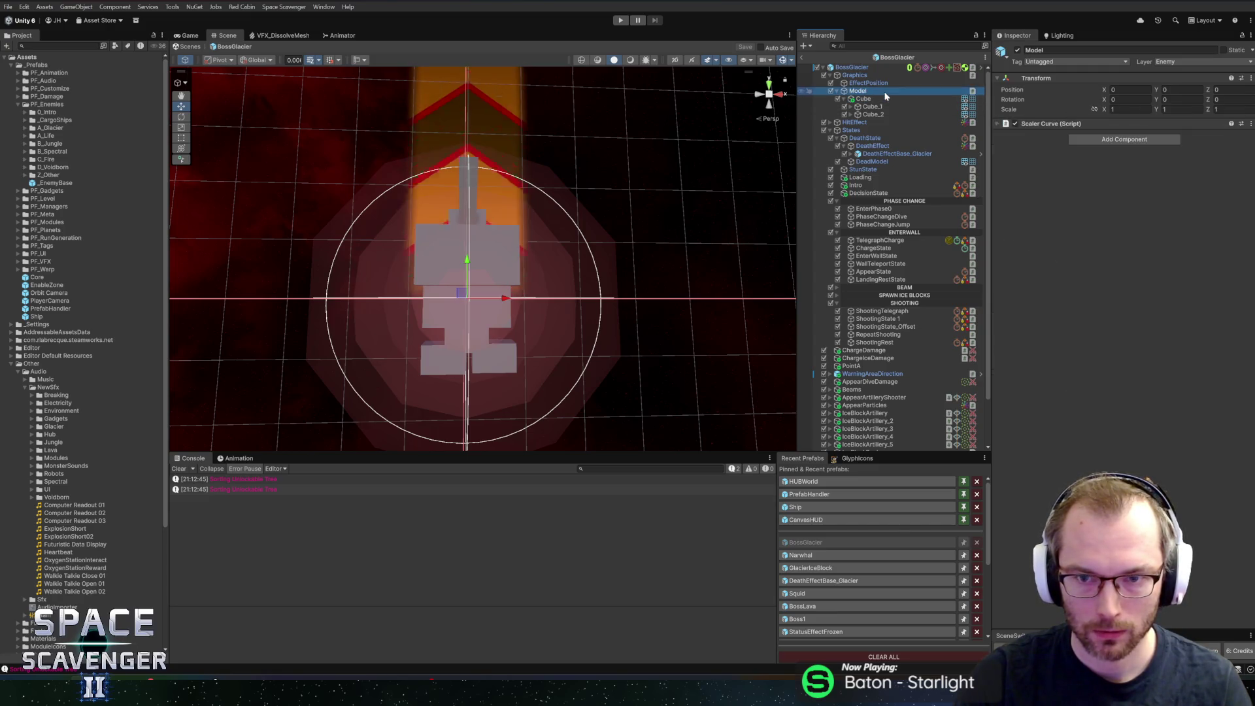
pyautogui.rightClick(886, 92)
pyautogui.moveTo(960, 312)
pyautogui.click(1045, 313)
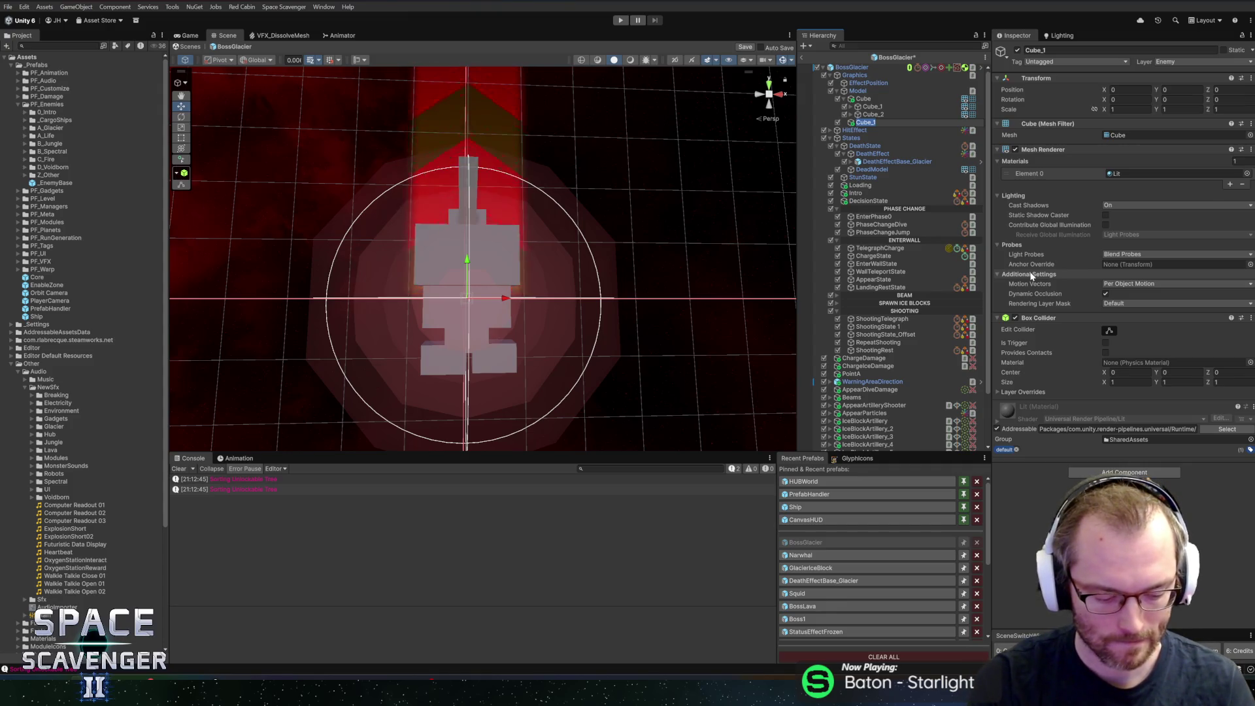
pyautogui.write('BossMesh')
pyautogui.press('Return')
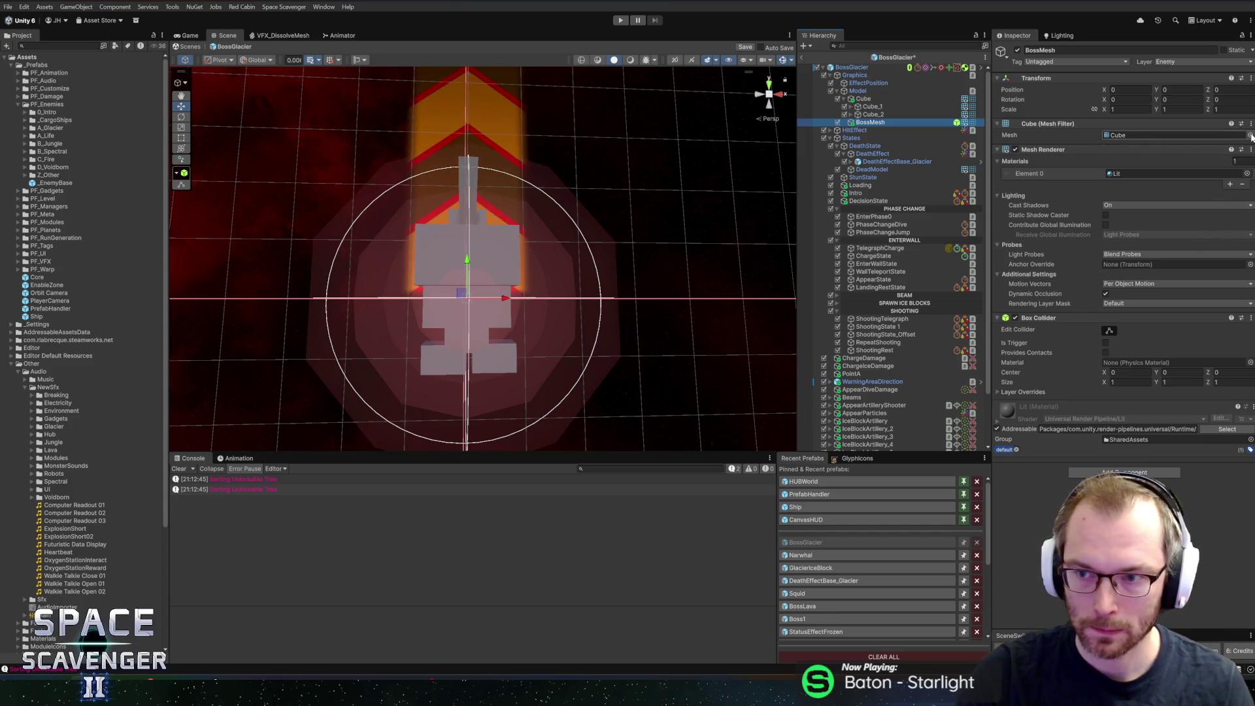
# Step: Set BossMesh's mesh to BossGlacier and remove its Box Collider, keeping scale at 1
pyautogui.click(1250, 135)
pyautogui.write('glacier')
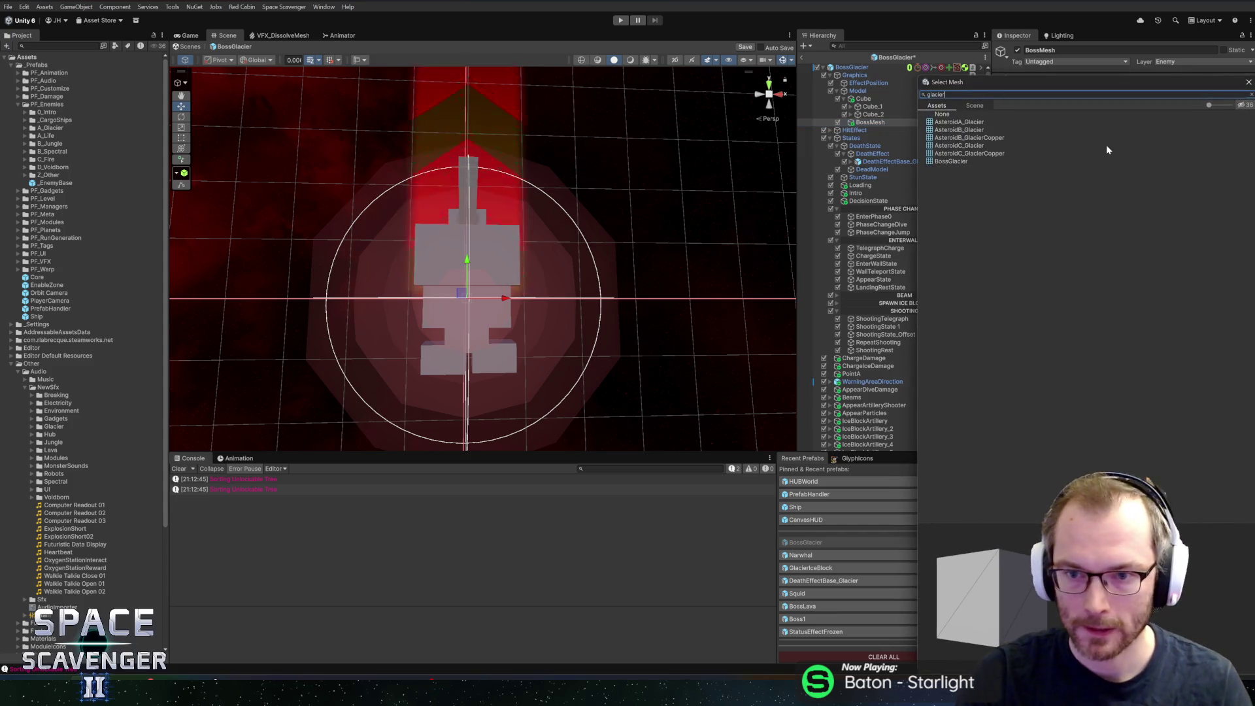
pyautogui.doubleClick(977, 161)
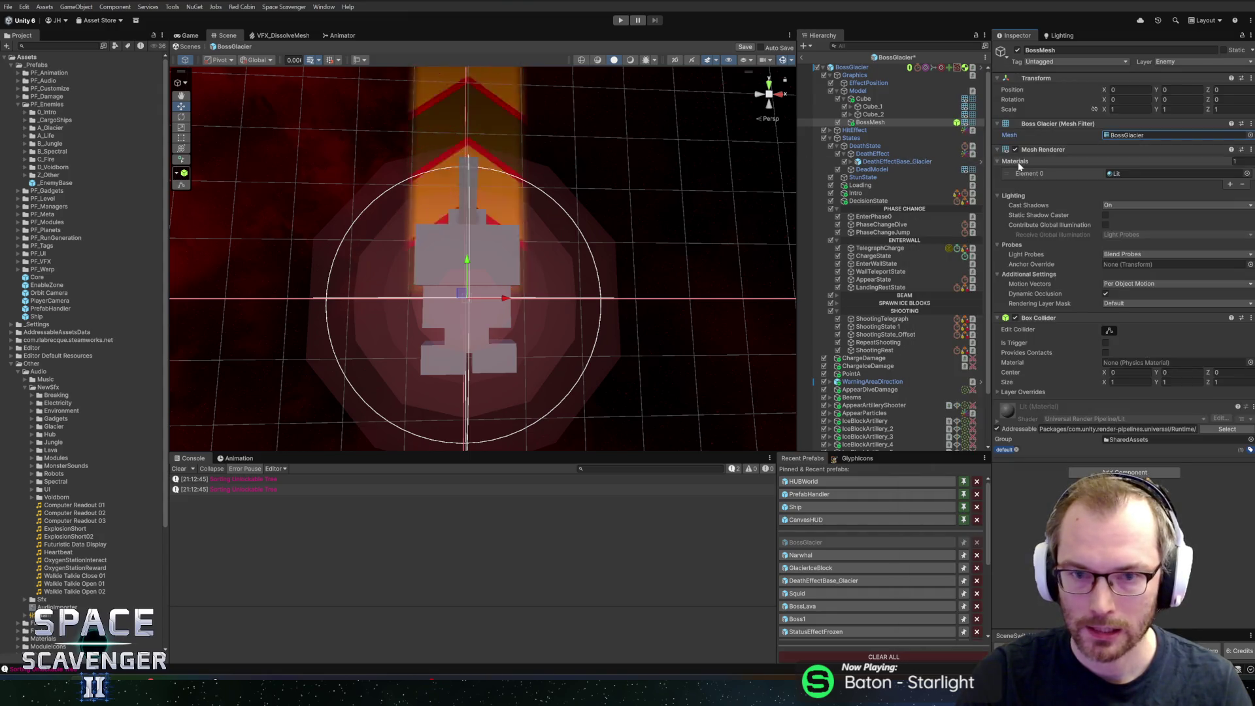
pyautogui.rightClick(1083, 319)
pyautogui.click(1111, 337)
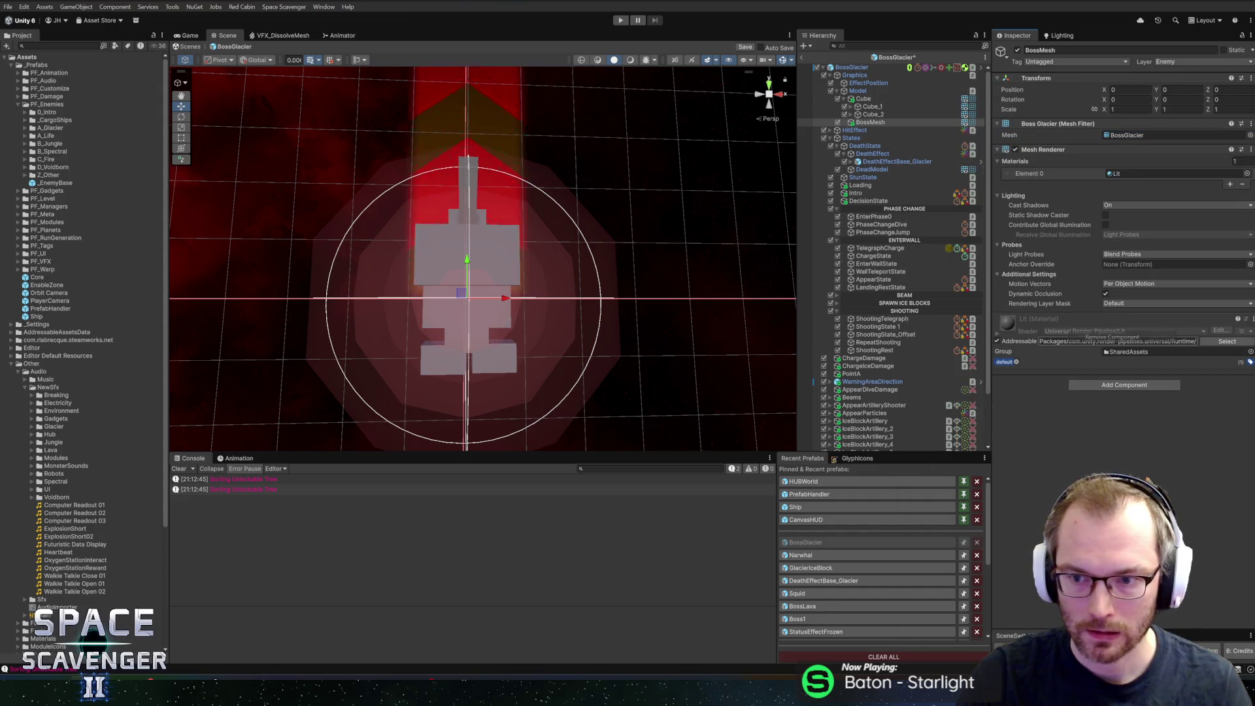
pyautogui.press('r')
pyautogui.moveTo(467, 298); pyautogui.dragTo(608, 290)
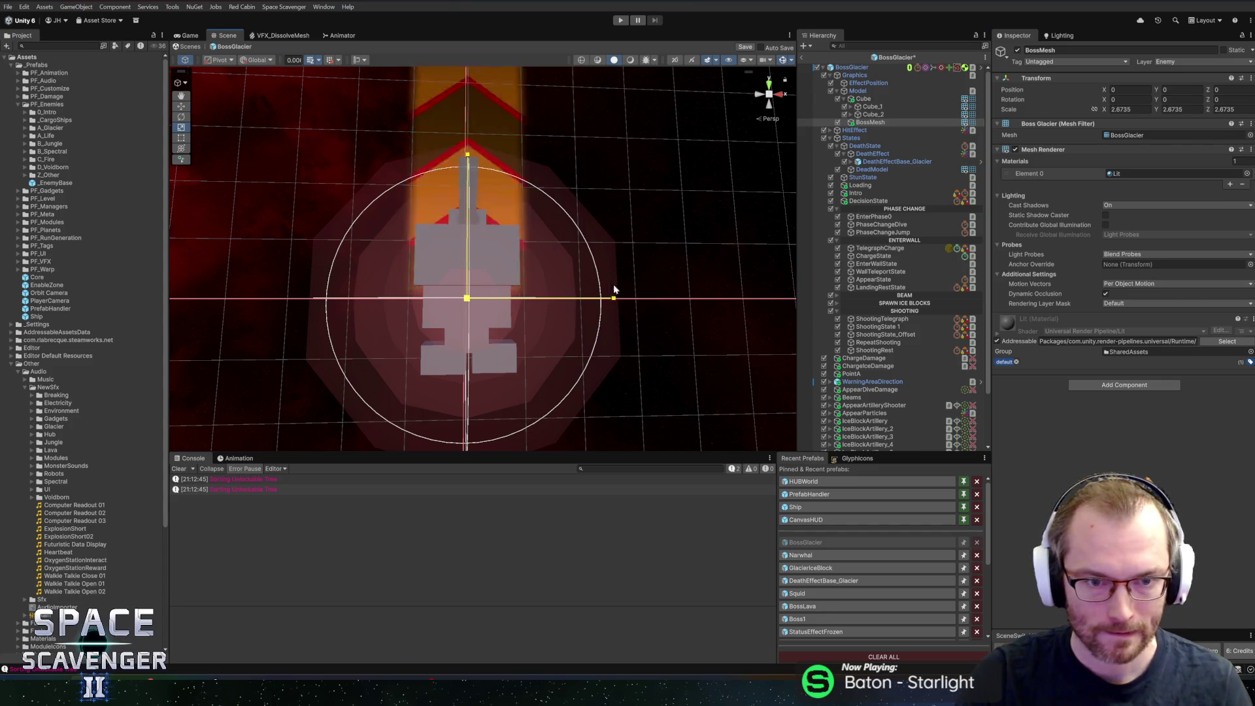
pyautogui.hotkey('ctrl', 'z')
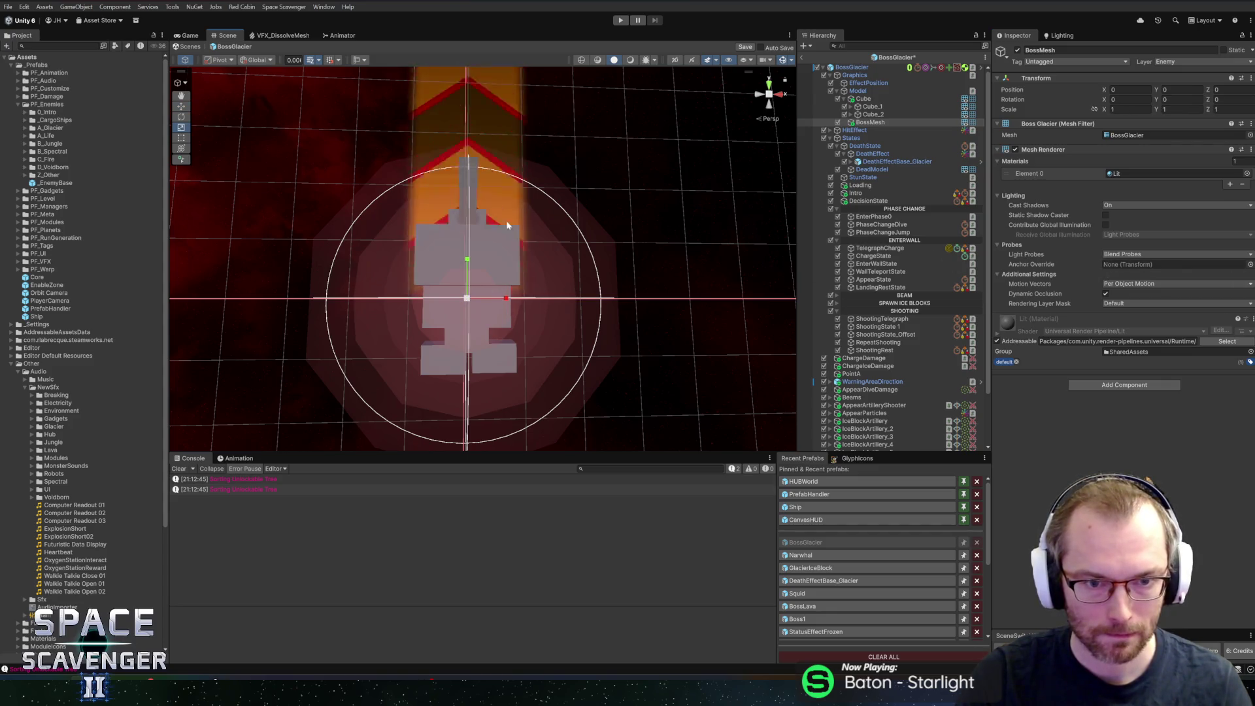
pyautogui.hotkey('ctrl', 'z')
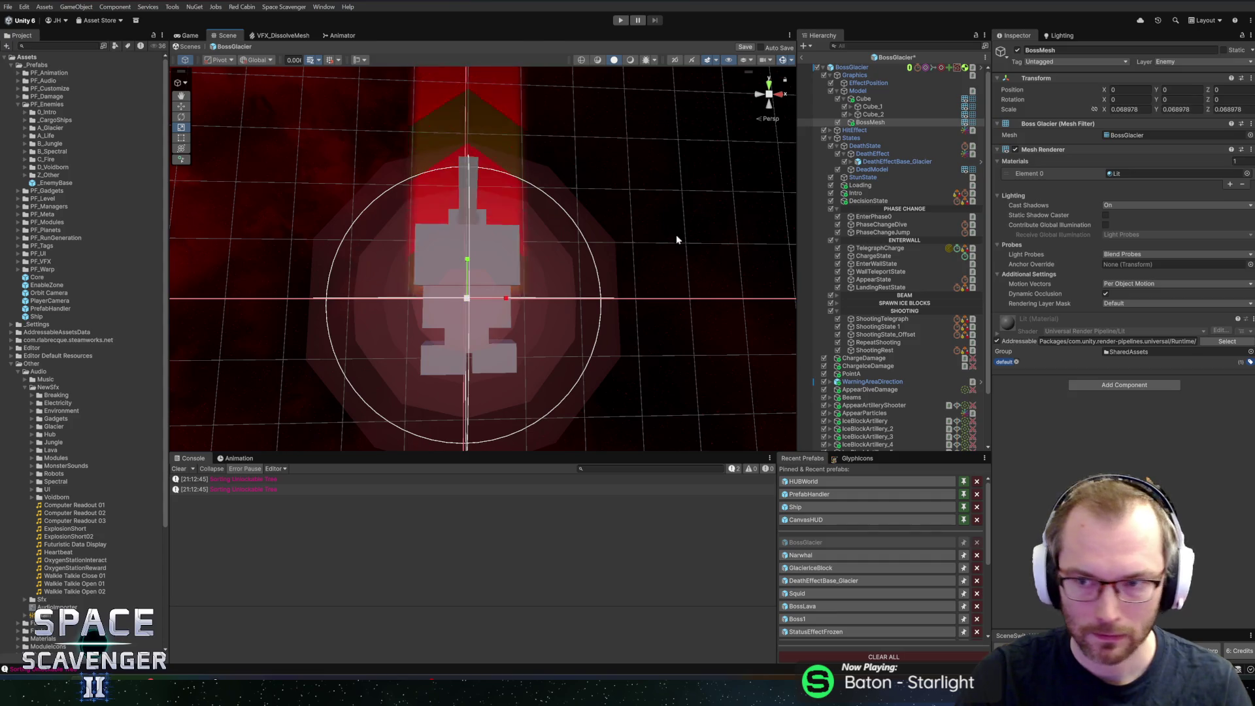
# Step: Assign the _Basic material to BossMesh and hide the placeholder Cube
pyautogui.scroll(-3, 665, 222)
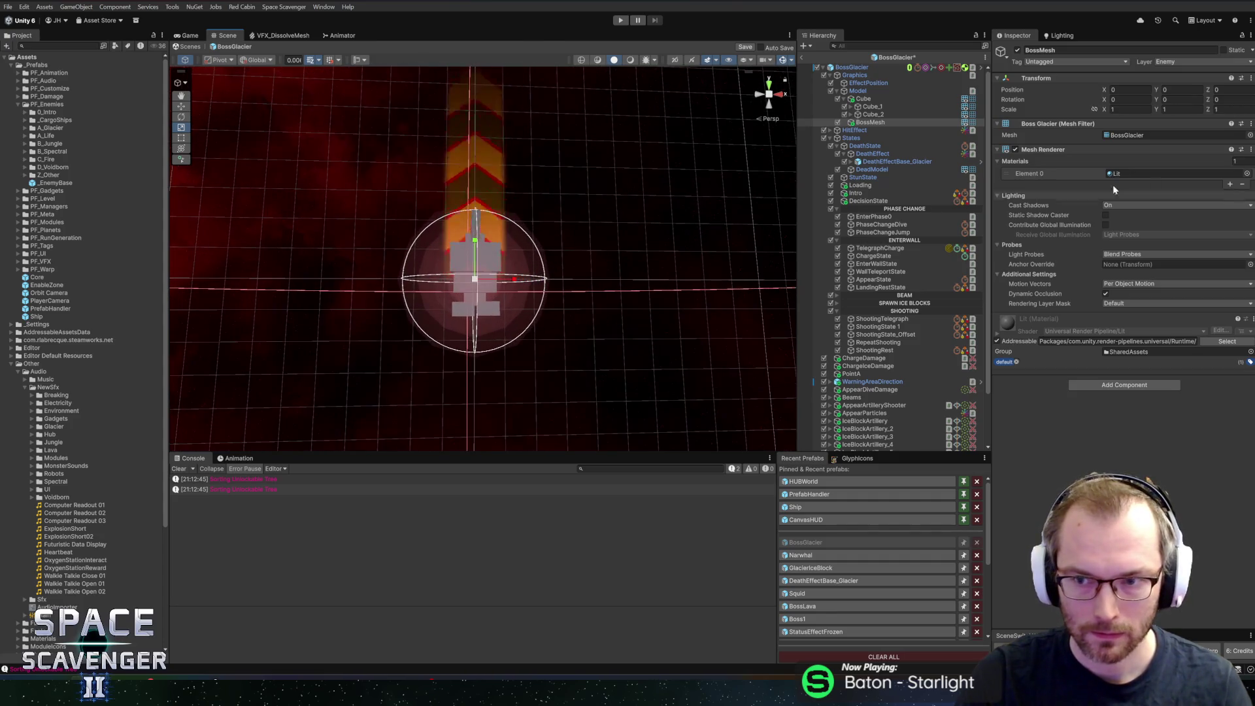
pyautogui.click(1247, 173)
pyautogui.click(951, 112)
pyautogui.press('Return')
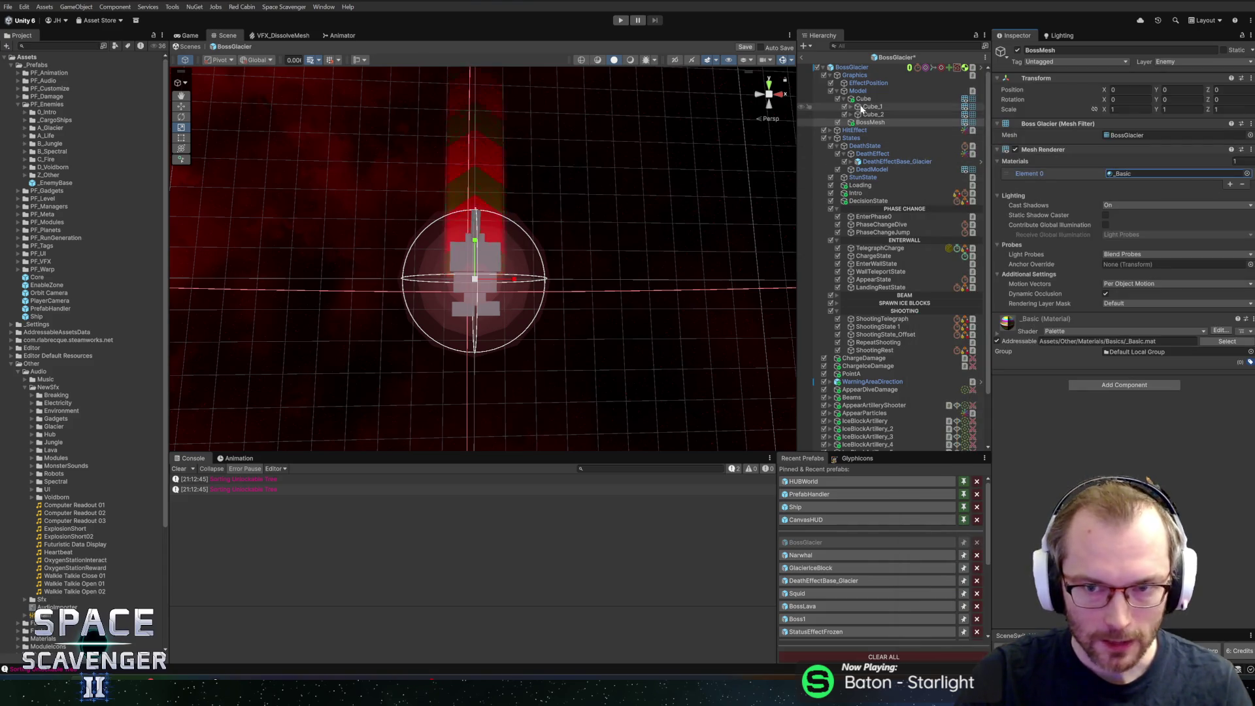
pyautogui.click(836, 97)
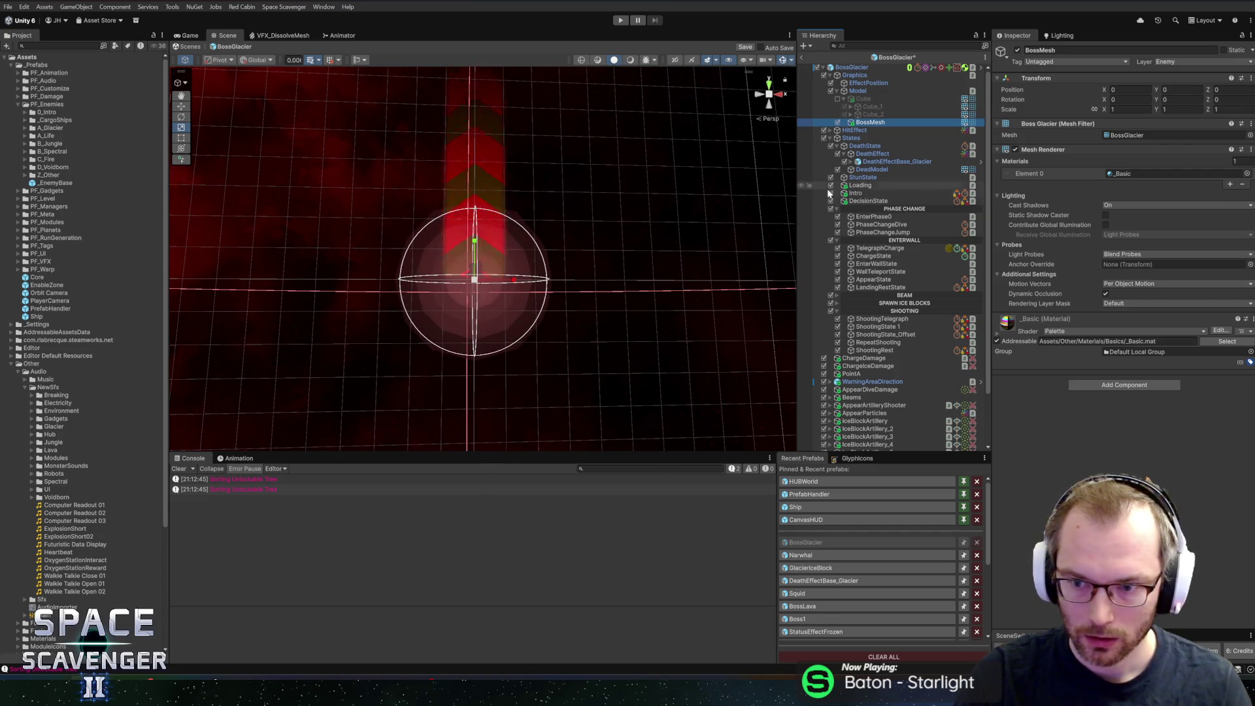
pyautogui.hotkey('alt', 'Tab')
pyautogui.press('Tab')
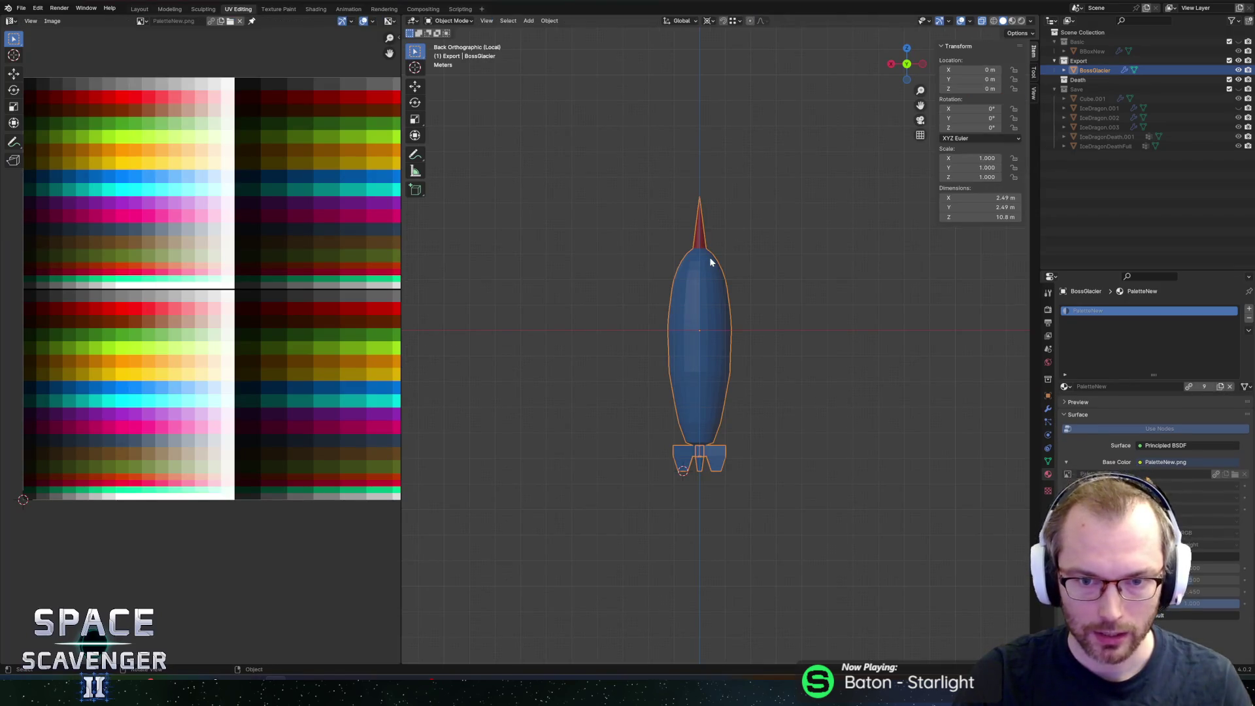
# Step: Save and export BossGlacier.fbx using the UnityAllCollections preset
pyautogui.hotkey('ctrl', 's')
pyautogui.hotkey('ctrl', 'shift', 'e')
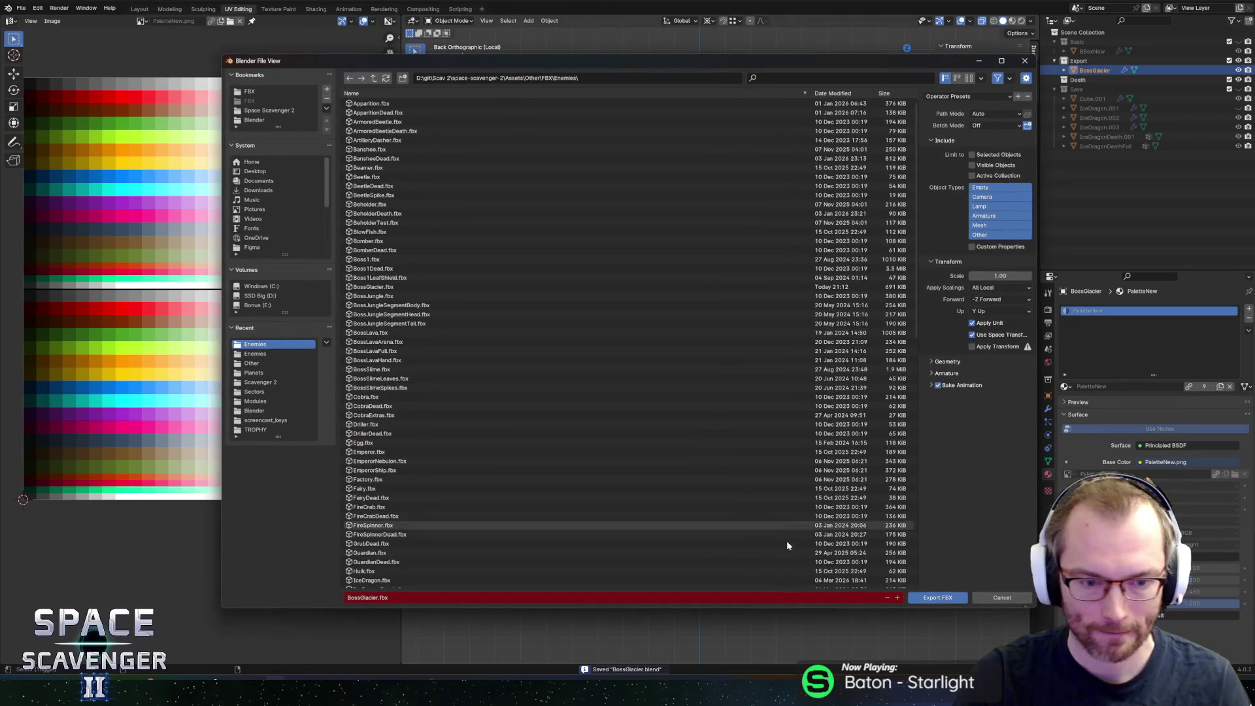
pyautogui.click(951, 96)
pyautogui.click(951, 130)
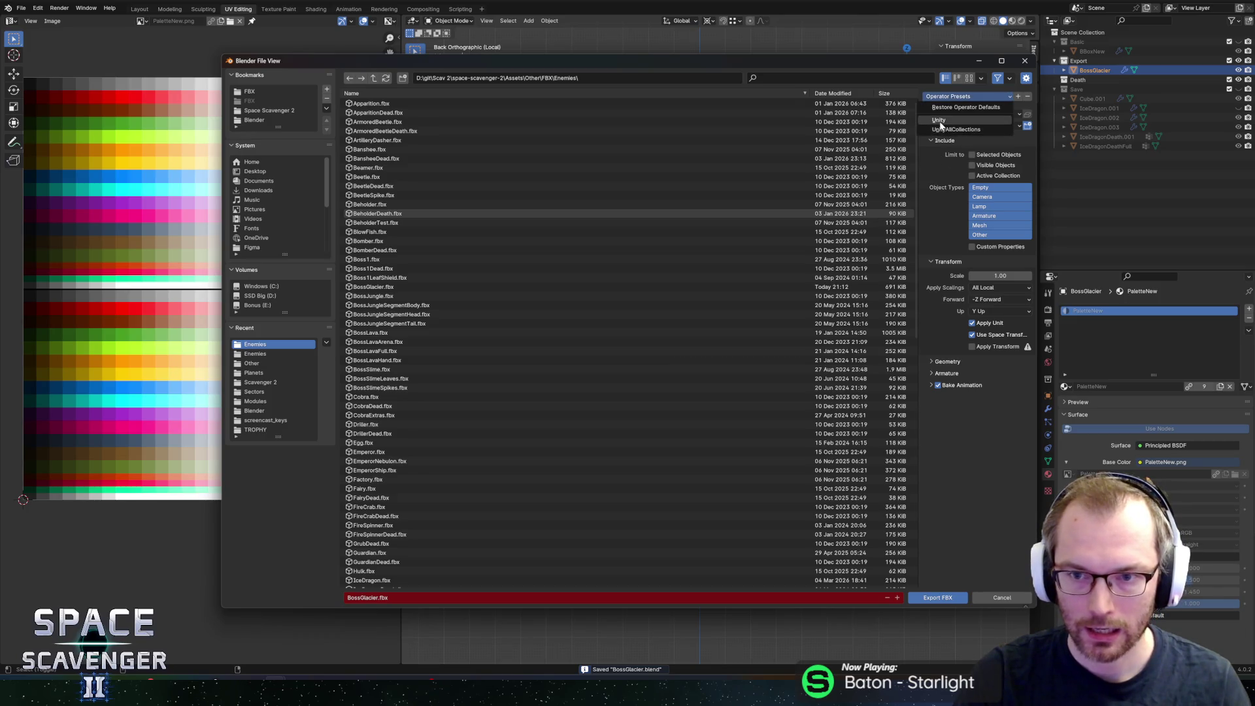
pyautogui.click(938, 598)
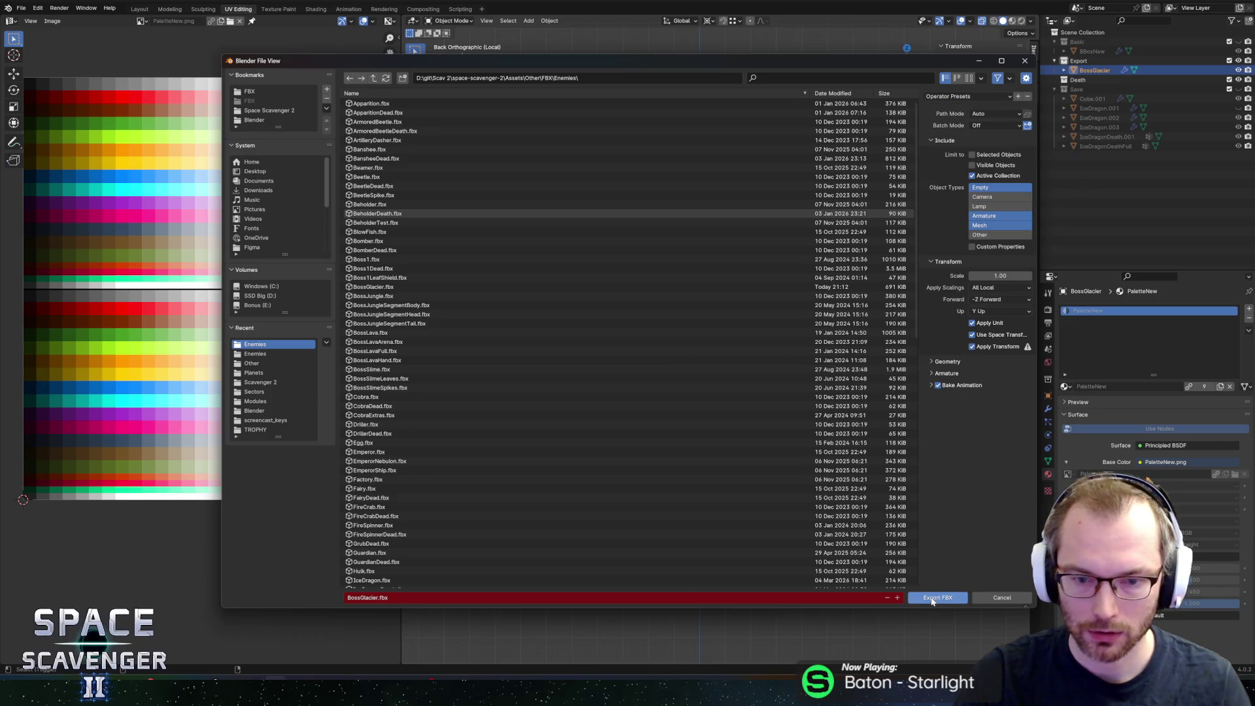
pyautogui.hotkey('alt', 'Tab')
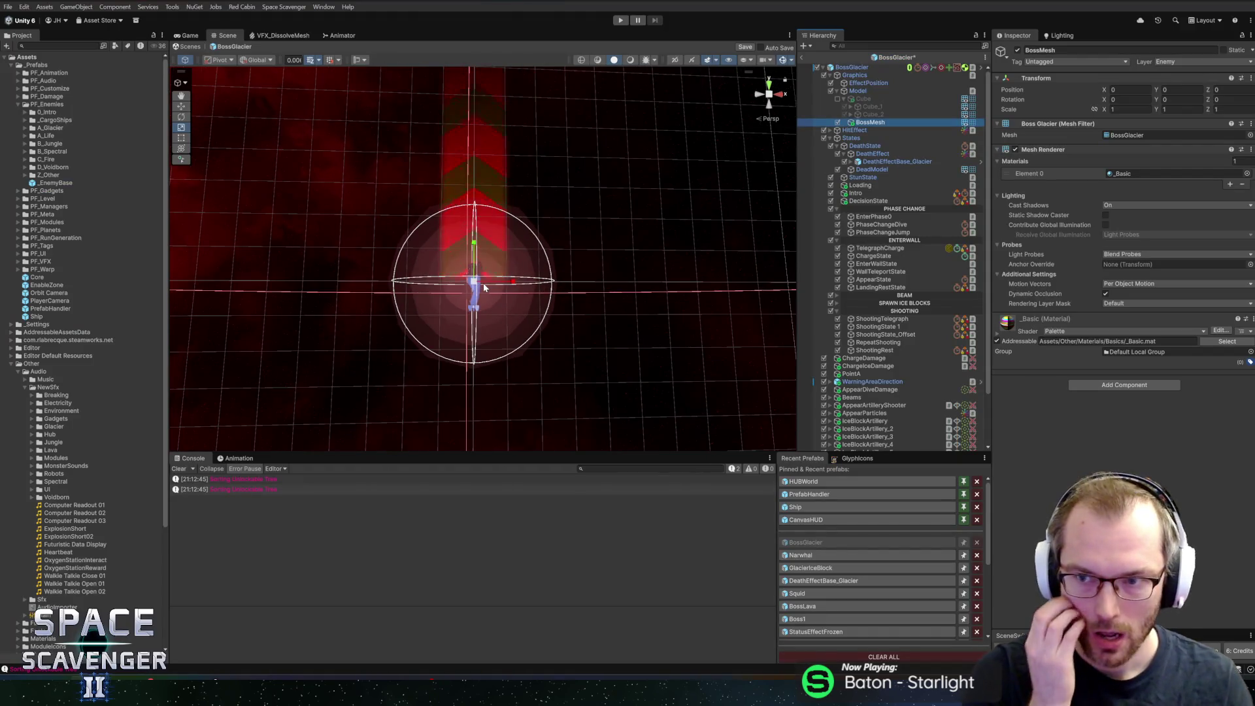
pyautogui.hotkey('alt', 'Tab')
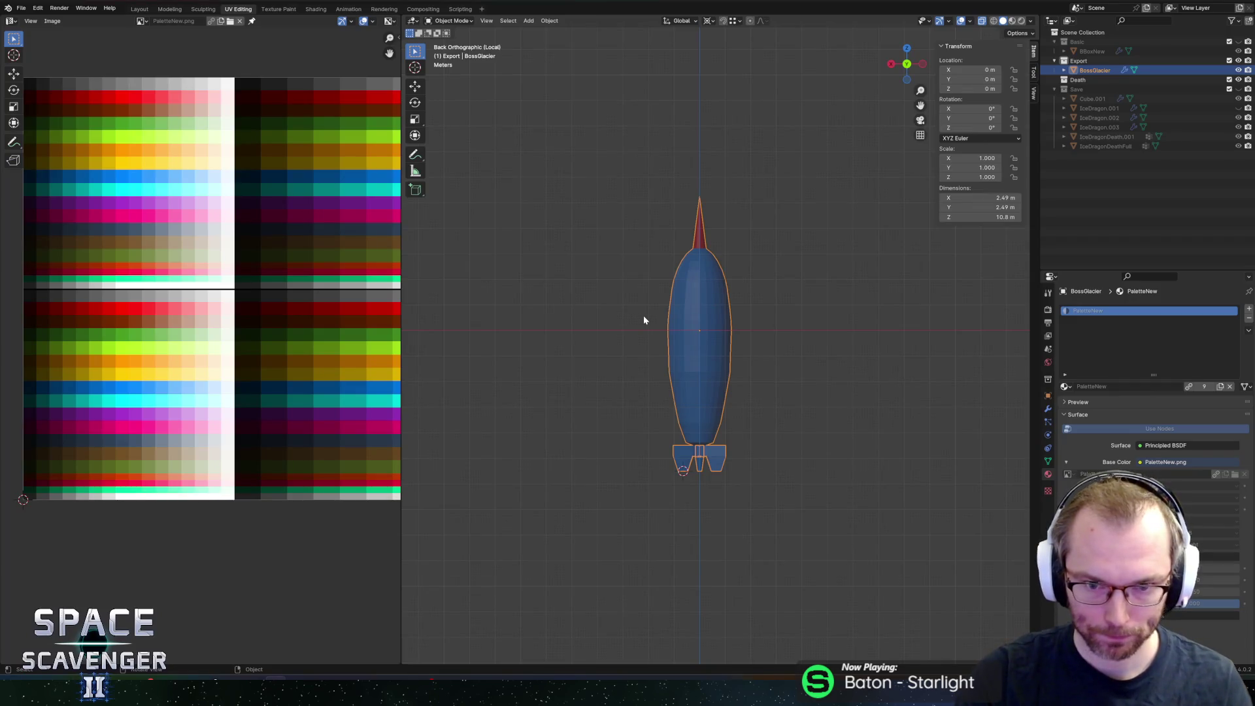
# Step: Snap the cursor to centre, scale the mesh by 2, then save and re-export
pyautogui.press('Tab')
pyautogui.hotkey('shift', 's')
pyautogui.click(760, 349)
pyautogui.scroll(-5, 761, 349)
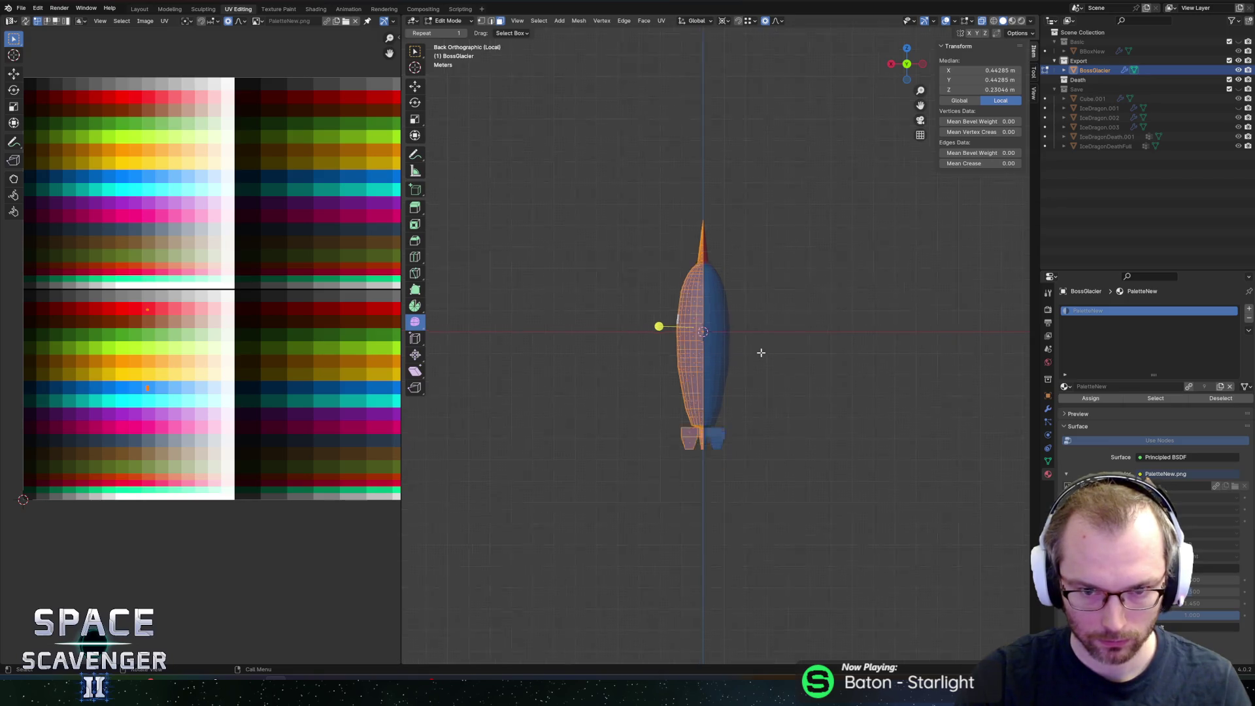
pyautogui.write('s2')
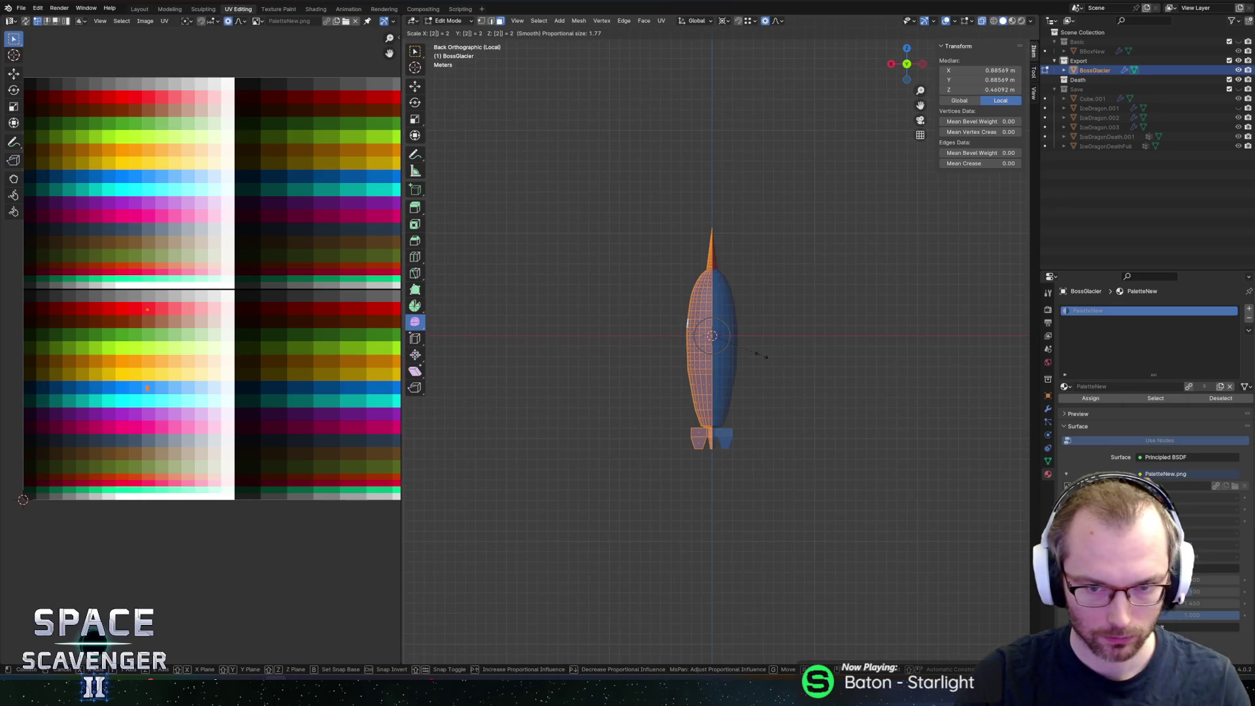
pyautogui.press('Return')
pyautogui.hotkey('ctrl', 's')
pyautogui.hotkey('ctrl', 'shift', 'e')
pyautogui.press('Return')
pyautogui.hotkey('alt', 'Tab')
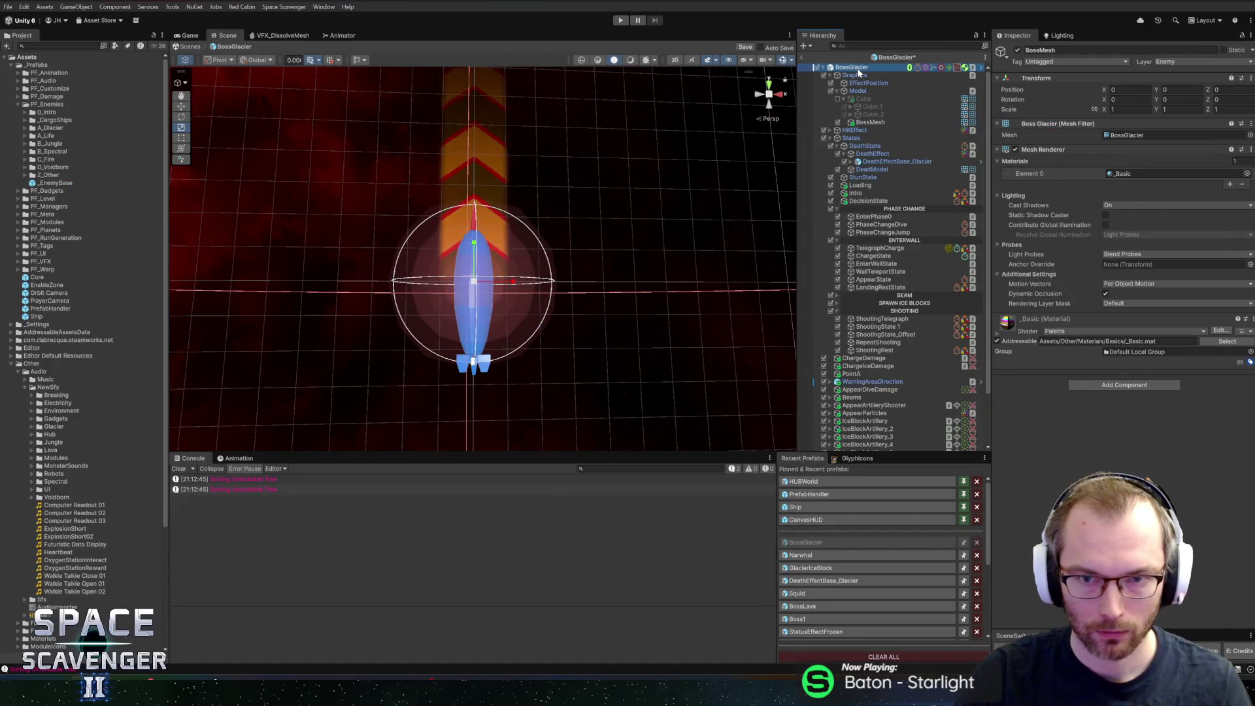
# Step: Select the BossGlacier root, exit Prefab Mode to the Core scene, and enter Play mode
pyautogui.click(474, 281)
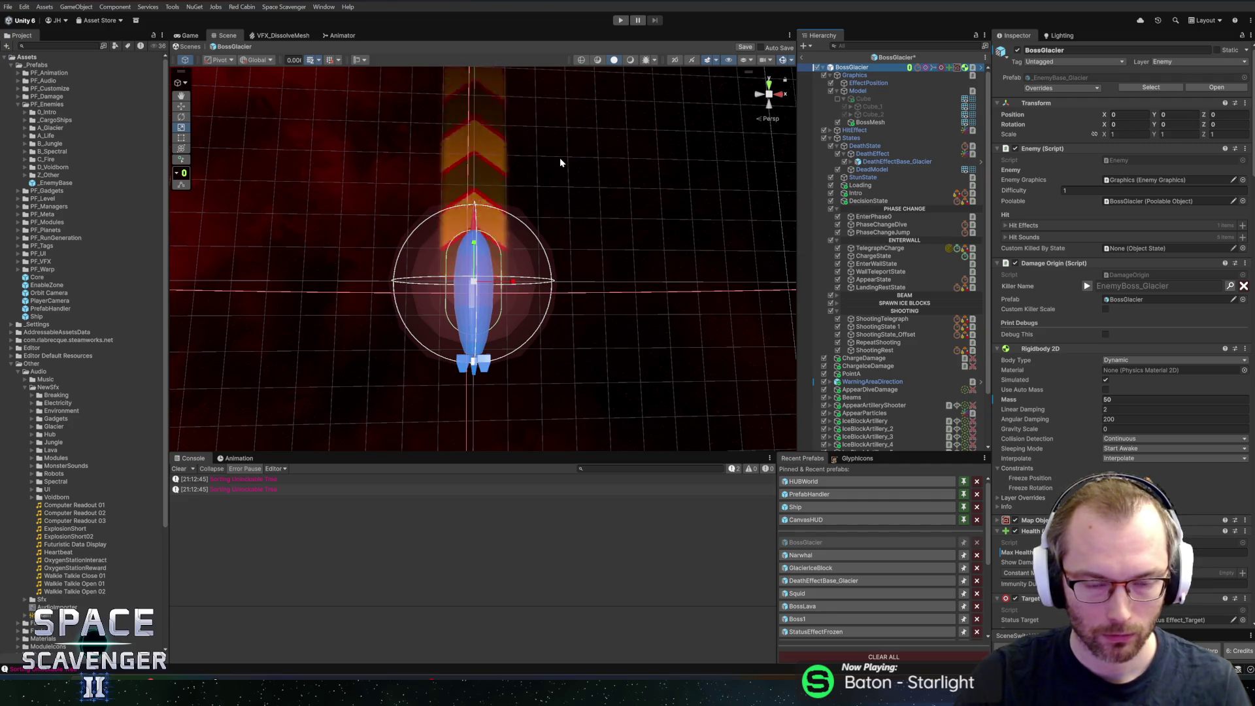
pyautogui.click(613, 21)
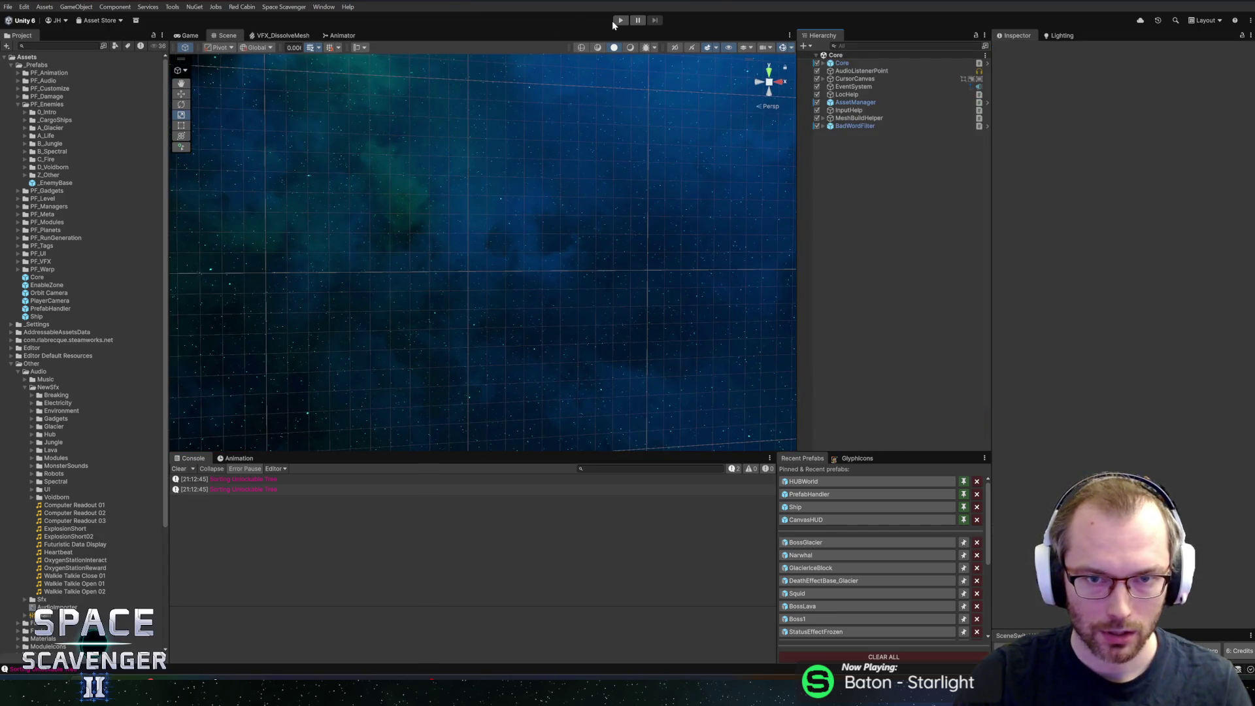
pyautogui.click(620, 21)
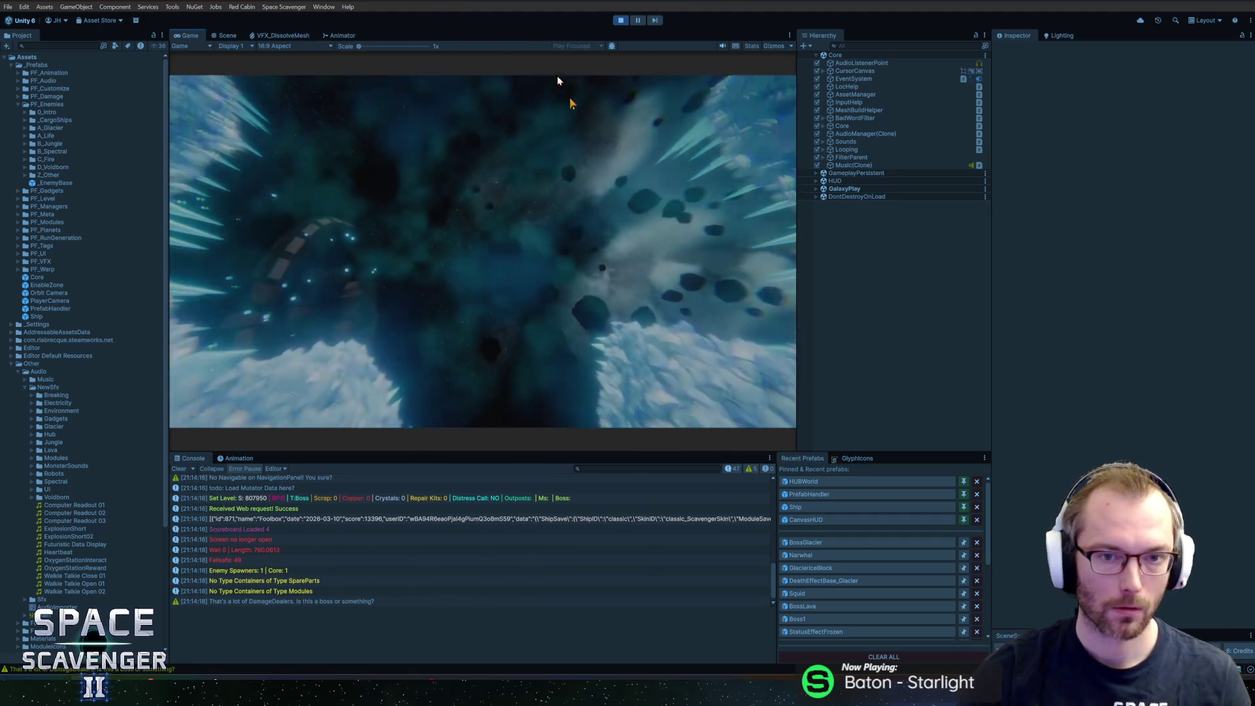
# Step: Maximize the Game view, toggle invulnerability via the debug console, fight the boss, then stop playing
pyautogui.doubleClick(190, 36)
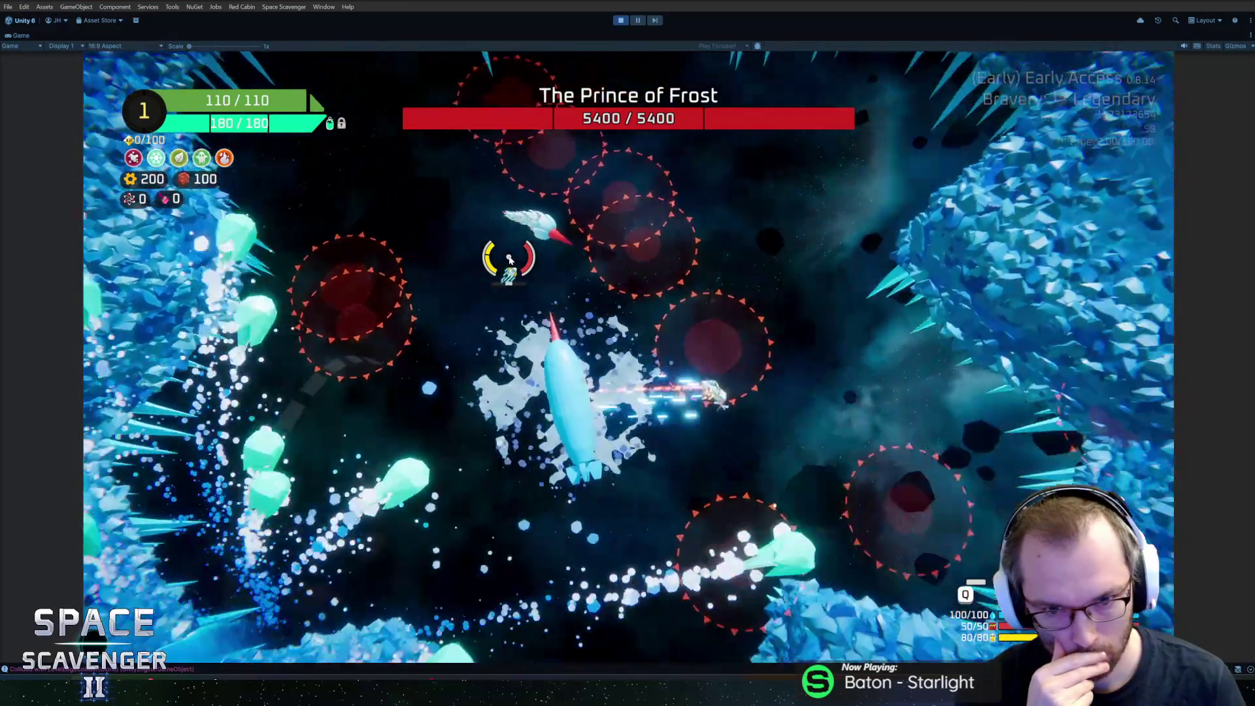
pyautogui.press('`')
pyautogui.press('Up')
pyautogui.press('Up')
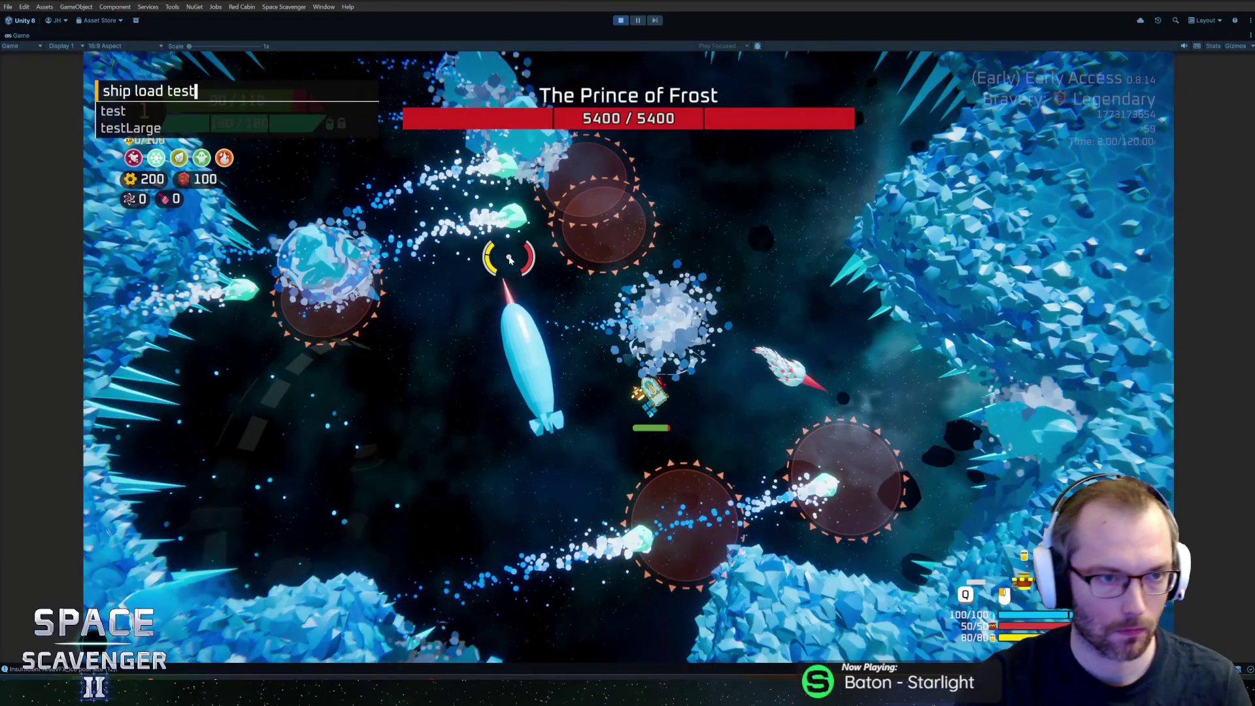
pyautogui.press('Return')
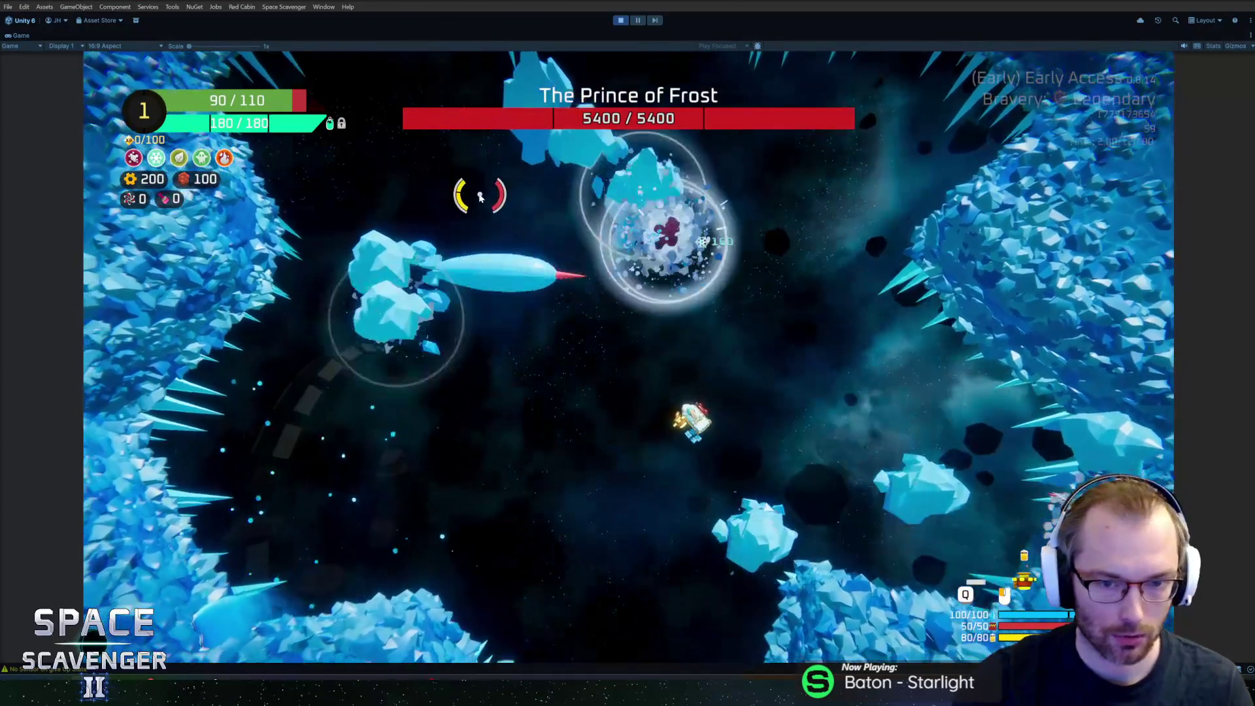
pyautogui.hotkey('ctrl', 'p')
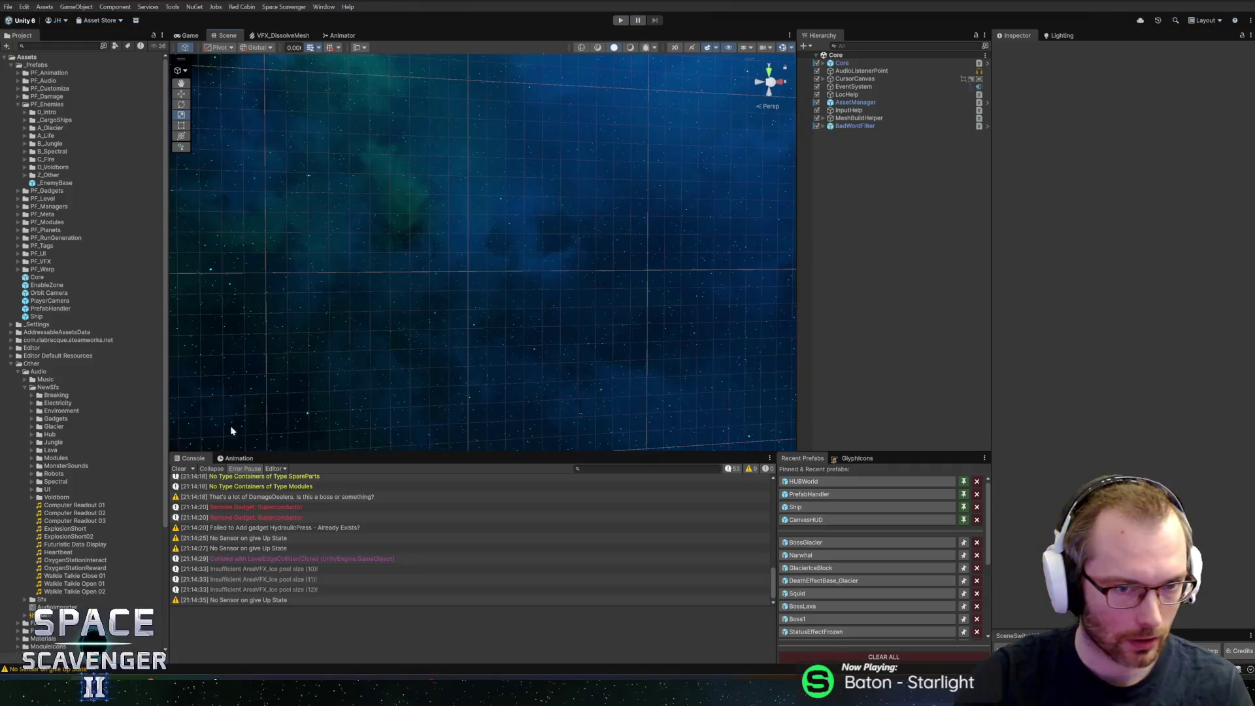
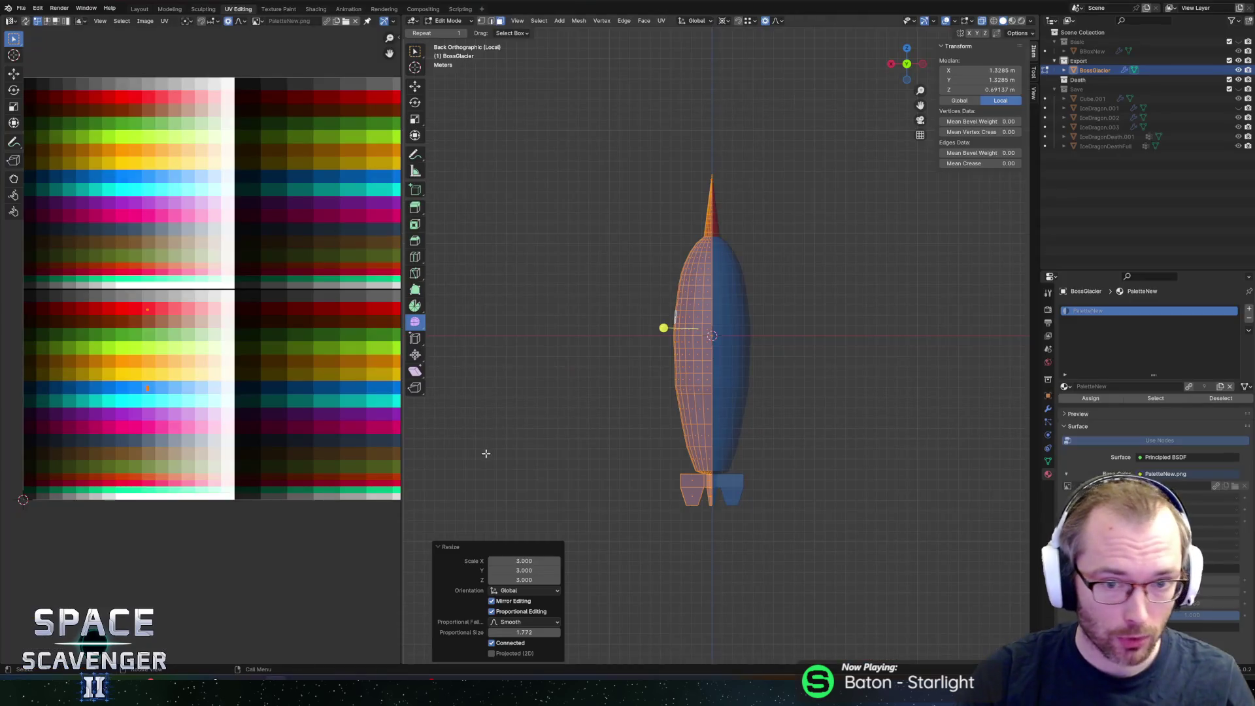
# Step: Widen the body in X and Y by 1.926, keeping its height fixed
pyautogui.press('s')
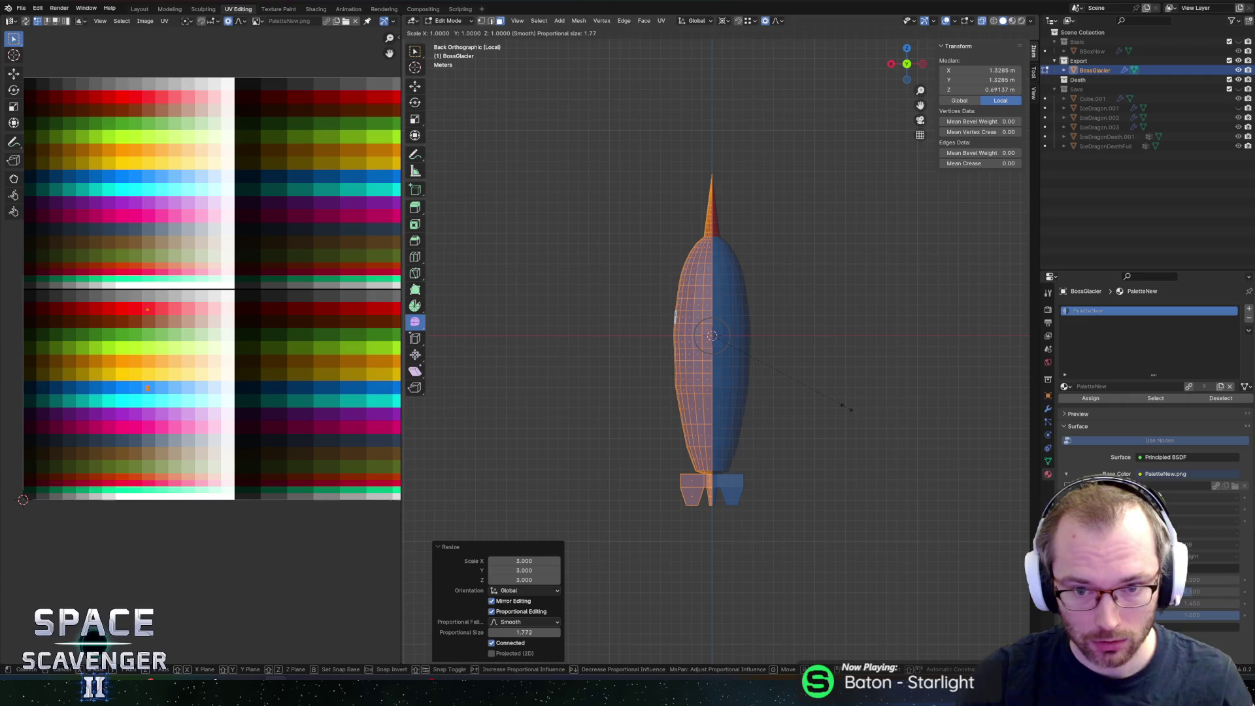
pyautogui.hotkey('shift', 'z')
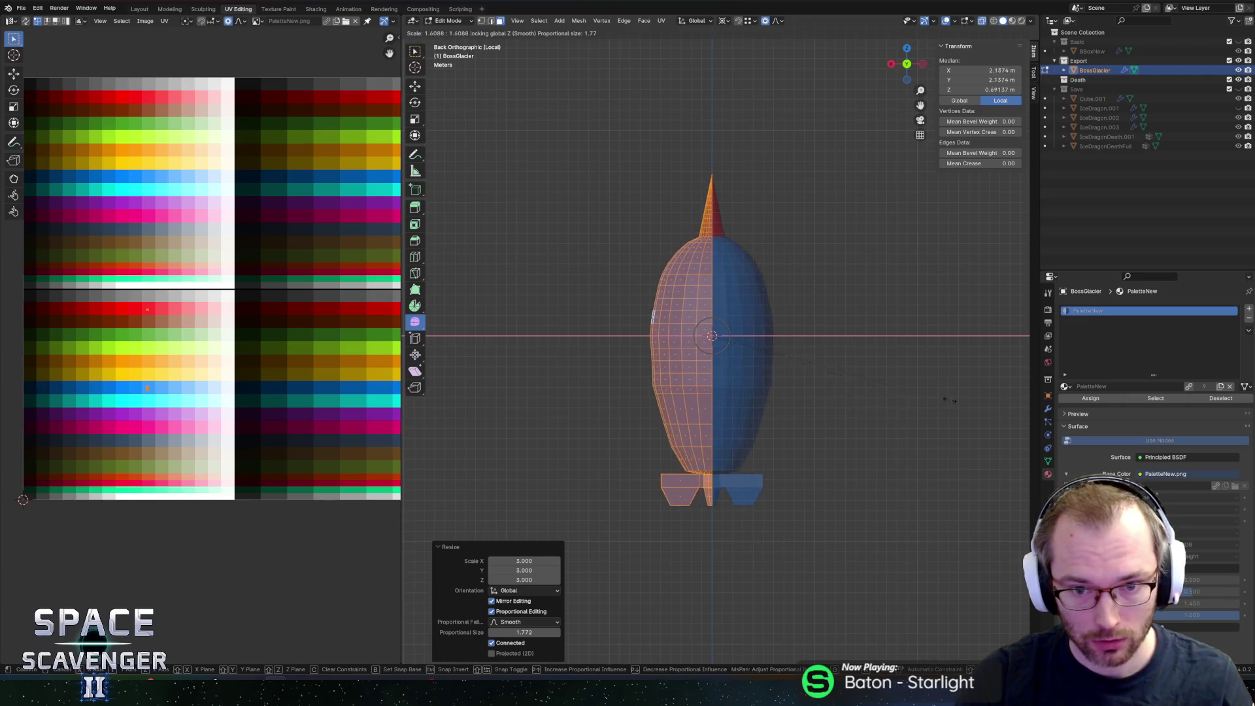
pyautogui.click(1001, 388)
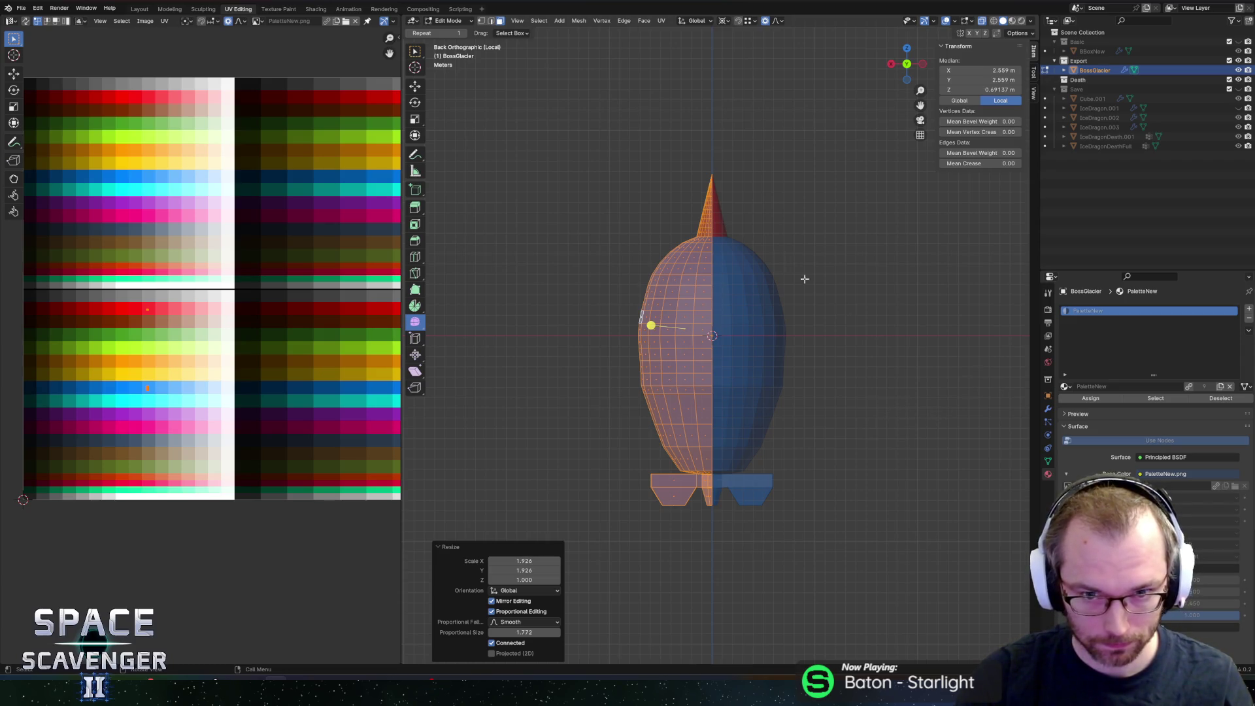
# Step: Snap the 3D cursor to the cone tip and shrink the body toward it by 0.815
pyautogui.click(761, 240)
pyautogui.moveTo(700, 153); pyautogui.dragTo(750, 172)
pyautogui.hotkey('shift', 's')
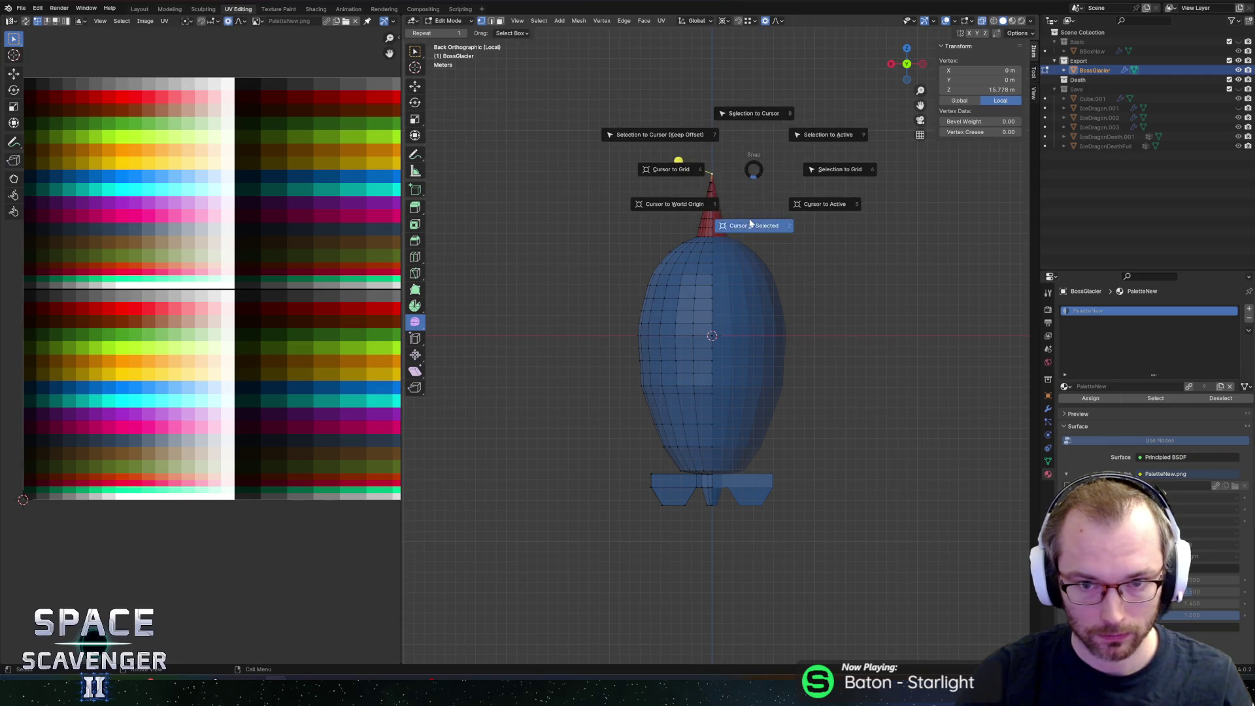
pyautogui.click(750, 225)
pyautogui.hotkey('ctrl', 'i')
pyautogui.hotkey('shift', 's')
pyautogui.press('Escape')
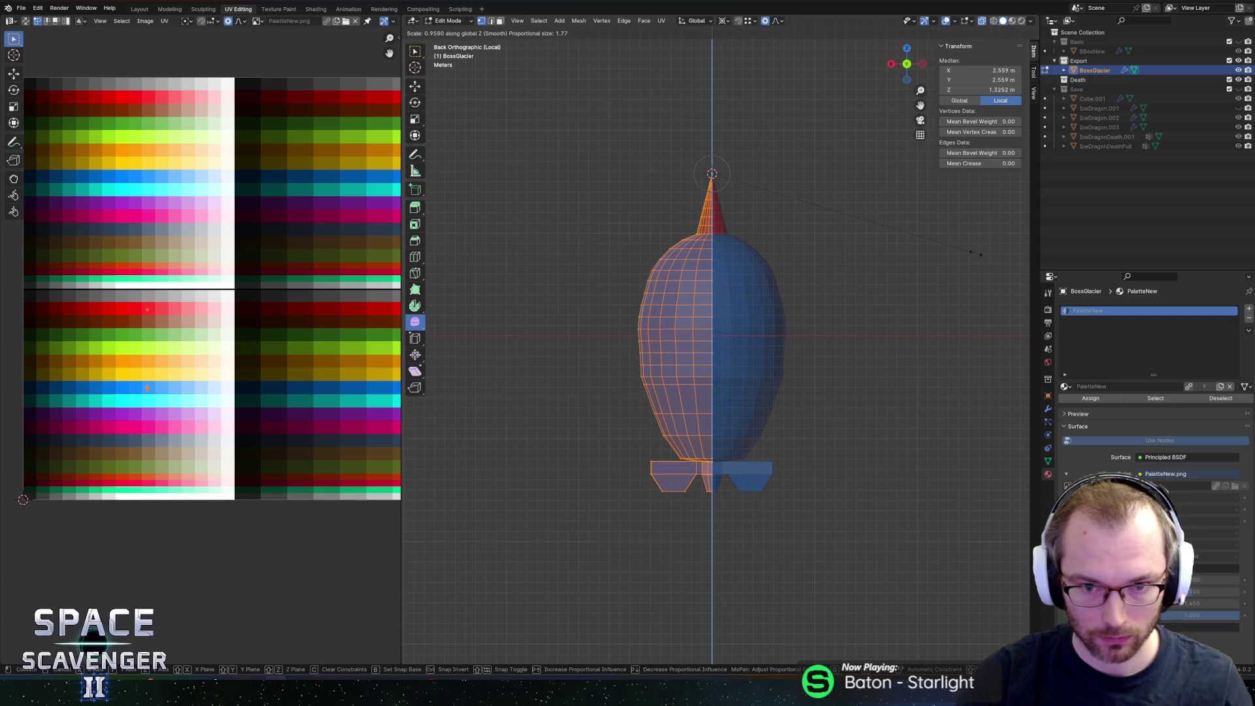
pyautogui.press('s')
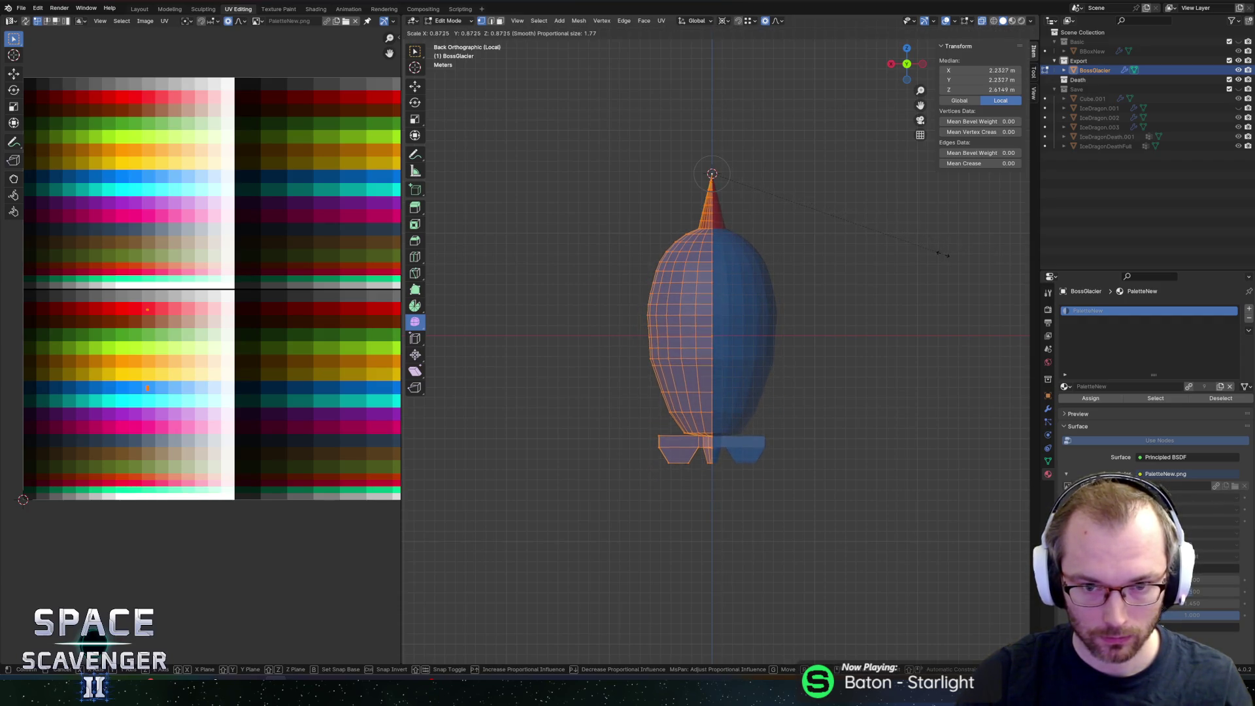
pyautogui.click(926, 252)
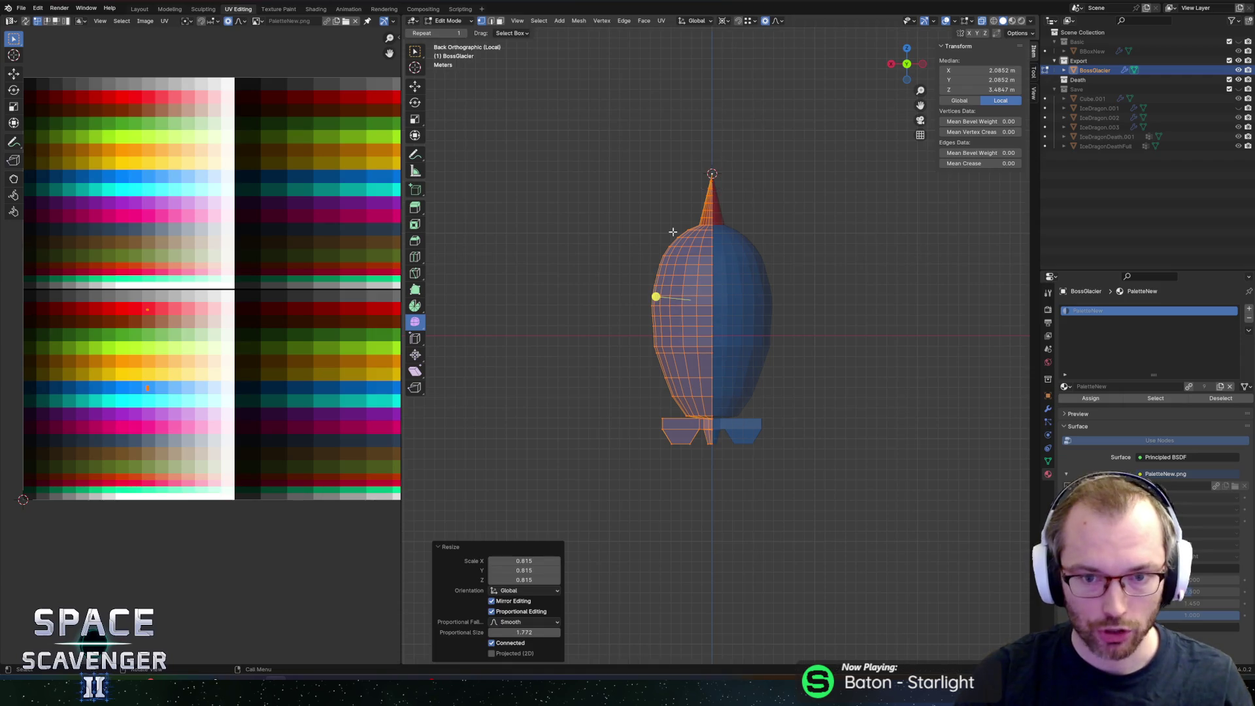
pyautogui.press('Tab')
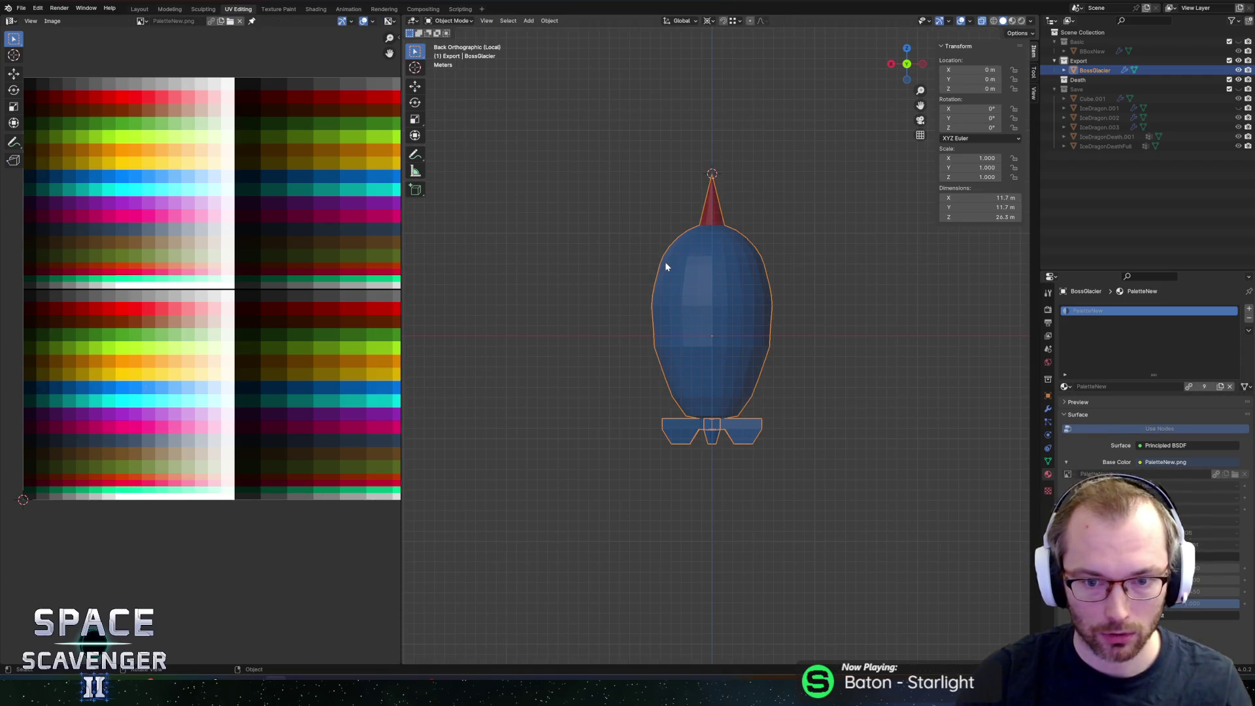
# Step: Zoom to the feet and edge-slide the selected foot-block edges into new positions
pyautogui.press('Tab')
pyautogui.scroll(1, 652, 490)
pyautogui.moveTo(652, 490)
pyautogui.keyDown('shift'); pyautogui.mouseDown(button='middle')
pyautogui.moveTo(660, 384)
pyautogui.moveTo(647, 352)
pyautogui.mouseUp(button='middle'); pyautogui.keyUp('shift')
pyautogui.scroll(4, 659, 385)
pyautogui.hotkey('alt', 'a')
pyautogui.click(608, 325)
pyautogui.keyDown('shift'); pyautogui.click(842, 345); pyautogui.keyUp('shift')
pyautogui.press('g')
pyautogui.press('g')
pyautogui.click(834, 362)
pyautogui.click(830, 356)
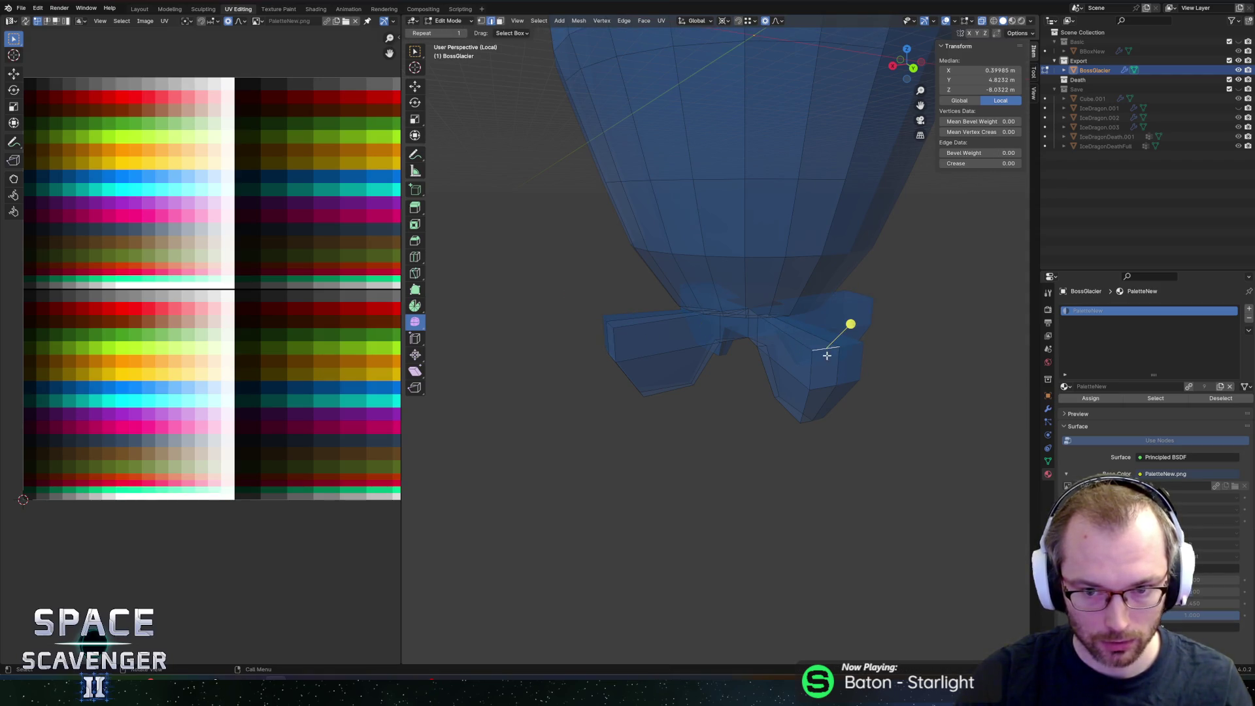
pyautogui.press('g')
pyautogui.press('g')
pyautogui.click(834, 372)
# Step: Add two-cut loop cuts to the right and left foot blocks
pyautogui.hotkey('ctrl', 'r')
pyautogui.scroll(1, 784, 335)
pyautogui.click(784, 335)
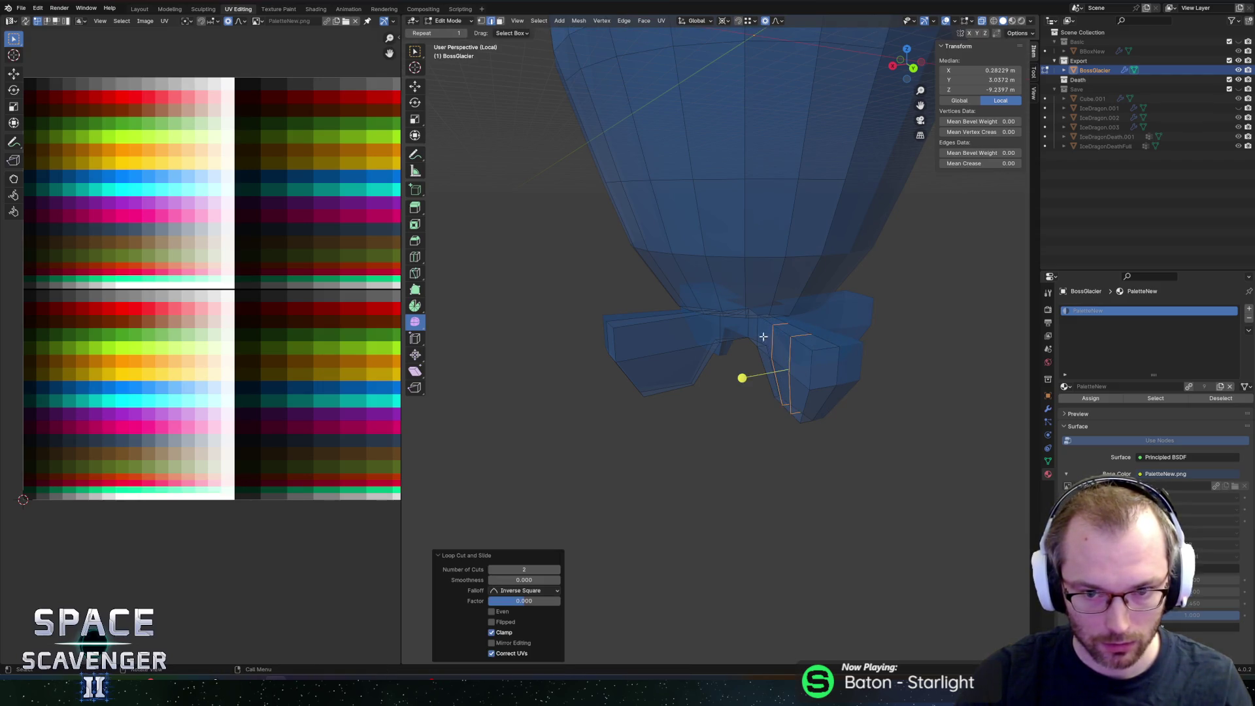
pyautogui.click(654, 325)
# Step: Pull the left foot's corner edge straight down along Z with proportional editing
pyautogui.click(612, 323)
pyautogui.press('g')
pyautogui.press('g')
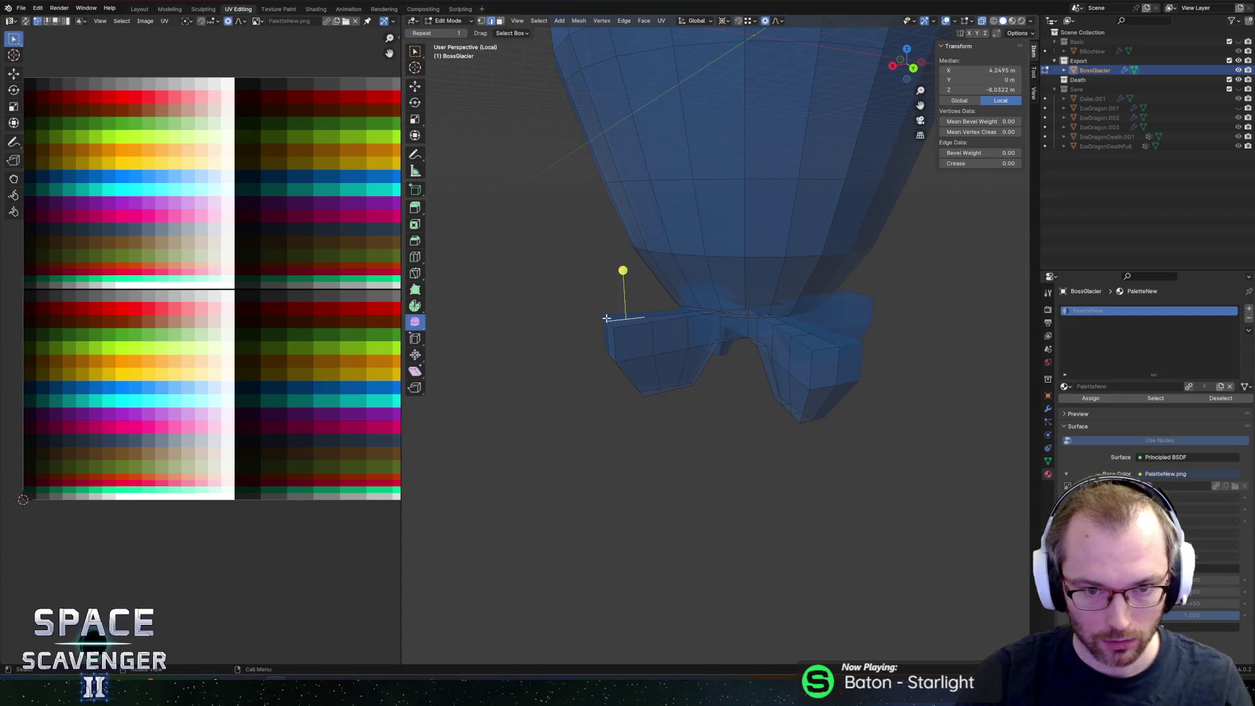
pyautogui.press('g')
pyautogui.press('z')
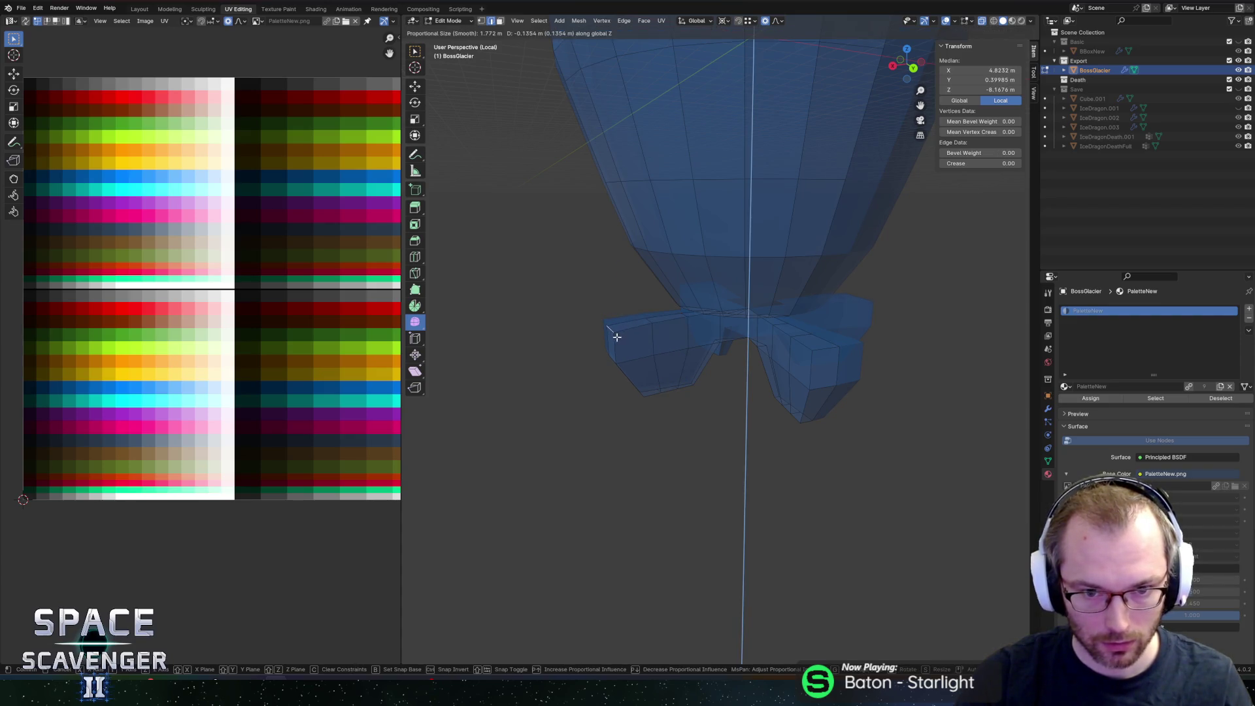
pyautogui.rightClick(616, 336)
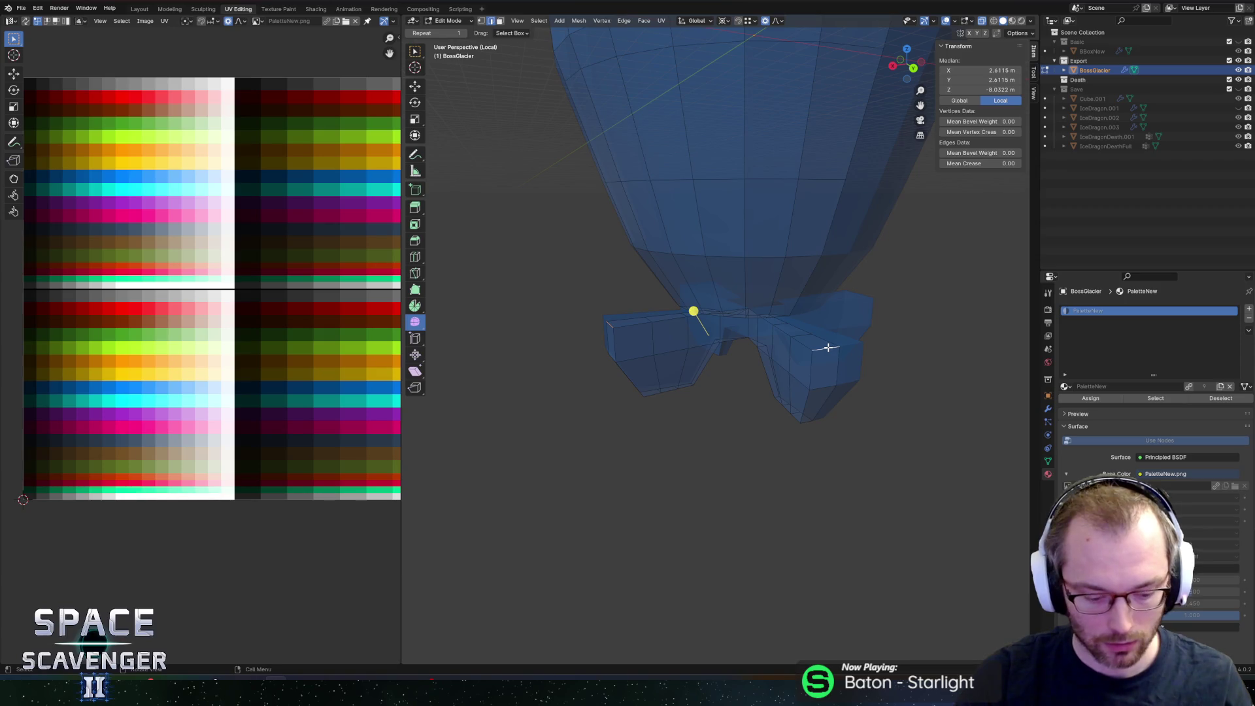
pyautogui.press('g')
pyautogui.press('z')
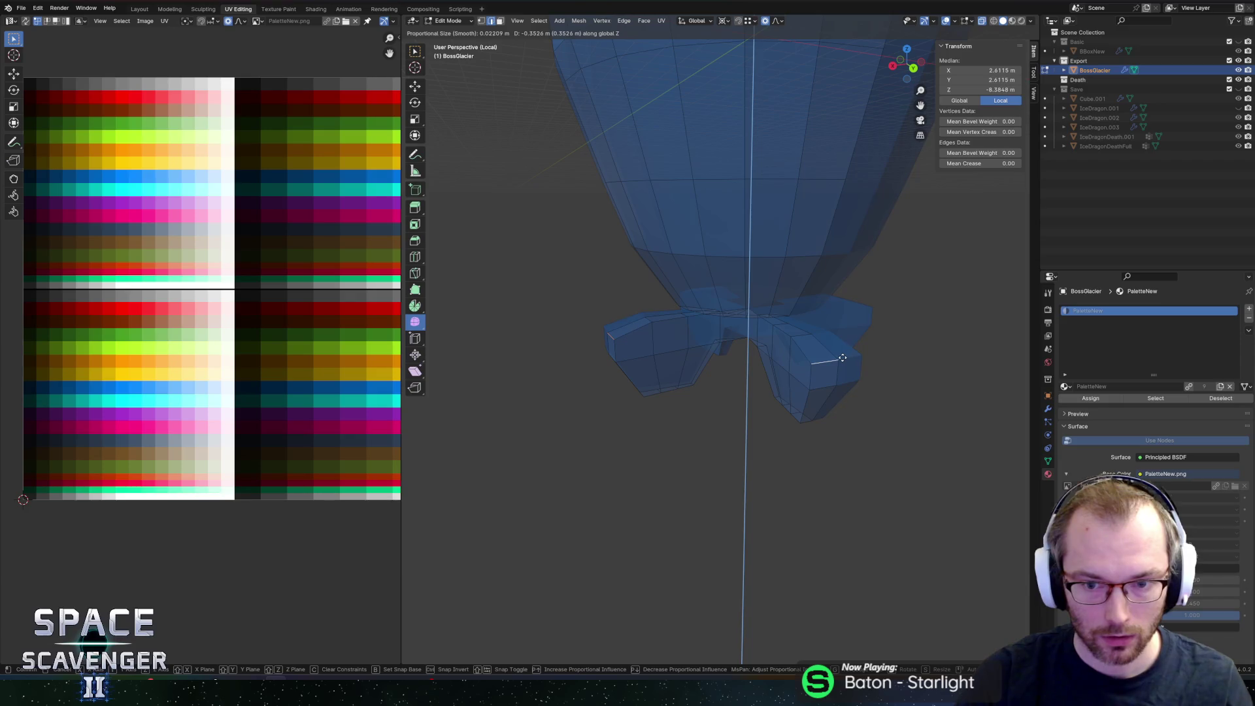
pyautogui.scroll(-5, 840, 357)
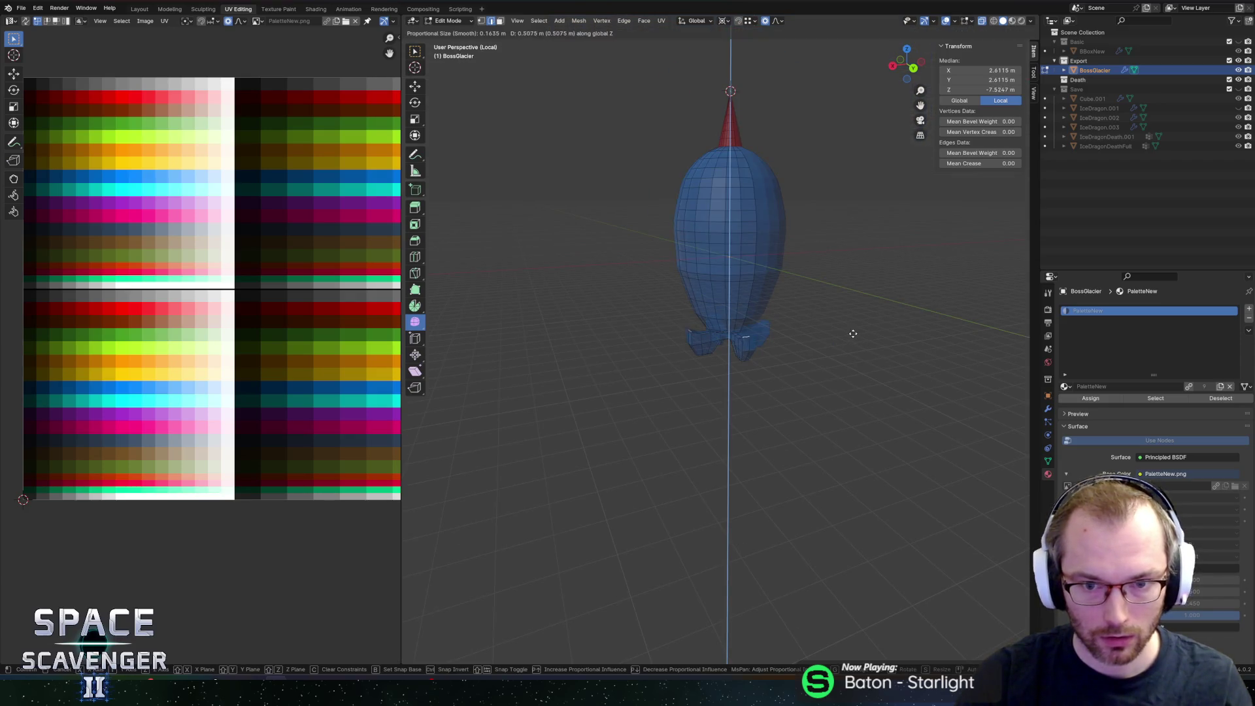
pyautogui.scroll(-15, 839, 341)
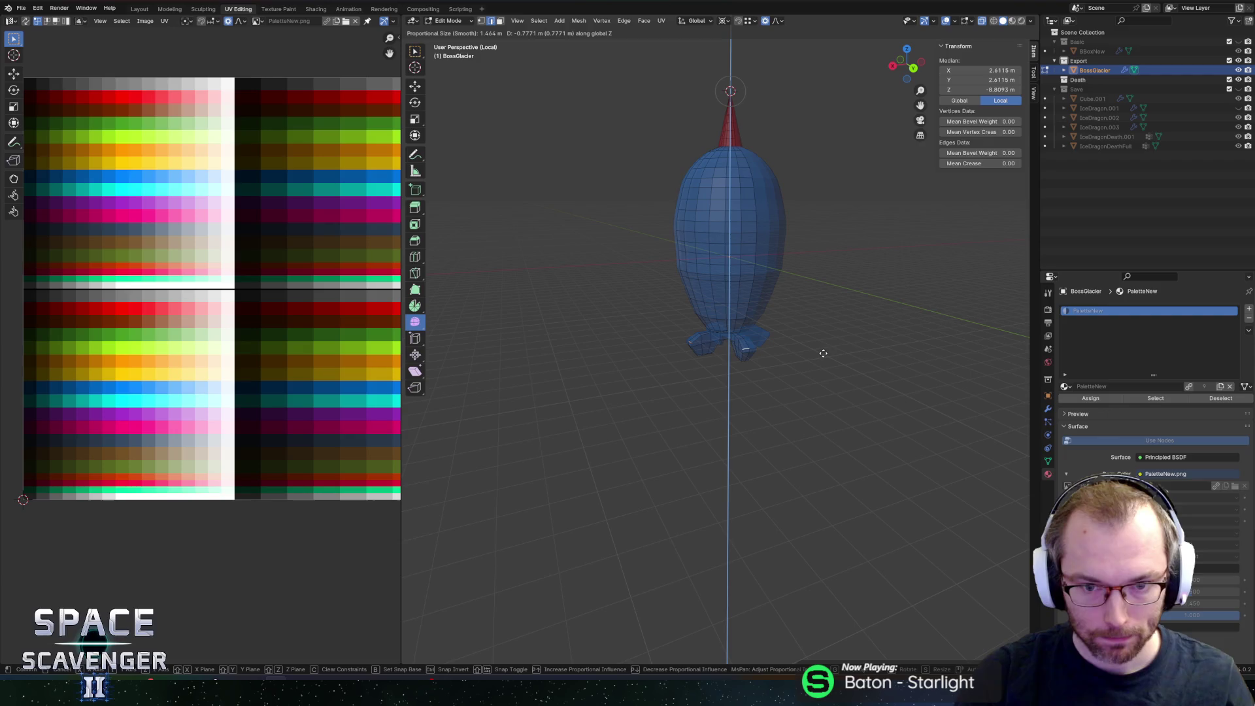
pyautogui.click(823, 352)
# Step: Change the pivot point setting and push the foot vertices down along Z
pyautogui.scroll(5, 785, 350)
pyautogui.press('.')
pyautogui.click(753, 345)
pyautogui.press('g')
pyautogui.press('z')
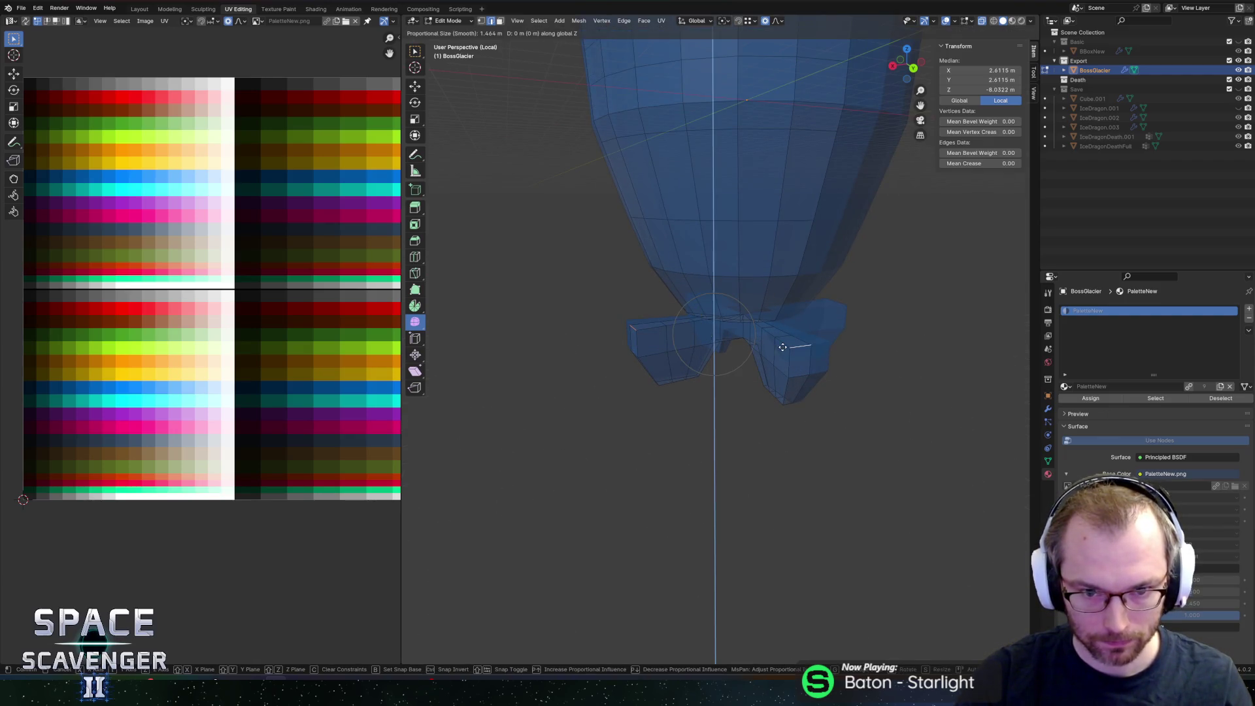
pyautogui.scroll(-2, 785, 363)
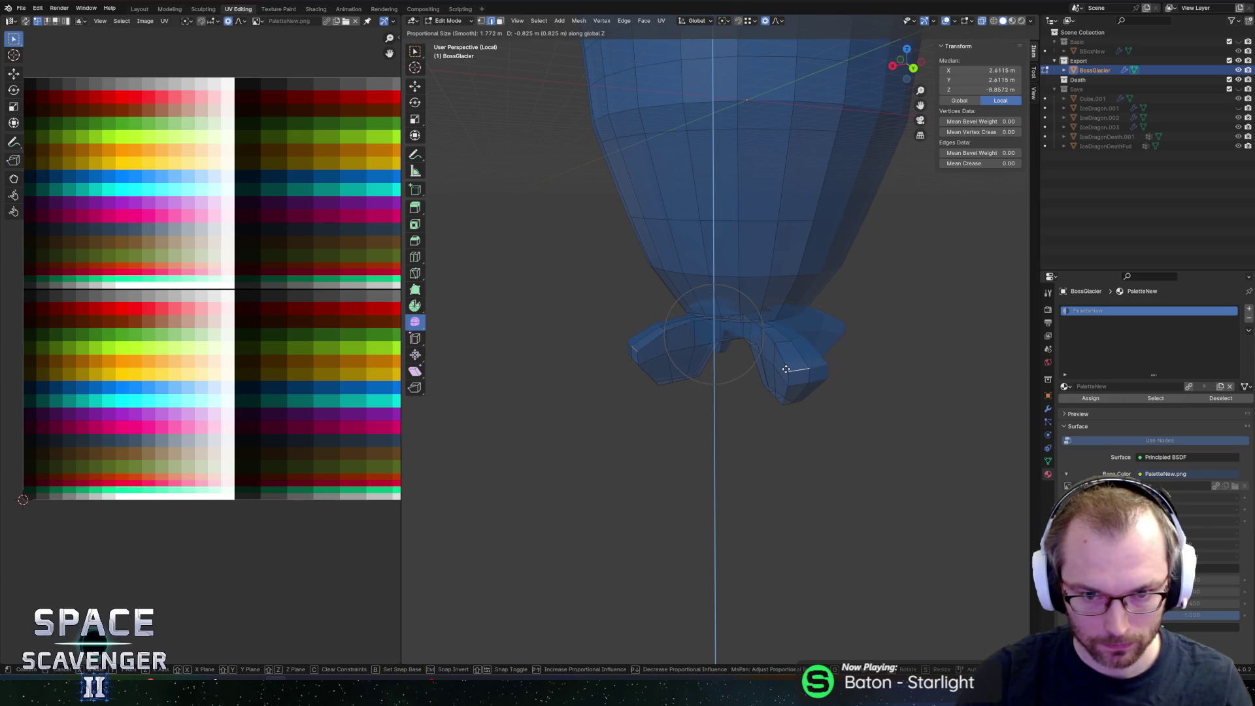
pyautogui.click(789, 377)
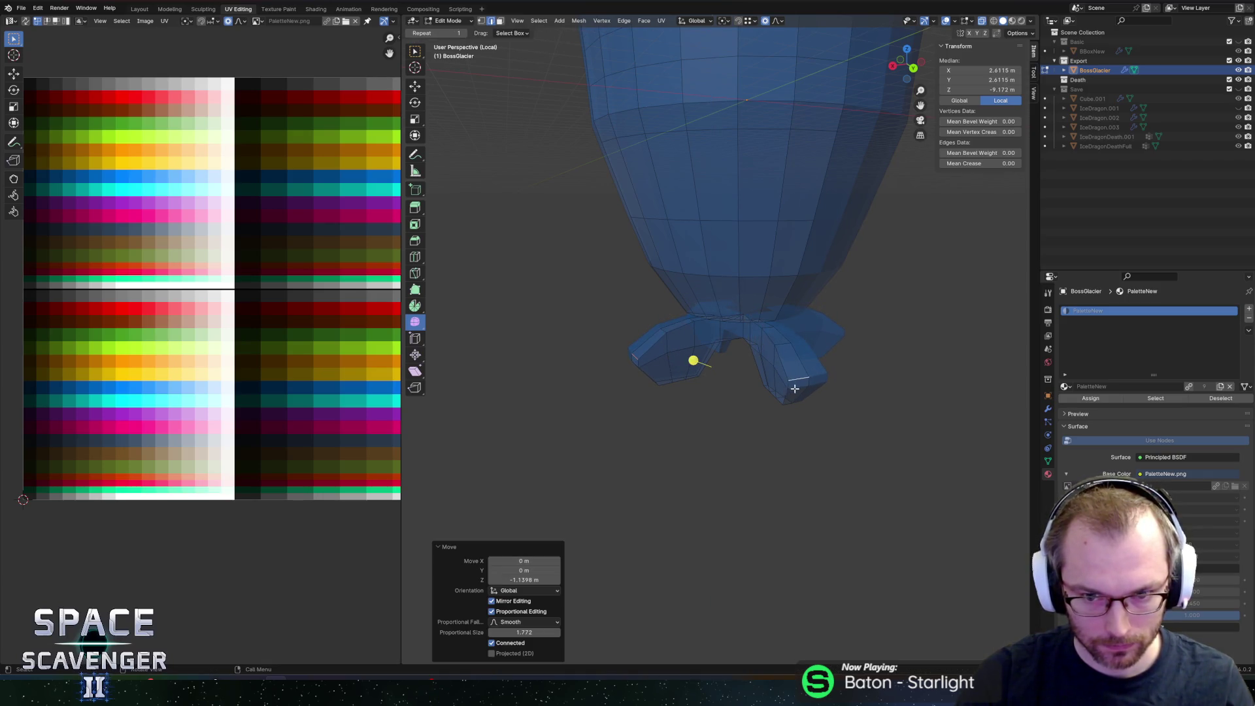
# Step: Select the right foot's lower edge, cancel a trial scale, and orbit around the base
pyautogui.click(794, 388)
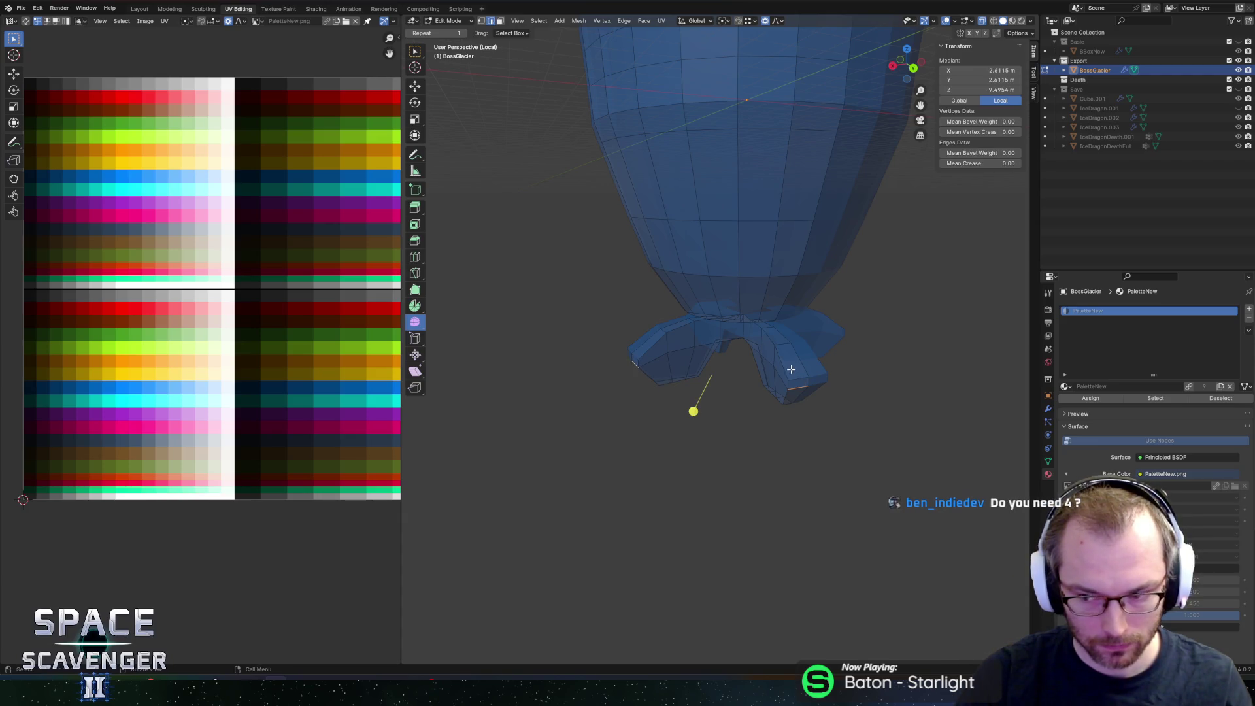
pyautogui.press('s')
pyautogui.rightClick(936, 400)
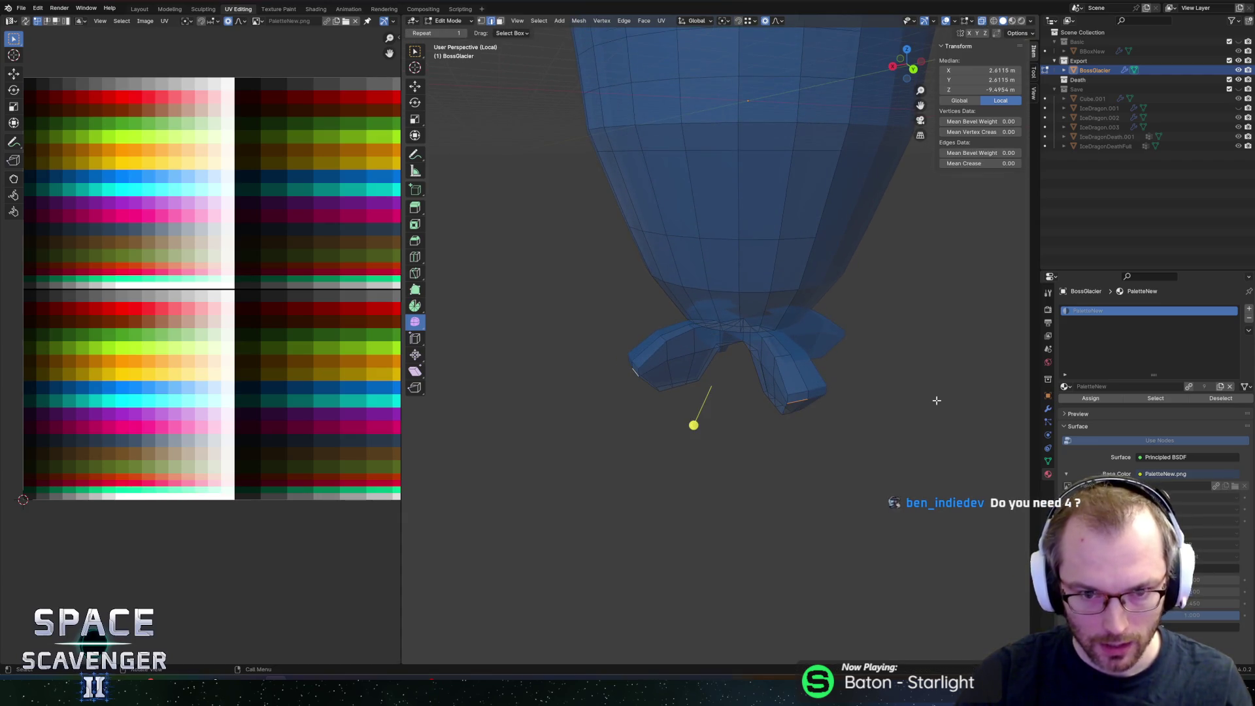
pyautogui.moveTo(814, 357)
pyautogui.mouseDown(button='middle')
pyautogui.moveTo(885, 341)
pyautogui.moveTo(790, 342)
pyautogui.moveTo(792, 305)
pyautogui.mouseUp(button='middle')
pyautogui.scroll(-5, 787, 326)
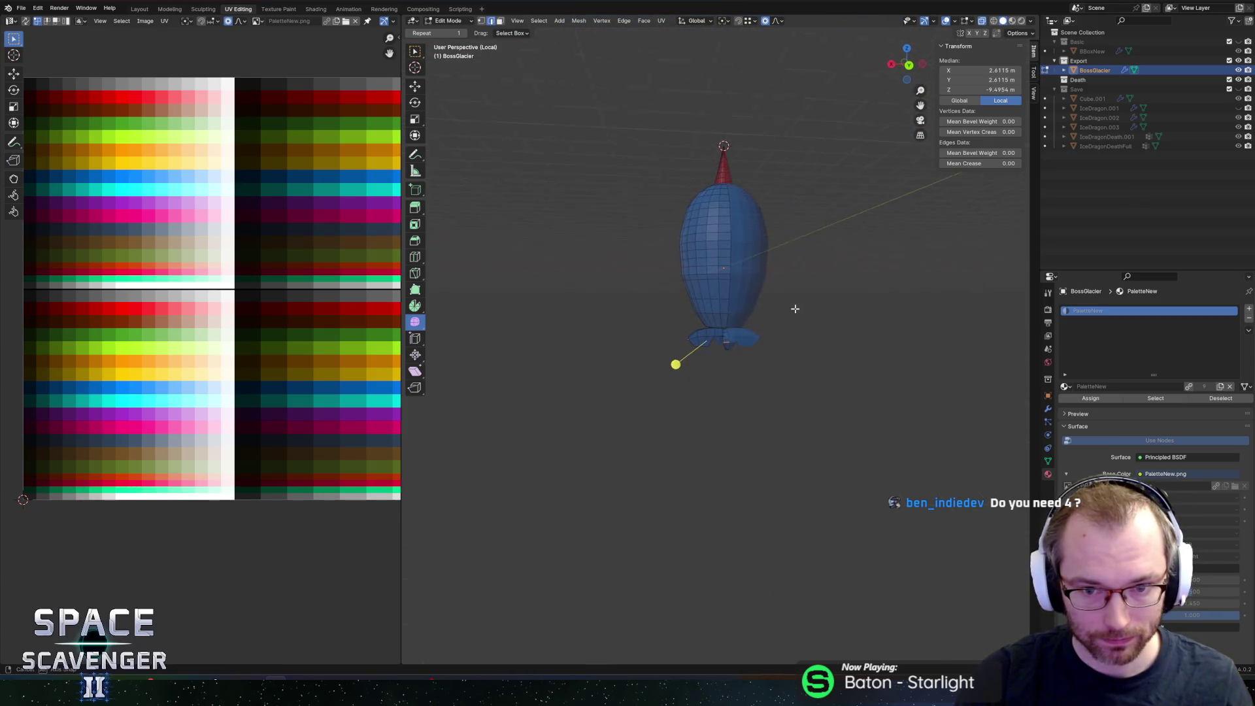
pyautogui.scroll(5, 793, 305)
pyautogui.scroll(2, 726, 306)
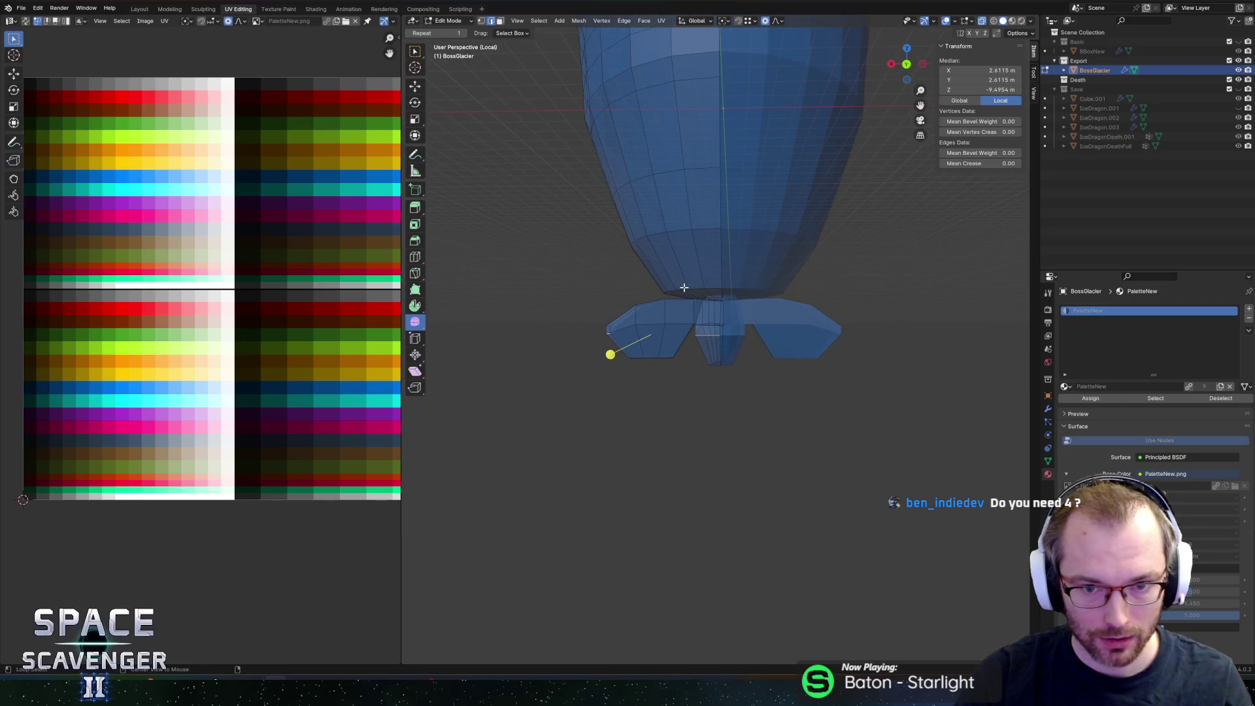
# Step: Edge-slide the body's lower rim loop upward twice
pyautogui.moveTo(730, 272); pyautogui.dragTo(768, 294, button='middle')
pyautogui.keyDown('alt'); pyautogui.click(751, 293); pyautogui.keyUp('alt')
pyautogui.press('g')
pyautogui.press('g')
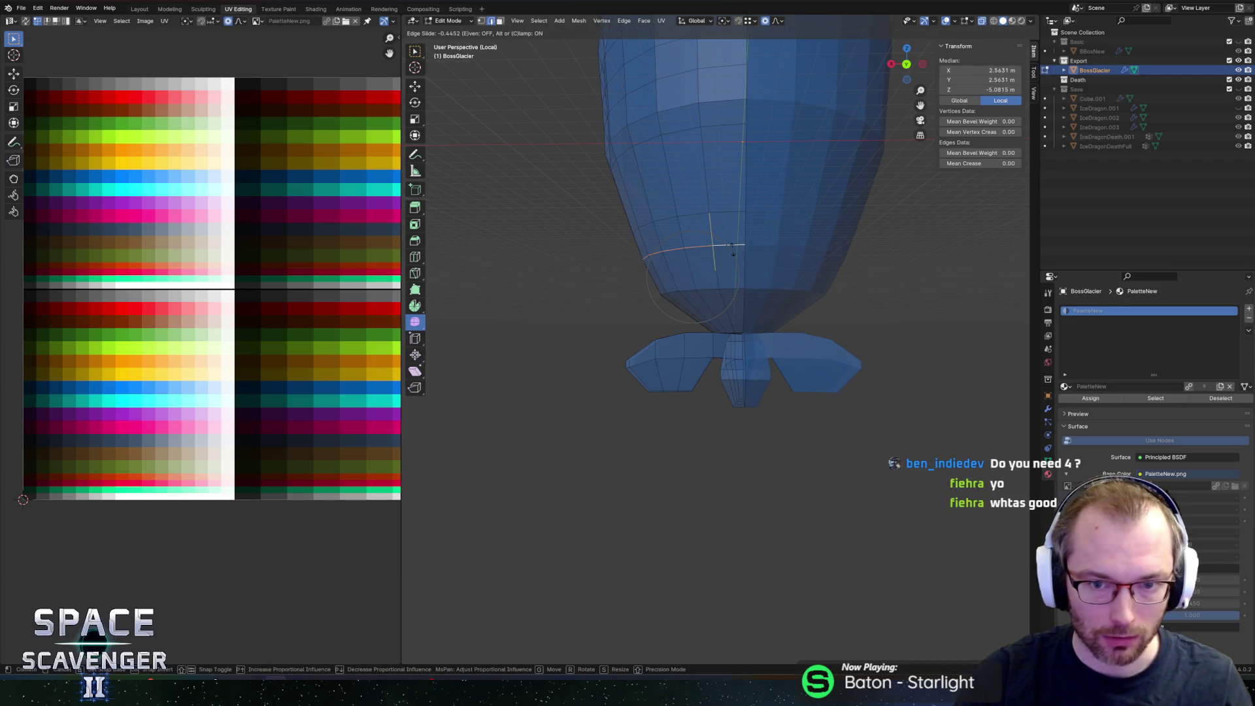
pyautogui.click(732, 246)
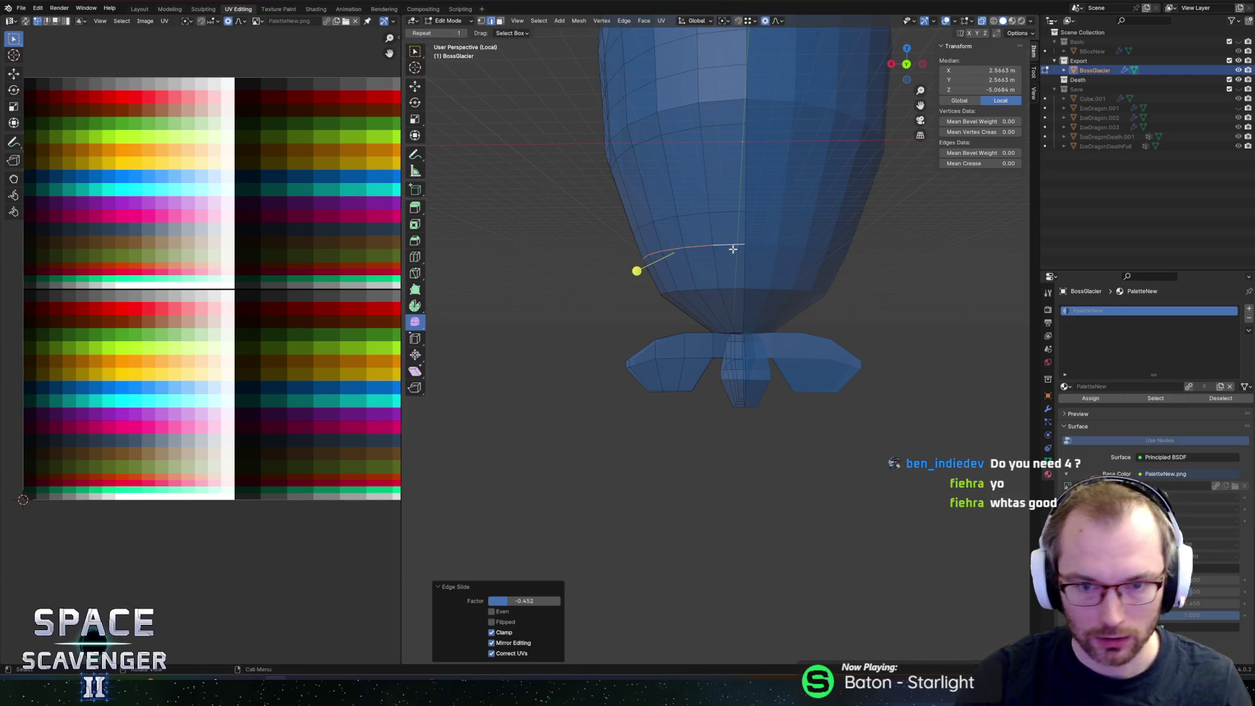
pyautogui.press('g')
pyautogui.press('g')
pyautogui.click(745, 196)
# Step: Dissolve the body's extra edge loop
pyautogui.moveTo(745, 196)
pyautogui.mouseDown(button='middle')
pyautogui.moveTo(756, 280)
pyautogui.moveTo(717, 263)
pyautogui.mouseUp(button='middle')
pyautogui.click(720, 269)
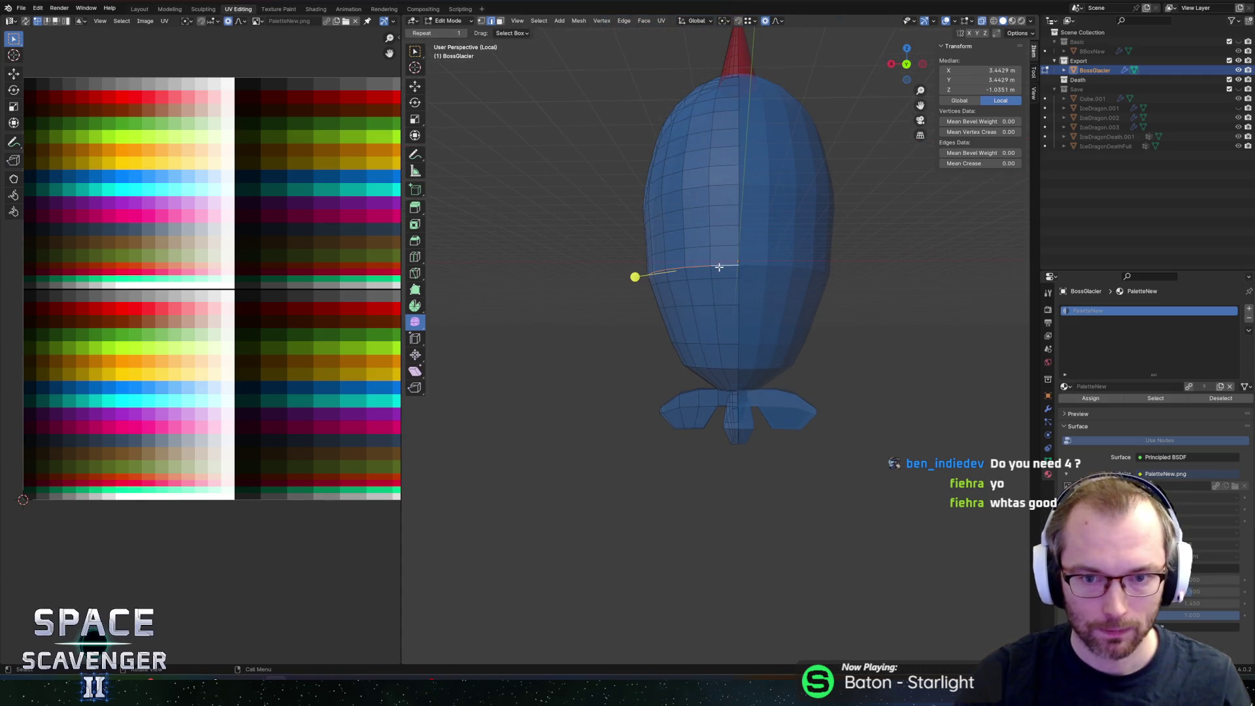
pyautogui.press('x')
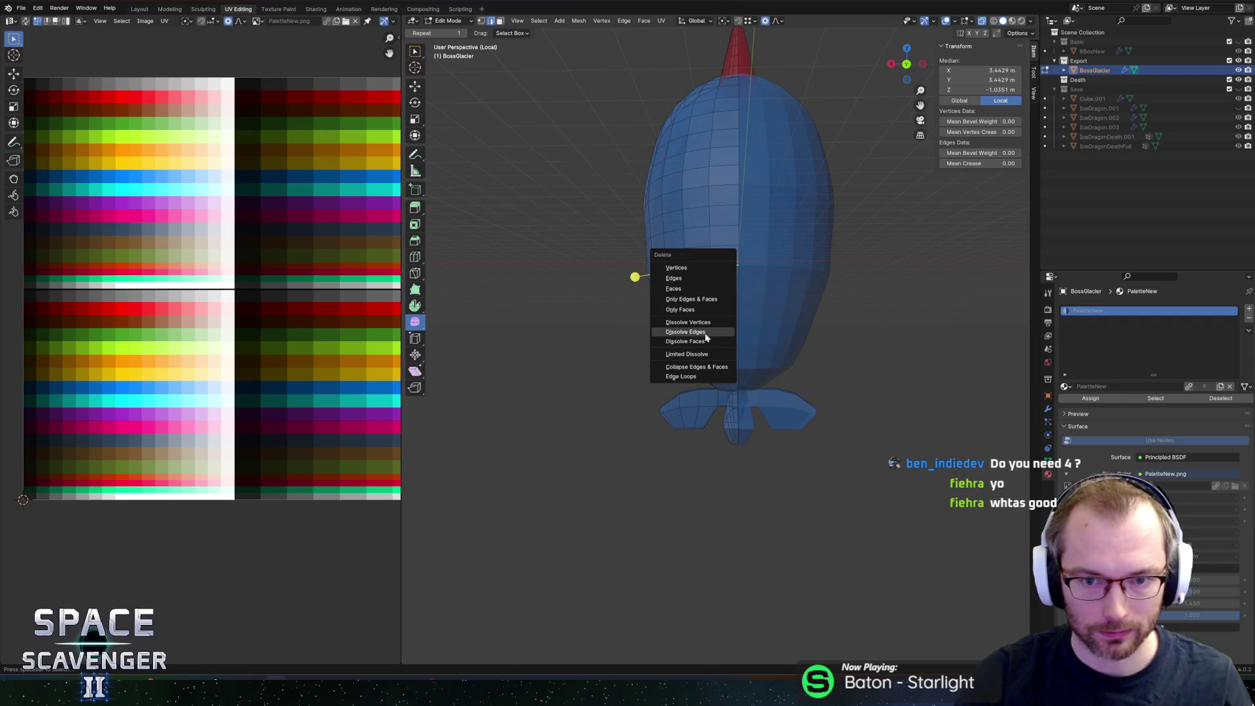
pyautogui.click(705, 332)
# Step: Use the Shift+S snap menu's Cursor to World Origin option
pyautogui.moveTo(750, 291)
pyautogui.mouseDown(button='middle')
pyautogui.moveTo(891, 314)
pyautogui.moveTo(789, 311)
pyautogui.mouseUp(button='middle')
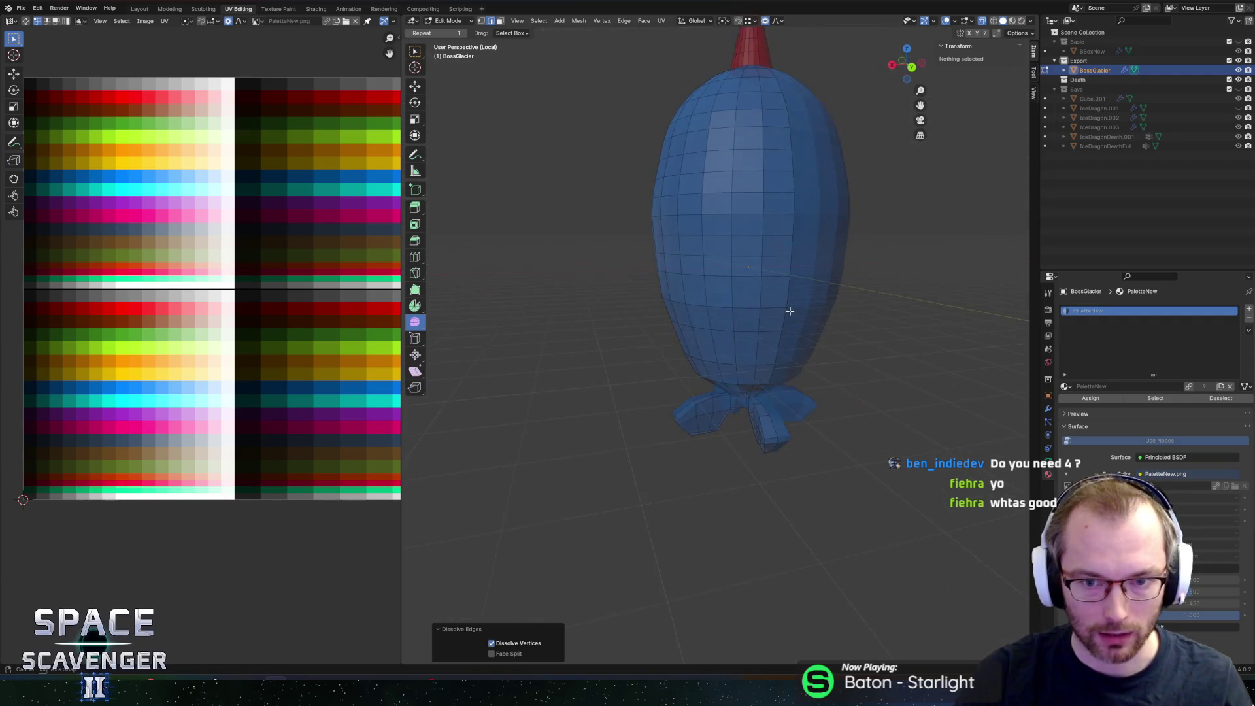
pyautogui.scroll(-1, 790, 311)
pyautogui.moveTo(852, 269); pyautogui.dragTo(836, 251, button='middle')
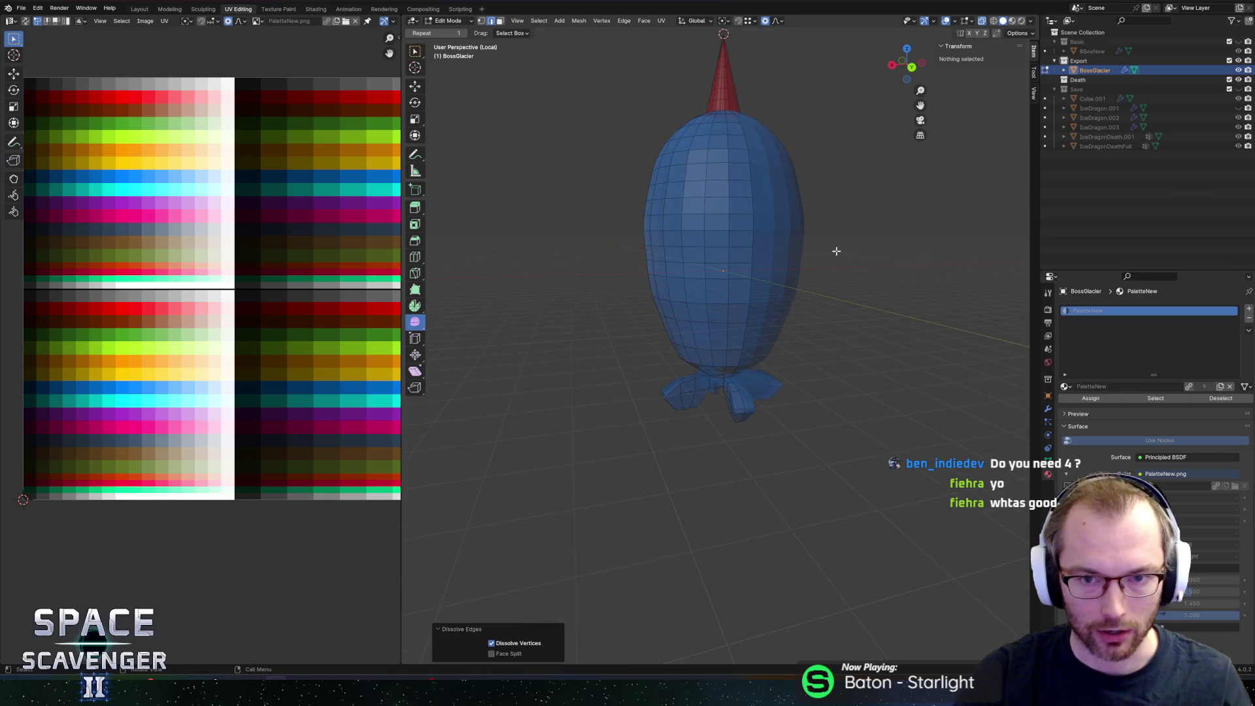
pyautogui.moveTo(882, 287); pyautogui.dragTo(854, 291, button='middle')
pyautogui.hotkey('shift', 's')
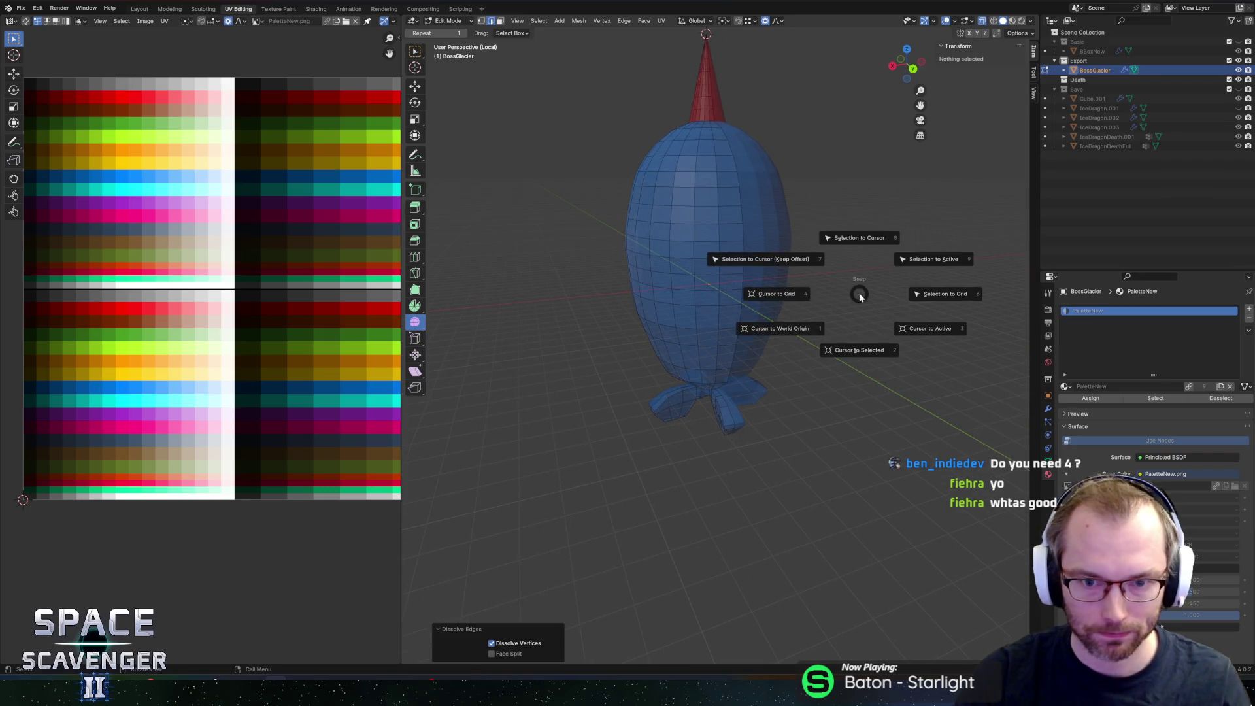
pyautogui.click(782, 329)
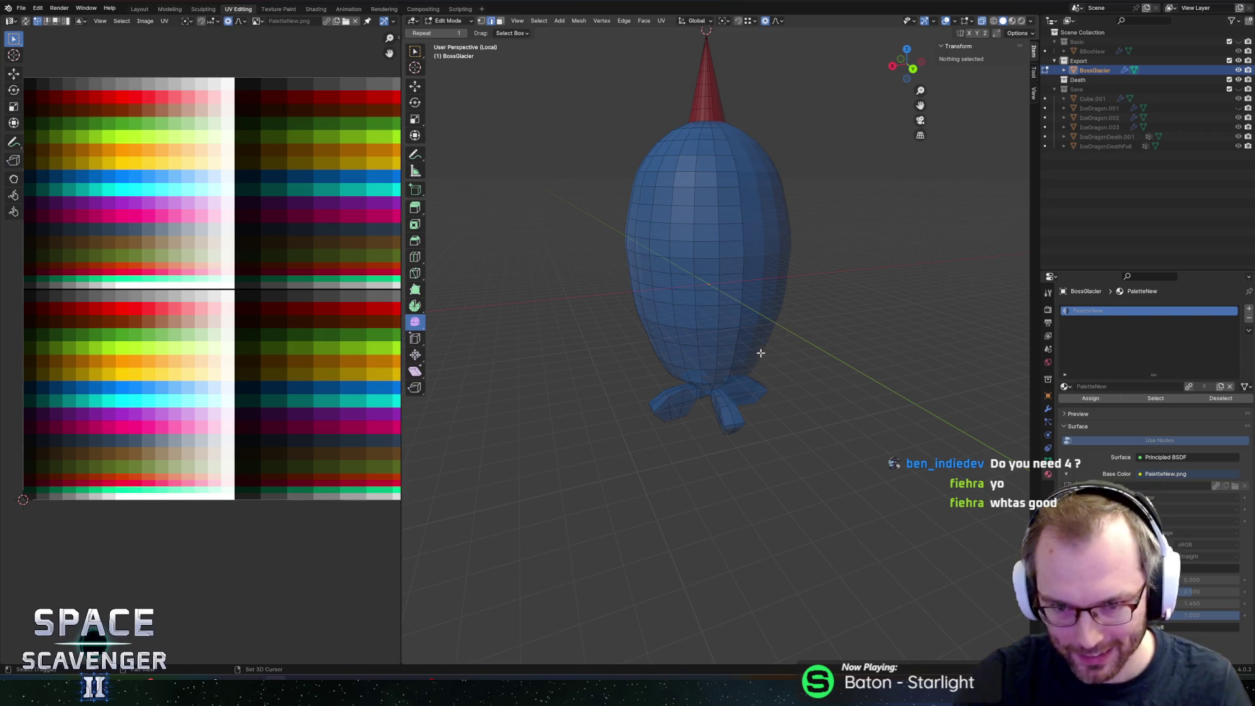
pyautogui.hotkey('shift', 's')
pyautogui.click(686, 386)
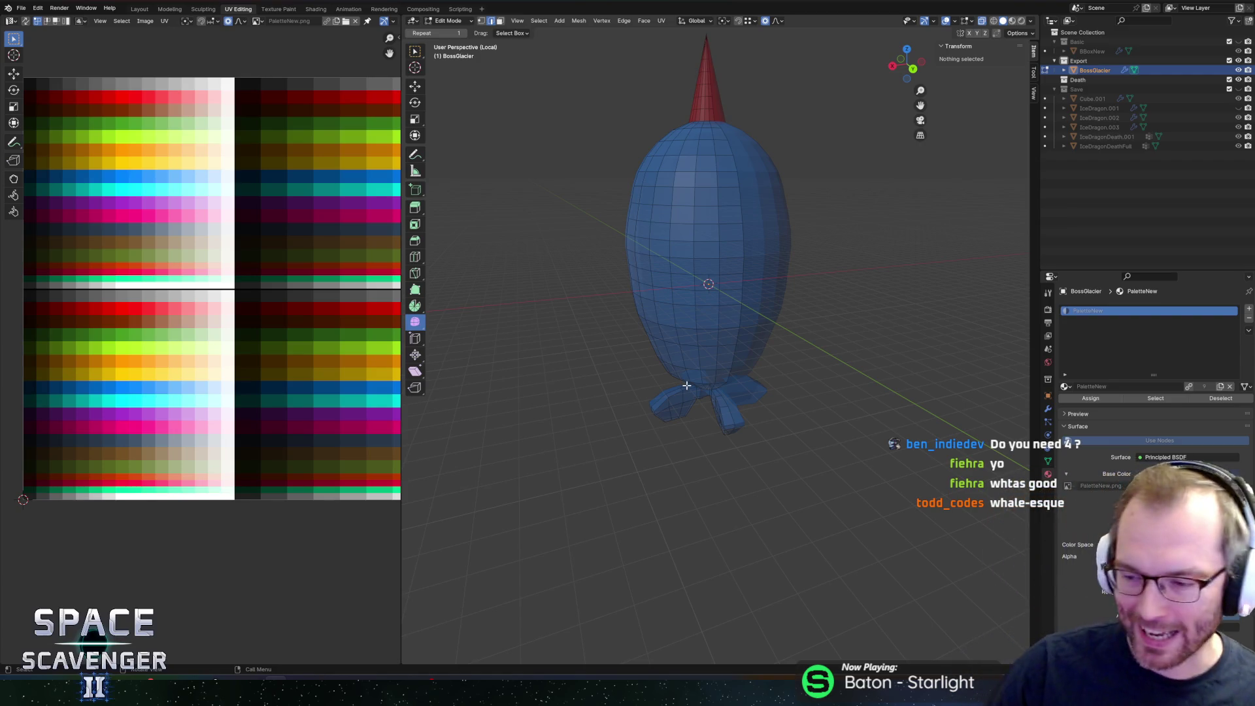
pyautogui.moveTo(806, 275)
pyautogui.mouseDown(button='middle')
pyautogui.moveTo(765, 241)
pyautogui.moveTo(787, 249)
pyautogui.mouseUp(button='middle')
pyautogui.moveTo(766, 306)
pyautogui.mouseDown(button='middle')
pyautogui.moveTo(782, 252)
pyautogui.moveTo(821, 328)
pyautogui.moveTo(740, 286)
pyautogui.mouseUp(button='middle')
pyautogui.scroll(2, 708, 312)
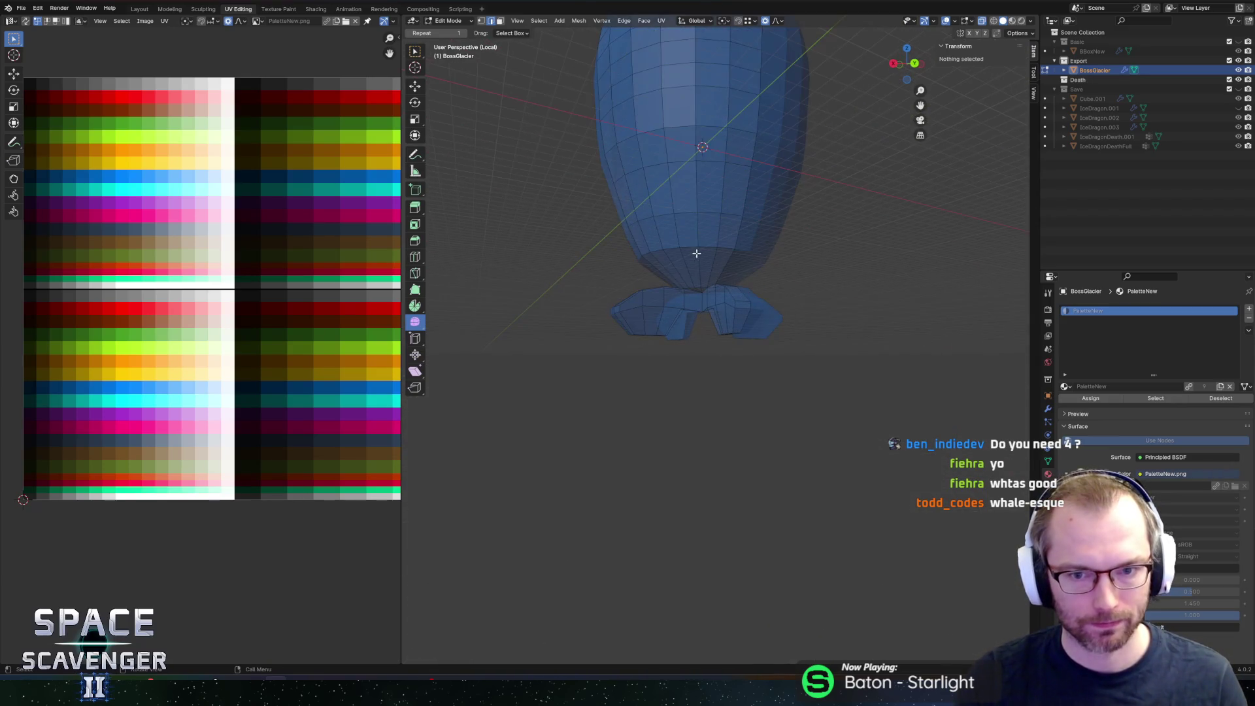
# Step: Edge-slide the lower body loop up and back, then orbit to view from below
pyautogui.keyDown('alt'); pyautogui.click(688, 213); pyautogui.keyUp('alt')
pyautogui.press('g')
pyautogui.press('g')
pyautogui.click(692, 182)
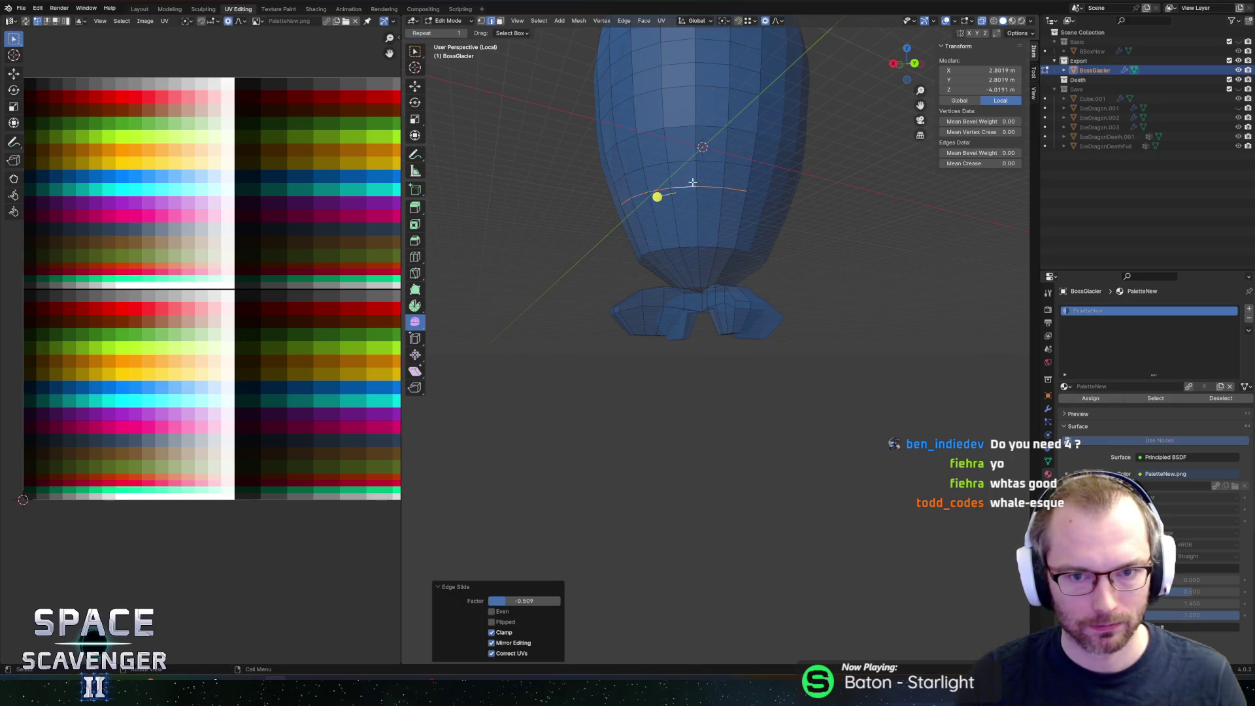
pyautogui.press('g')
pyautogui.press('g')
pyautogui.click(704, 130)
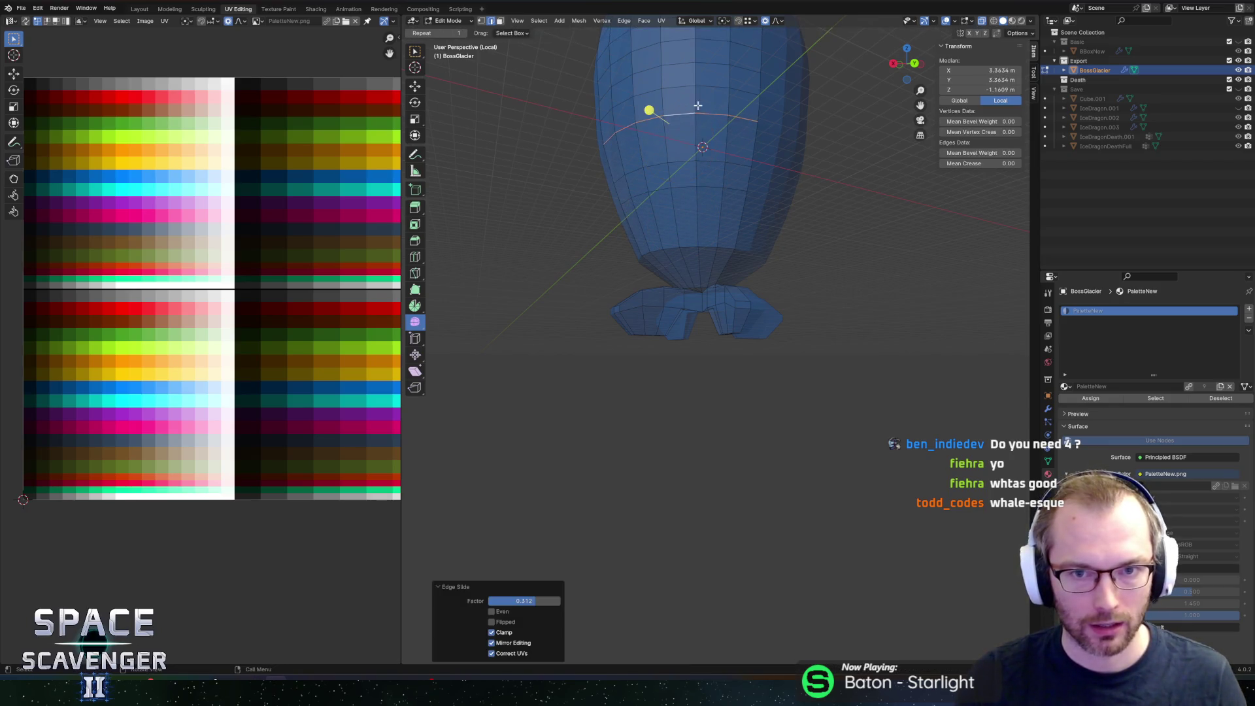
pyautogui.moveTo(704, 130); pyautogui.dragTo(714, 139, button='middle')
pyautogui.scroll(-3, 724, 226)
pyautogui.scroll(3, 793, 241)
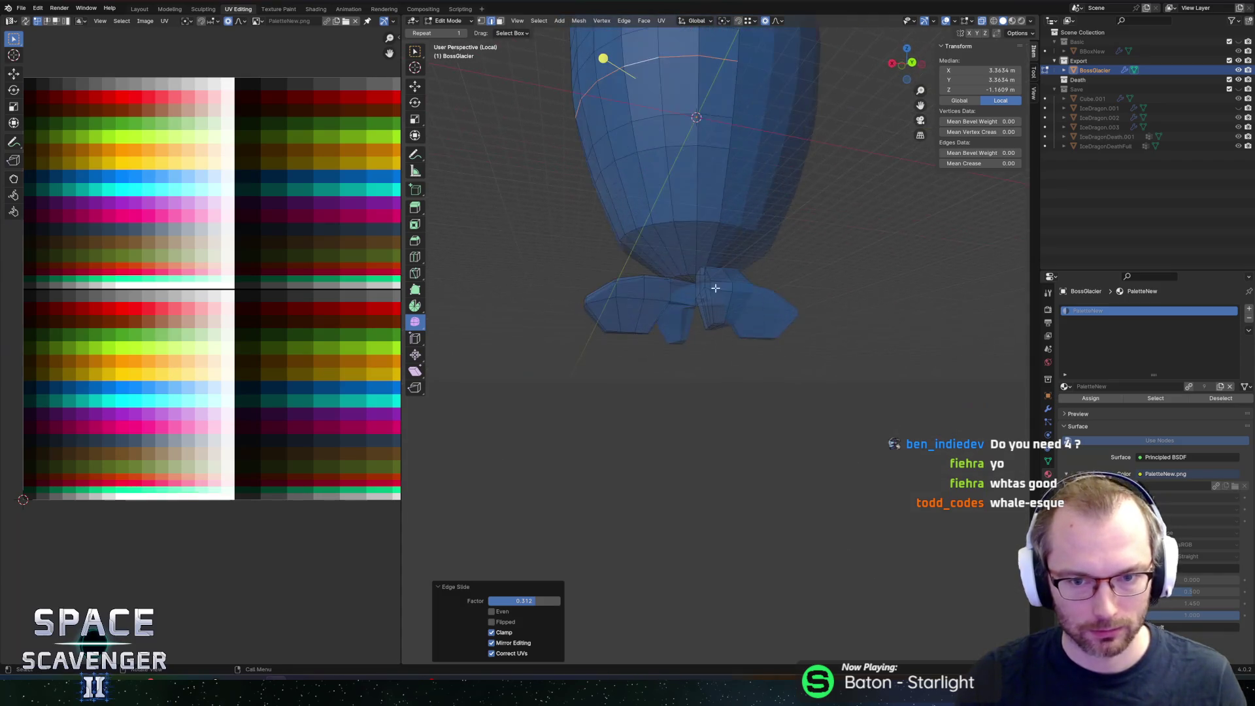
pyautogui.moveTo(715, 283); pyautogui.dragTo(785, 247, button='middle')
pyautogui.scroll(5, 722, 268)
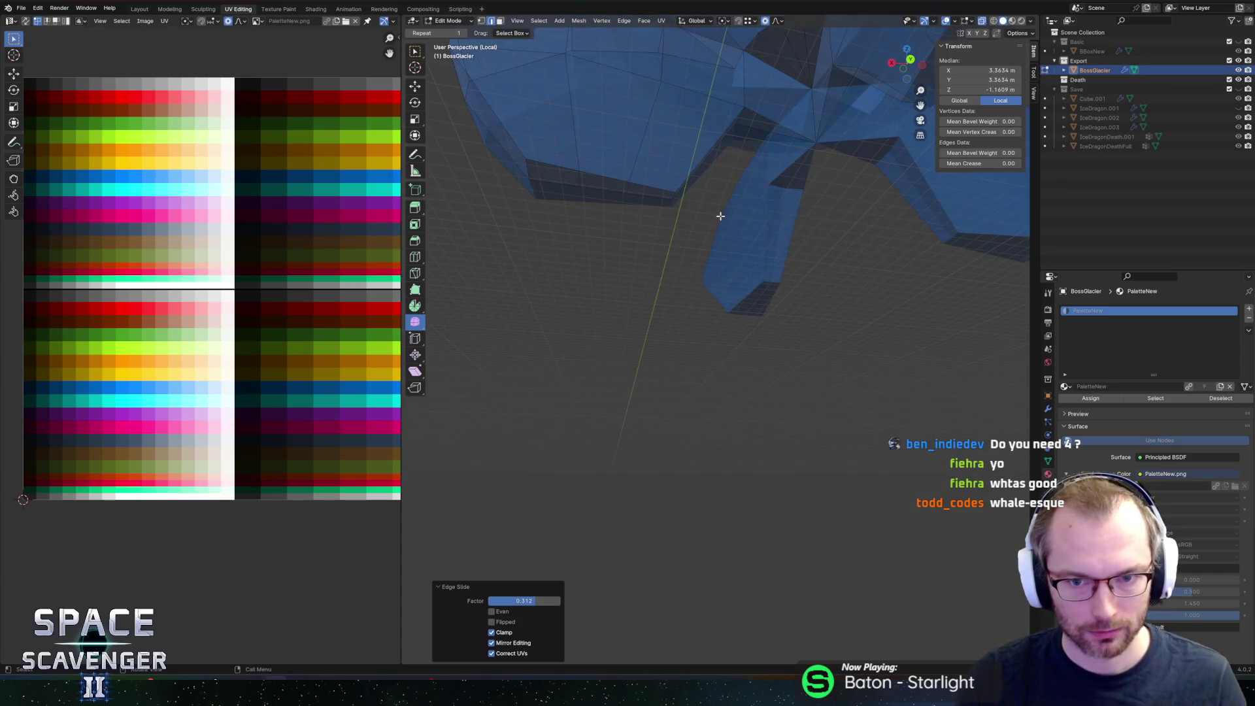
# Step: Lower the selected fin edge by 0.90 m along Z
pyautogui.click(746, 113)
pyautogui.moveTo(793, 159)
pyautogui.mouseDown(button='middle')
pyautogui.moveTo(804, 163)
pyautogui.moveTo(790, 160)
pyautogui.mouseUp(button='middle')
pyautogui.keyDown('shift'); pyautogui.click(790, 160); pyautogui.keyUp('shift')
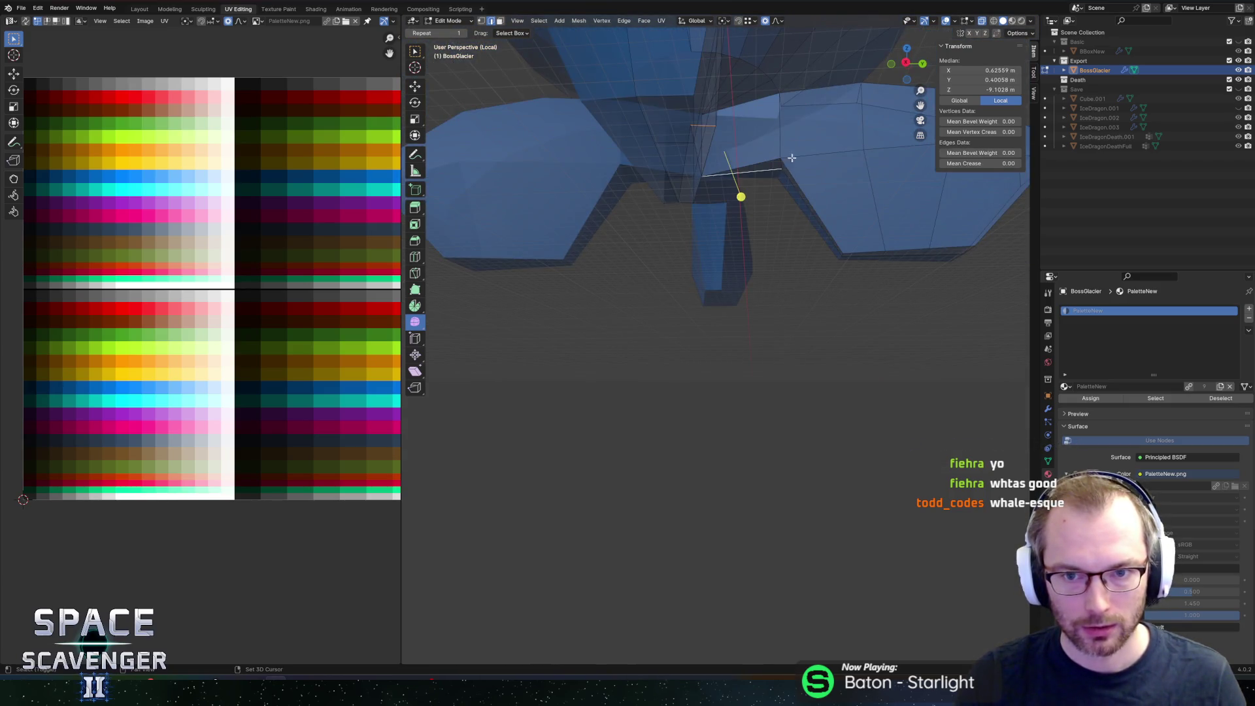
pyautogui.keyDown('shift'); pyautogui.click(778, 162); pyautogui.keyUp('shift')
pyautogui.scroll(-5, 780, 164)
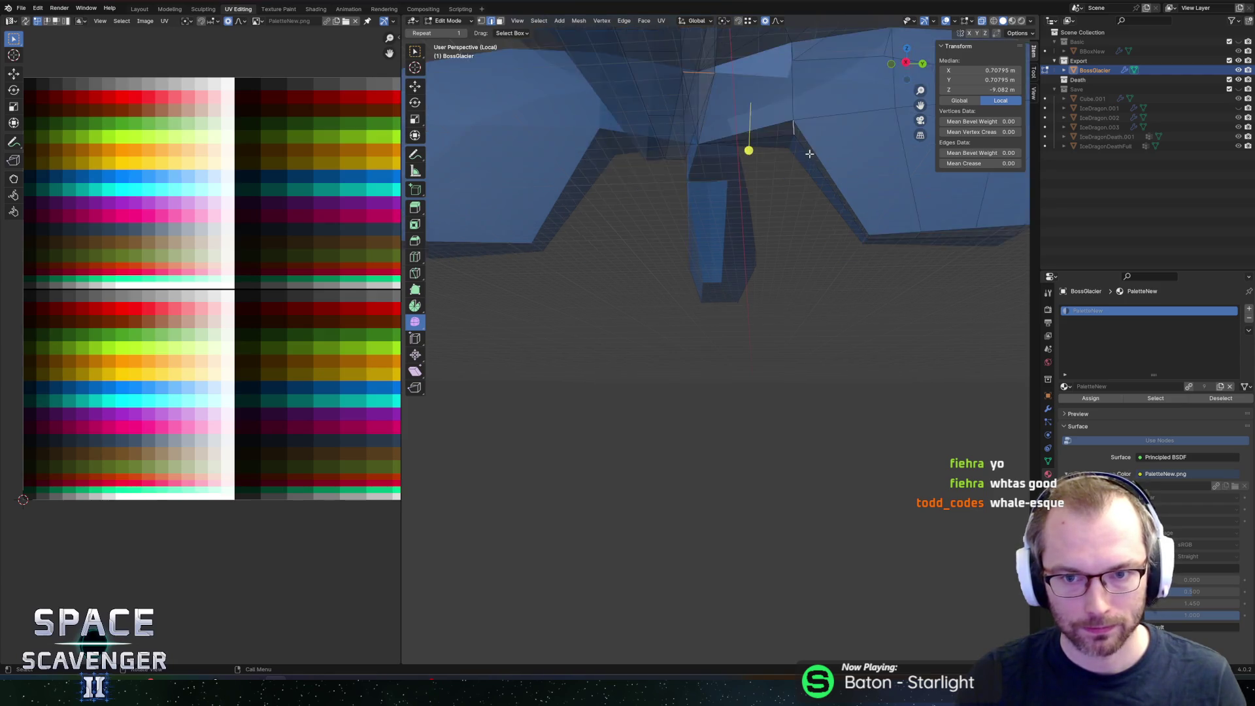
pyautogui.press('g')
pyautogui.press('z')
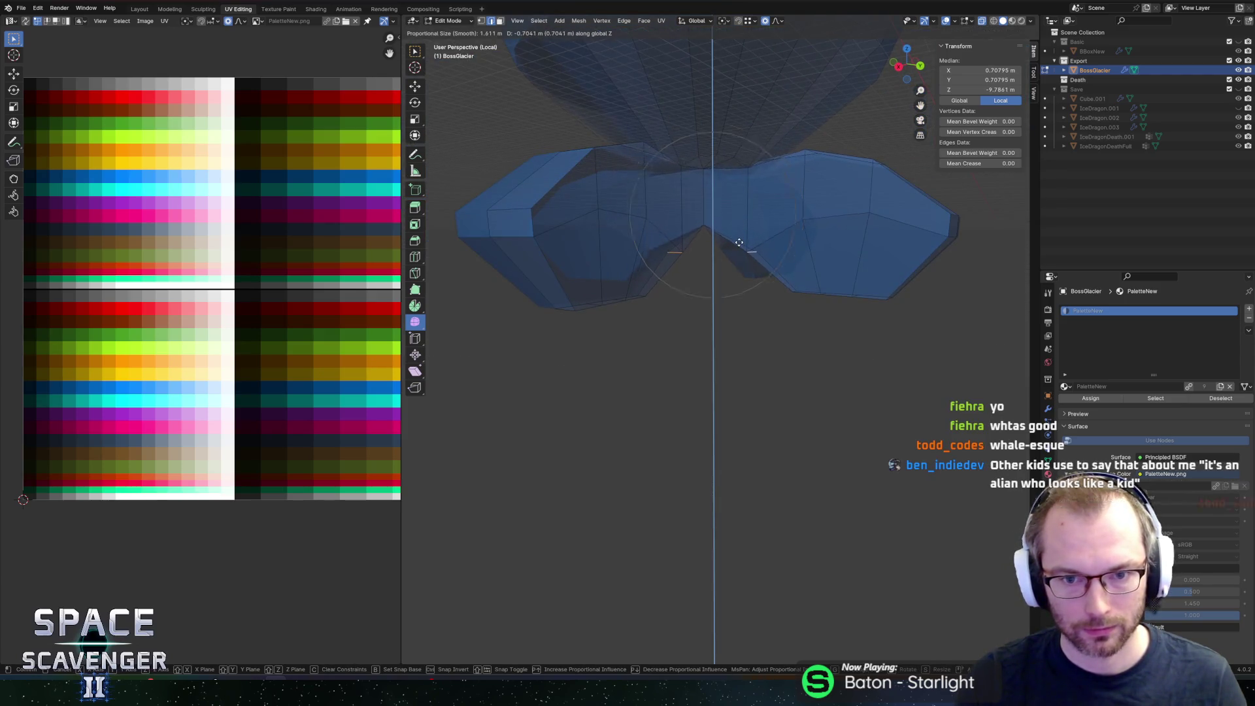
pyautogui.scroll(4, 735, 235)
pyautogui.click(743, 251)
# Step: Spread the left and right lobe-tip edges horizontally to 1.366
pyautogui.moveTo(743, 251)
pyautogui.mouseDown(button='middle')
pyautogui.moveTo(776, 230)
pyautogui.moveTo(737, 247)
pyautogui.moveTo(740, 232)
pyautogui.mouseUp(button='middle')
pyautogui.scroll(2, 741, 232)
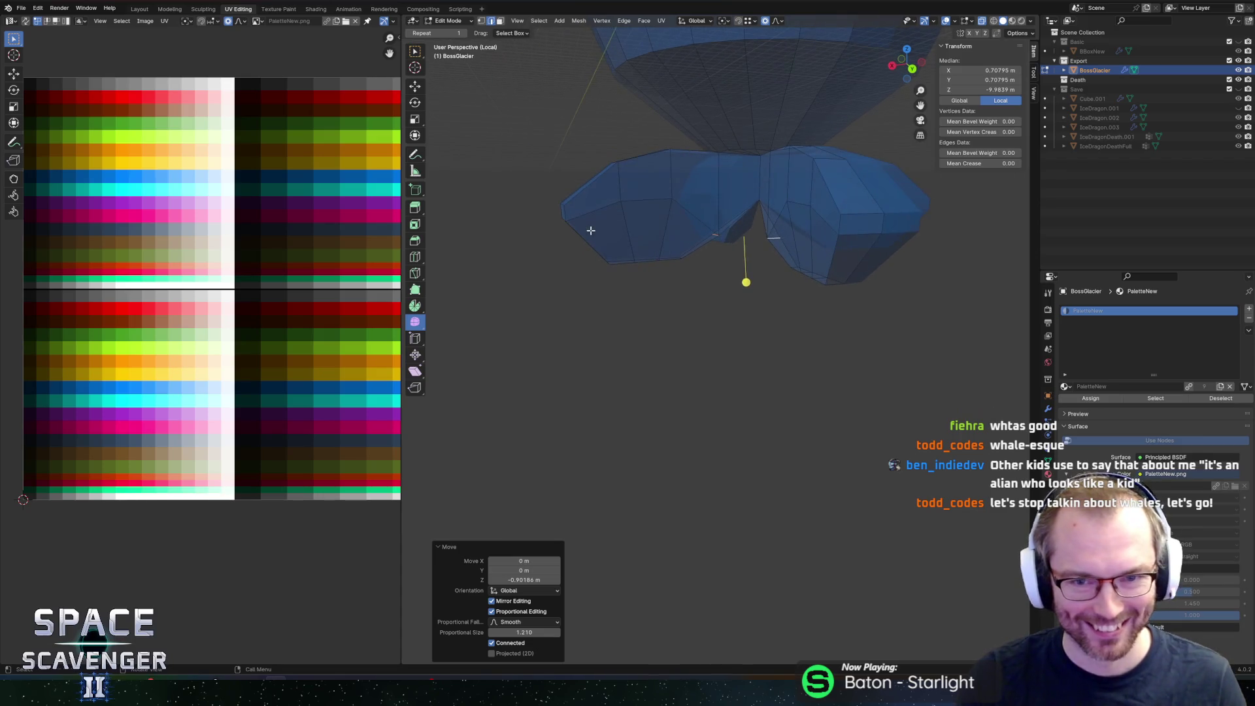
pyautogui.click(566, 203)
pyautogui.click(575, 207)
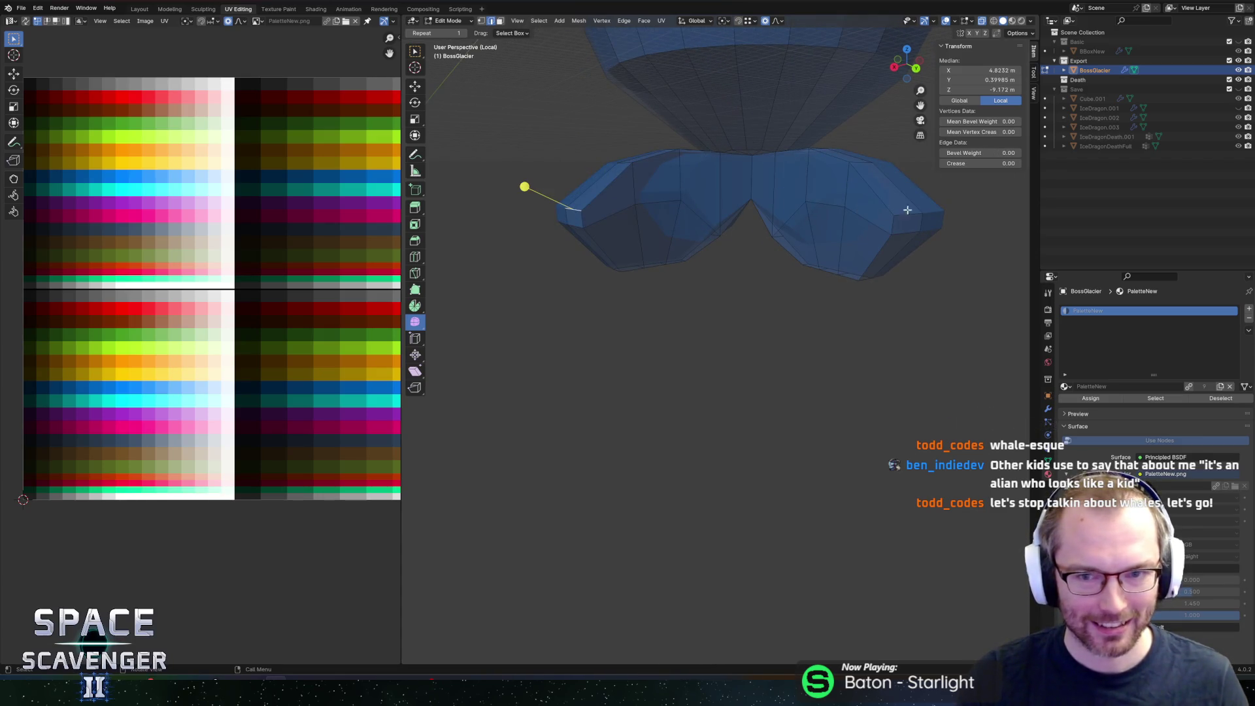
pyautogui.keyDown('shift'); pyautogui.click(911, 214); pyautogui.keyUp('shift')
pyautogui.press('s')
pyautogui.hotkey('shift', 'z')
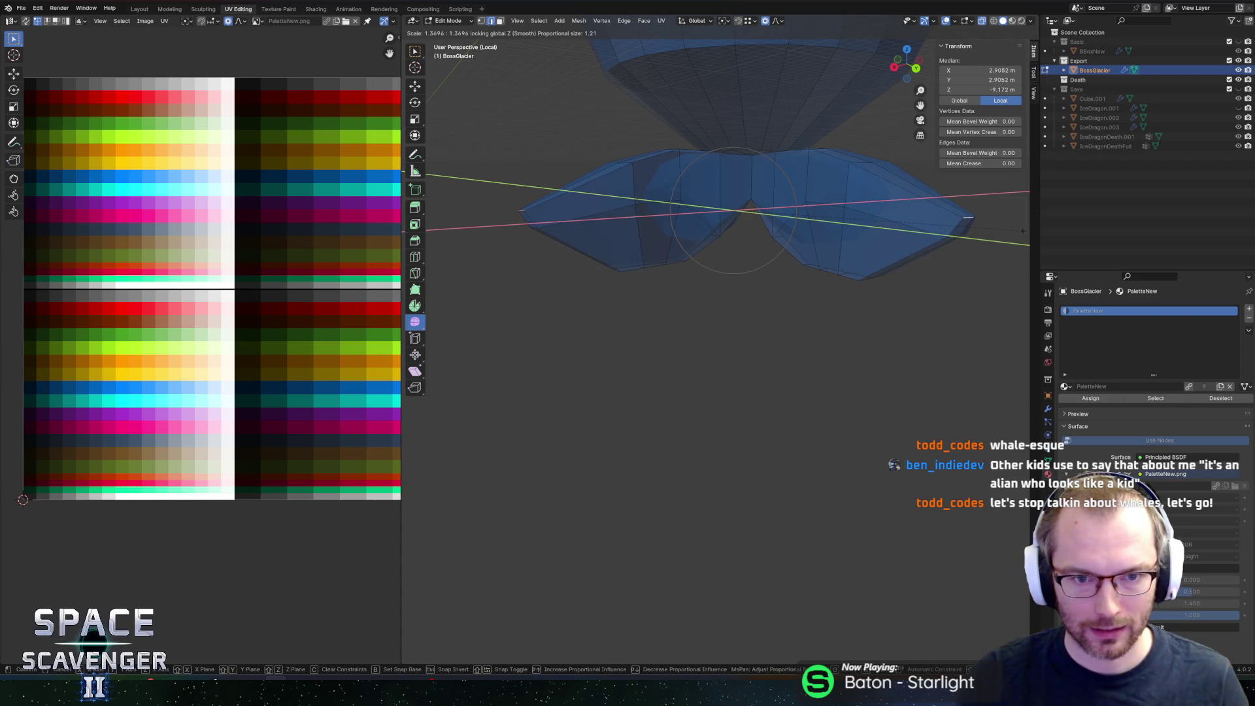
pyautogui.moveTo(915, 235)
pyautogui.mouseDown(button='middle')
pyautogui.moveTo(903, 325)
pyautogui.moveTo(718, 228)
pyautogui.mouseUp(button='middle')
pyautogui.hotkey('shift', 'z')
pyautogui.click(987, 297)
pyautogui.click(722, 240)
pyautogui.scroll(-3, 784, 262)
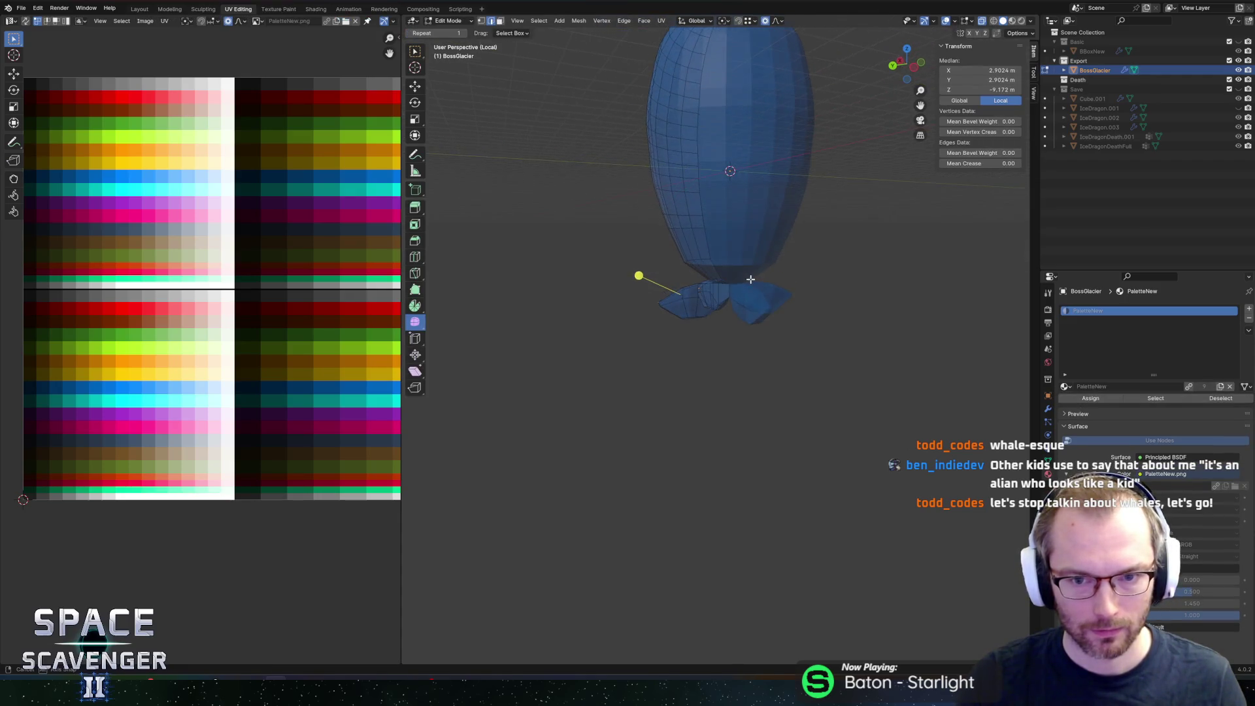
pyautogui.scroll(4, 739, 285)
# Step: Select a lobe's top edge and scale it horizontally only
pyautogui.press('l')
pyautogui.moveTo(731, 216)
pyautogui.mouseDown(button='middle')
pyautogui.moveTo(740, 237)
pyautogui.moveTo(768, 224)
pyautogui.moveTo(756, 257)
pyautogui.moveTo(792, 200)
pyautogui.moveTo(759, 213)
pyautogui.mouseUp(button='middle')
pyautogui.click(771, 223)
pyautogui.scroll(3, 760, 233)
pyautogui.scroll(-4, 736, 185)
pyautogui.press('s')
pyautogui.hotkey('shift', 'z')
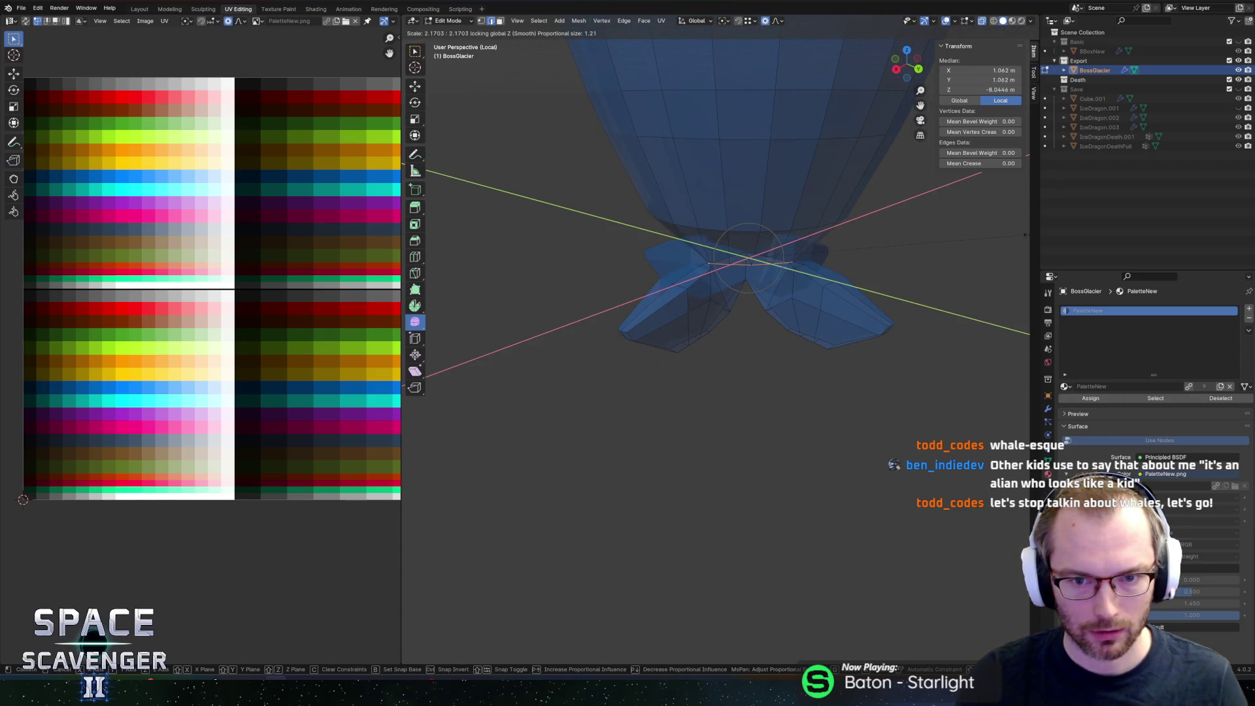
pyautogui.press('Return')
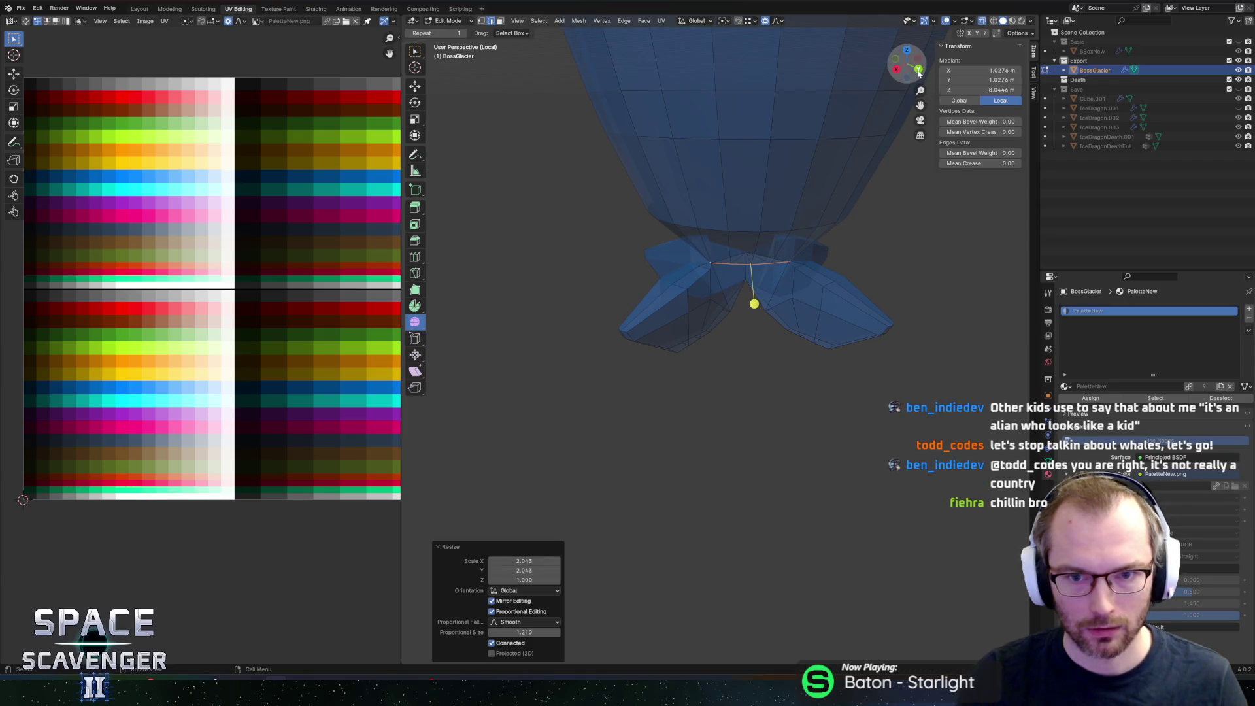
# Step: Snap the 3D cursor to the vertex at the base centre
pyautogui.click(775, 229)
pyautogui.moveTo(775, 229)
pyautogui.mouseDown(button='middle')
pyautogui.moveTo(846, 241)
pyautogui.moveTo(809, 211)
pyautogui.mouseUp(button='middle')
pyautogui.hotkey('shift', 's')
pyautogui.click(810, 268)
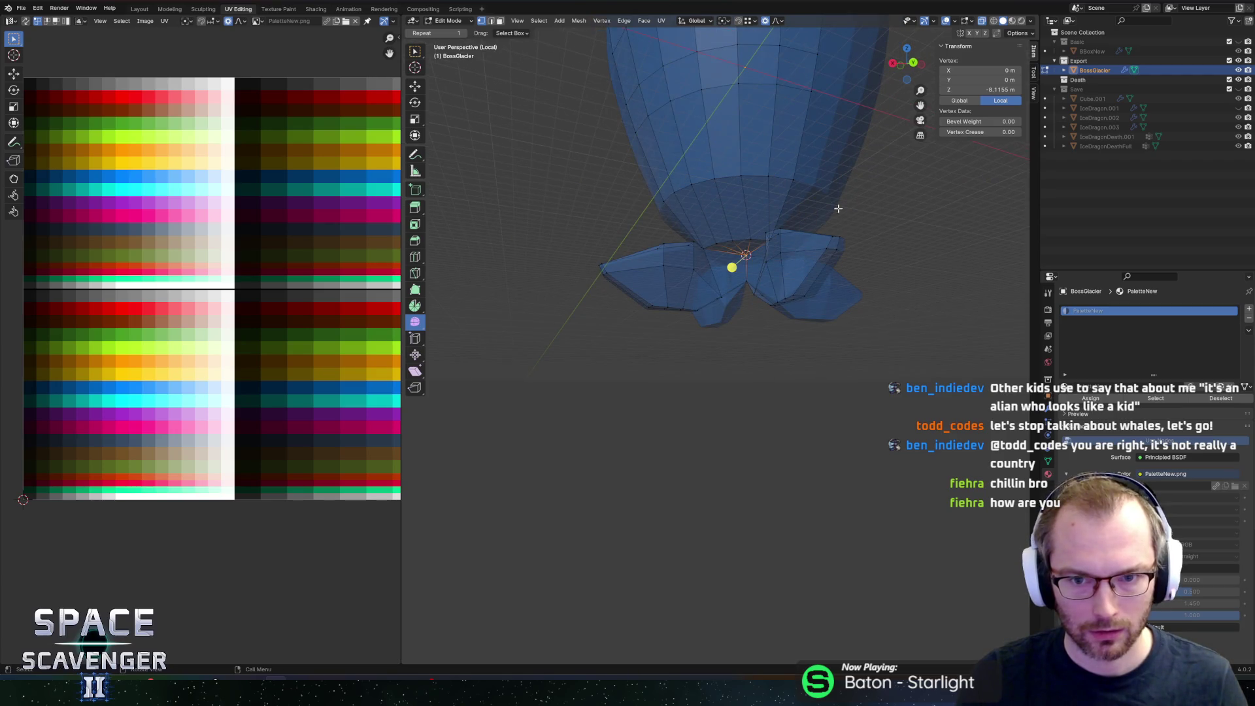
# Step: From the back view, box-select the left wing and enlarge it by 2.092
pyautogui.click(913, 63)
pyautogui.moveTo(552, 250)
pyautogui.mouseDown()
pyautogui.moveTo(905, 411)
pyautogui.moveTo(914, 426)
pyautogui.mouseUp()
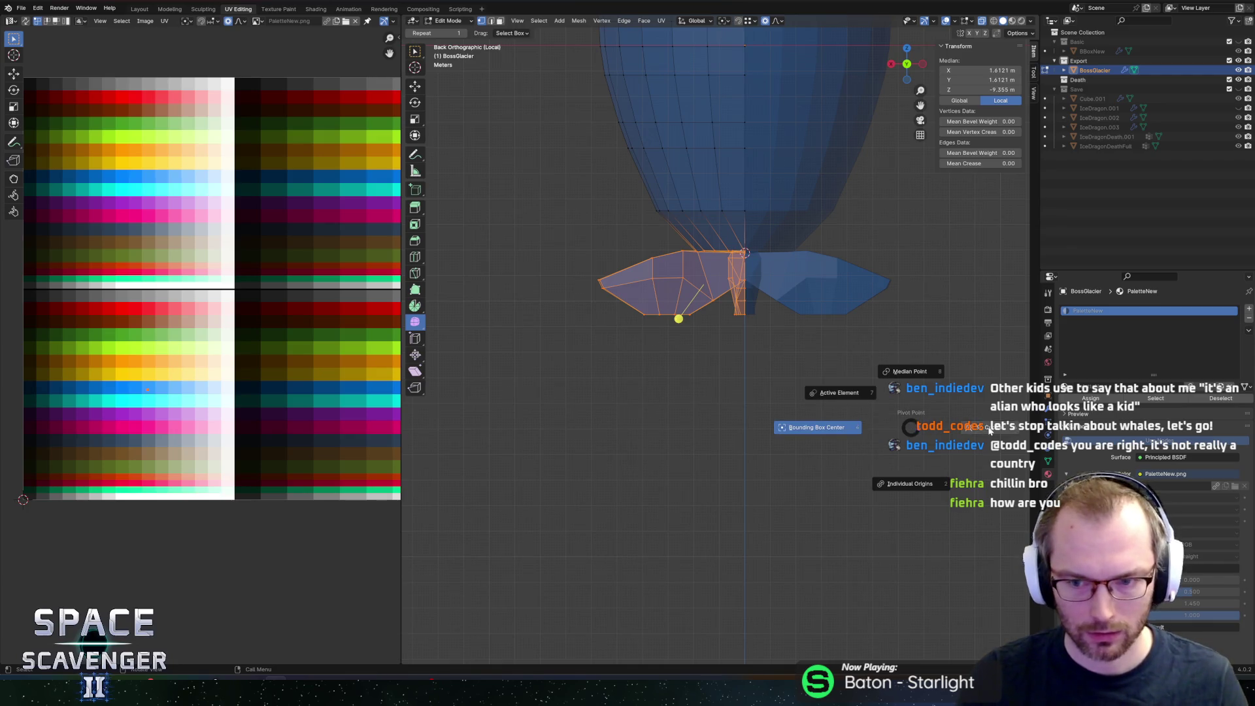
pyautogui.press('s')
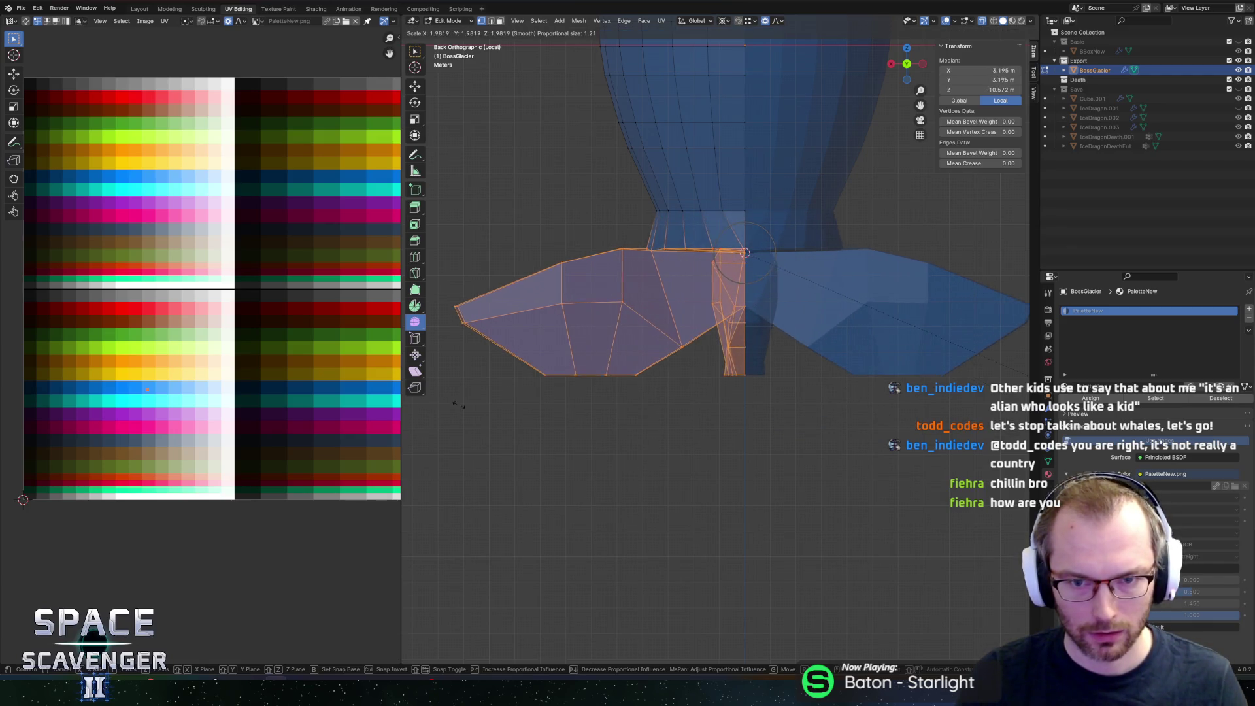
pyautogui.click(663, 354)
pyautogui.press('Tab')
pyautogui.moveTo(667, 358); pyautogui.dragTo(892, 321, button='middle')
pyautogui.press('Tab')
pyautogui.scroll(8, 779, 250)
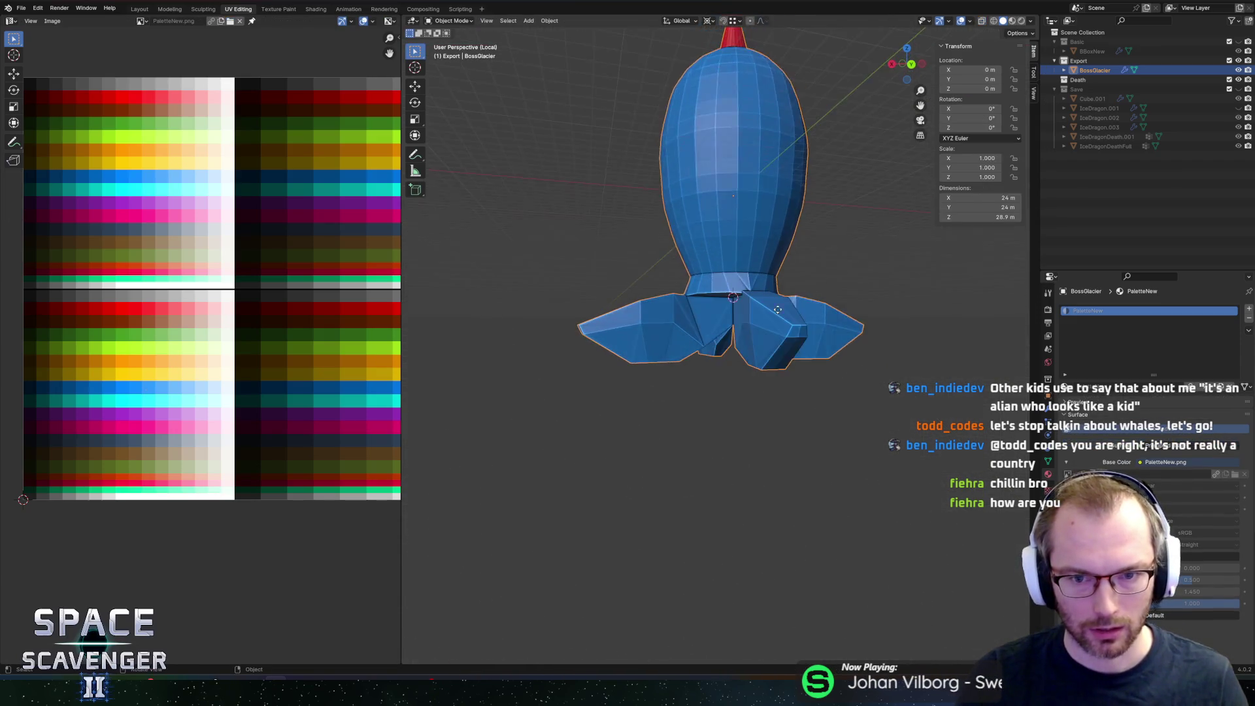
# Step: Select the wing-base edge loop and shrink it horizontally to 0.707
pyautogui.press('2')
pyautogui.keyDown('alt'); pyautogui.click(780, 251); pyautogui.keyUp('alt')
pyautogui.moveTo(779, 250); pyautogui.dragTo(777, 307, button='middle')
pyautogui.press('s')
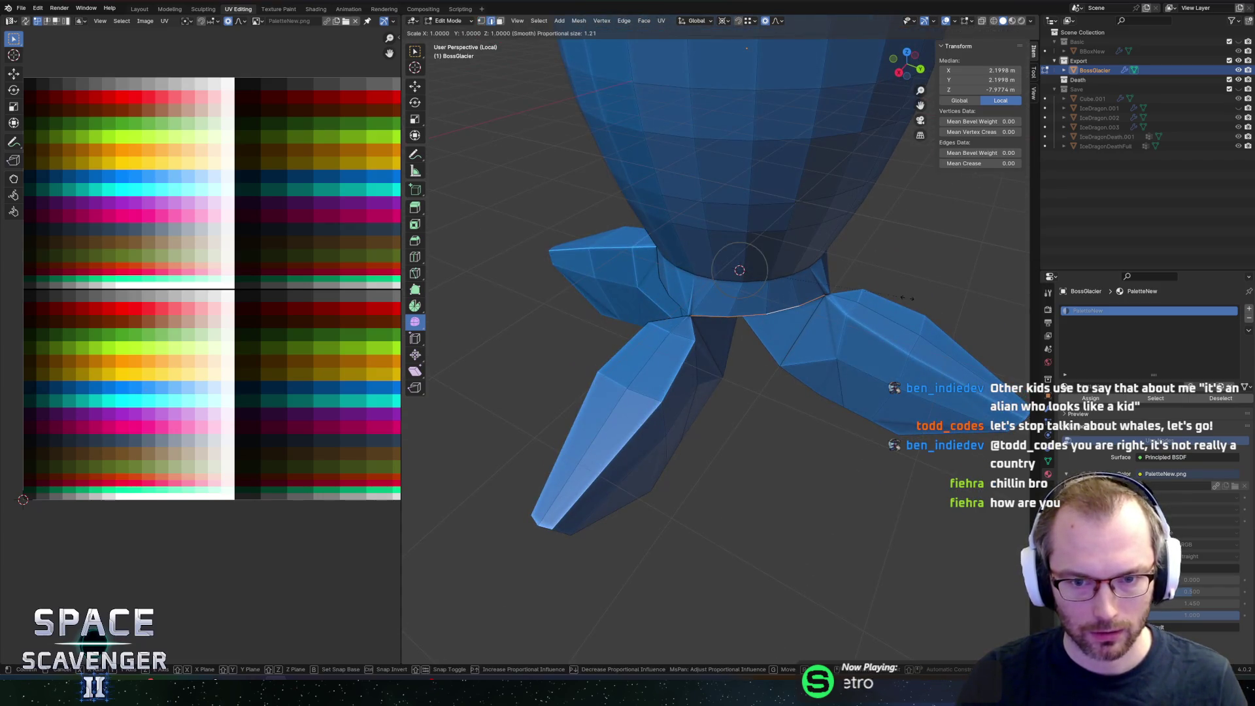
pyautogui.hotkey('shift', 'z')
pyautogui.click(834, 307)
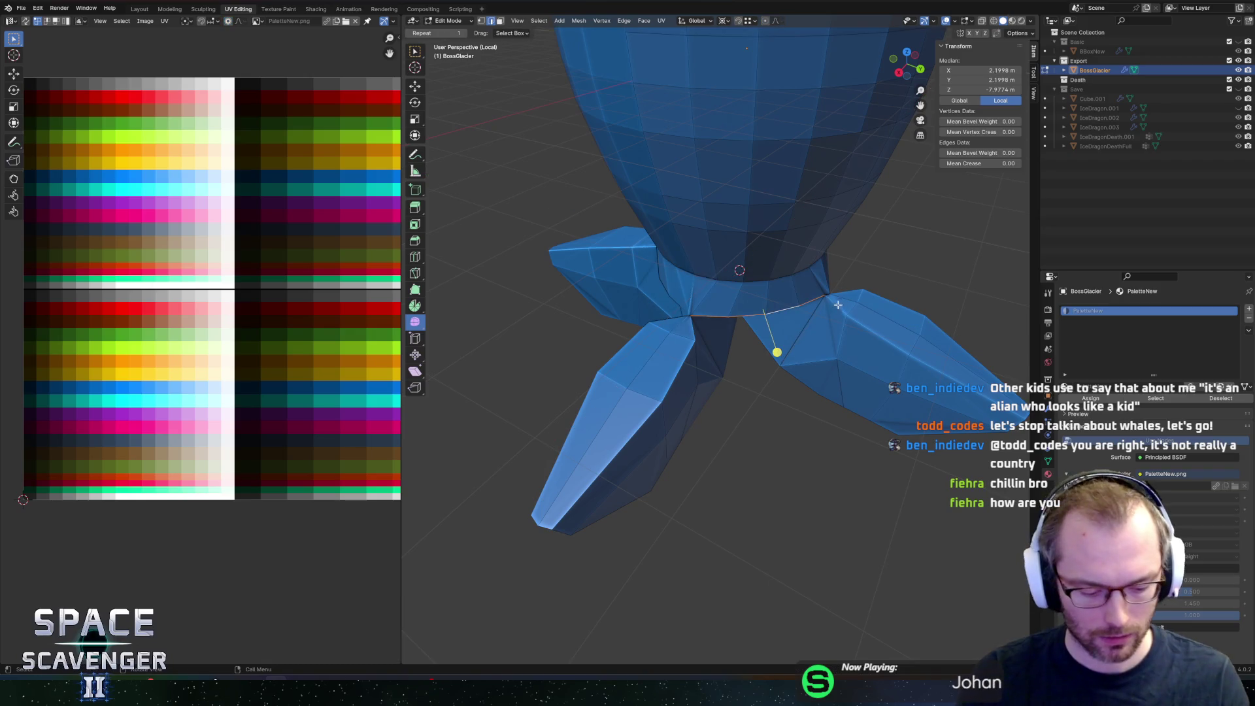
pyautogui.press('s')
pyautogui.hotkey('shift', 'z')
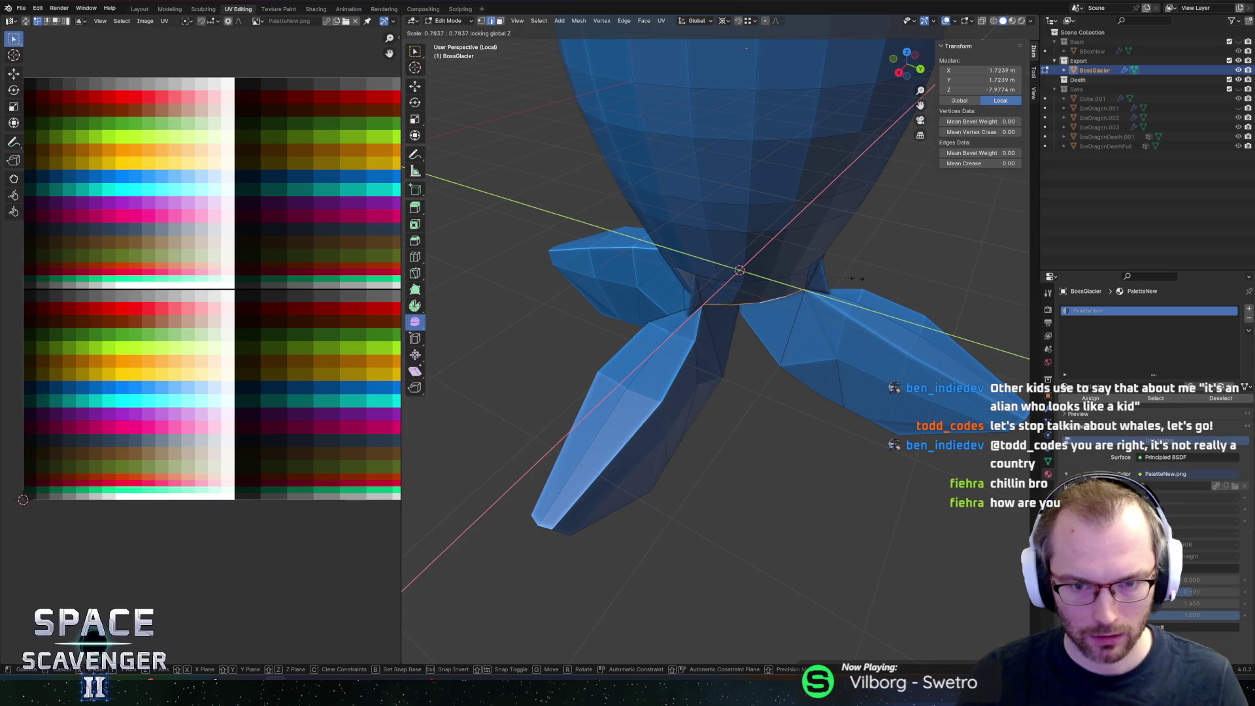
pyautogui.click(847, 282)
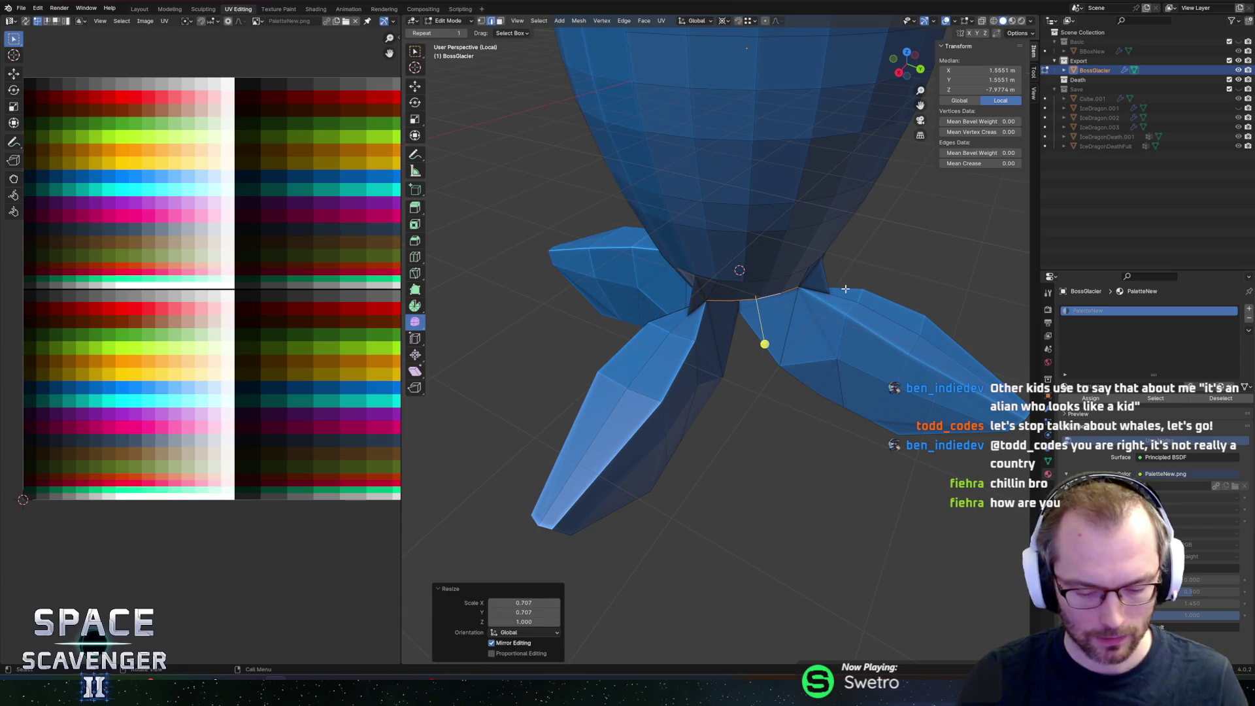
# Step: Bring up the Mirror modifier settings and shrink the base loop further to 0.682
pyautogui.click(1047, 408)
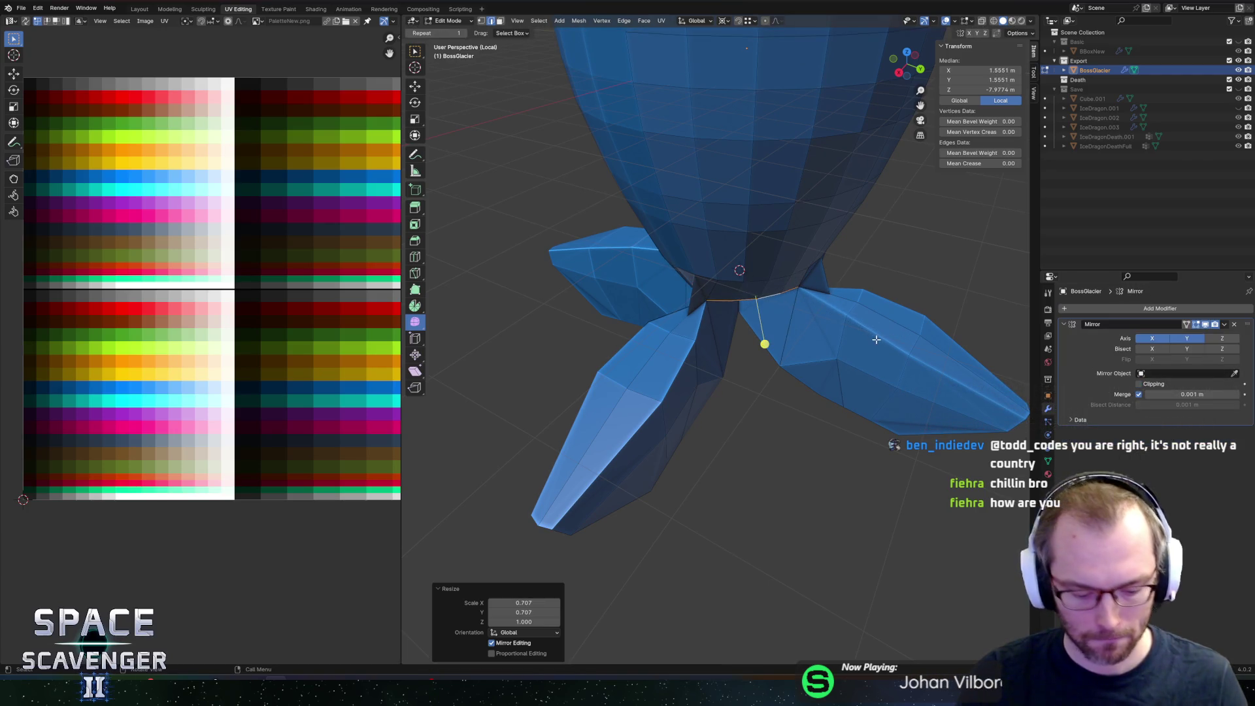
pyautogui.press('z')
pyautogui.press('z')
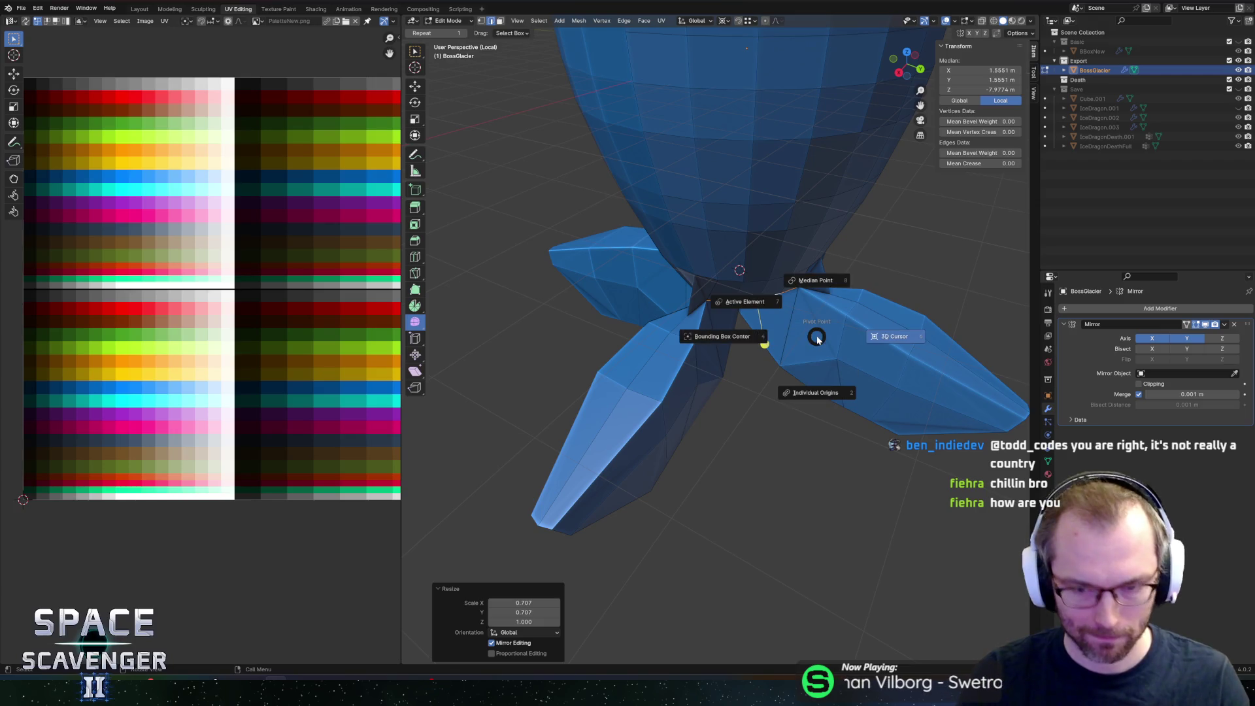
pyautogui.press('s')
pyautogui.click(848, 333)
pyautogui.moveTo(756, 336)
pyautogui.mouseDown(button='middle')
pyautogui.moveTo(751, 308)
pyautogui.moveTo(773, 271)
pyautogui.mouseUp(button='middle')
pyautogui.scroll(3, 773, 272)
# Step: Clear the selection and pick a triangular face at the leg joint
pyautogui.hotkey('alt', 'a')
pyautogui.moveTo(685, 276)
pyautogui.mouseDown(button='middle')
pyautogui.moveTo(730, 280)
pyautogui.moveTo(806, 316)
pyautogui.moveTo(807, 302)
pyautogui.moveTo(722, 300)
pyautogui.moveTo(676, 238)
pyautogui.moveTo(700, 238)
pyautogui.mouseUp(button='middle')
pyautogui.click(732, 282)
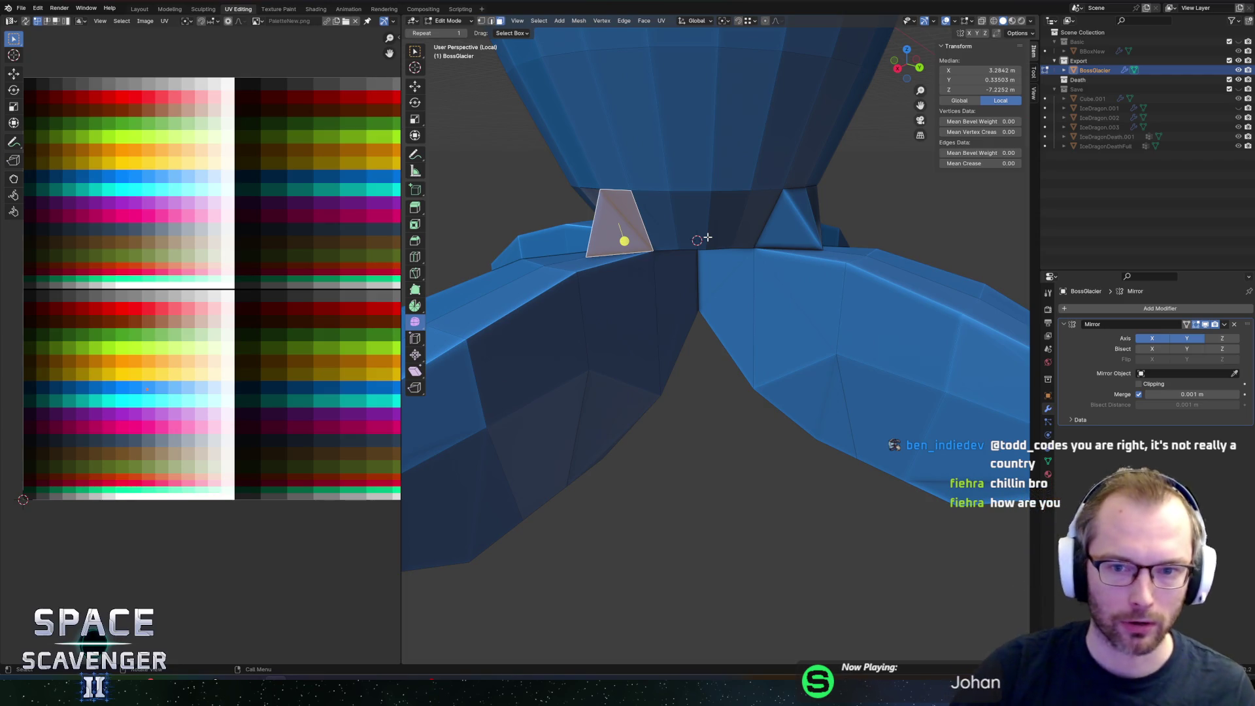
# Step: Select the joint vertices and fill a triangular face between them
pyautogui.moveTo(697, 319)
pyautogui.mouseDown(button='middle')
pyautogui.moveTo(694, 240)
pyautogui.moveTo(711, 197)
pyautogui.moveTo(722, 206)
pyautogui.moveTo(691, 201)
pyautogui.mouseUp(button='middle')
pyautogui.press('2')
pyautogui.keyDown('alt'); pyautogui.click(718, 195); pyautogui.keyUp('alt')
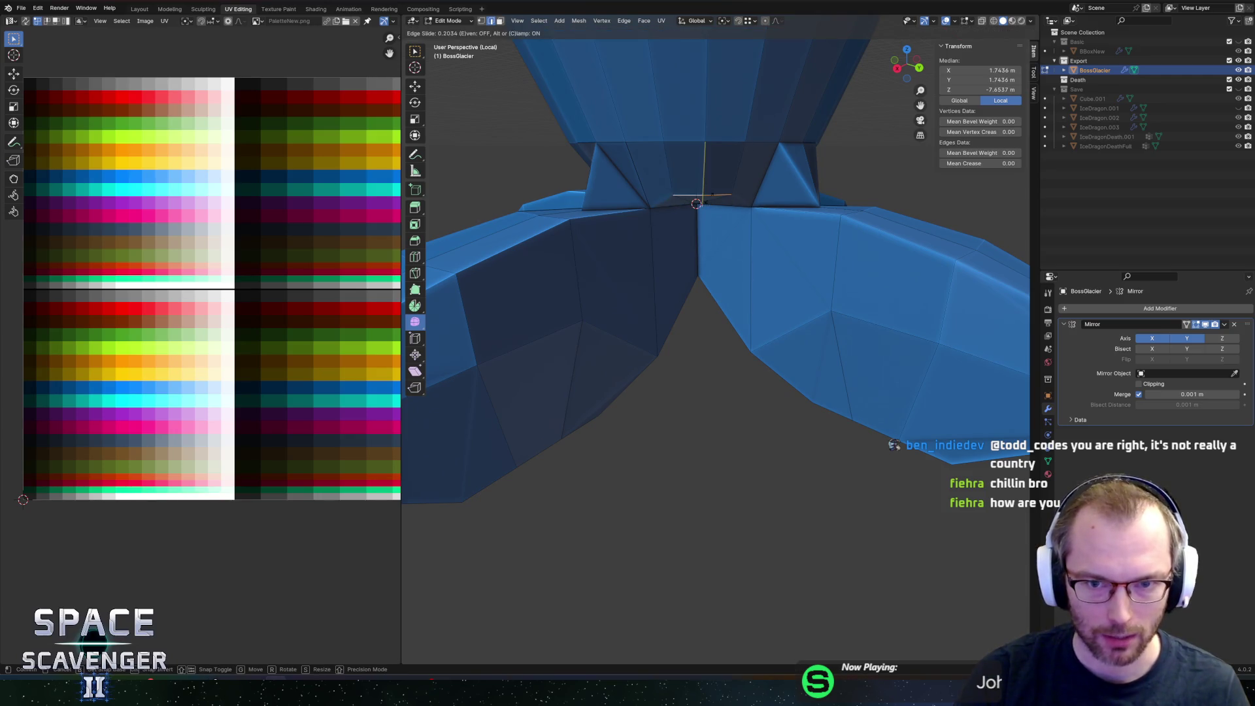
pyautogui.press('1')
pyautogui.click(586, 205)
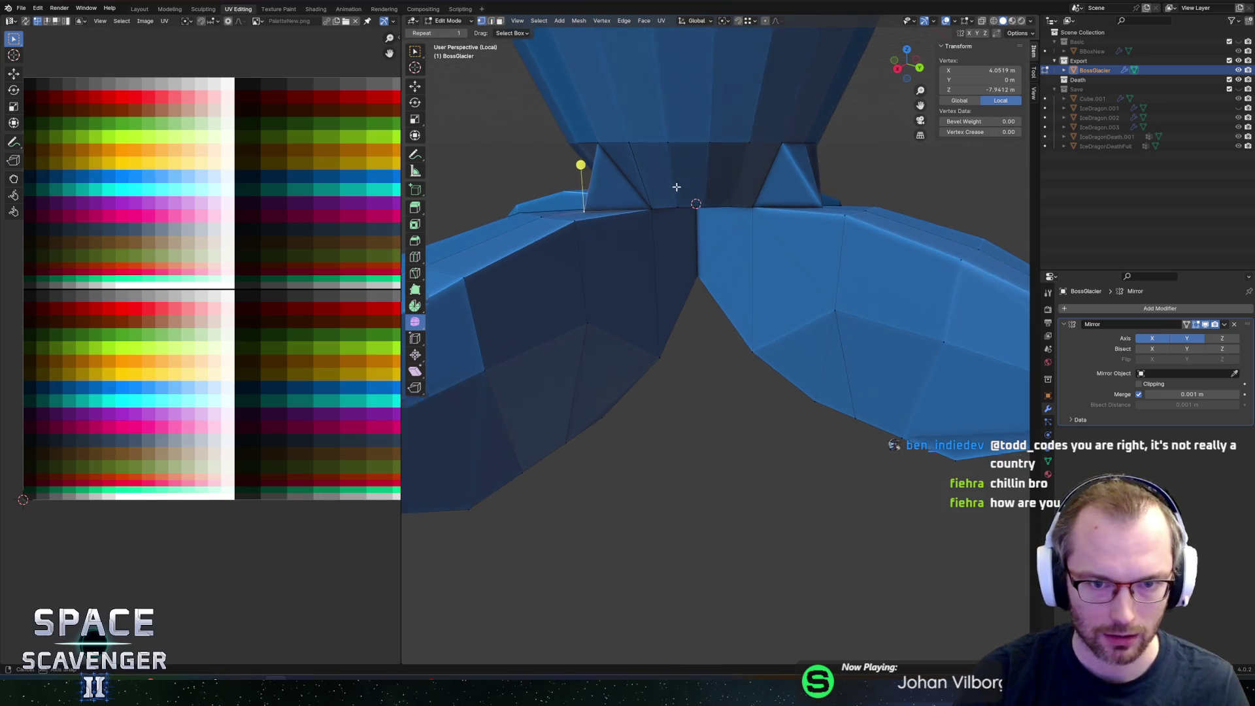
pyautogui.moveTo(672, 190); pyautogui.dragTo(688, 180, button='middle')
pyautogui.keyDown('shift'); pyautogui.click(666, 157); pyautogui.keyUp('shift')
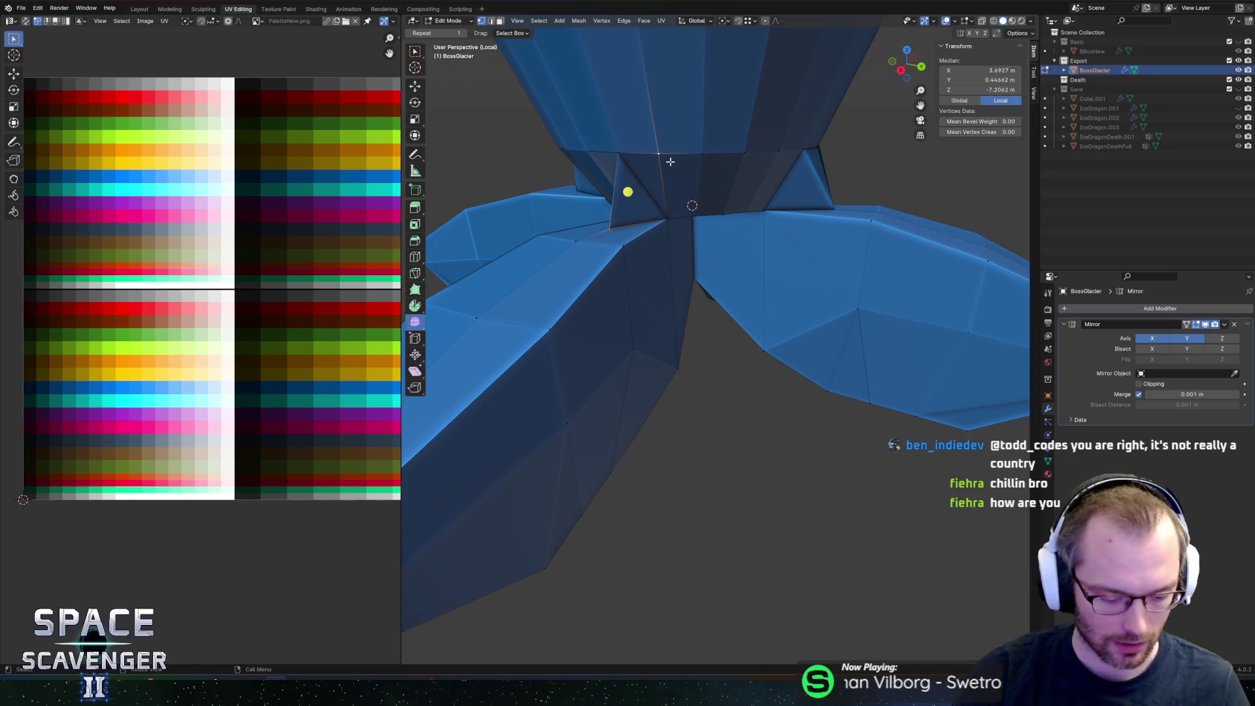
pyautogui.press('f')
# Step: Select the two edges at the fin joint and edge-slide them toward the centre
pyautogui.moveTo(799, 161)
pyautogui.mouseDown(button='middle')
pyautogui.moveTo(713, 178)
pyautogui.moveTo(787, 216)
pyautogui.mouseUp(button='middle')
pyautogui.click(711, 179)
pyautogui.keyDown('shift'); pyautogui.click(713, 172); pyautogui.keyUp('shift')
pyautogui.moveTo(690, 216)
pyautogui.mouseDown(button='middle')
pyautogui.moveTo(745, 189)
pyautogui.moveTo(748, 255)
pyautogui.mouseUp(button='middle')
pyautogui.click(718, 251)
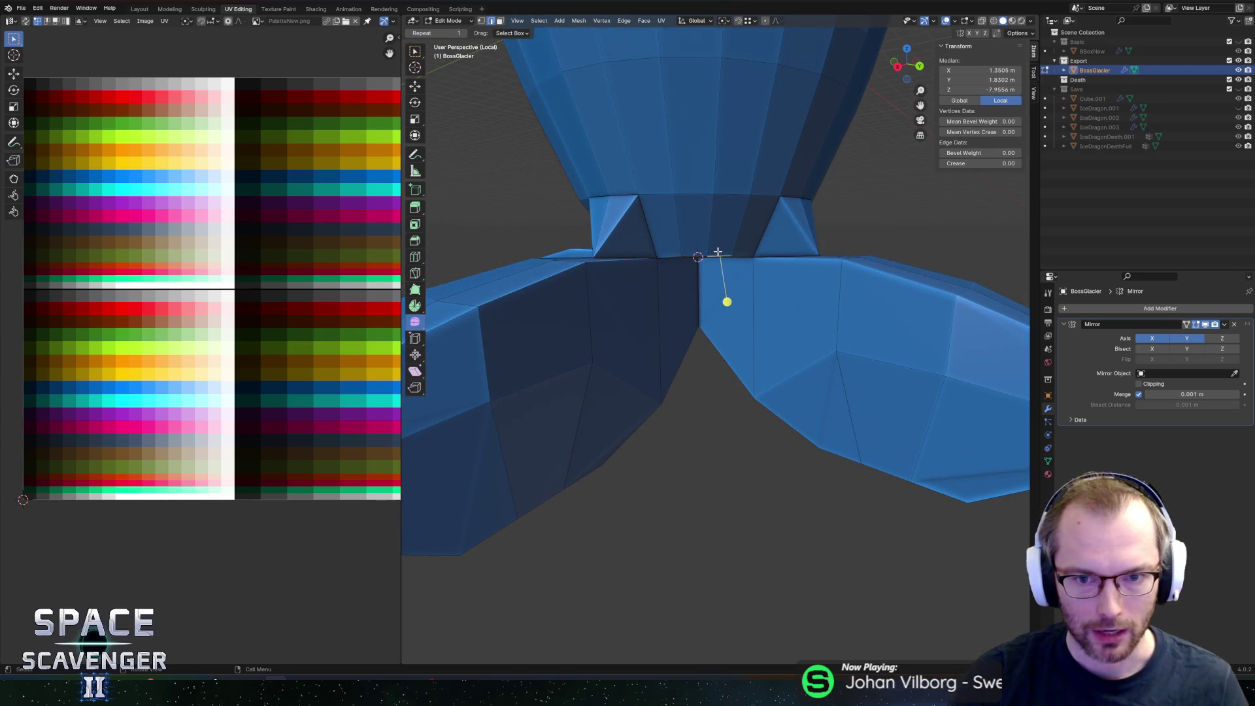
pyautogui.keyDown('shift'); pyautogui.click(696, 257); pyautogui.keyUp('shift')
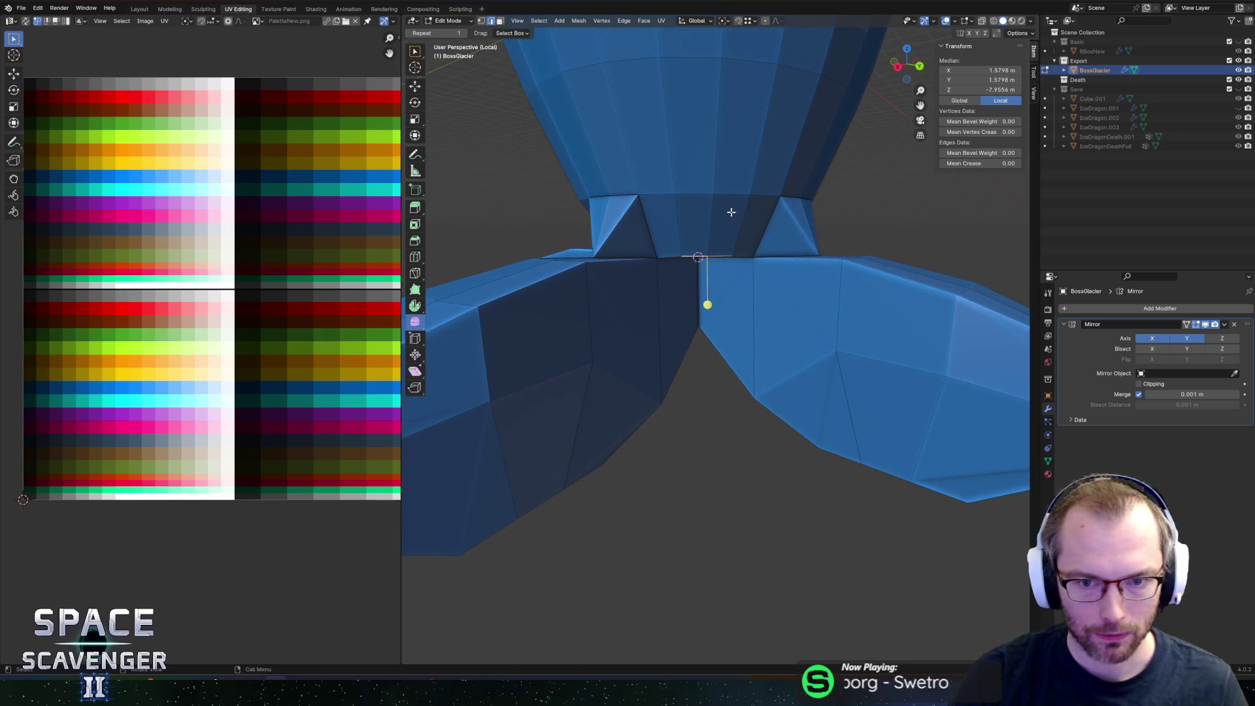
pyautogui.moveTo(698, 257); pyautogui.dragTo(700, 262, button='middle')
pyautogui.press('g')
pyautogui.press('g')
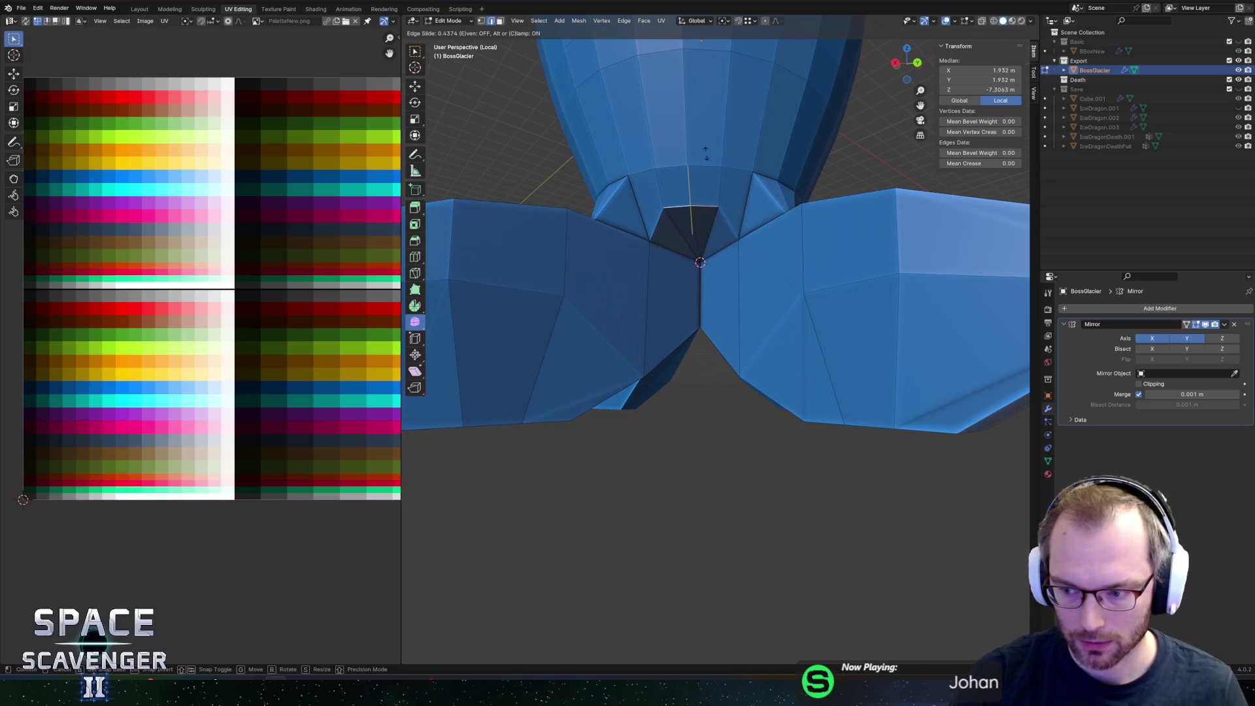
pyautogui.click(705, 153)
# Step: Slide the single joint vertex along its edge to the centre seam
pyautogui.click(690, 205)
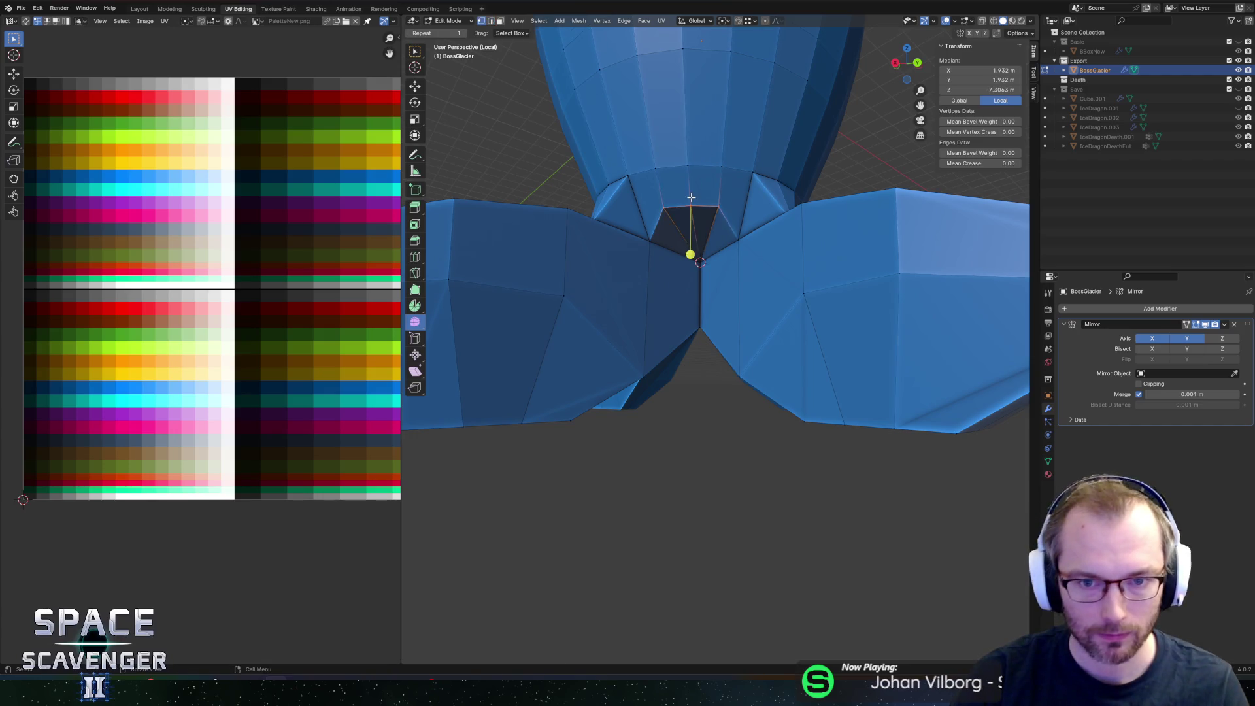
pyautogui.press('g')
pyautogui.press('g')
pyautogui.click(693, 189)
pyautogui.moveTo(672, 210); pyautogui.dragTo(692, 295, button='middle')
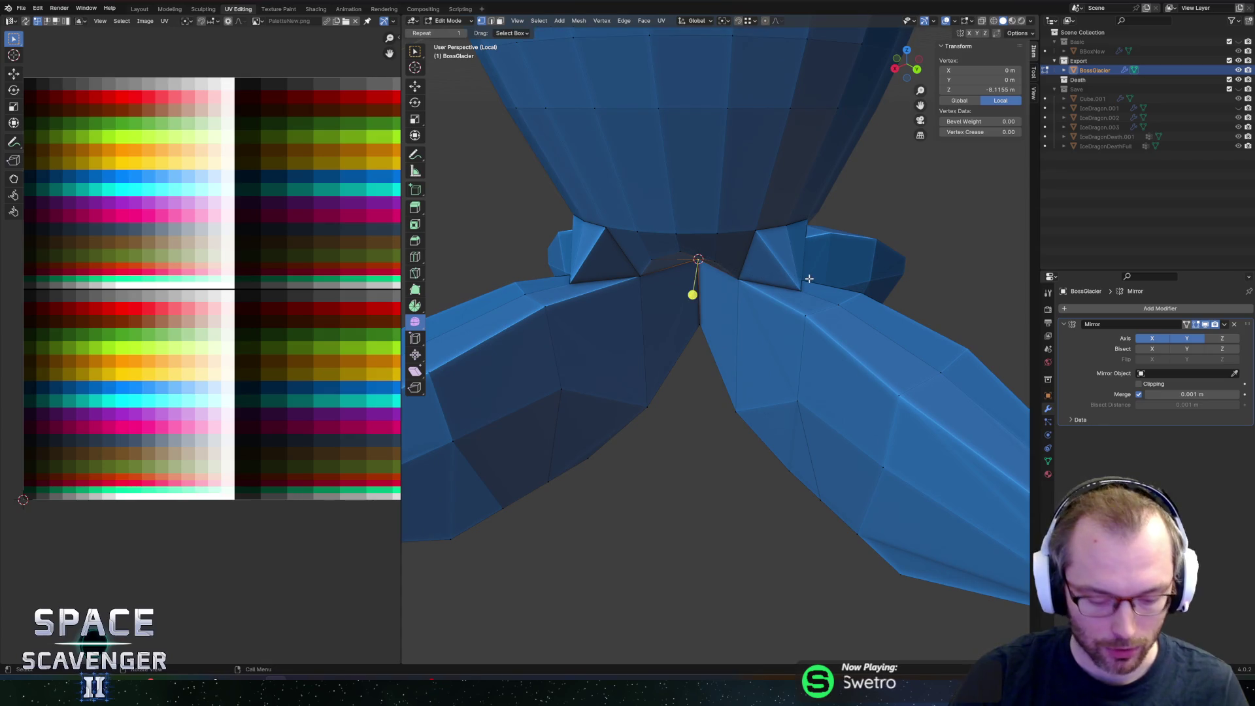
# Step: Scale the selection using Individual Origins as the pivot point
pyautogui.press('.')
pyautogui.press('2')
pyautogui.press('s')
pyautogui.hotkey('shift', 'z')
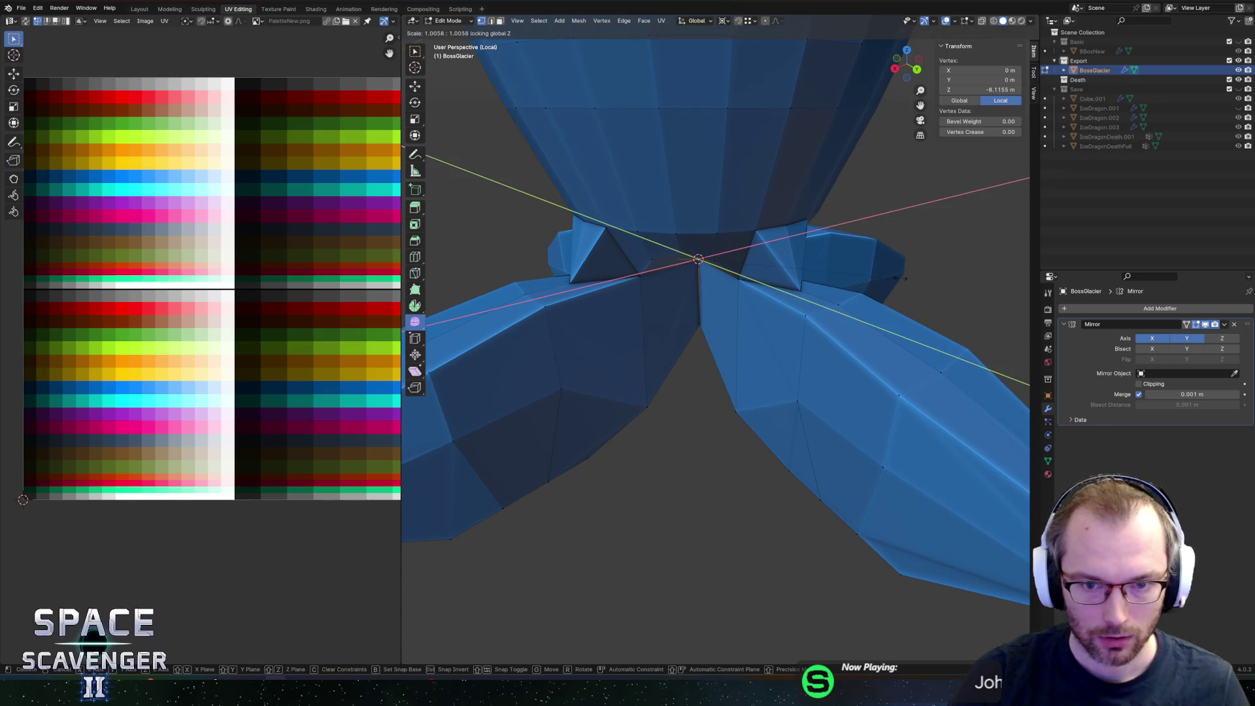
pyautogui.hotkey('shift', 'z')
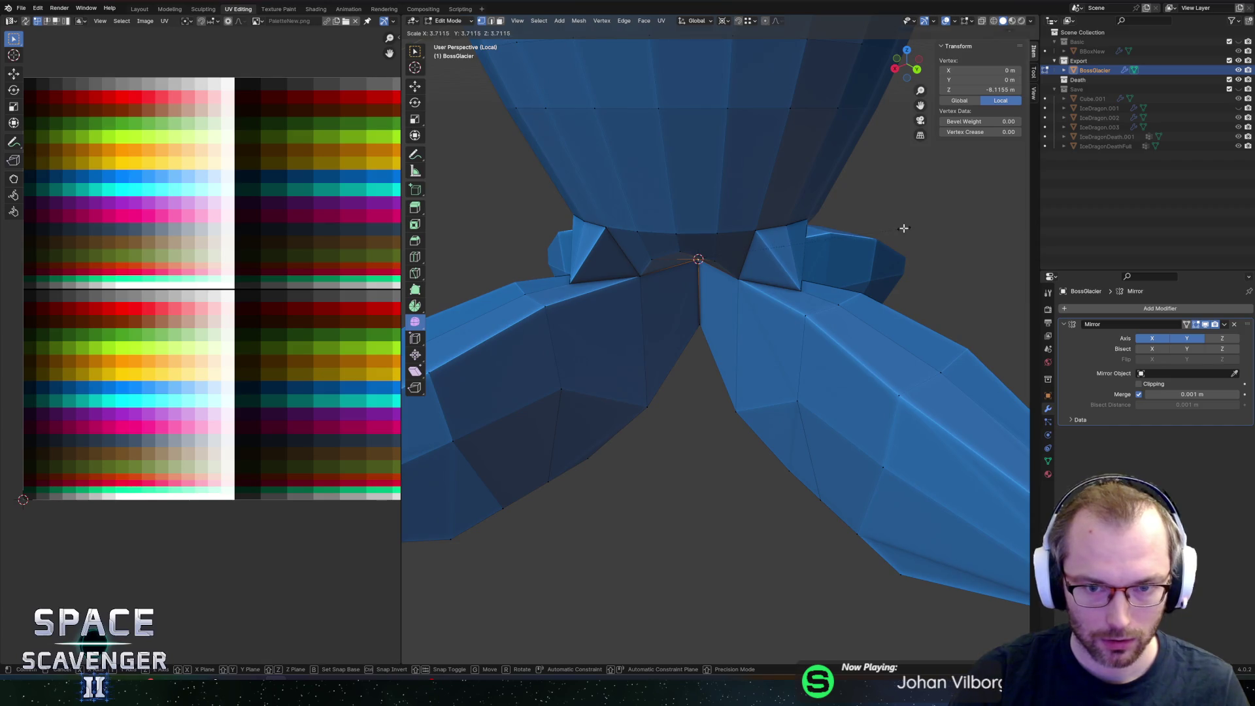
pyautogui.click(904, 228)
pyautogui.moveTo(859, 194)
pyautogui.mouseDown(button='middle')
pyautogui.moveTo(846, 168)
pyautogui.moveTo(787, 196)
pyautogui.moveTo(812, 185)
pyautogui.moveTo(822, 200)
pyautogui.moveTo(818, 174)
pyautogui.moveTo(837, 163)
pyautogui.moveTo(837, 179)
pyautogui.moveTo(787, 196)
pyautogui.moveTo(807, 191)
pyautogui.moveTo(794, 213)
pyautogui.mouseUp(button='middle')
# Step: Turn on X-ray view and try moving and scaling the vertex, cancelling each attempt
pyautogui.hotkey('alt', 'z')
pyautogui.press('b')
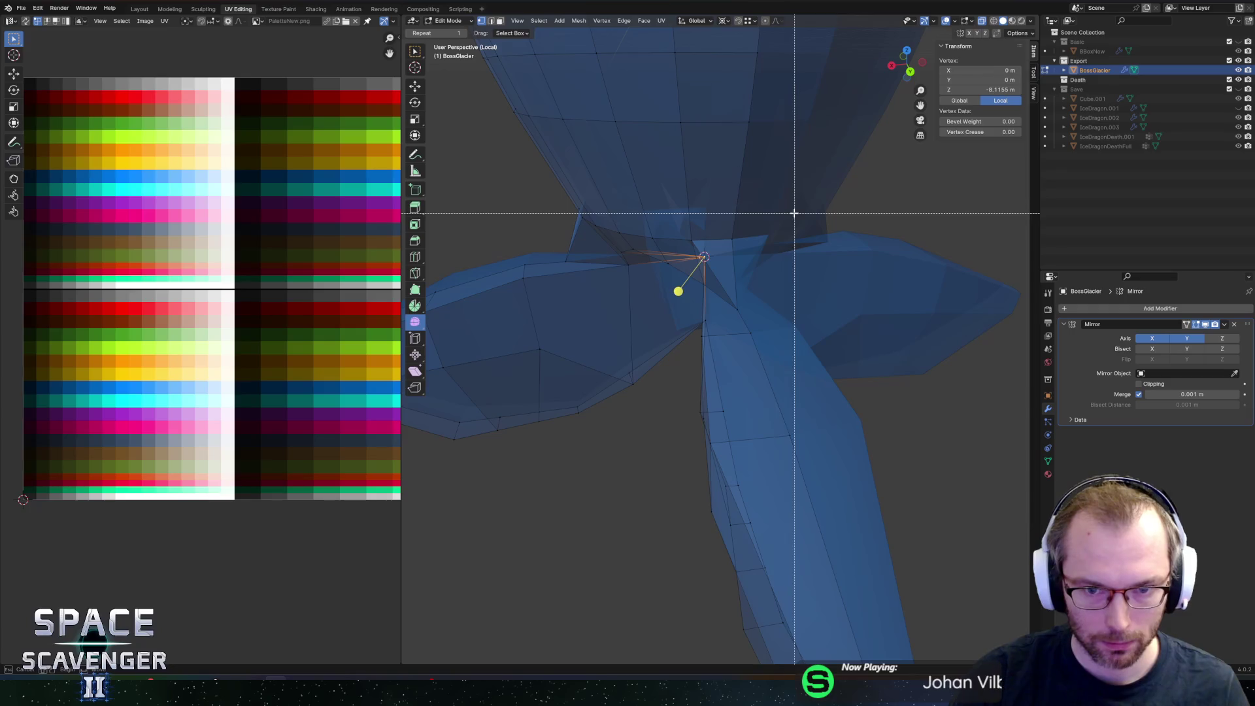
pyautogui.press('Escape')
pyautogui.press('g')
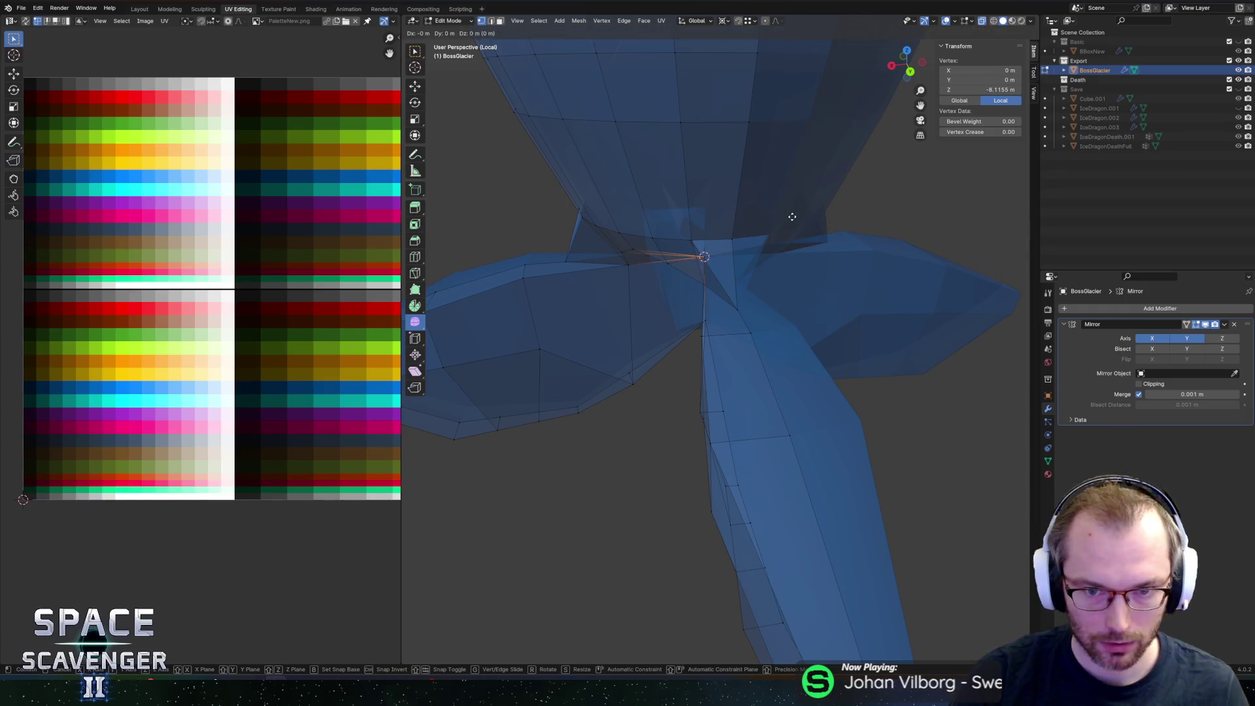
pyautogui.press('Escape')
pyautogui.press('s')
pyautogui.hotkey('shift', 'z')
pyautogui.press('Escape')
# Step: Move the joint vertex horizontally by 1.445 m in X and 1.8083 m in Y
pyautogui.press('z')
pyautogui.press('s')
pyautogui.press('z')
pyautogui.press('Escape')
pyautogui.press('g')
pyautogui.hotkey('shift', 'z')
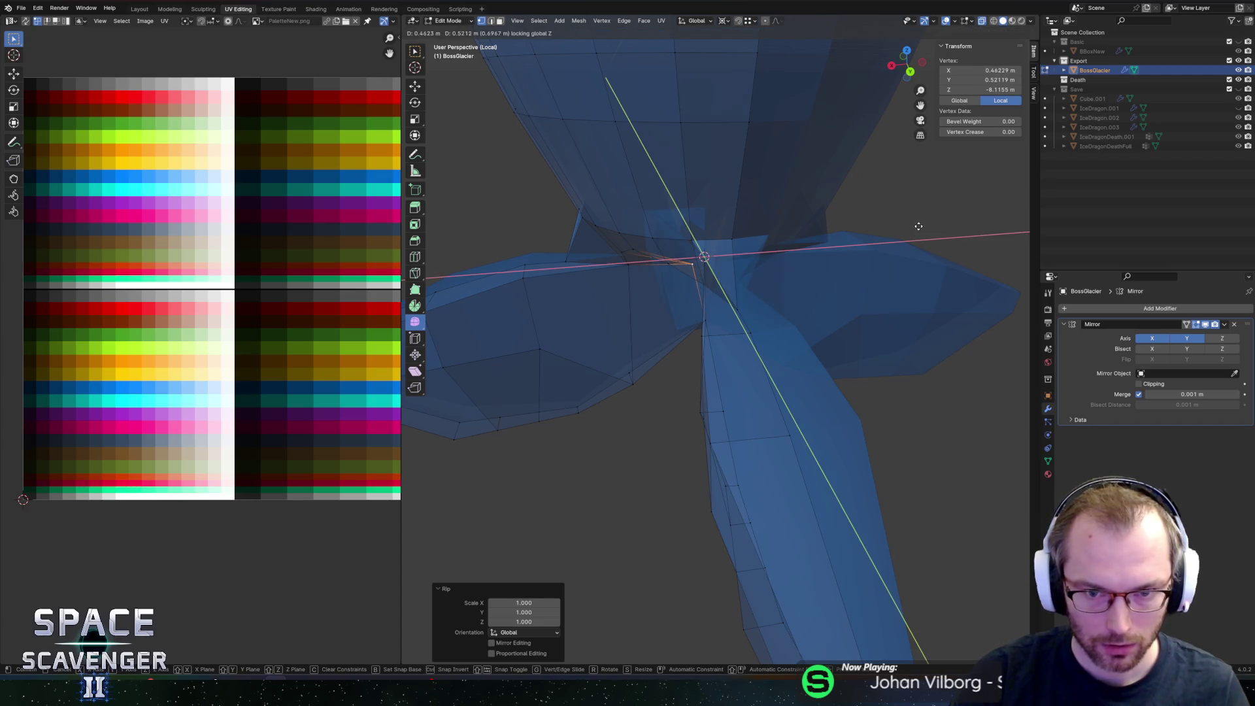
pyautogui.click(890, 245)
# Step: Nudge the fin-joint vertex outward along X, then along Y
pyautogui.moveTo(854, 224)
pyautogui.mouseDown(button='middle')
pyautogui.moveTo(818, 179)
pyautogui.moveTo(848, 136)
pyautogui.moveTo(837, 138)
pyautogui.moveTo(861, 137)
pyautogui.moveTo(834, 179)
pyautogui.mouseUp(button='middle')
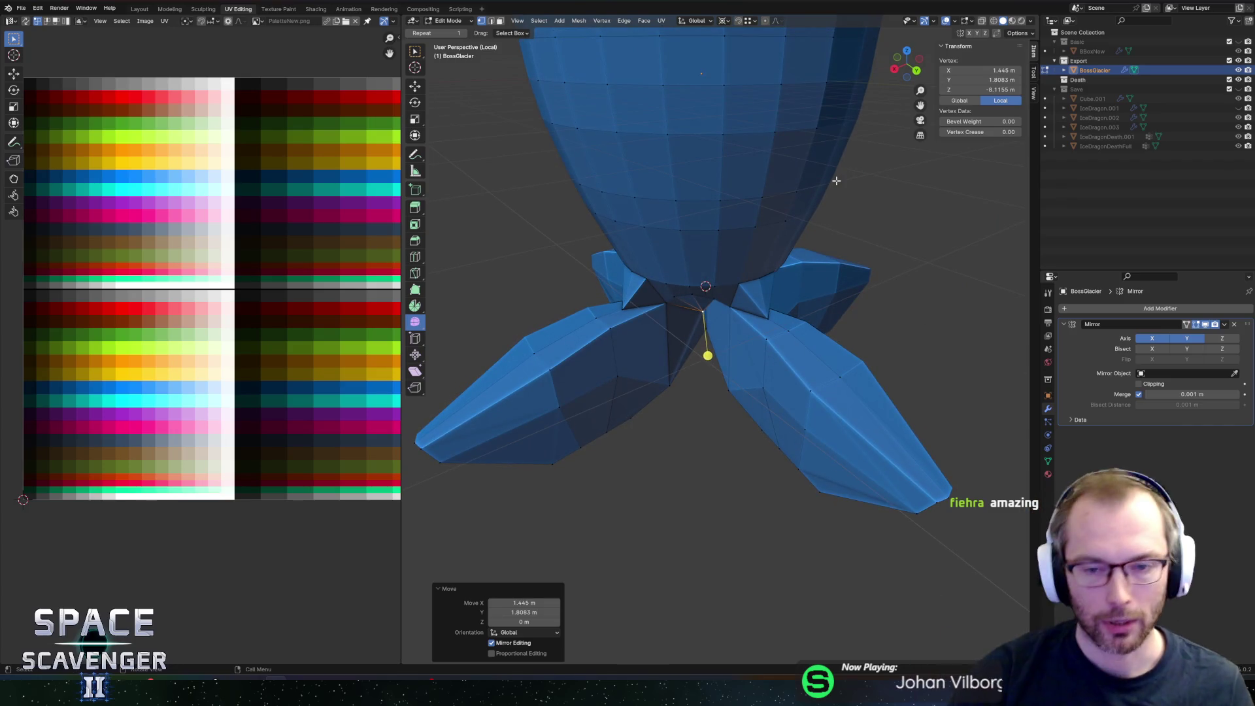
pyautogui.moveTo(786, 251); pyautogui.dragTo(707, 276, button='middle')
pyautogui.press('g')
pyautogui.press('x')
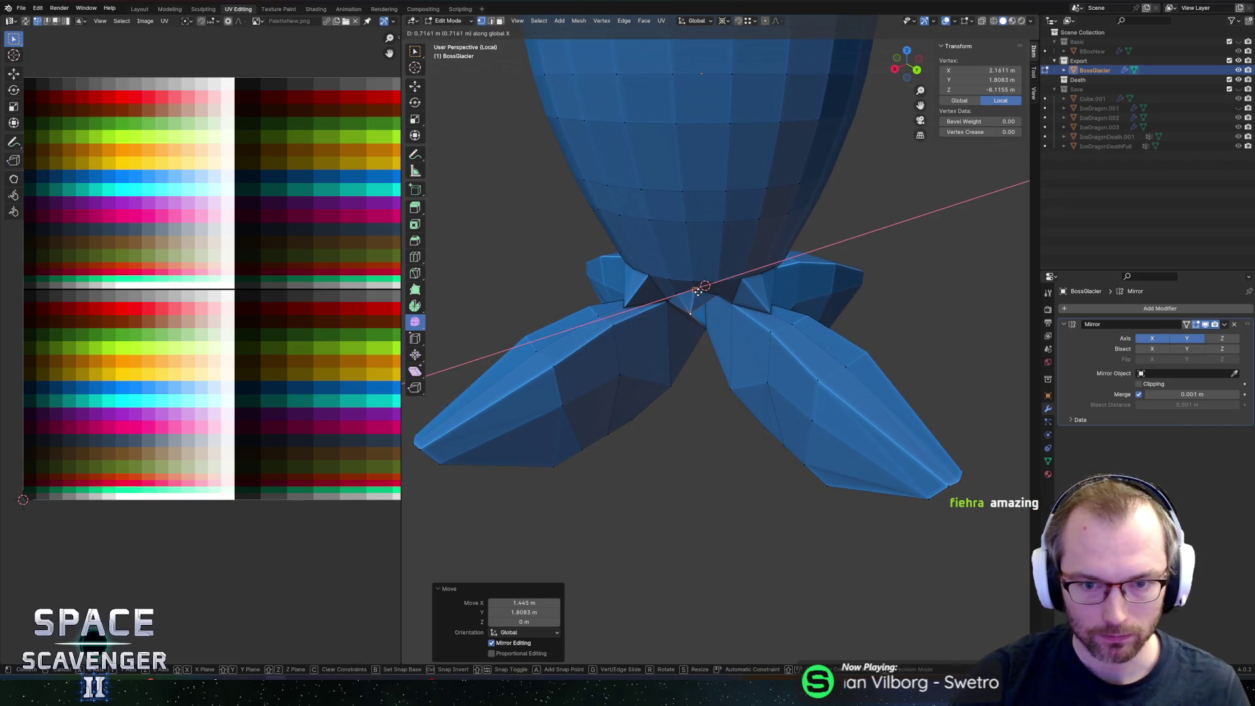
pyautogui.click(696, 290)
pyautogui.moveTo(719, 269)
pyautogui.mouseDown(button='middle')
pyautogui.moveTo(688, 270)
pyautogui.moveTo(725, 255)
pyautogui.mouseUp(button='middle')
pyautogui.press('g')
pyautogui.press('y')
pyautogui.click(724, 260)
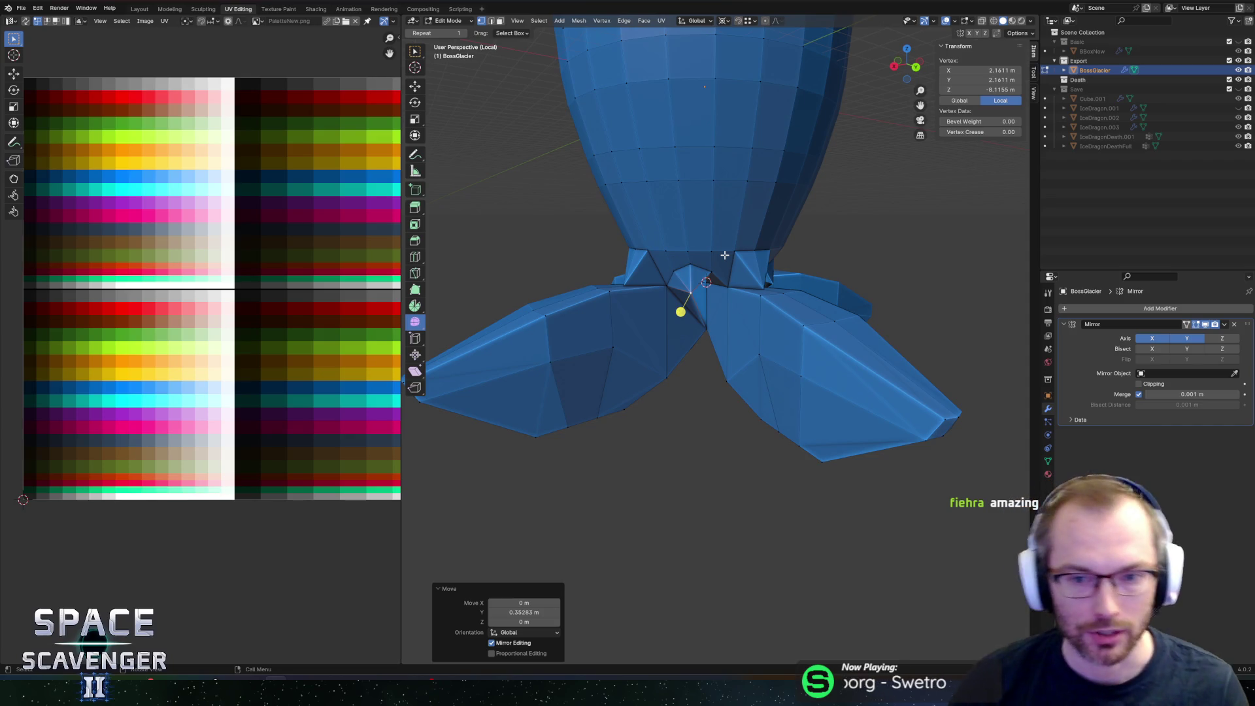
# Step: Select the tangled faces at the fin junction and delete them
pyautogui.click(728, 277)
pyautogui.click(718, 281)
pyautogui.moveTo(718, 282)
pyautogui.mouseDown(button='middle')
pyautogui.moveTo(610, 245)
pyautogui.moveTo(656, 220)
pyautogui.moveTo(685, 238)
pyautogui.mouseUp(button='middle')
pyautogui.scroll(5, 610, 245)
pyautogui.press('x')
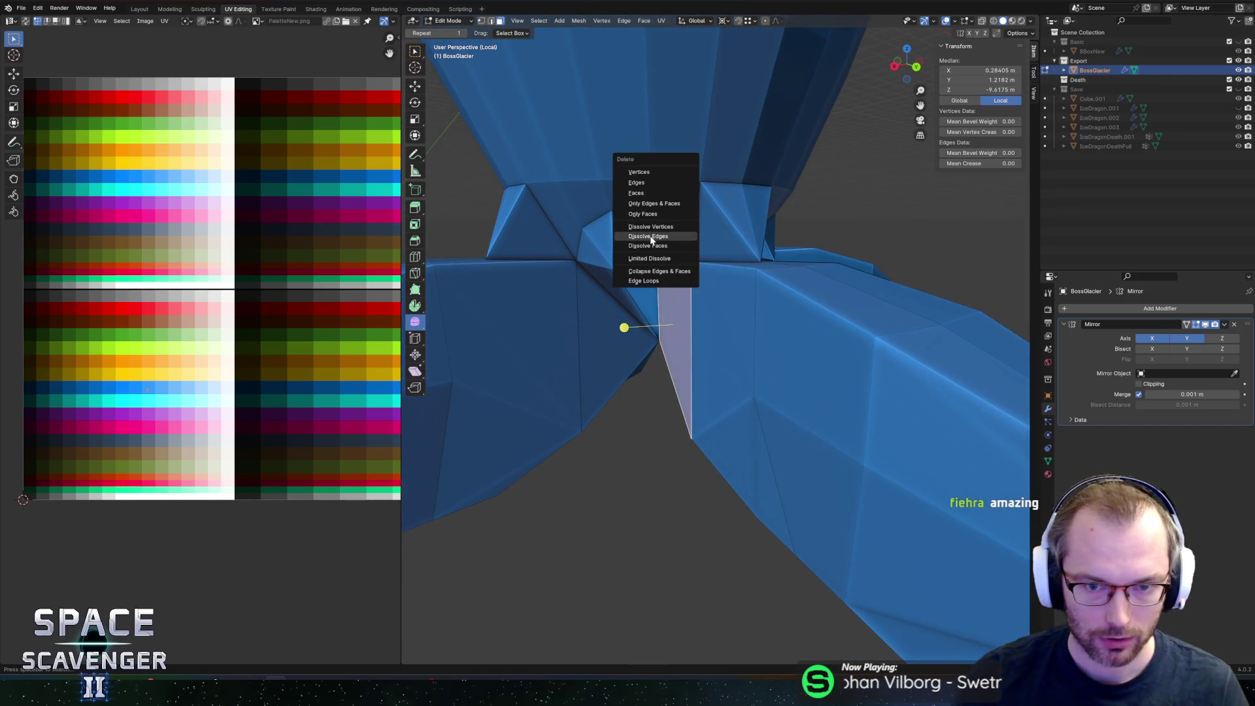
pyautogui.click(649, 236)
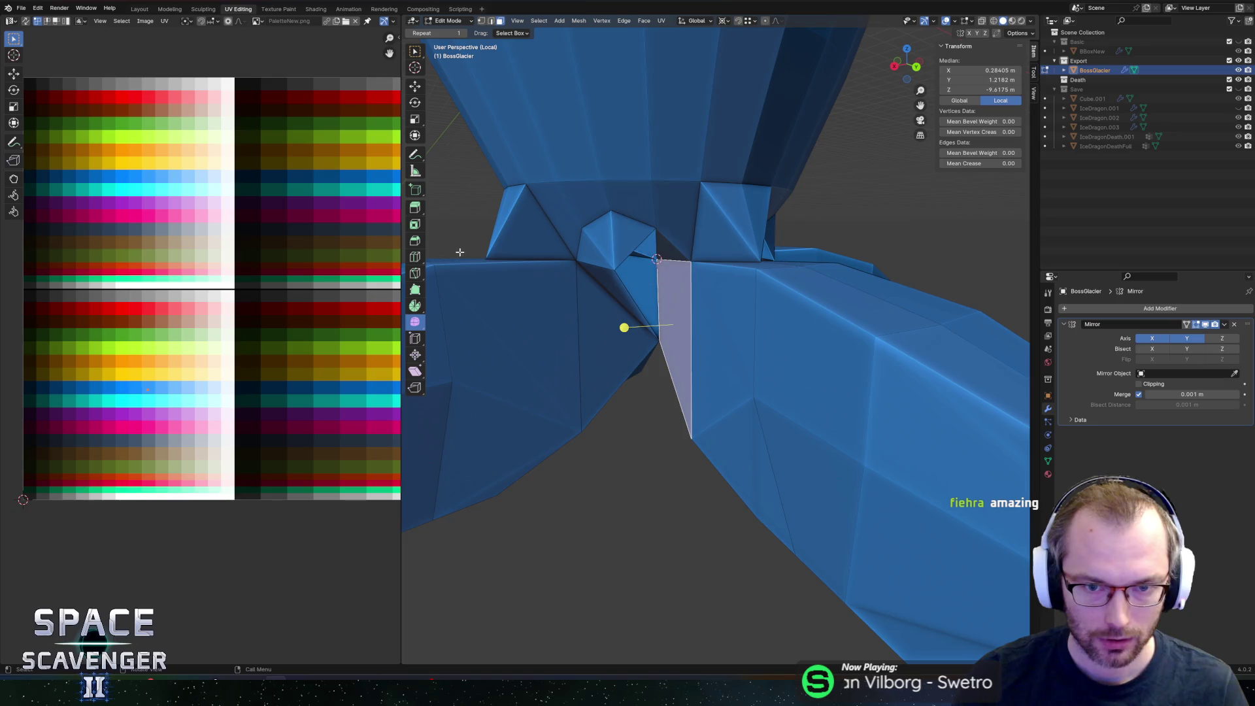
pyautogui.click(617, 214)
pyautogui.scroll(-3, 617, 215)
pyautogui.click(696, 330)
pyautogui.press('x')
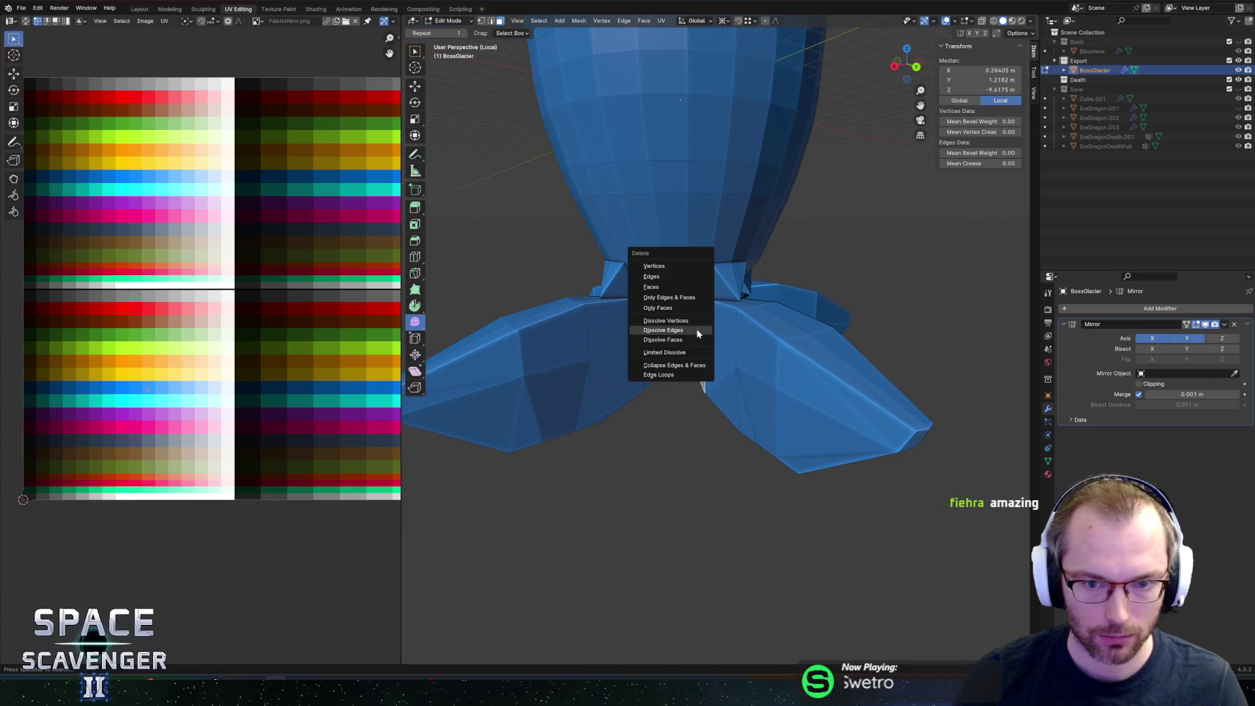
pyautogui.click(673, 295)
# Step: Delete another overlapping face at the junction, seen from below
pyautogui.scroll(3, 671, 275)
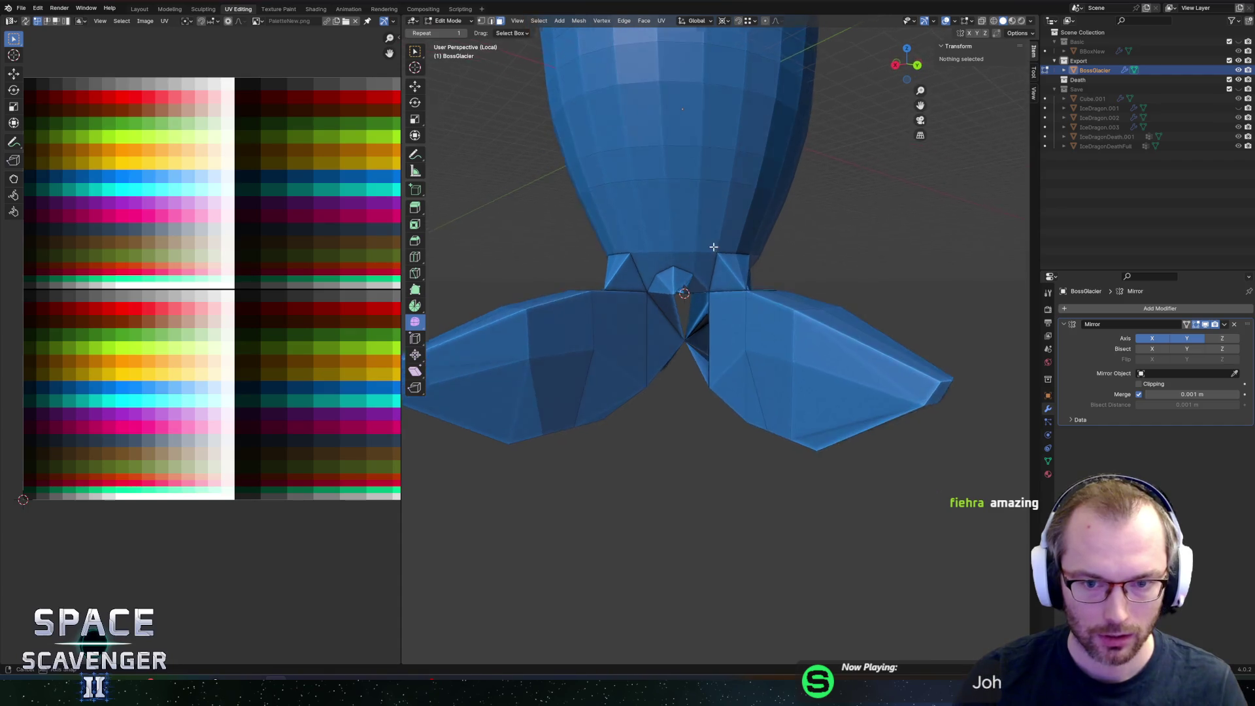
pyautogui.moveTo(671, 276)
pyautogui.mouseDown(button='middle')
pyautogui.moveTo(685, 147)
pyautogui.moveTo(674, 226)
pyautogui.moveTo(600, 261)
pyautogui.mouseUp(button='middle')
pyautogui.click(674, 226)
pyautogui.press('x')
pyautogui.click(674, 232)
# Step: Delete the stray vertex at the joint, leaving an open gap
pyautogui.click(600, 261)
pyautogui.press('1')
pyautogui.click(644, 317)
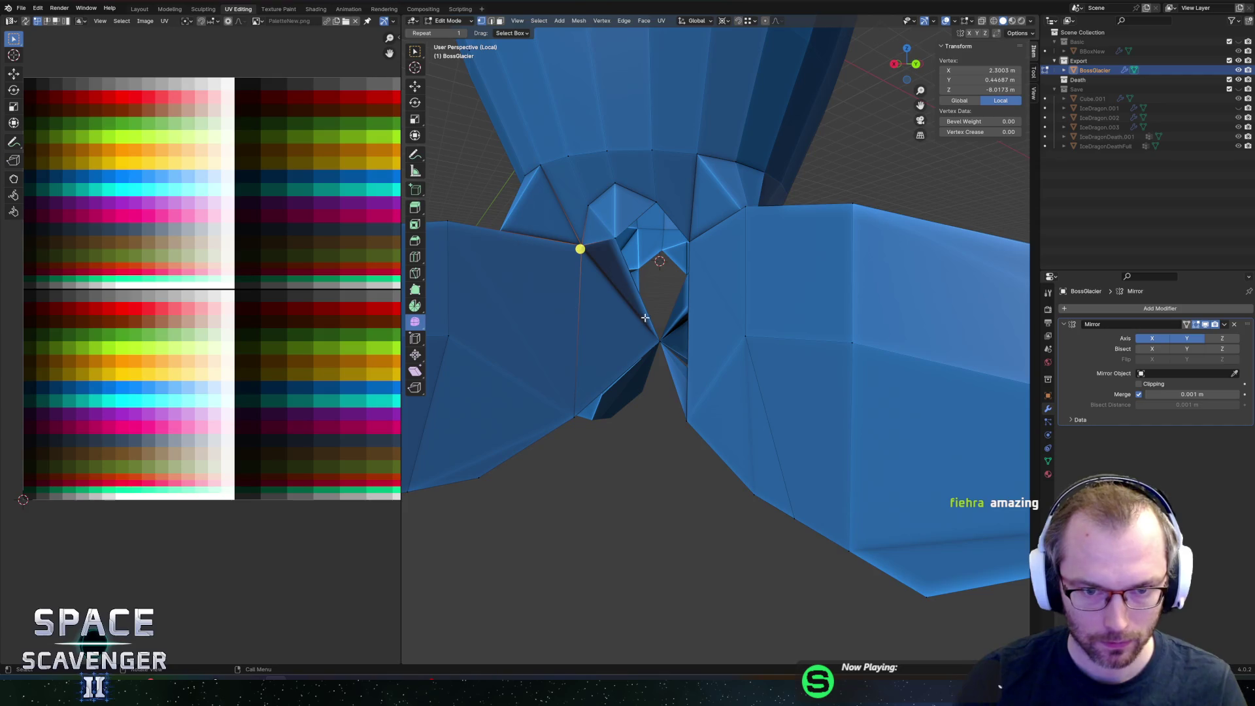
pyautogui.moveTo(690, 313)
pyautogui.mouseDown(button='middle')
pyautogui.moveTo(658, 335)
pyautogui.moveTo(667, 252)
pyautogui.moveTo(723, 213)
pyautogui.moveTo(690, 238)
pyautogui.mouseUp(button='middle')
pyautogui.click(659, 334)
pyautogui.press('x')
pyautogui.click(625, 316)
pyautogui.press('x')
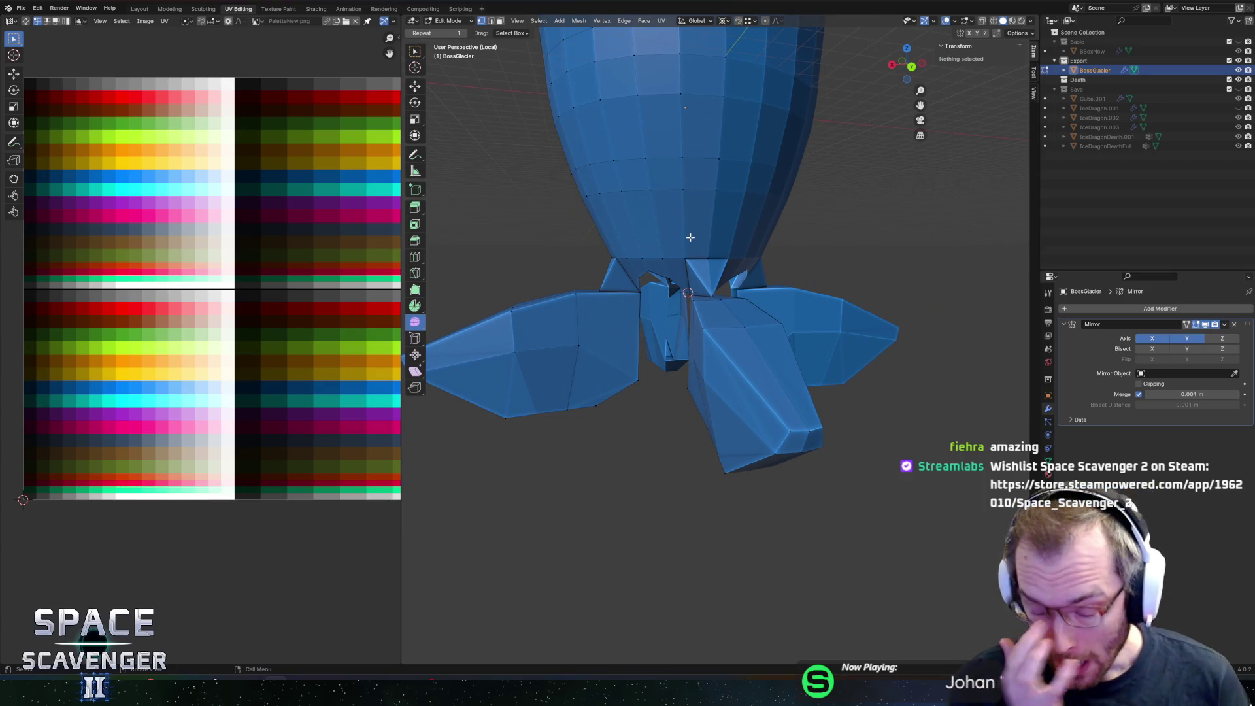
pyautogui.scroll(3, 676, 250)
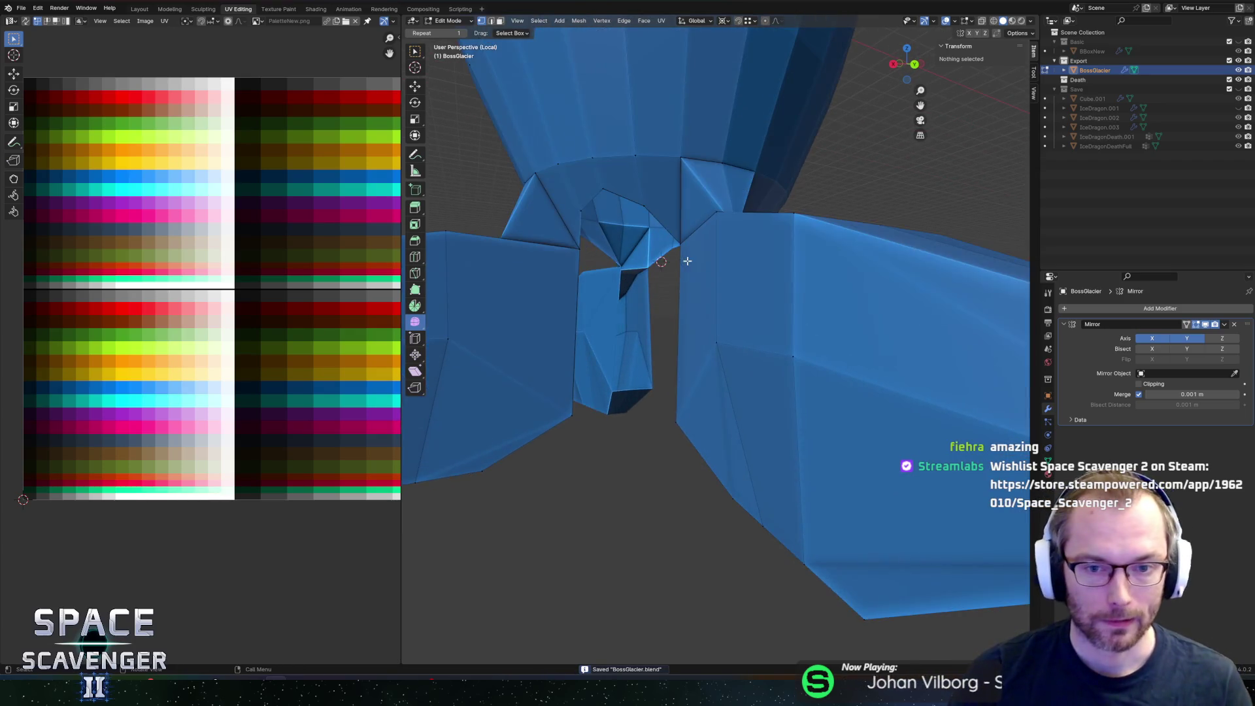
# Step: Try filling the edge loop around the gap with a face, then undo it
pyautogui.keyDown('alt'); pyautogui.click(679, 260); pyautogui.keyUp('alt')
pyautogui.scroll(2, 674, 258)
pyautogui.moveTo(674, 259)
pyautogui.mouseDown(button='middle')
pyautogui.moveTo(678, 288)
pyautogui.moveTo(639, 330)
pyautogui.moveTo(673, 302)
pyautogui.moveTo(669, 284)
pyautogui.moveTo(730, 287)
pyautogui.moveTo(701, 229)
pyautogui.mouseUp(button='middle')
pyautogui.press('f')
pyautogui.scroll(-4, 679, 288)
pyautogui.scroll(4, 680, 292)
pyautogui.hotkey('ctrl', 'z')
pyautogui.scroll(-5, 675, 311)
pyautogui.scroll(3, 729, 294)
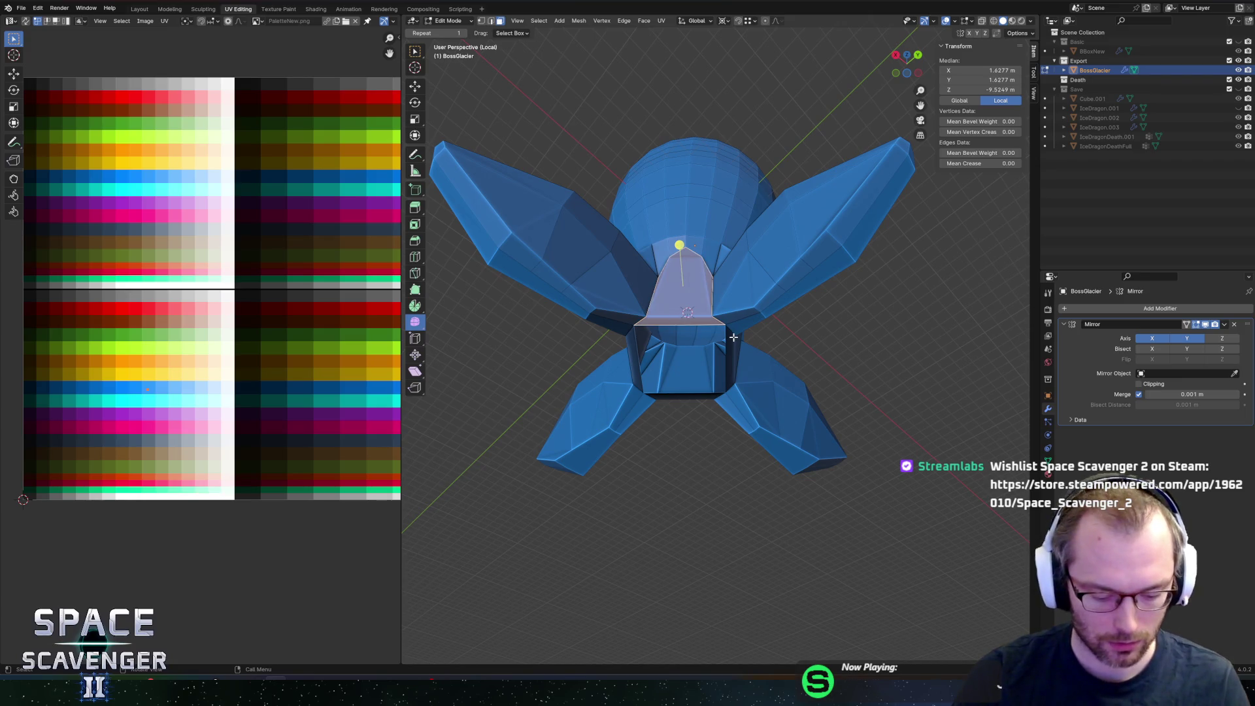
pyautogui.scroll(2, 732, 335)
# Step: Select the quad beneath the fins and shrink it horizontally to 0.379
pyautogui.click(574, 291)
pyautogui.press('1')
pyautogui.click(703, 293)
pyautogui.keyDown('shift'); pyautogui.click(576, 295); pyautogui.keyUp('shift')
pyautogui.press('3')
pyautogui.click(692, 290)
pyautogui.press('z')
pyautogui.press('s')
pyautogui.hotkey('shift', 'z')
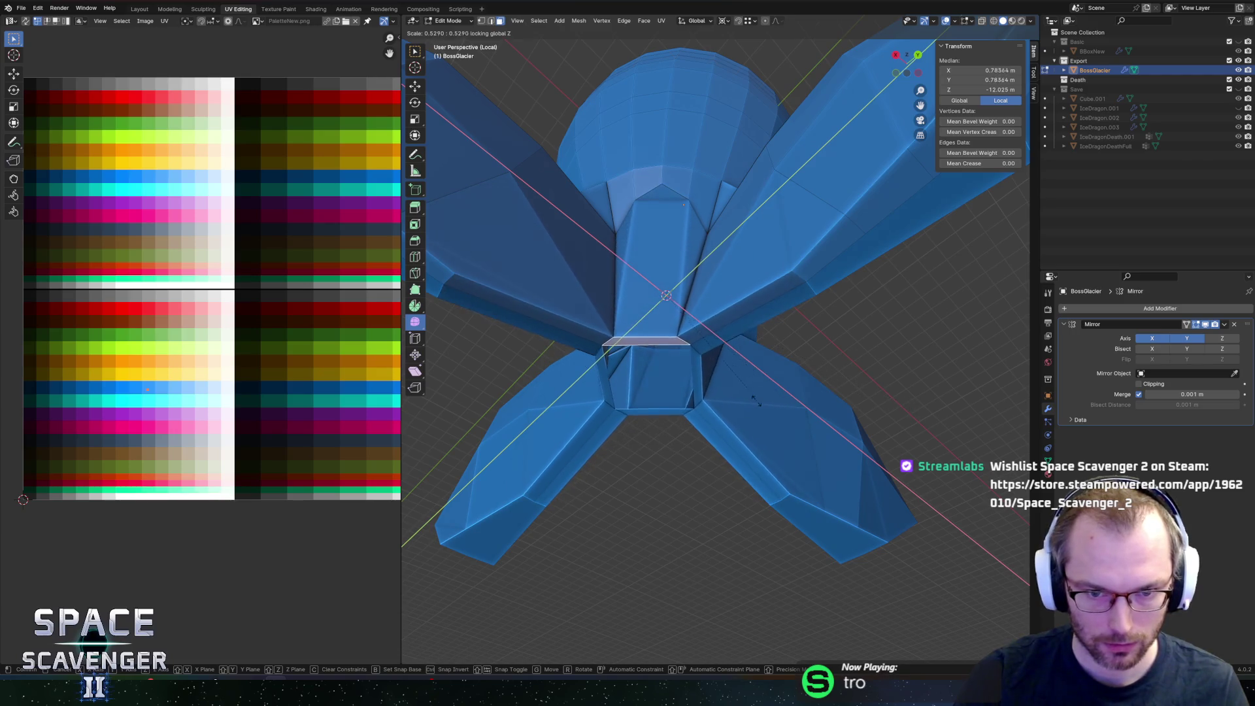
pyautogui.click(638, 382)
pyautogui.moveTo(639, 381)
pyautogui.mouseDown(button='middle')
pyautogui.moveTo(636, 309)
pyautogui.moveTo(571, 294)
pyautogui.mouseUp(button='middle')
pyautogui.scroll(2, 572, 294)
# Step: Extrude a corner vertex of the opening inward along X
pyautogui.press('1')
pyautogui.click(512, 315)
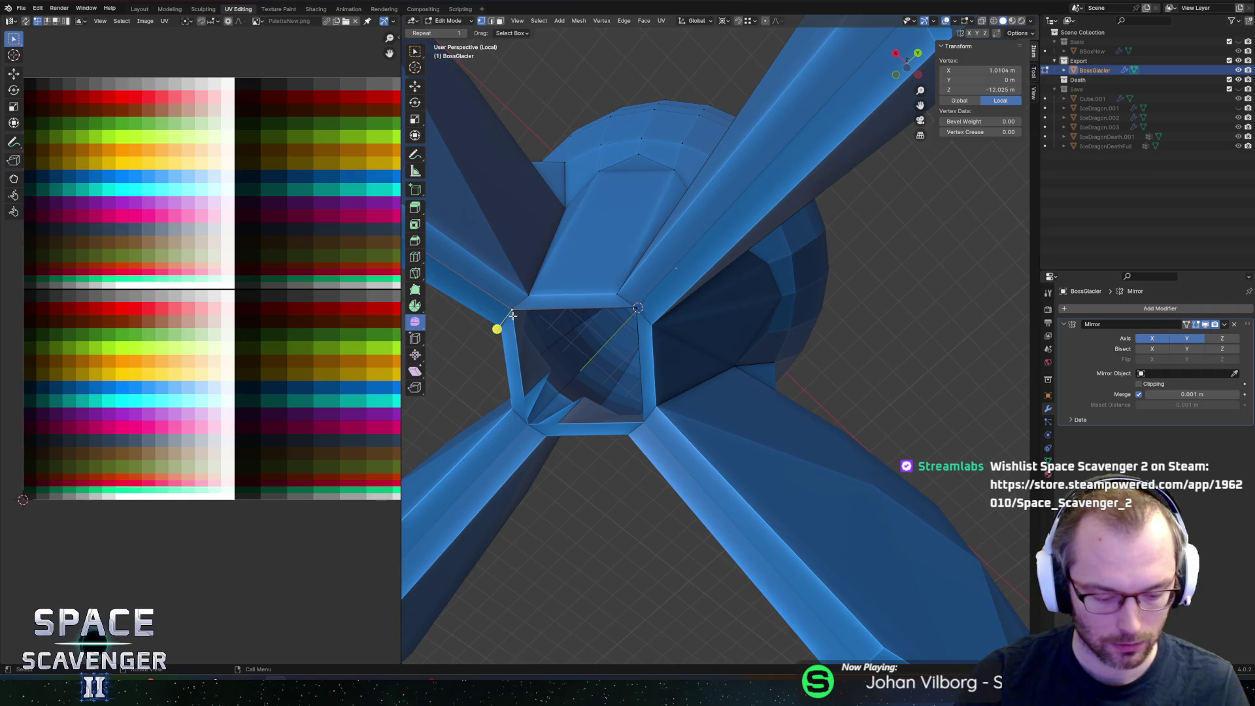
pyautogui.press('e')
pyautogui.press('x')
pyautogui.click(544, 341)
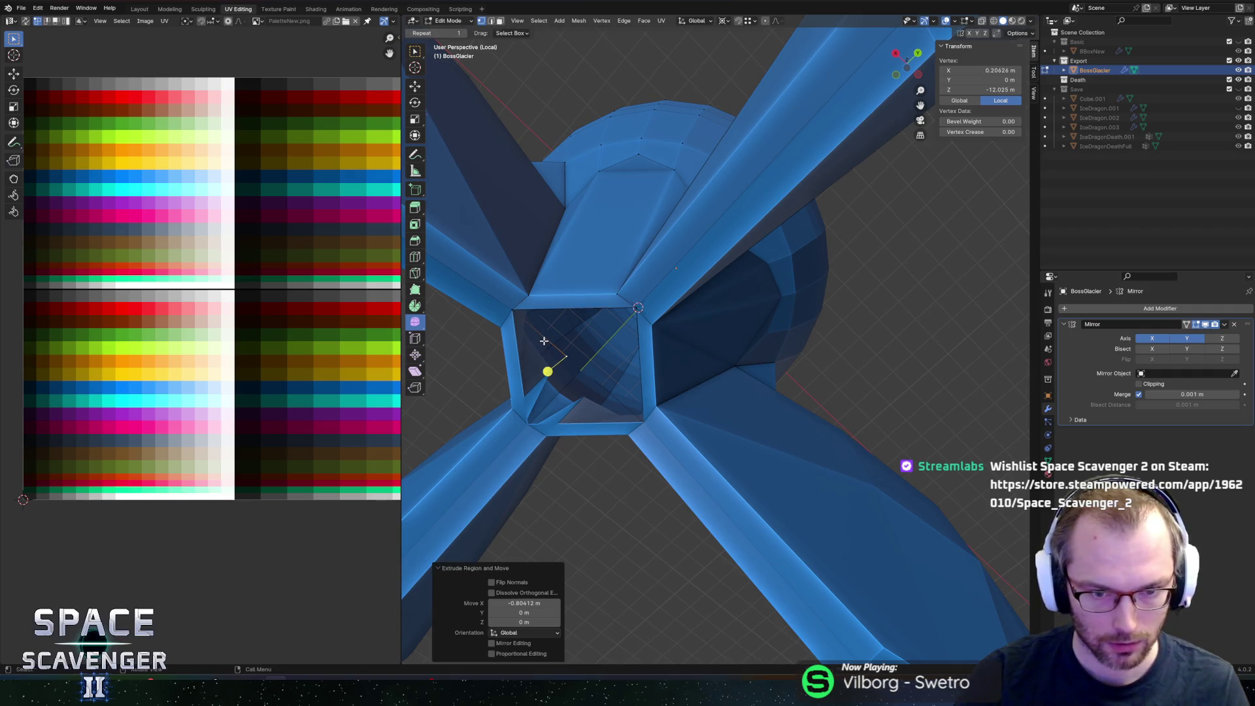
# Step: Enable Mirror Clipping, move the vertex to the centre at X 0, and select the opening's vertices
pyautogui.click(1141, 383)
pyautogui.press('g')
pyautogui.press('x')
pyautogui.click(763, 449)
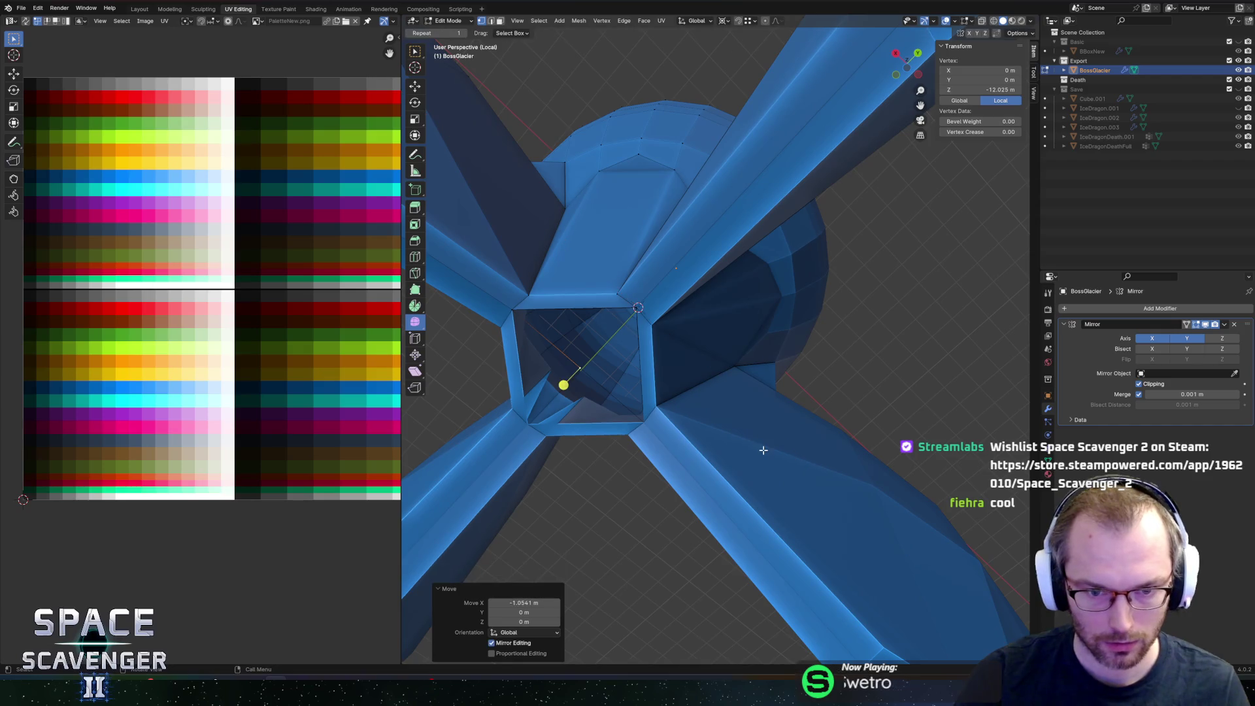
pyautogui.keyDown('shift'); pyautogui.click(635, 305); pyautogui.keyUp('shift')
pyautogui.keyDown('shift'); pyautogui.click(513, 311); pyautogui.keyUp('shift')
# Step: Fill a triangular face and the top strip to close the opening, then check Unity
pyautogui.press('f')
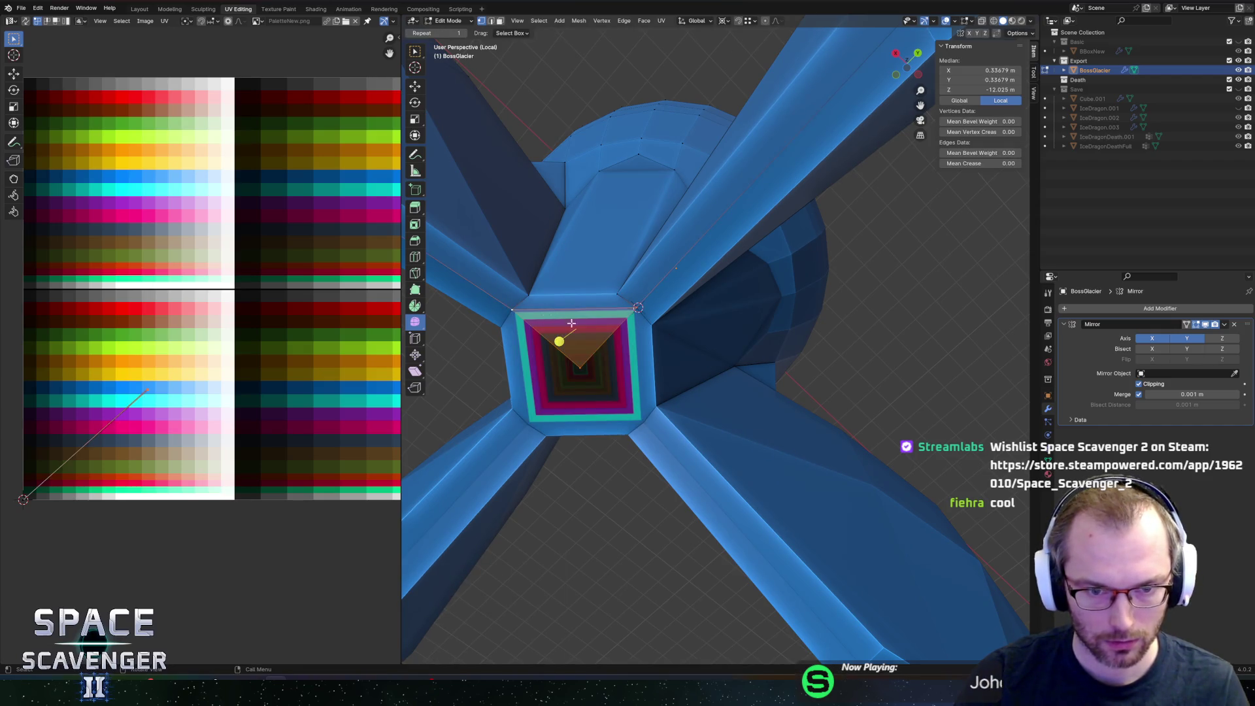
pyautogui.press('f')
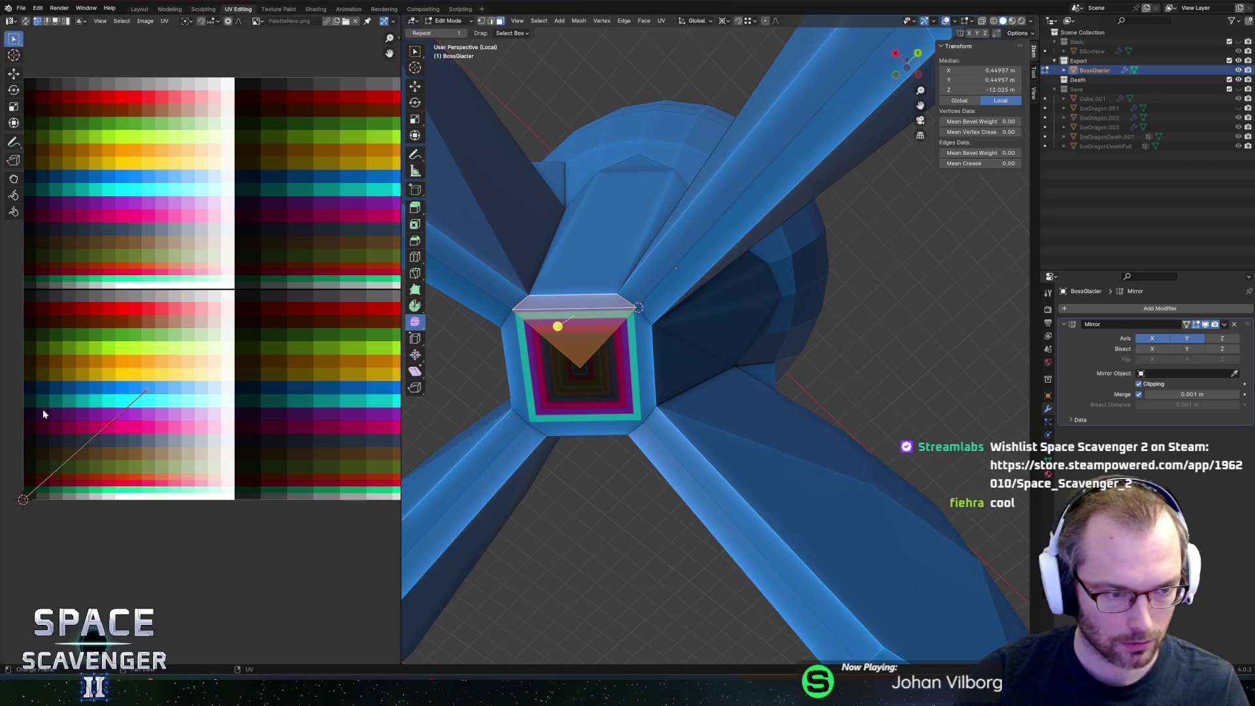
pyautogui.hotkey('alt', 'Tab')
pyautogui.hotkey('alt', 'Tab')
pyautogui.hotkey('alt', 'Tab')
pyautogui.hotkey('alt', 'Tab')
pyautogui.moveTo(56, 438); pyautogui.dragTo(4, 502)
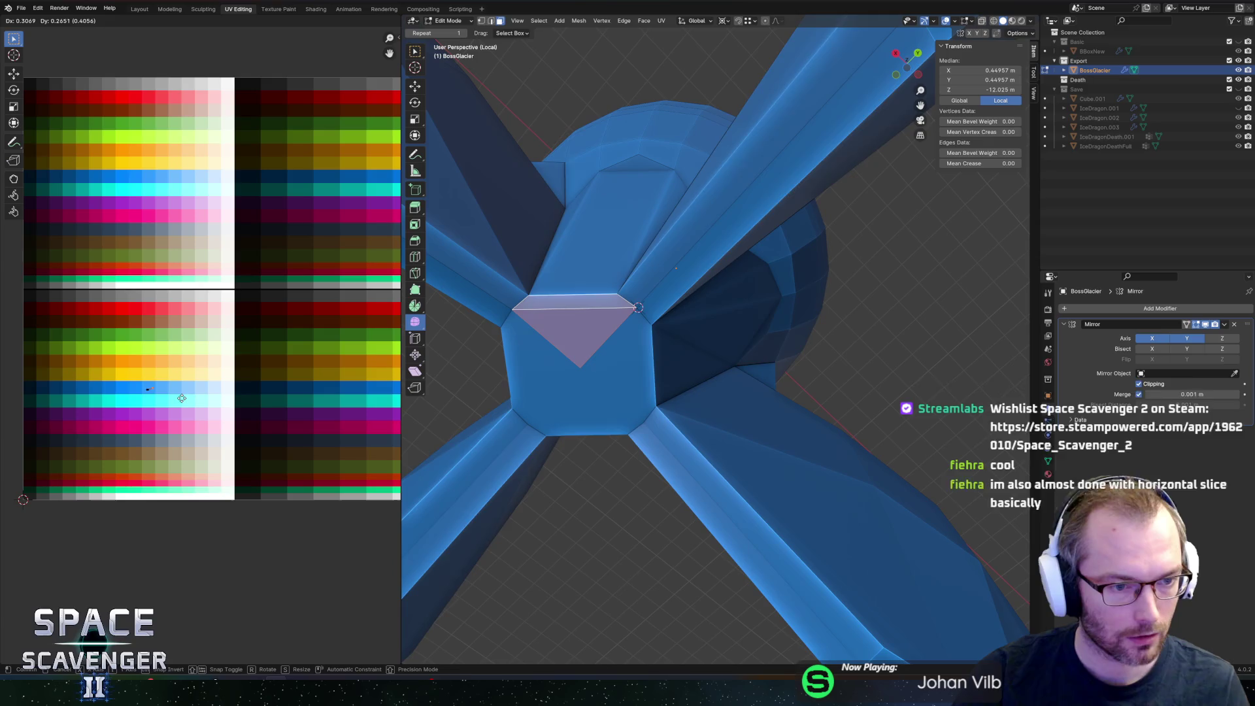
# Step: Return to Object Mode and bring up the FBX export window with BossGlacier.fbx
pyautogui.press('Tab')
pyautogui.press('Tab')
pyautogui.moveTo(643, 353)
pyautogui.mouseDown(button='middle')
pyautogui.moveTo(656, 397)
pyautogui.moveTo(667, 321)
pyautogui.moveTo(680, 344)
pyautogui.mouseUp(button='middle')
pyautogui.hotkey('ctrl', 'shift', 'e')
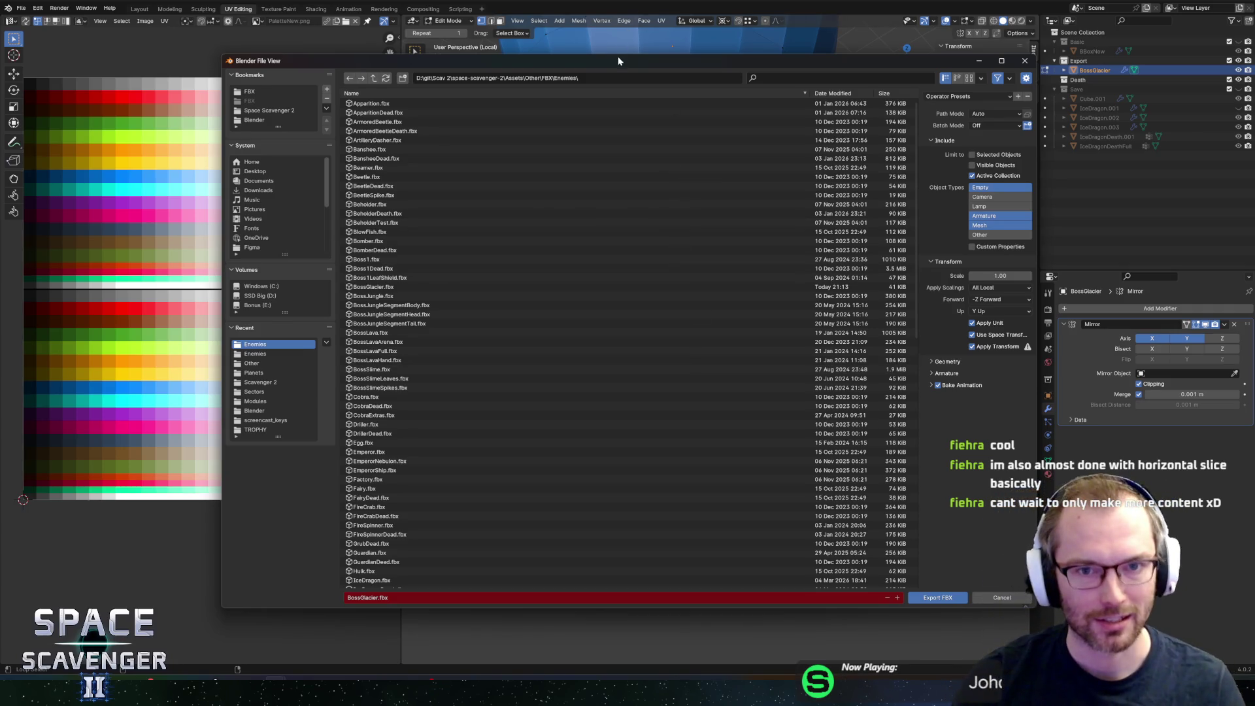
# Step: Export the model as BossGlacier.fbx into the Enemies folder
pyautogui.click(936, 597)
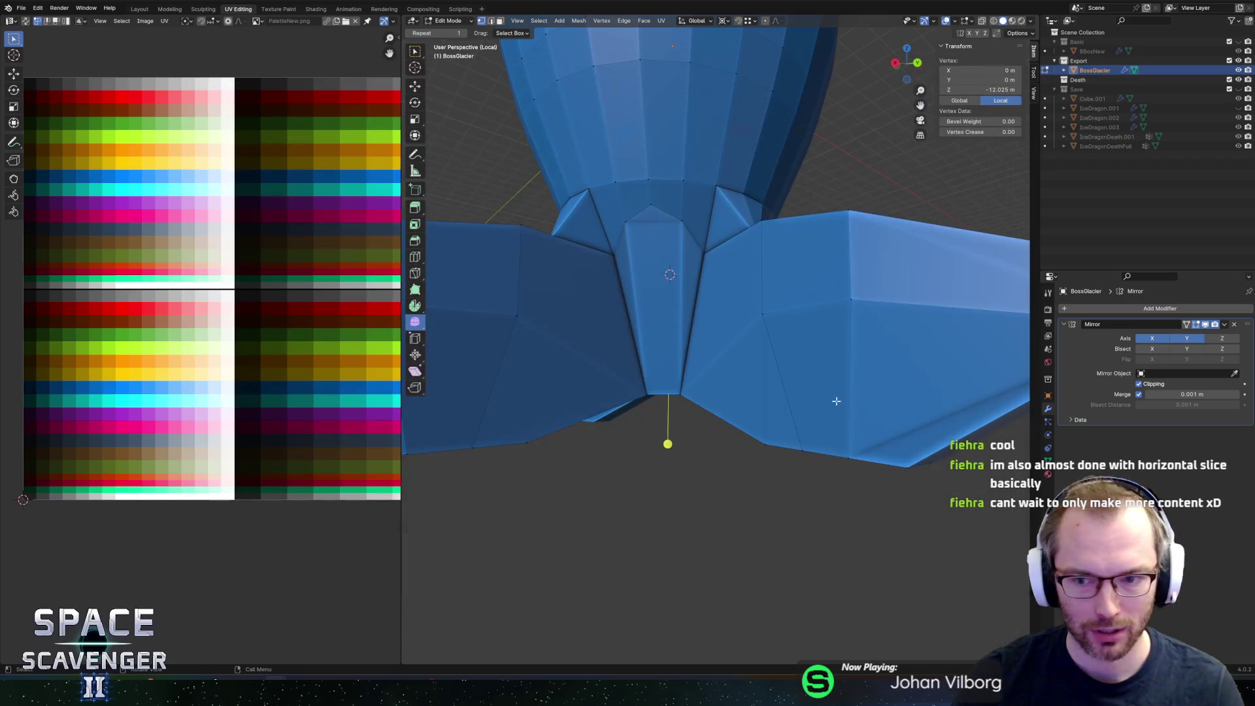
# Step: Move over to the Unity editor, glancing back at the BossGlacier model in Blender on the way
pyautogui.hotkey('alt', 'Tab')
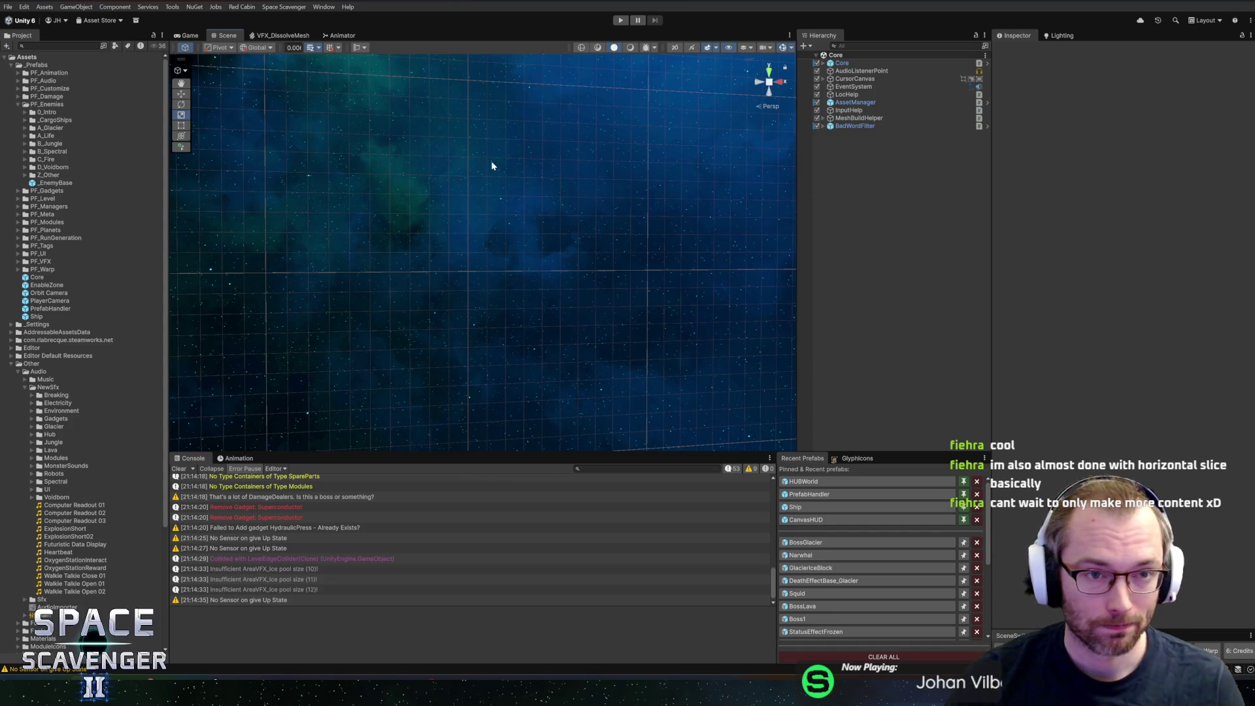
pyautogui.hotkey('alt', 'Tab')
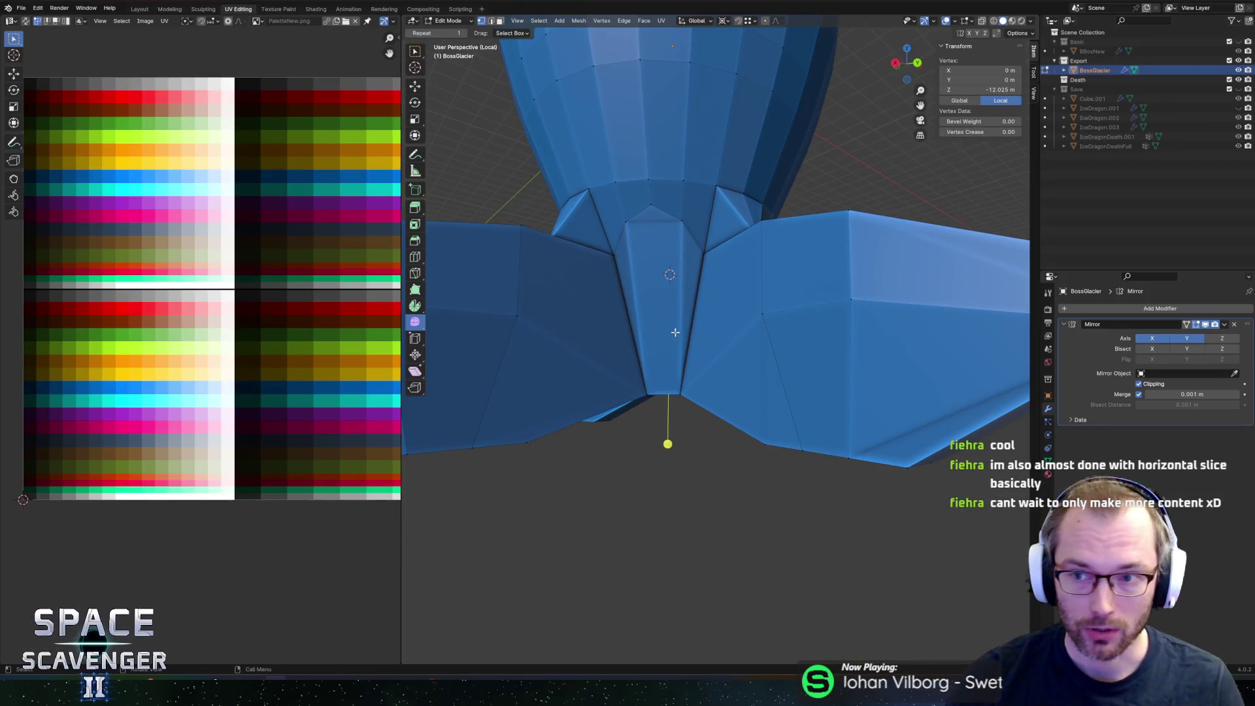
pyautogui.scroll(-5, 673, 333)
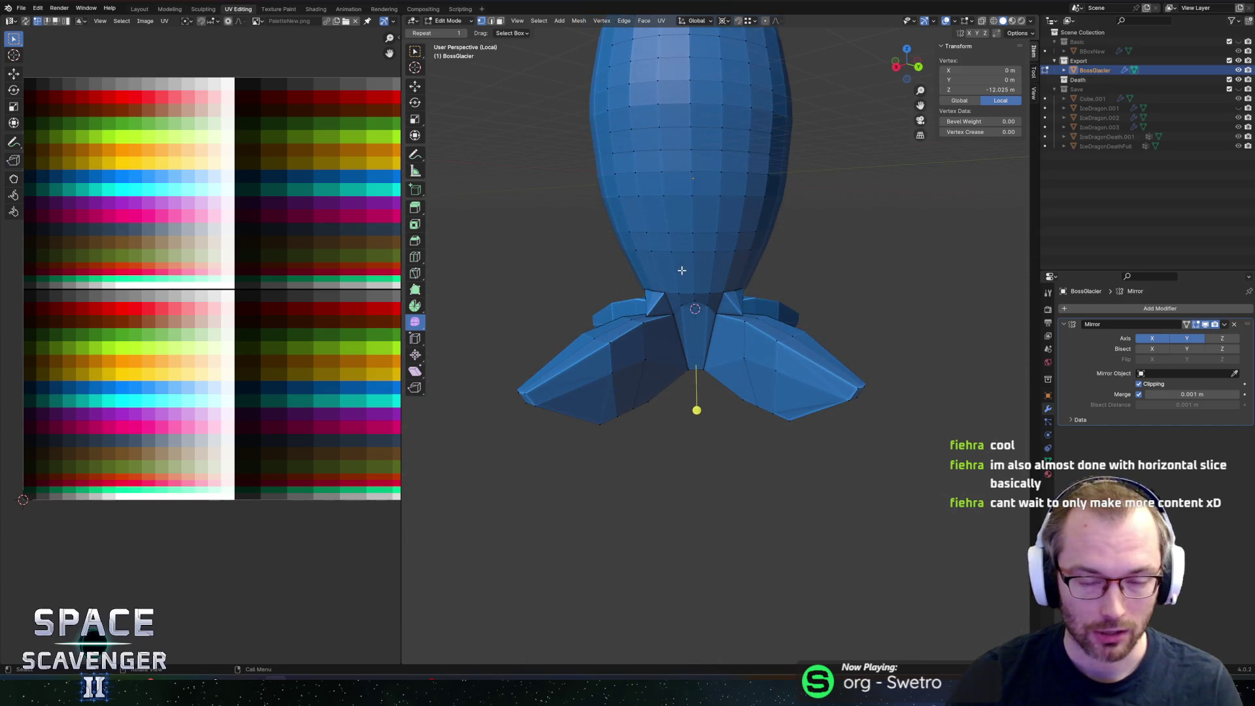
pyautogui.scroll(2, 682, 270)
pyautogui.hotkey('alt', 'Tab')
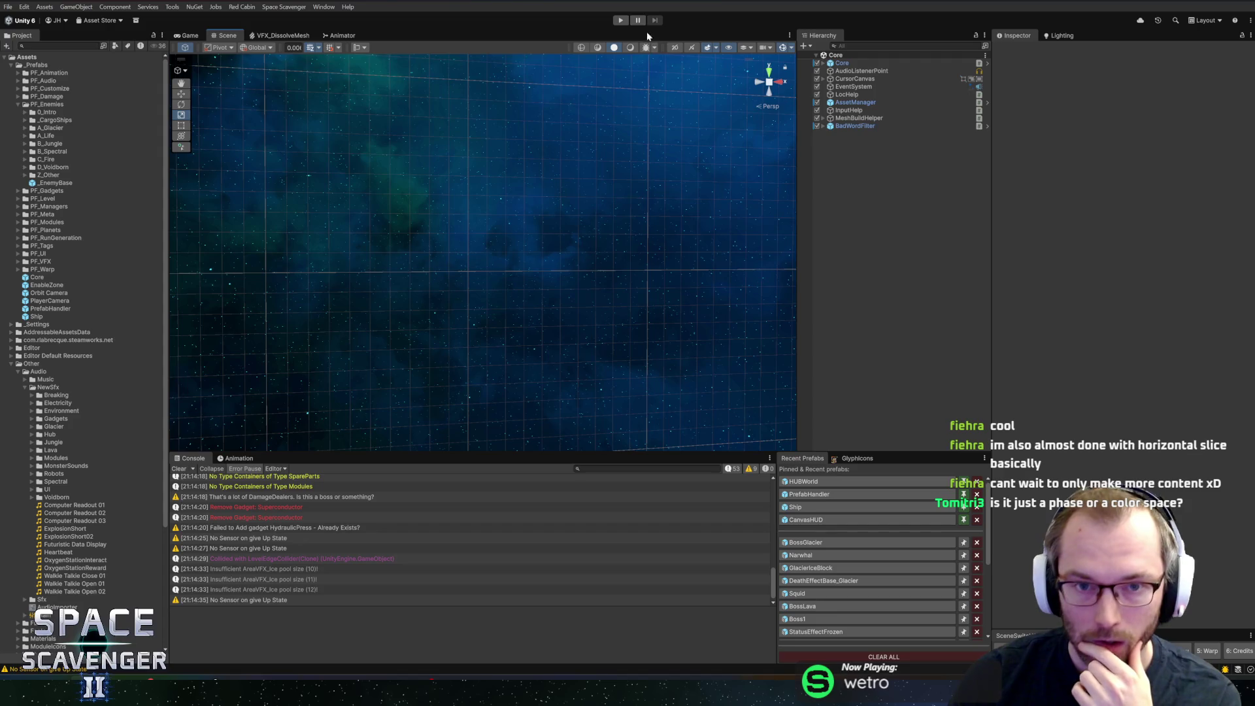
# Step: Play the game in a maximized Game view, fly the ship against the Prince of Frost, then stop
pyautogui.click(620, 21)
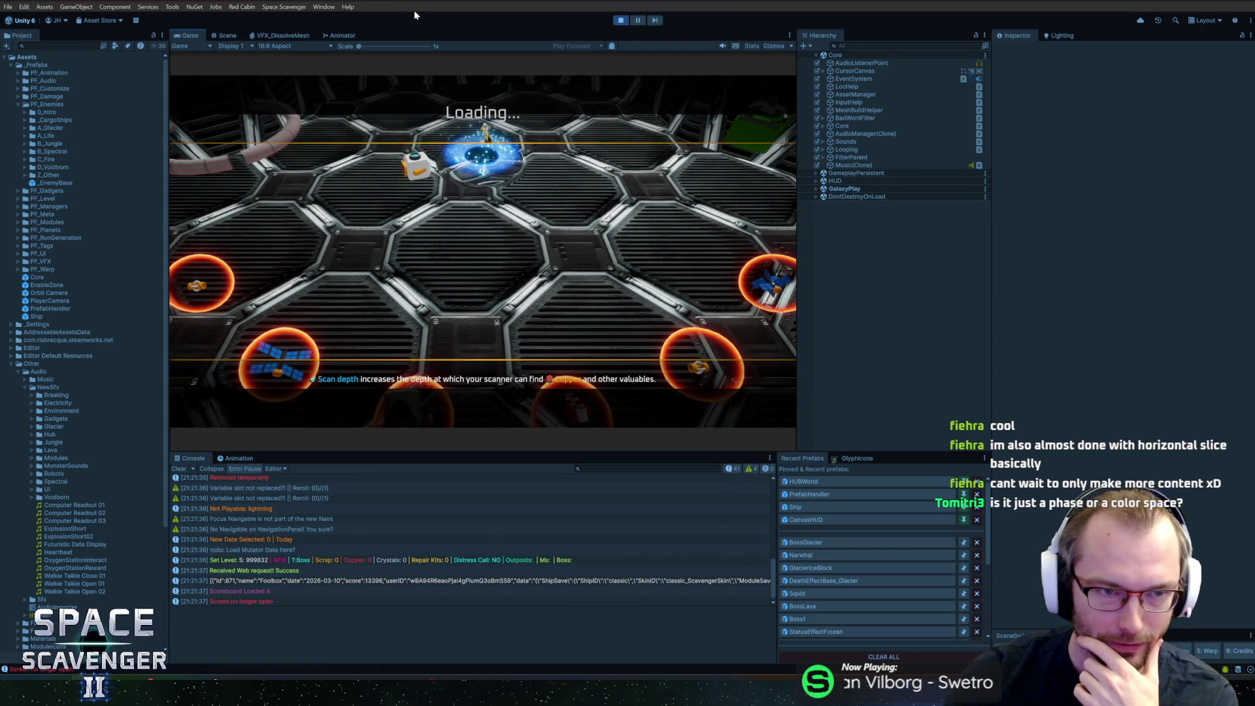
pyautogui.doubleClick(190, 36)
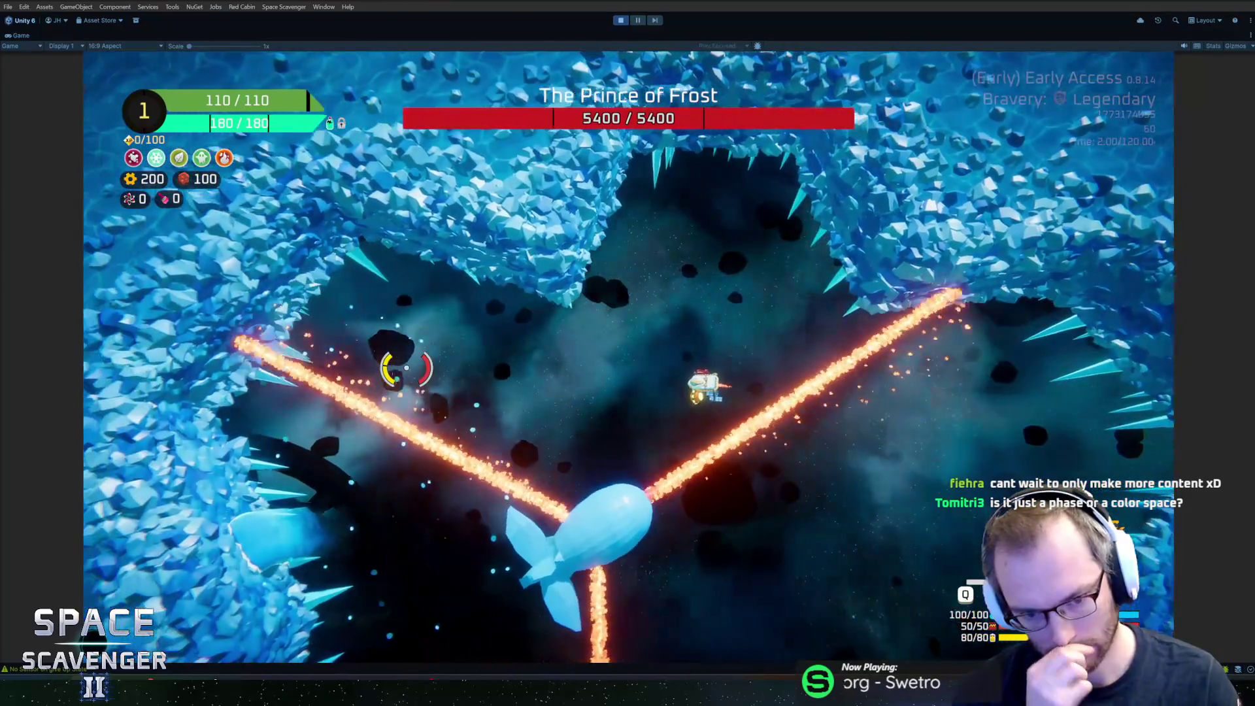
pyautogui.press('w')
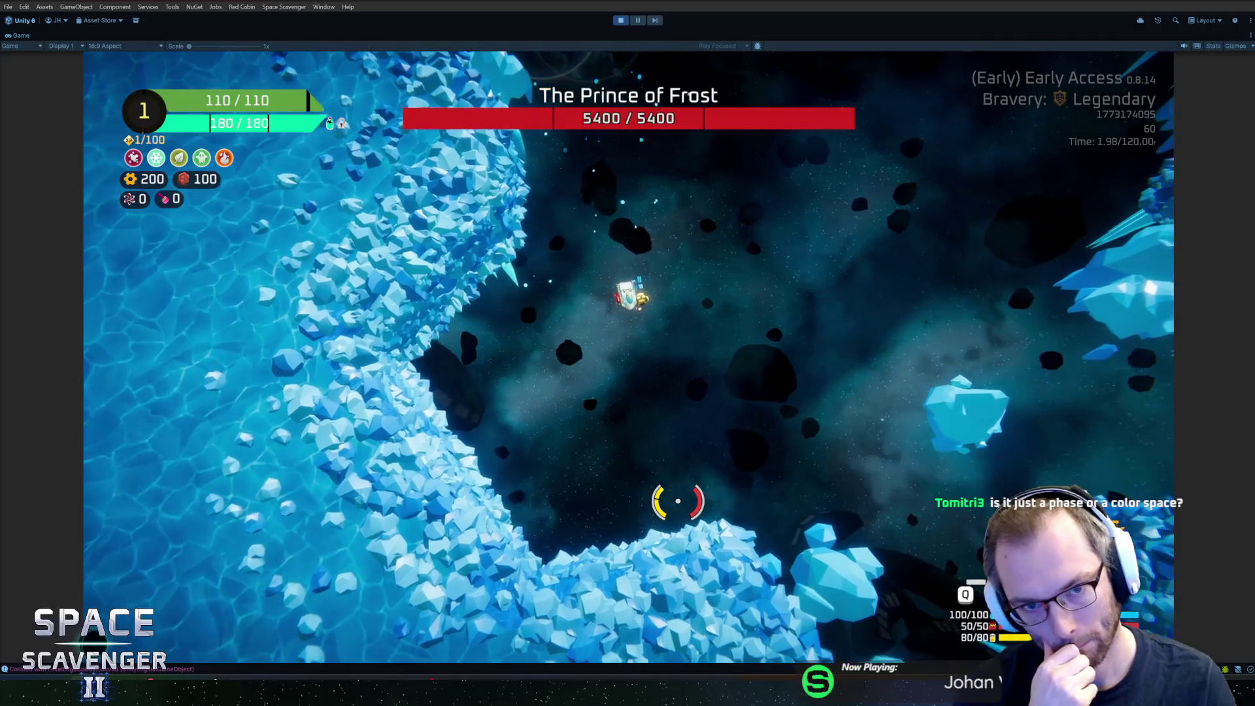
pyautogui.press('d')
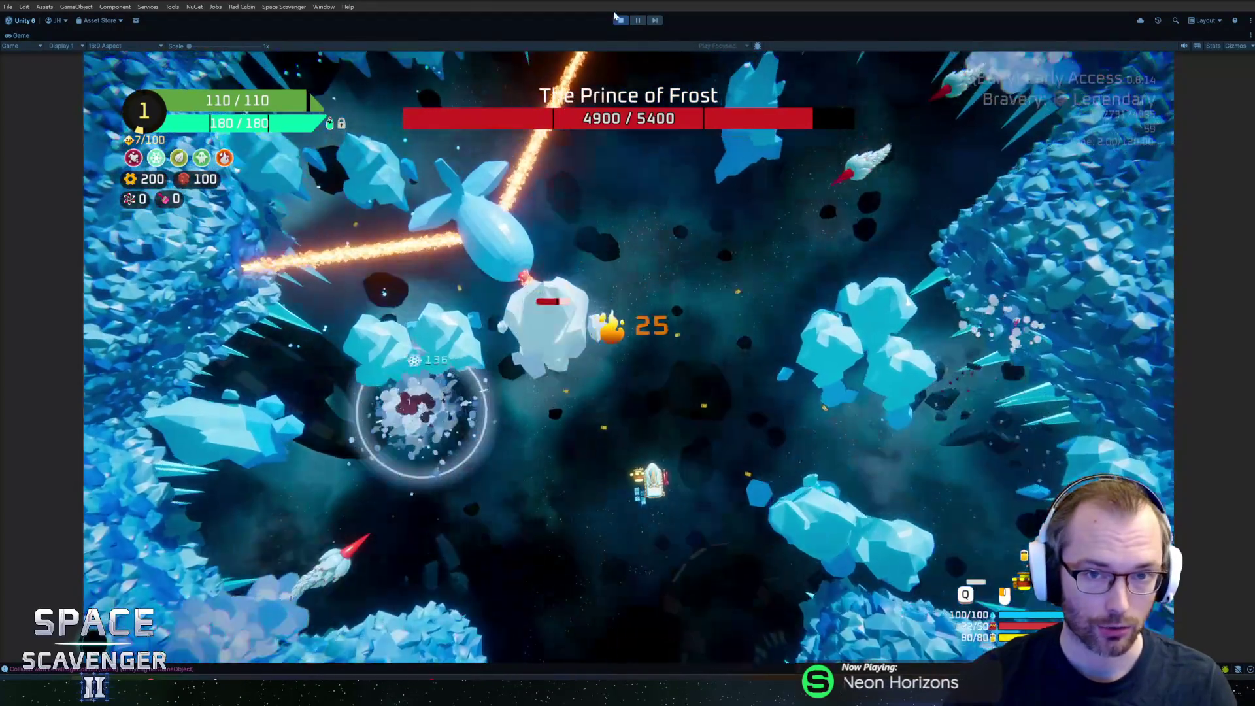
pyautogui.click(620, 19)
# Step: Back in Blender, switch to face selection and select the left tail fin's faces
pyautogui.hotkey('alt', 'Tab')
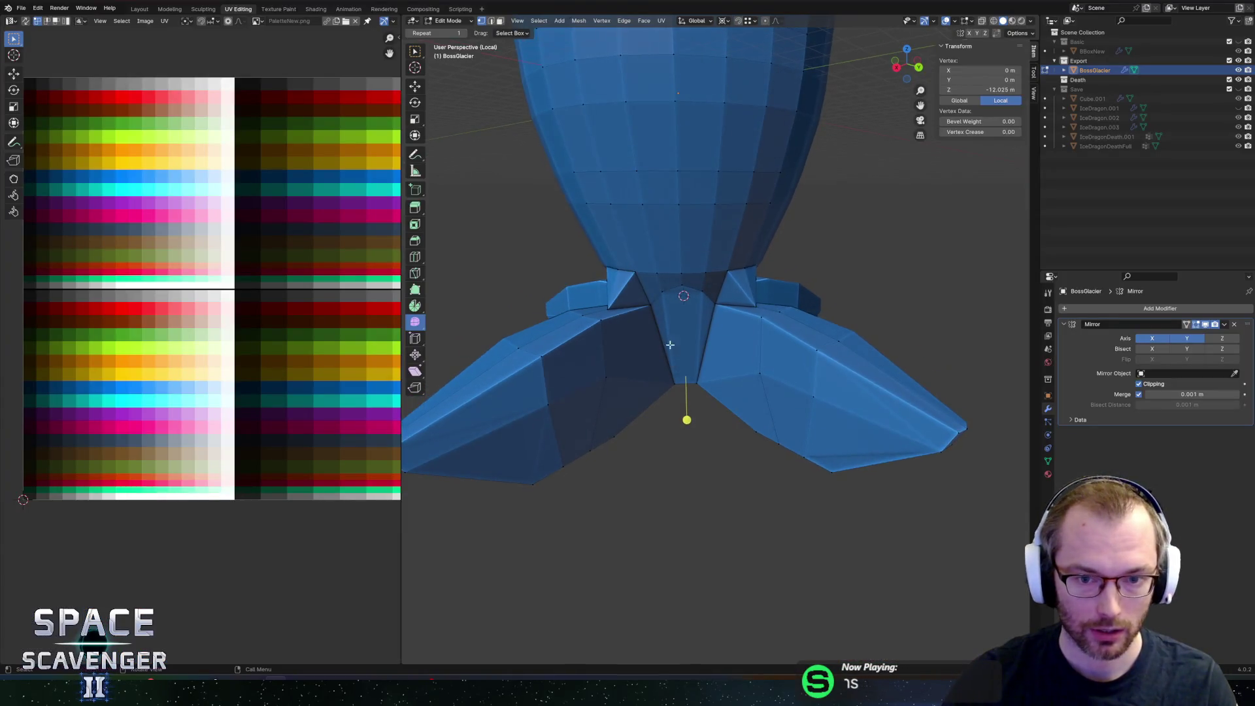
pyautogui.scroll(-7, 566, 286)
pyautogui.moveTo(566, 287); pyautogui.dragTo(580, 287, button='middle')
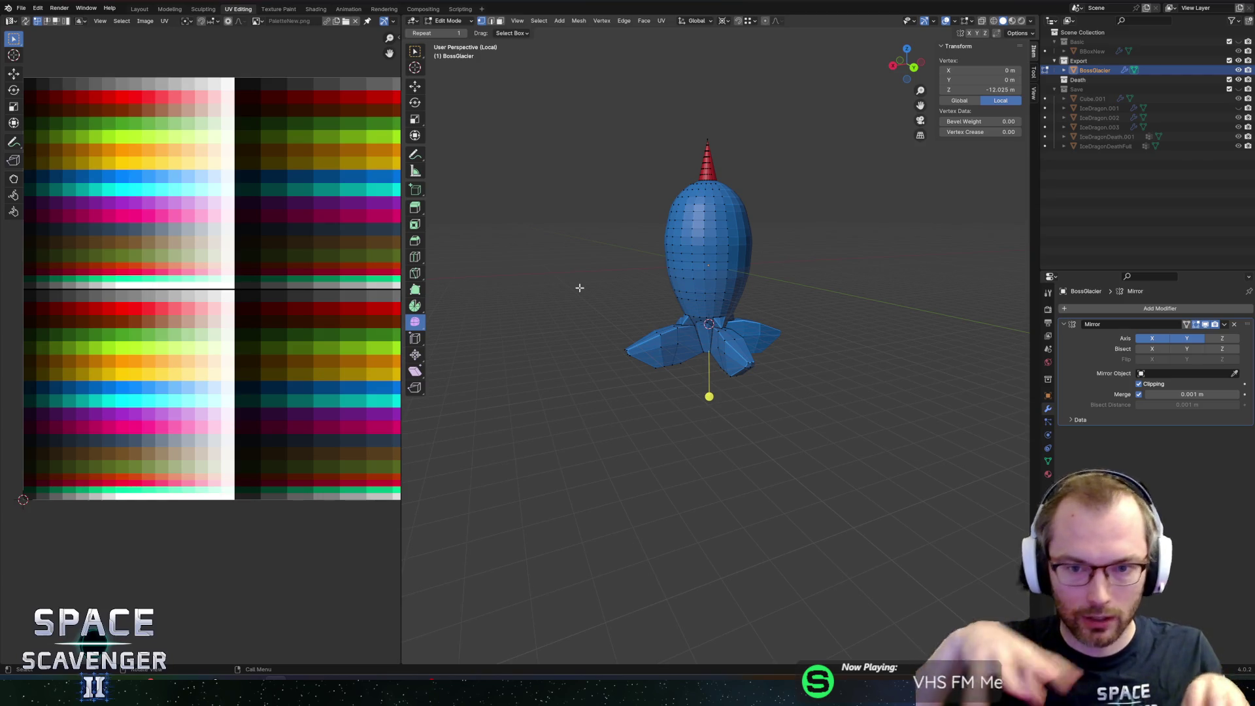
pyautogui.scroll(3, 579, 288)
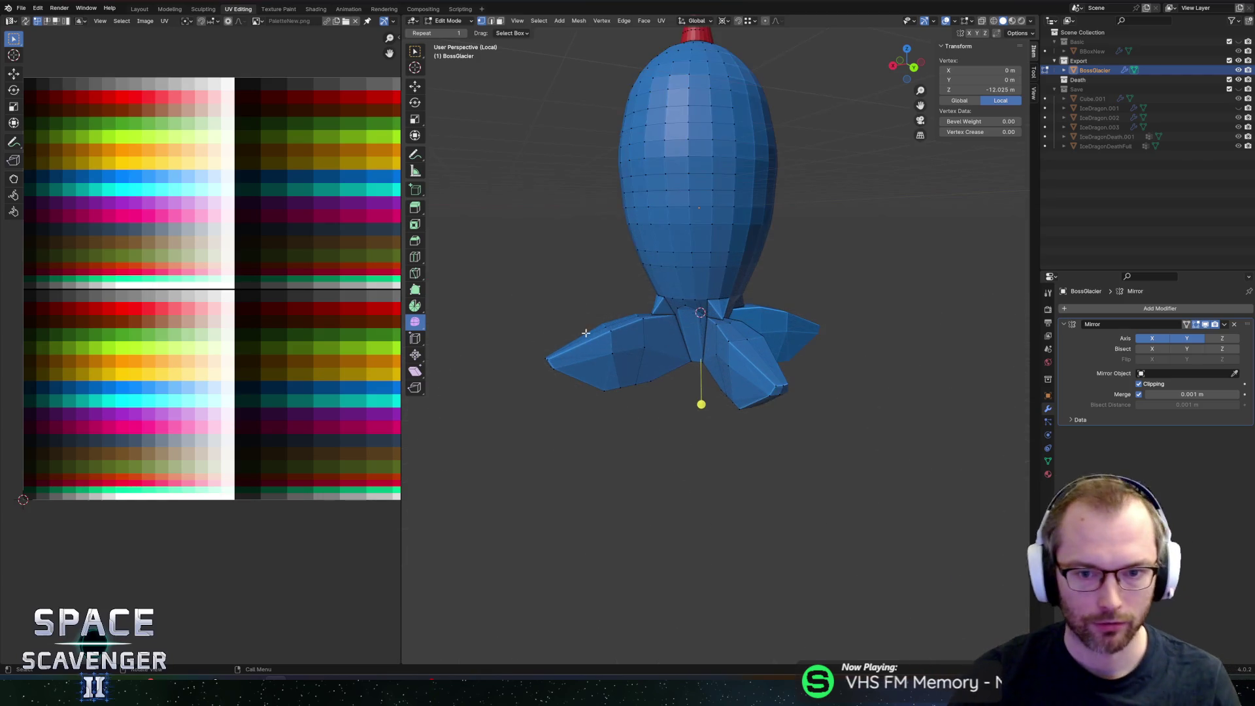
pyautogui.press('3')
pyautogui.click(601, 342)
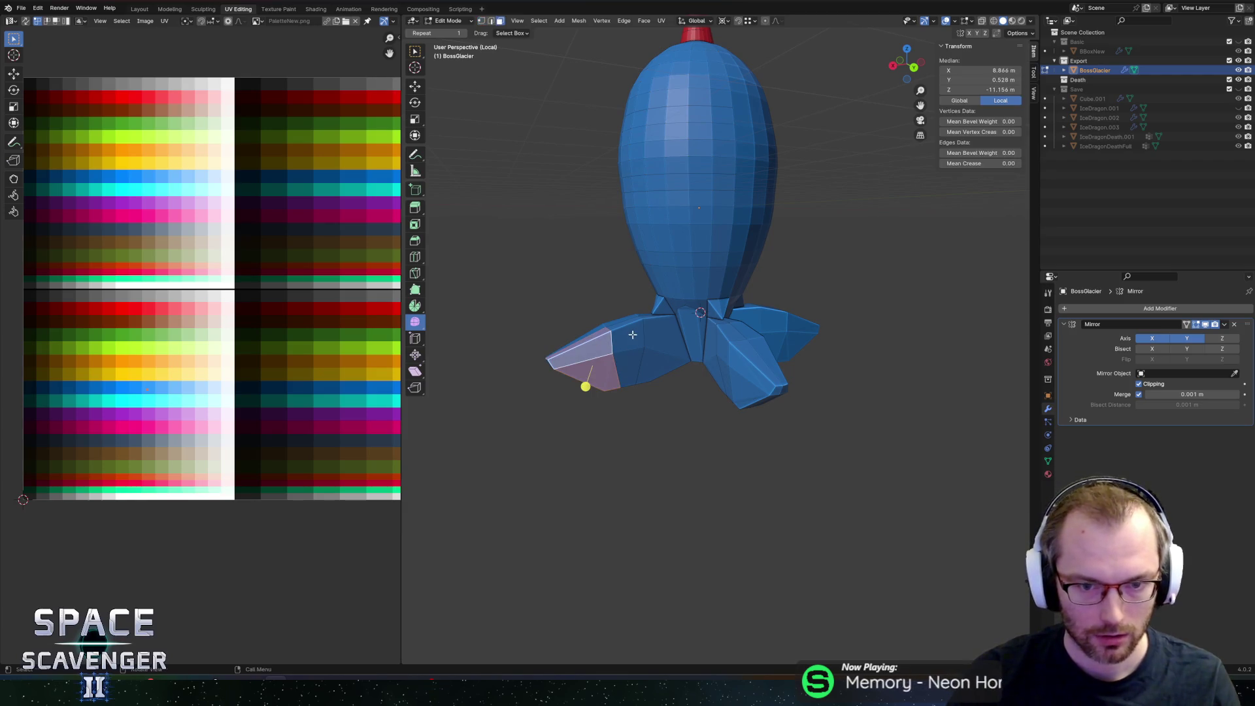
pyautogui.keyDown('shift'); pyautogui.click(633, 335); pyautogui.keyUp('shift')
pyautogui.keyDown('shift'); pyautogui.click(647, 323); pyautogui.keyUp('shift')
# Step: Add the right fin faces and the central faces between the fins to the selection
pyautogui.scroll(4, 719, 338)
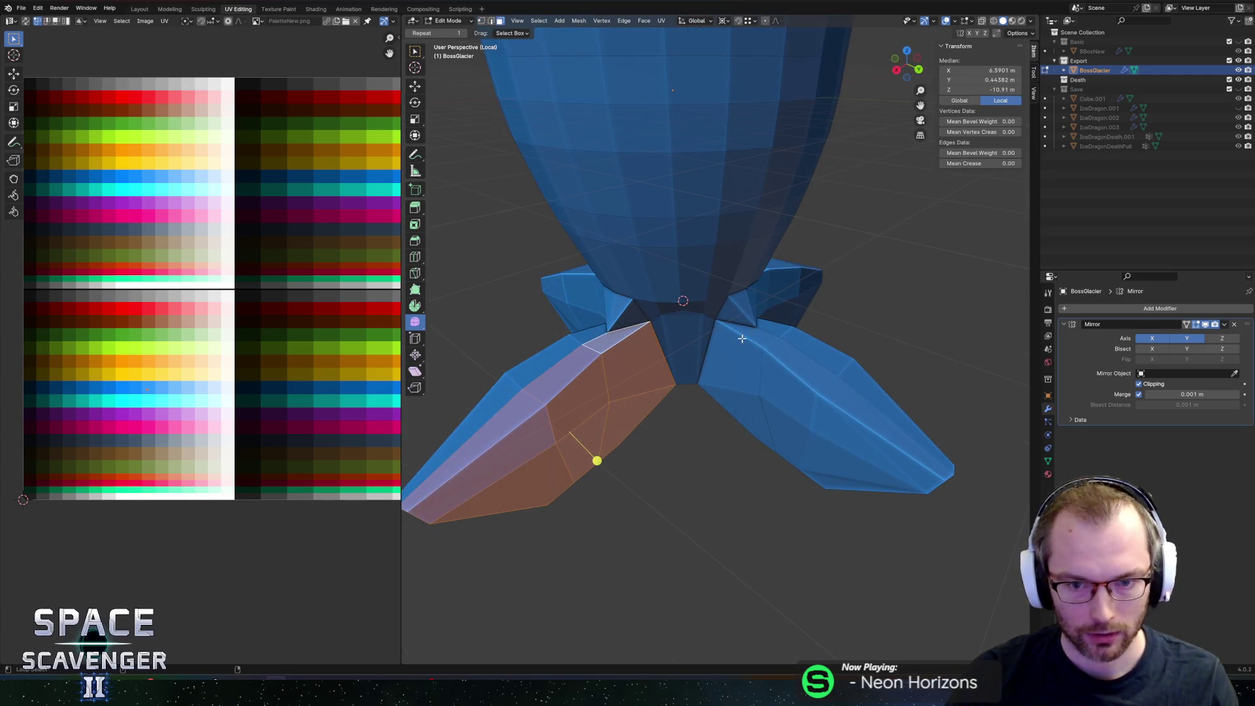
pyautogui.keyDown('shift'); pyautogui.click(742, 337); pyautogui.keyUp('shift')
pyautogui.keyDown('shift'); pyautogui.click(804, 385); pyautogui.keyUp('shift')
pyautogui.keyDown('shift'); pyautogui.click(876, 405); pyautogui.keyUp('shift')
pyautogui.moveTo(896, 398); pyautogui.dragTo(940, 389, button='middle')
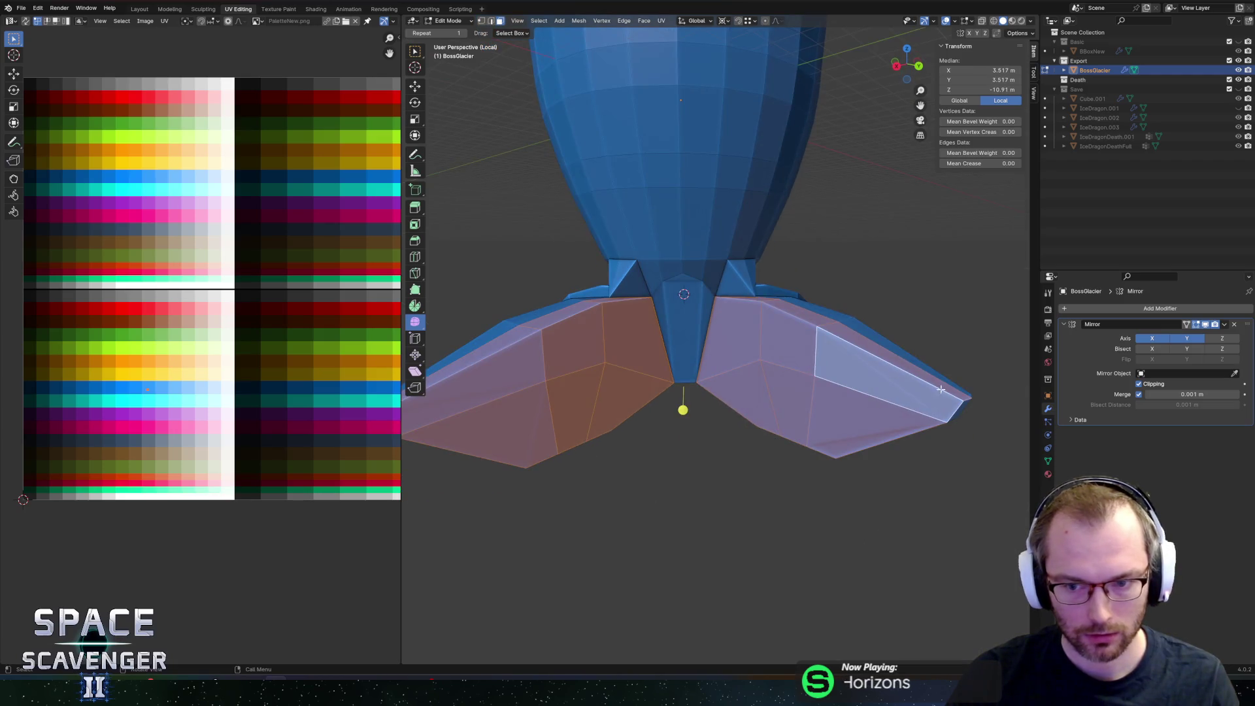
pyautogui.scroll(-3, 940, 390)
pyautogui.moveTo(706, 342)
pyautogui.mouseDown(button='middle')
pyautogui.moveTo(720, 346)
pyautogui.moveTo(659, 332)
pyautogui.moveTo(652, 347)
pyautogui.moveTo(790, 306)
pyautogui.moveTo(694, 309)
pyautogui.mouseUp(button='middle')
pyautogui.keyDown('shift'); pyautogui.click(662, 325); pyautogui.keyUp('shift')
pyautogui.keyDown('shift'); pyautogui.click(691, 321); pyautogui.keyUp('shift')
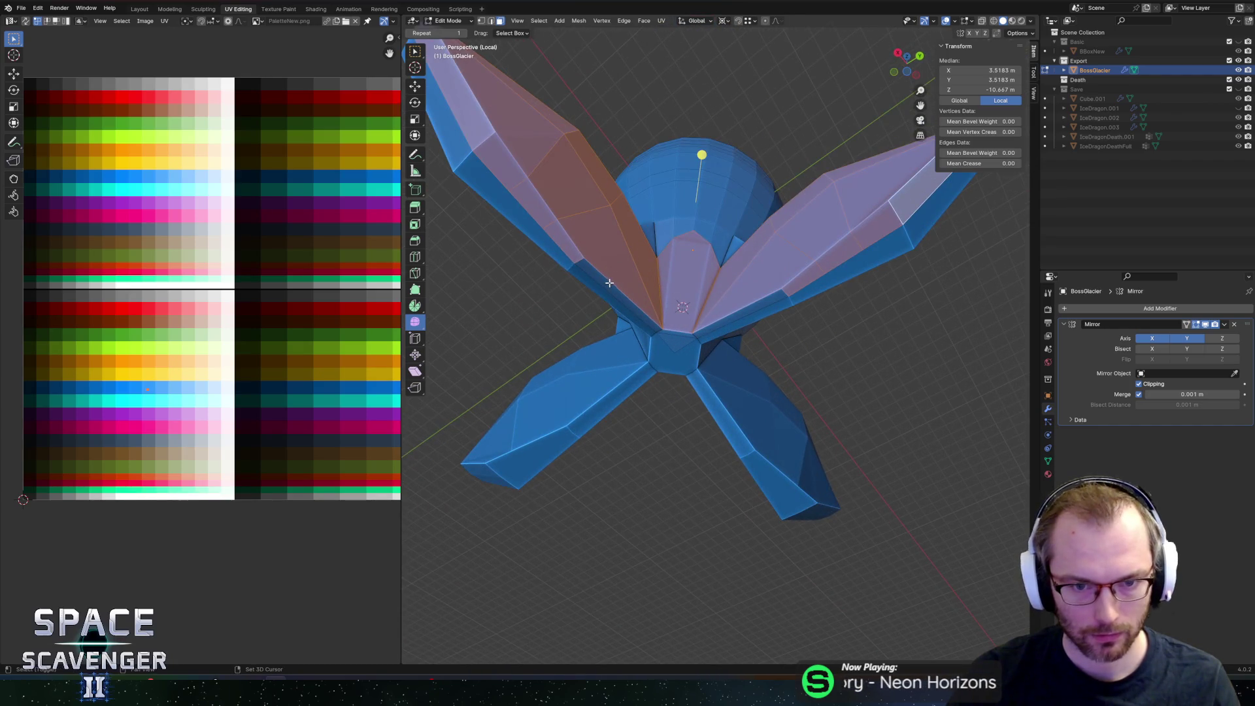
pyautogui.keyDown('shift'); pyautogui.click(738, 318); pyautogui.keyUp('shift')
pyautogui.moveTo(872, 245)
pyautogui.mouseDown(button='middle')
pyautogui.moveTo(770, 280)
pyautogui.moveTo(810, 311)
pyautogui.mouseUp(button='middle')
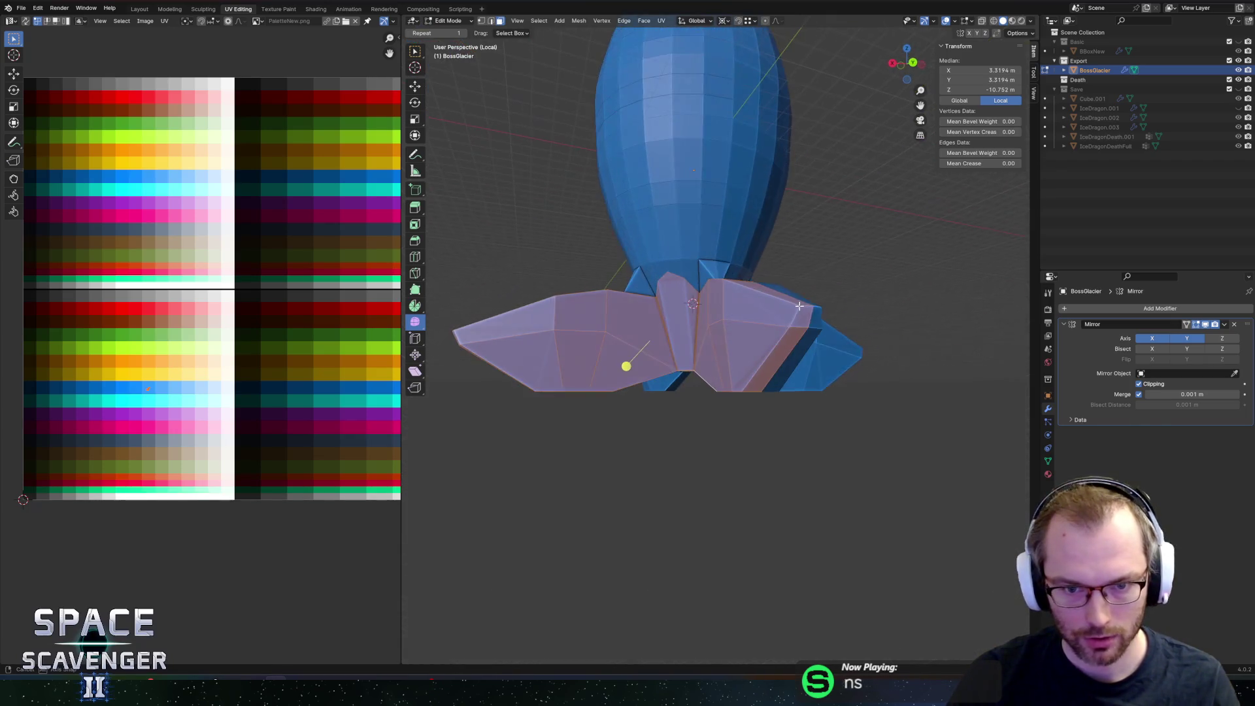
# Step: Move the fin UVs onto the red palette swatch and check the red fins in object mode
pyautogui.press('g')
pyautogui.click(111, 288)
pyautogui.press('Tab')
pyautogui.press('Tab')
pyautogui.moveTo(664, 253); pyautogui.dragTo(669, 263, button='middle')
pyautogui.moveTo(705, 263); pyautogui.dragTo(733, 270, button='middle')
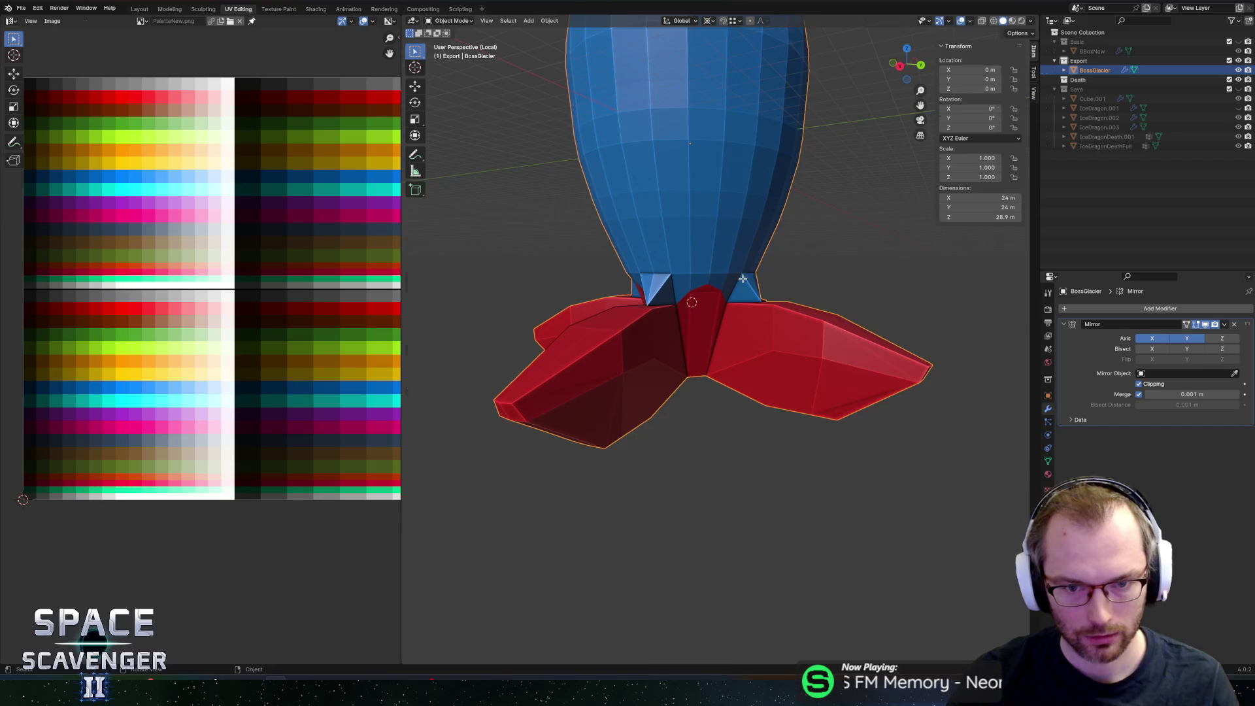
# Step: Reselect the fin region, add the blue faces on either side, and check the colours
pyautogui.press('Tab')
pyautogui.scroll(3, 733, 269)
pyautogui.click(733, 270)
pyautogui.hotkey('ctrl', 'z')
pyautogui.keyDown('shift'); pyautogui.click(724, 274); pyautogui.keyUp('shift')
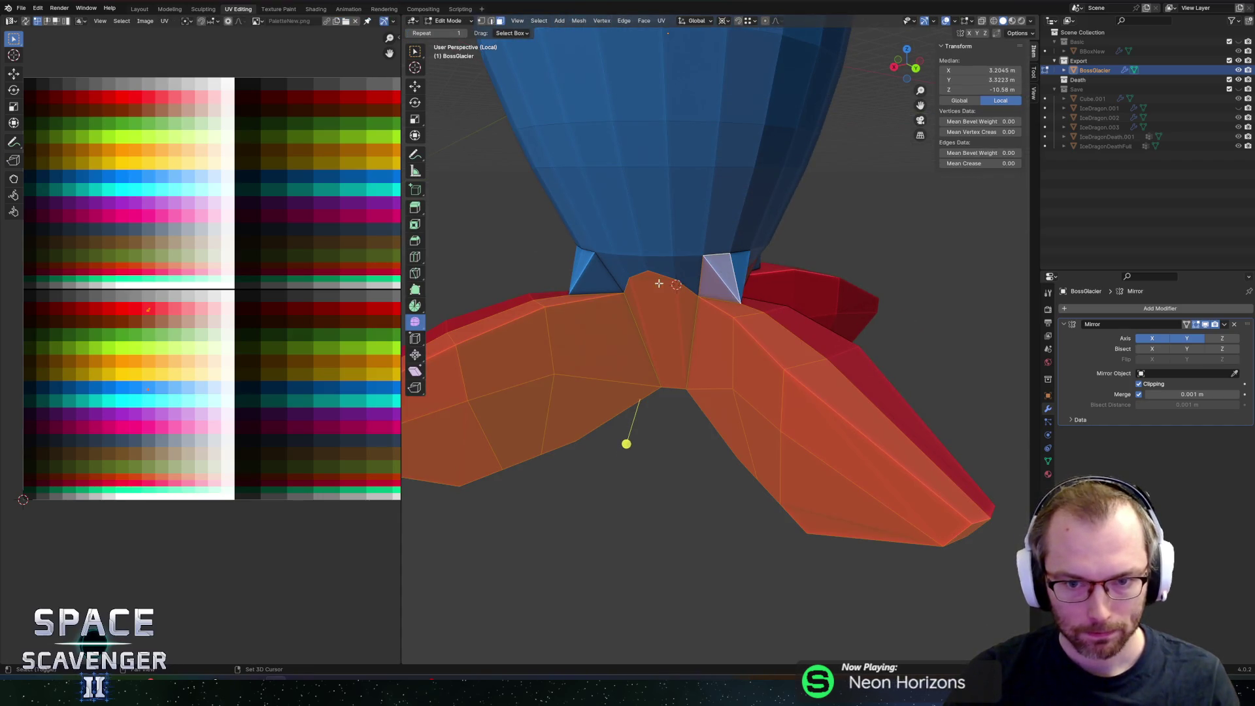
pyautogui.keyDown('shift'); pyautogui.click(592, 273); pyautogui.keyUp('shift')
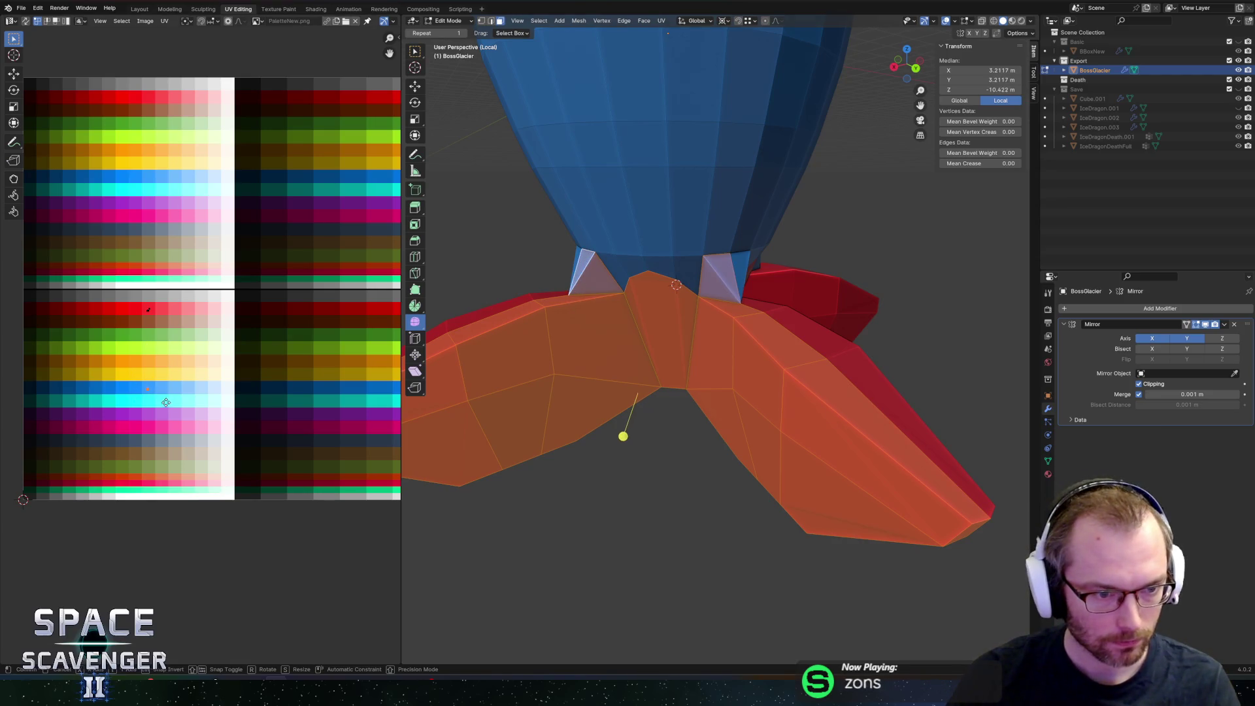
pyautogui.press('Tab')
# Step: Export the model as BossGlacier.fbx and switch toward Unity
pyautogui.hotkey('ctrl', 'e')
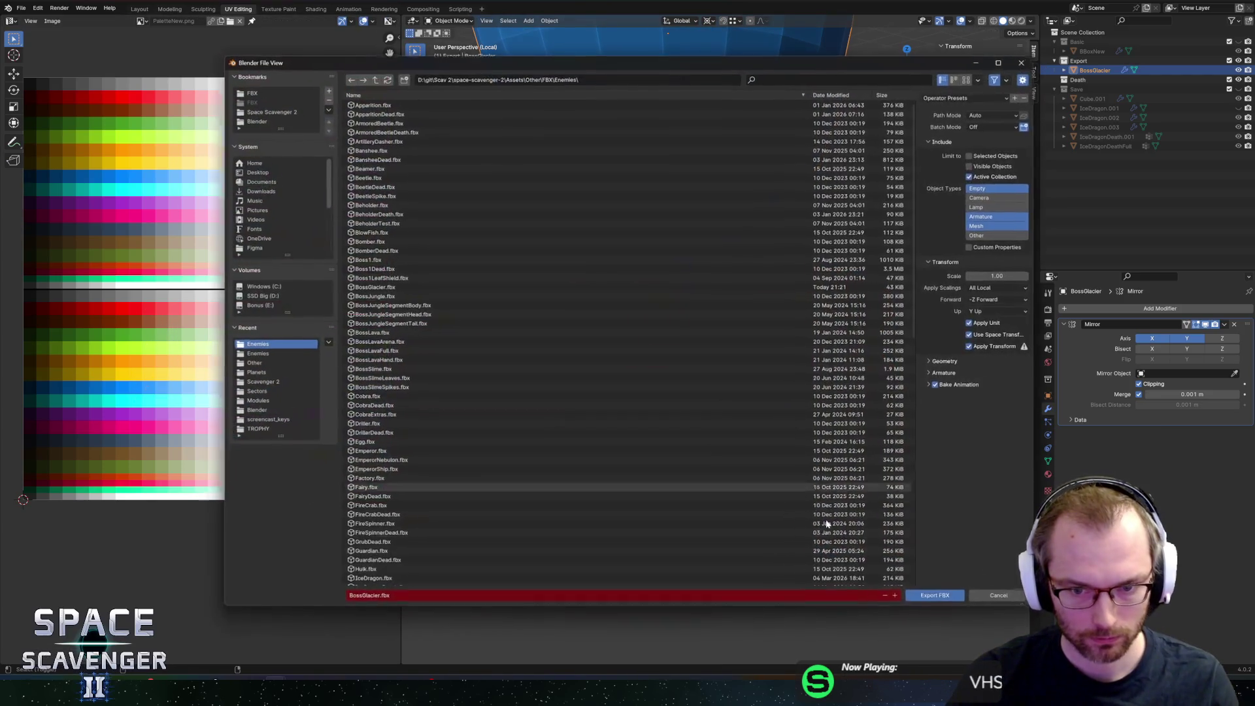
pyautogui.click(927, 595)
pyautogui.hotkey('alt', 'Tab')
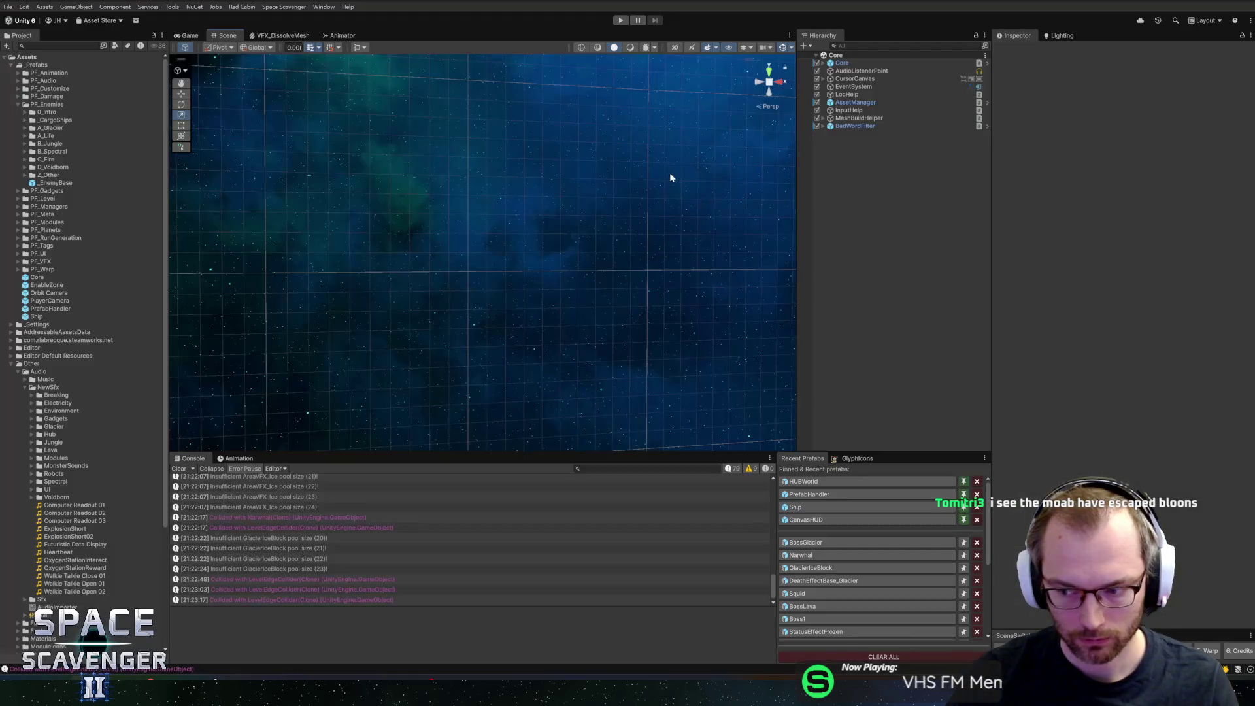
# Step: Bring Unity forward and play the game to see the boss with red tail fins, then pause
pyautogui.hotkey('alt', 'Tab')
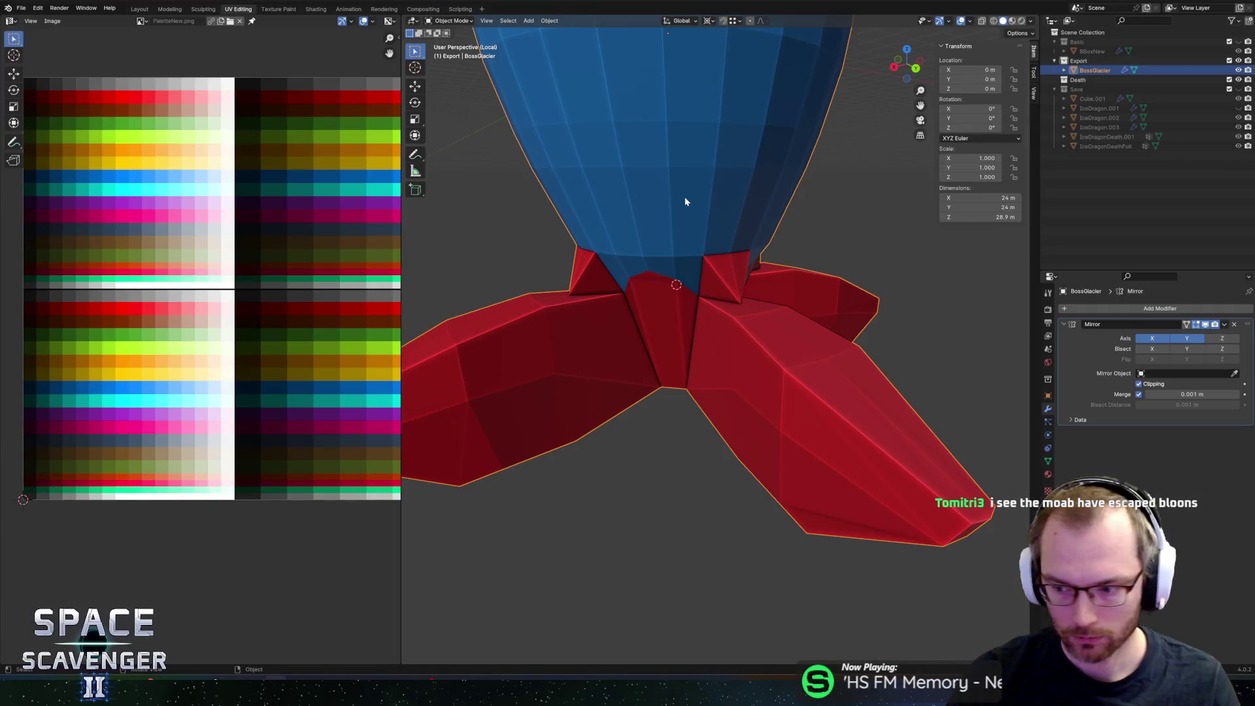
pyautogui.hotkey('alt', 'Tab')
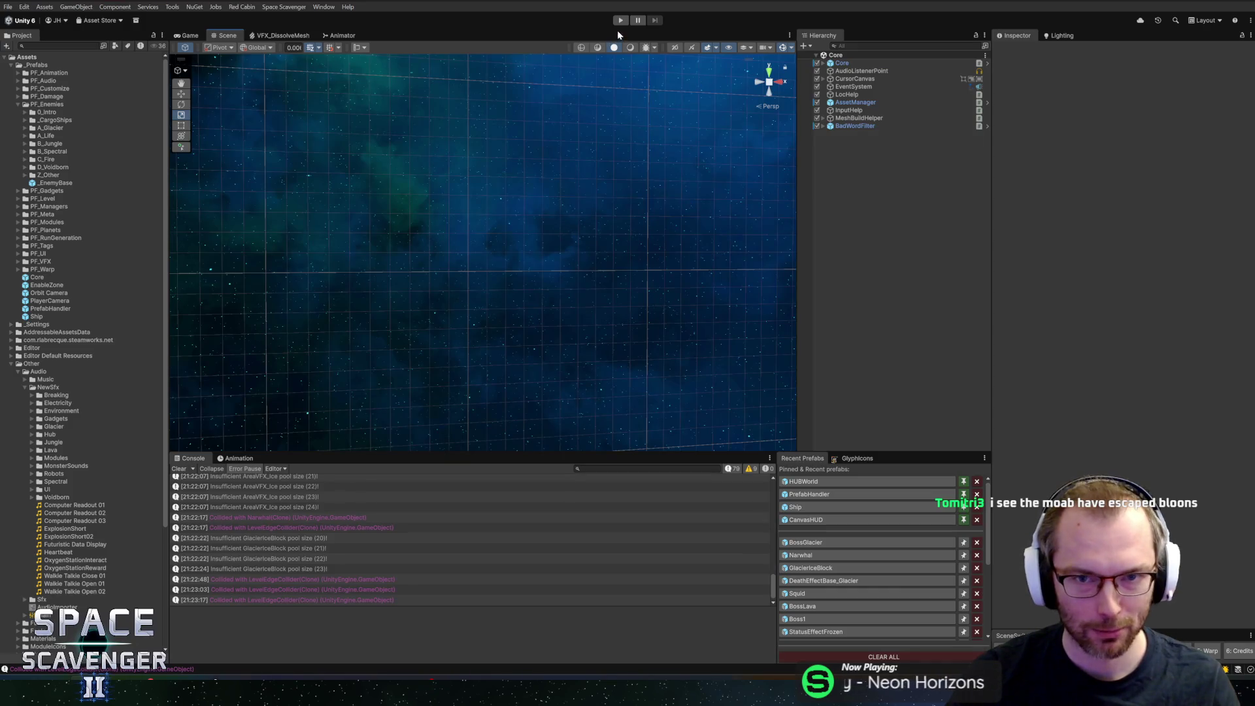
pyautogui.click(620, 20)
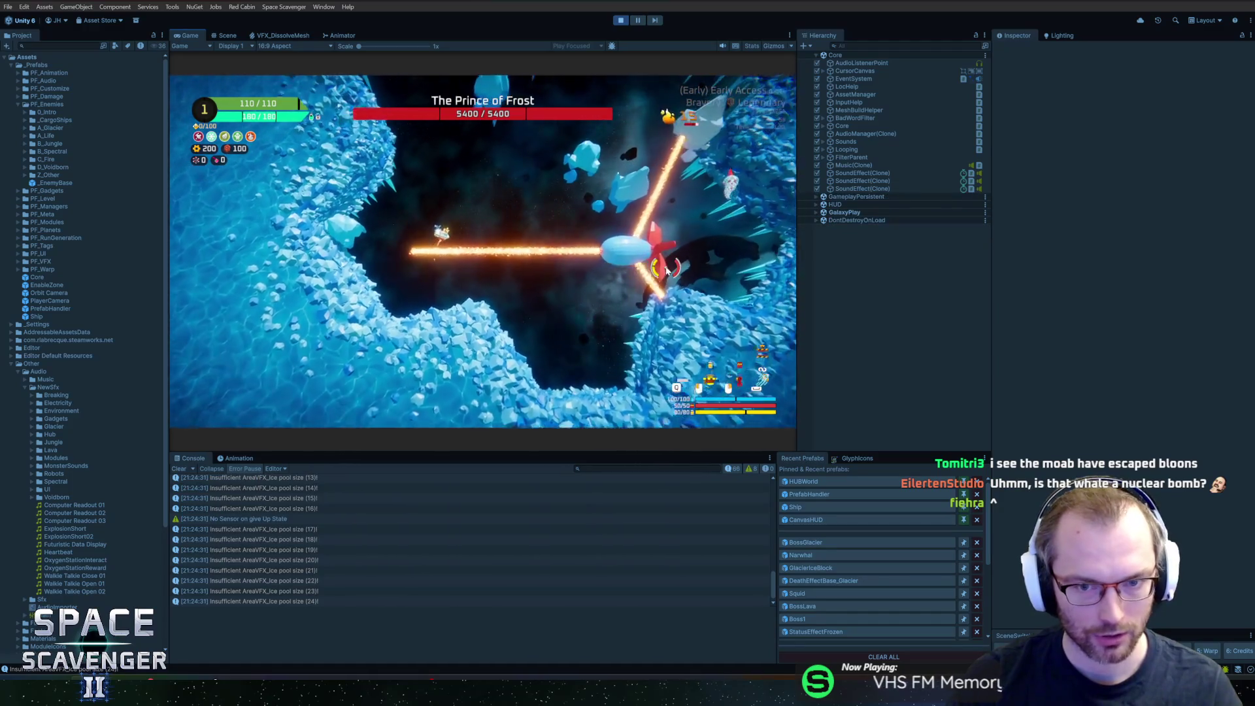
pyautogui.press('Escape')
# Step: In Blender, select the four top-row faces where the fins meet the body and delete them
pyautogui.hotkey('alt', 'Tab')
pyautogui.scroll(-5, 672, 320)
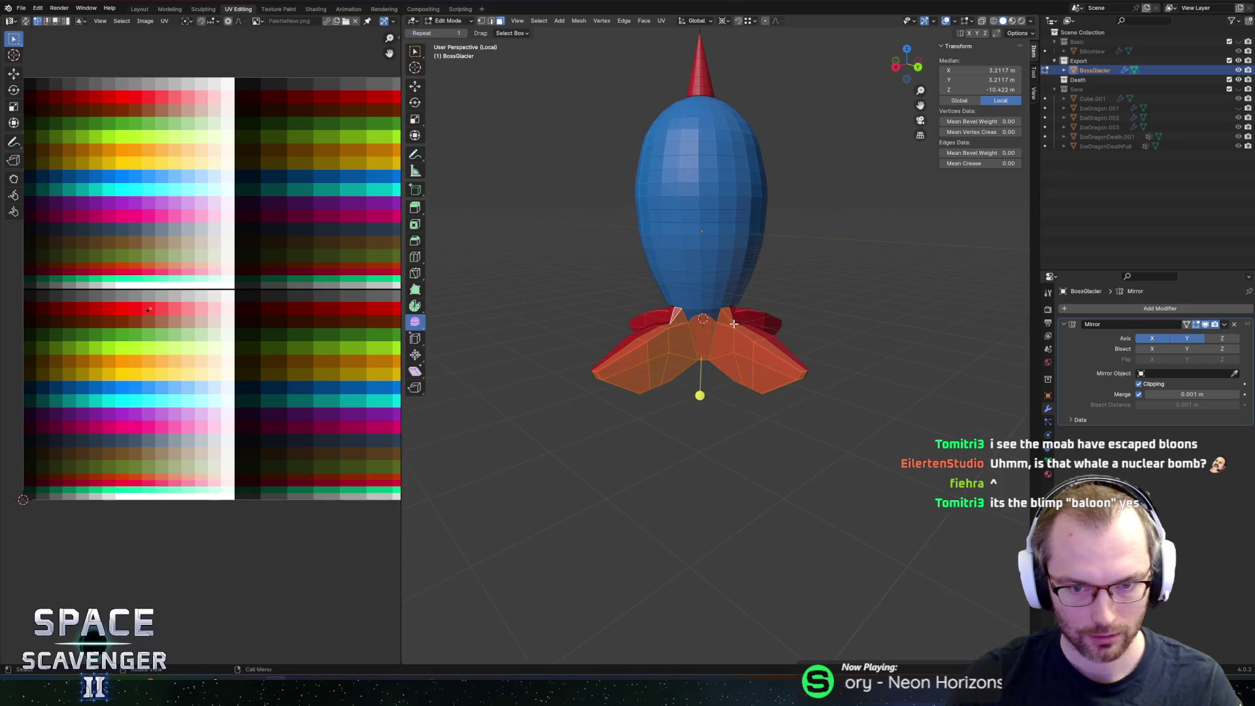
pyautogui.scroll(6, 722, 320)
pyautogui.keyDown('shift'); pyautogui.click(578, 214); pyautogui.keyUp('shift')
pyautogui.keyDown('shift'); pyautogui.click(552, 196); pyautogui.keyUp('shift')
pyautogui.keyDown('shift'); pyautogui.click(653, 199); pyautogui.keyUp('shift')
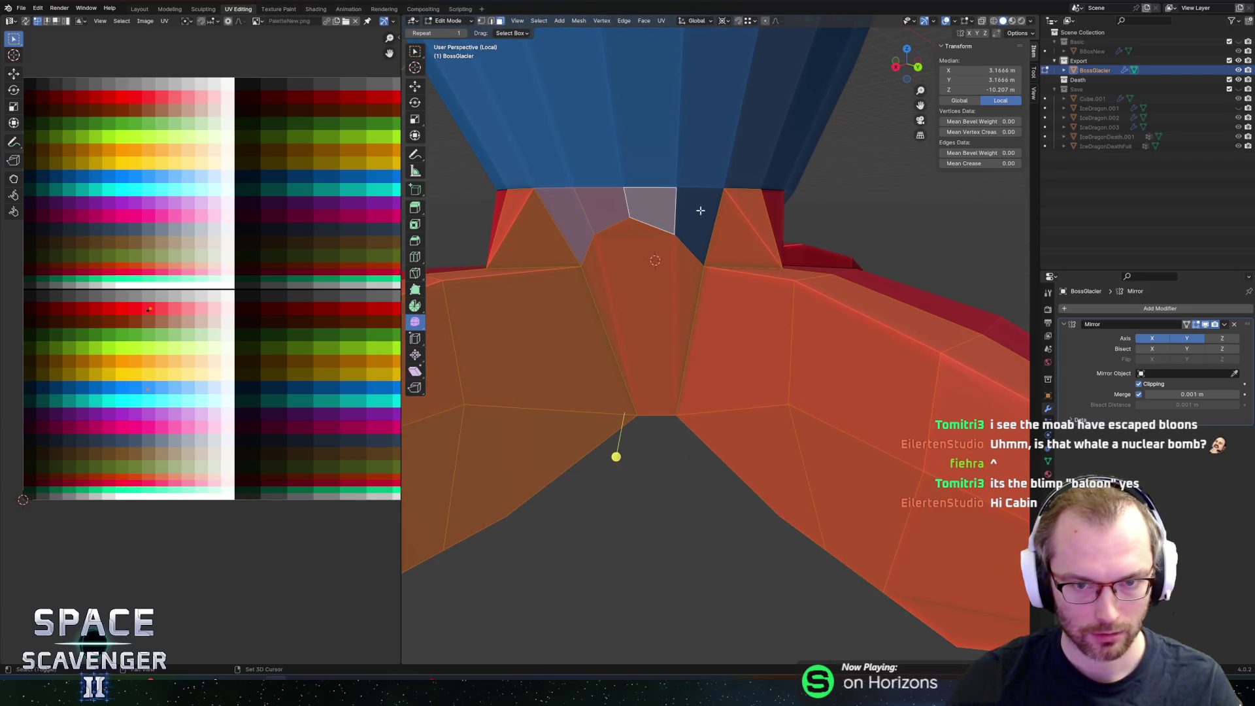
pyautogui.keyDown('shift'); pyautogui.click(700, 199); pyautogui.keyUp('shift')
pyautogui.press('x')
pyautogui.click(686, 248)
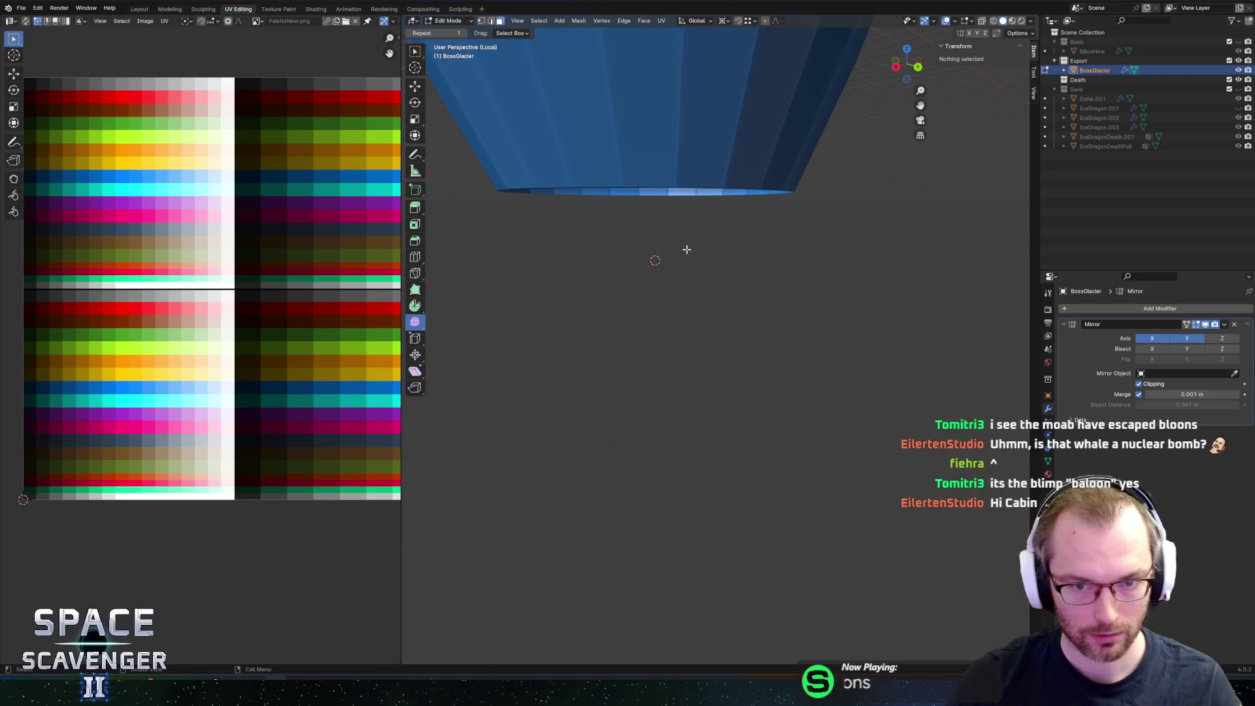
# Step: Try extruding a rim vertex along X to the mirror plane, then undo and redo it
pyautogui.moveTo(695, 224); pyautogui.dragTo(650, 139, button='middle')
pyautogui.press('2')
pyautogui.click(650, 141)
pyautogui.press('1')
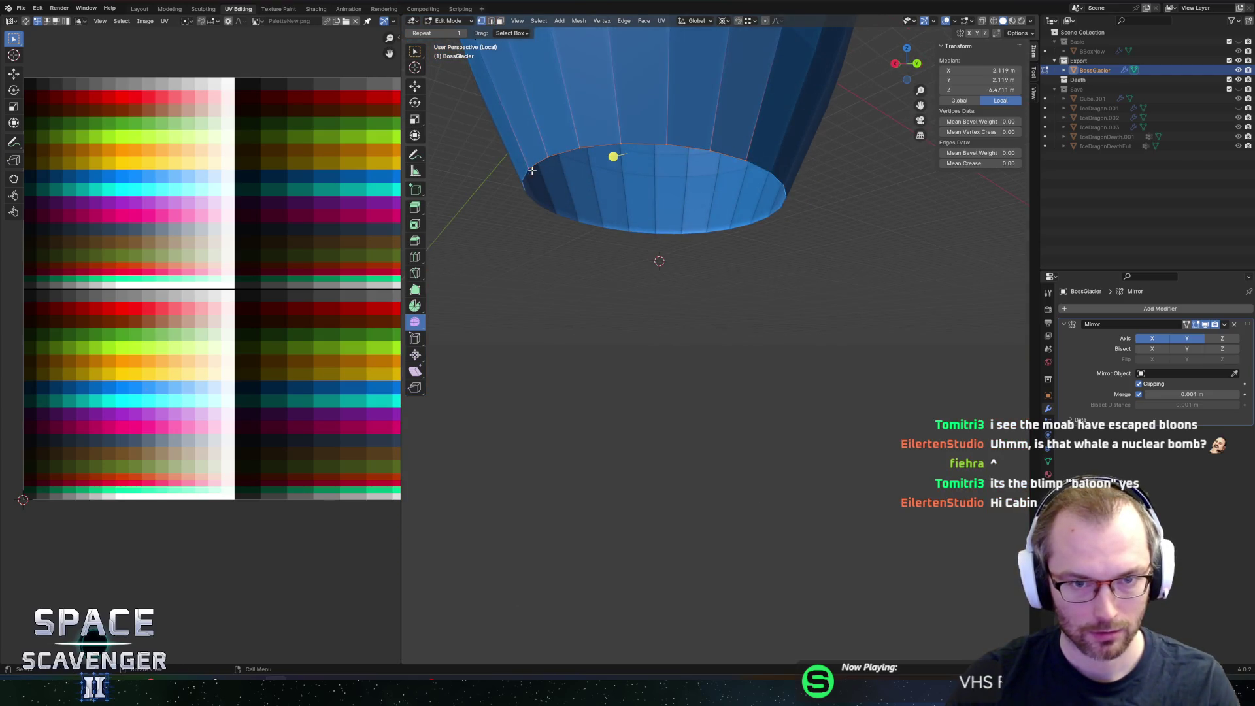
pyautogui.click(526, 170)
pyautogui.press('e')
pyautogui.press('x')
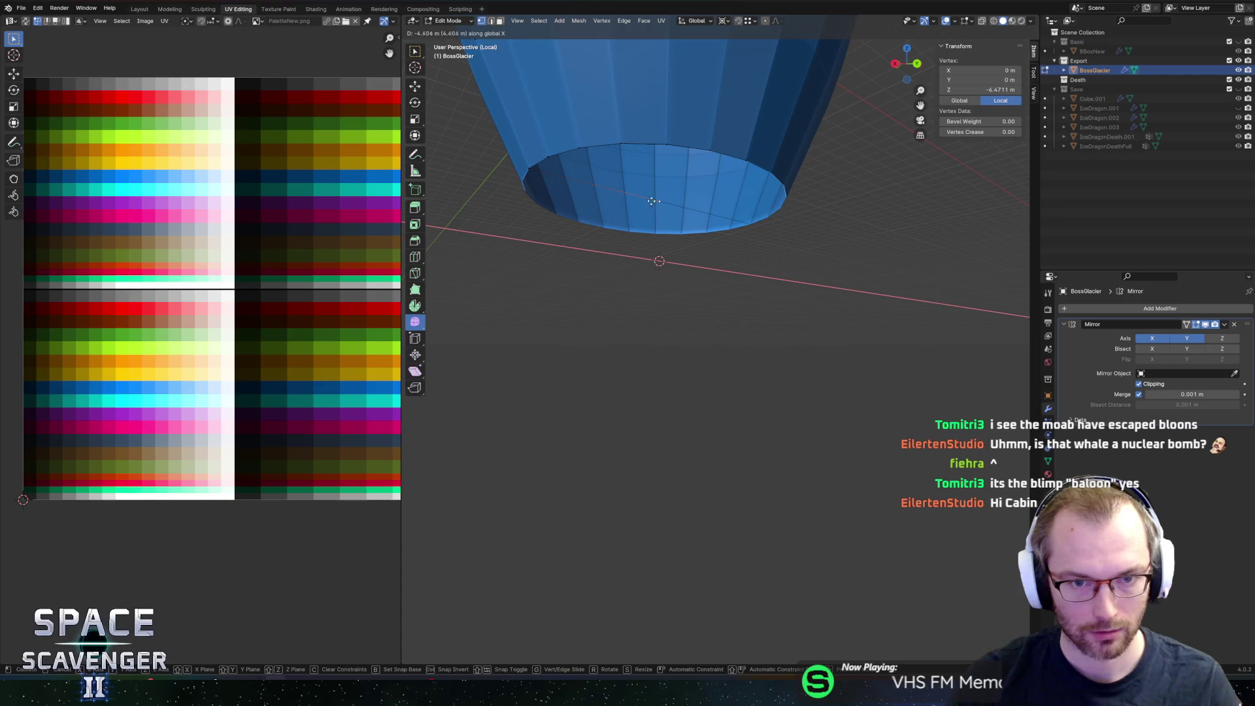
pyautogui.click(685, 204)
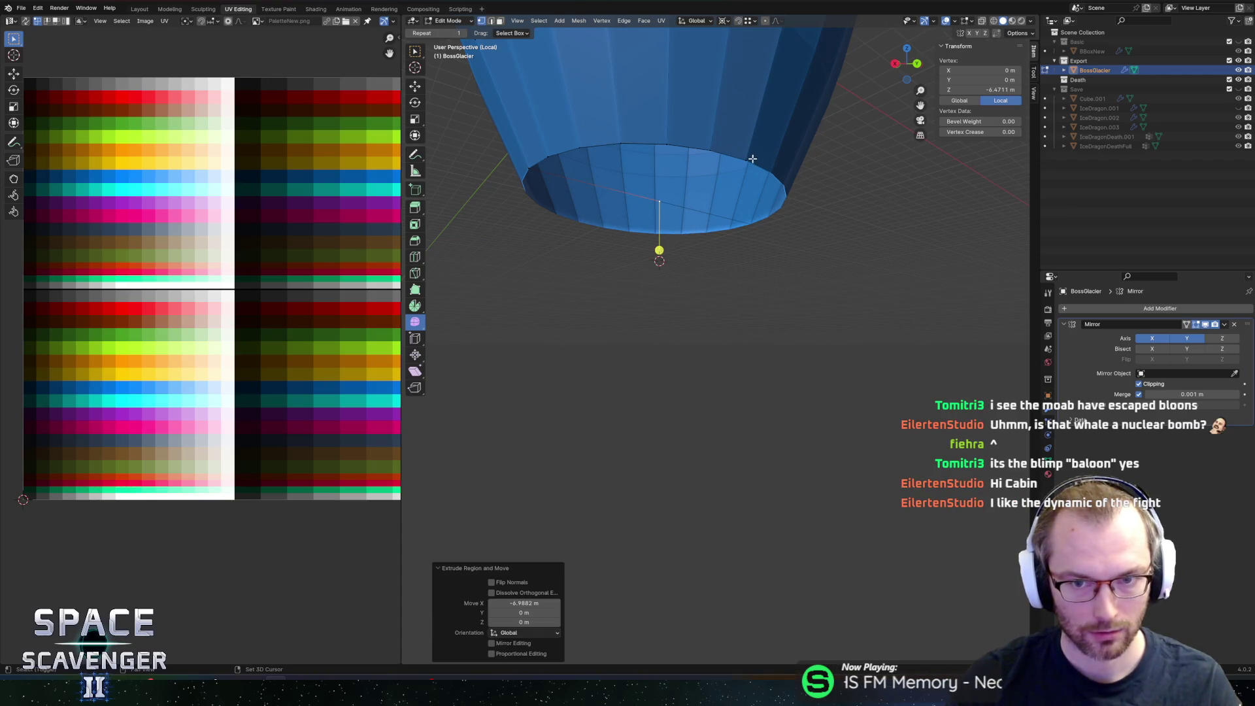
pyautogui.hotkey('ctrl', 'z')
pyautogui.hotkey('ctrl', 'z')
pyautogui.hotkey('ctrl', 'z')
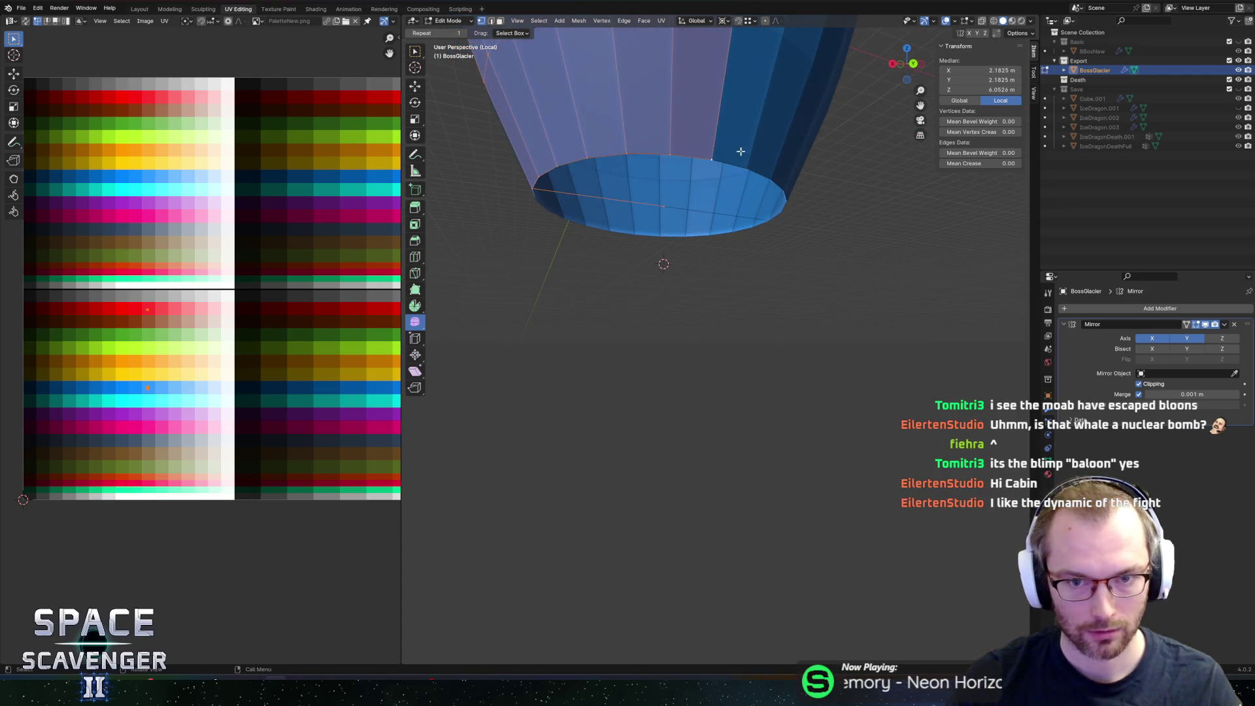
pyautogui.hotkey('ctrl', 'shift', 'z')
pyautogui.hotkey('ctrl', 'shift', 'z')
# Step: Fill the bottom rim loop with a face, collapse its UVs onto the blue swatch, and exit edit mode
pyautogui.keyDown('alt'); pyautogui.click(527, 191); pyautogui.keyUp('alt')
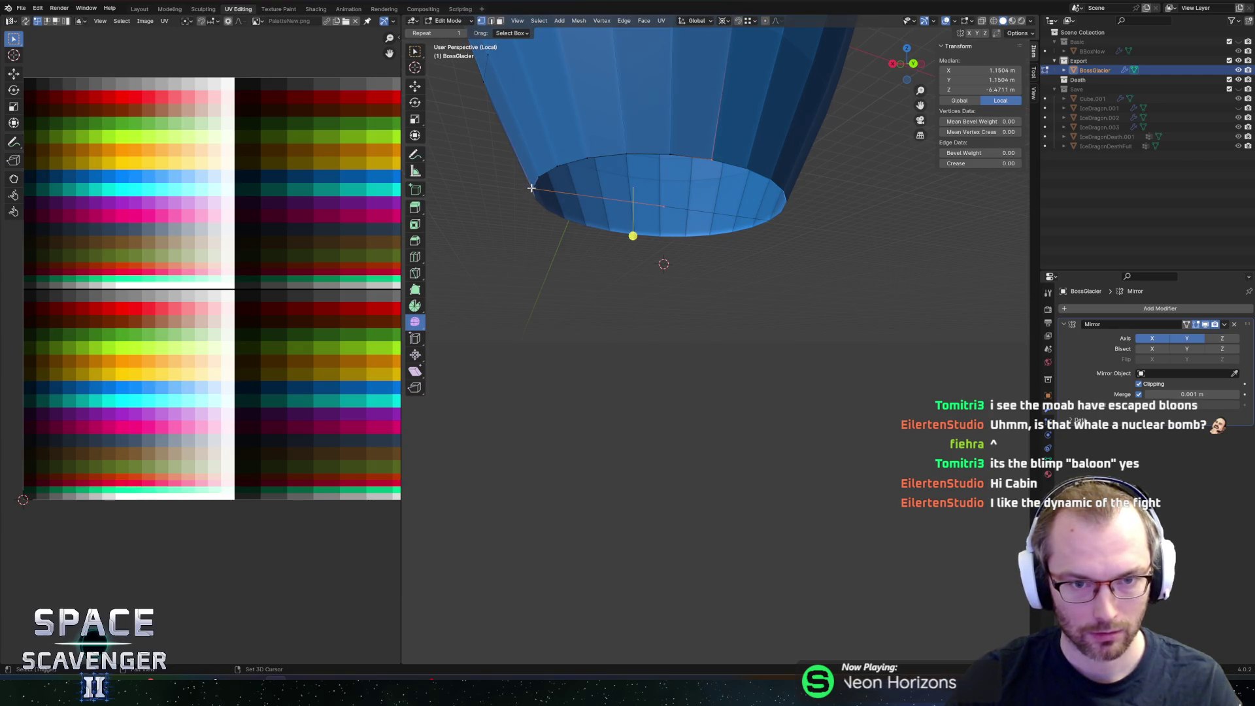
pyautogui.keyDown('alt'); pyautogui.click(571, 162); pyautogui.keyUp('alt')
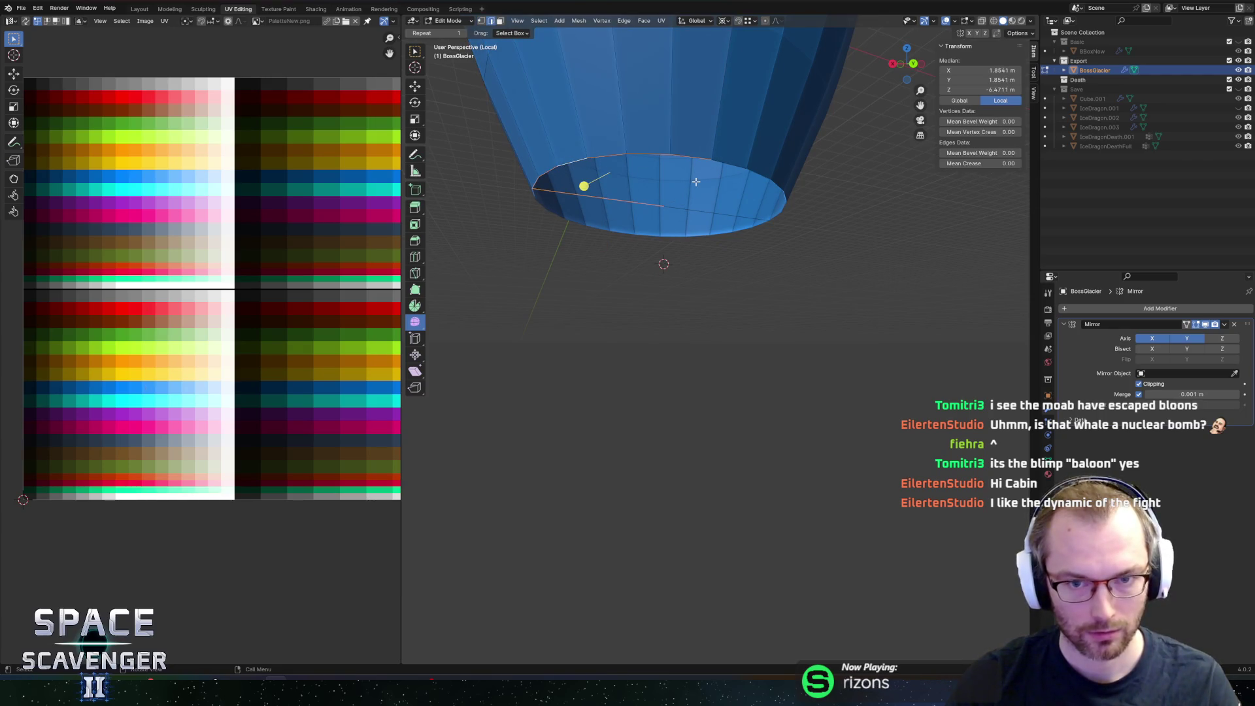
pyautogui.press('f')
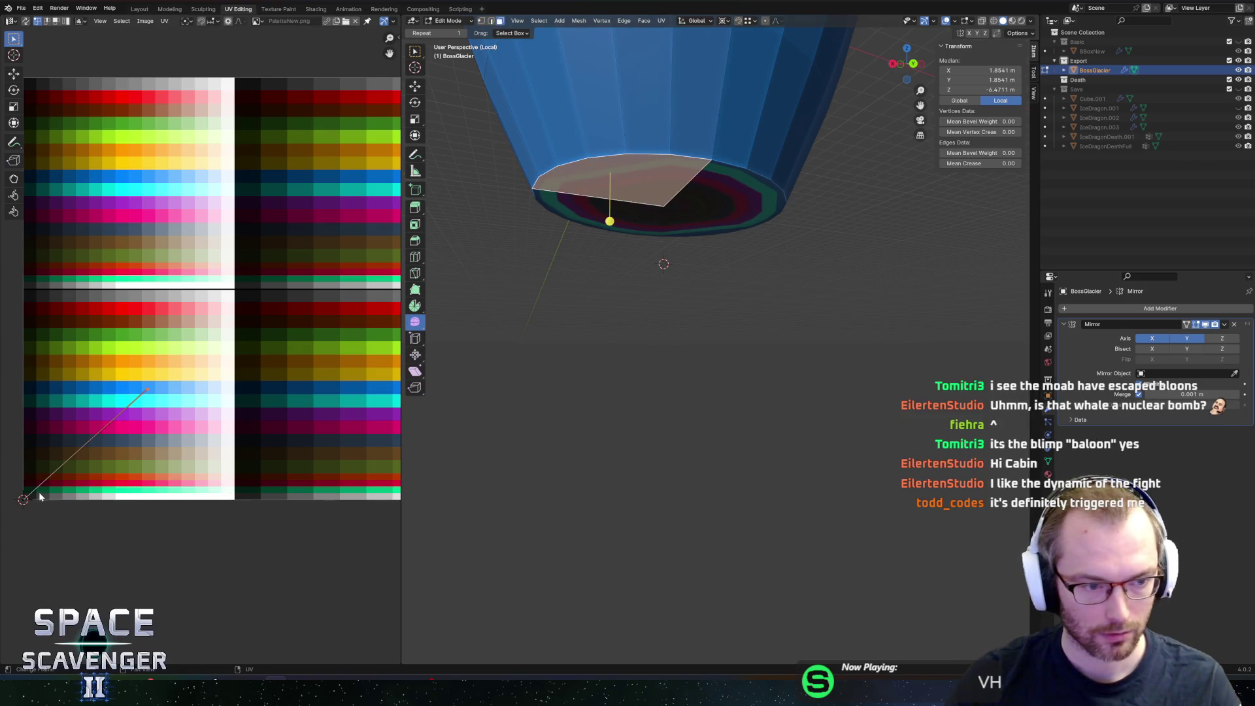
pyautogui.press('s')
pyautogui.click(201, 405)
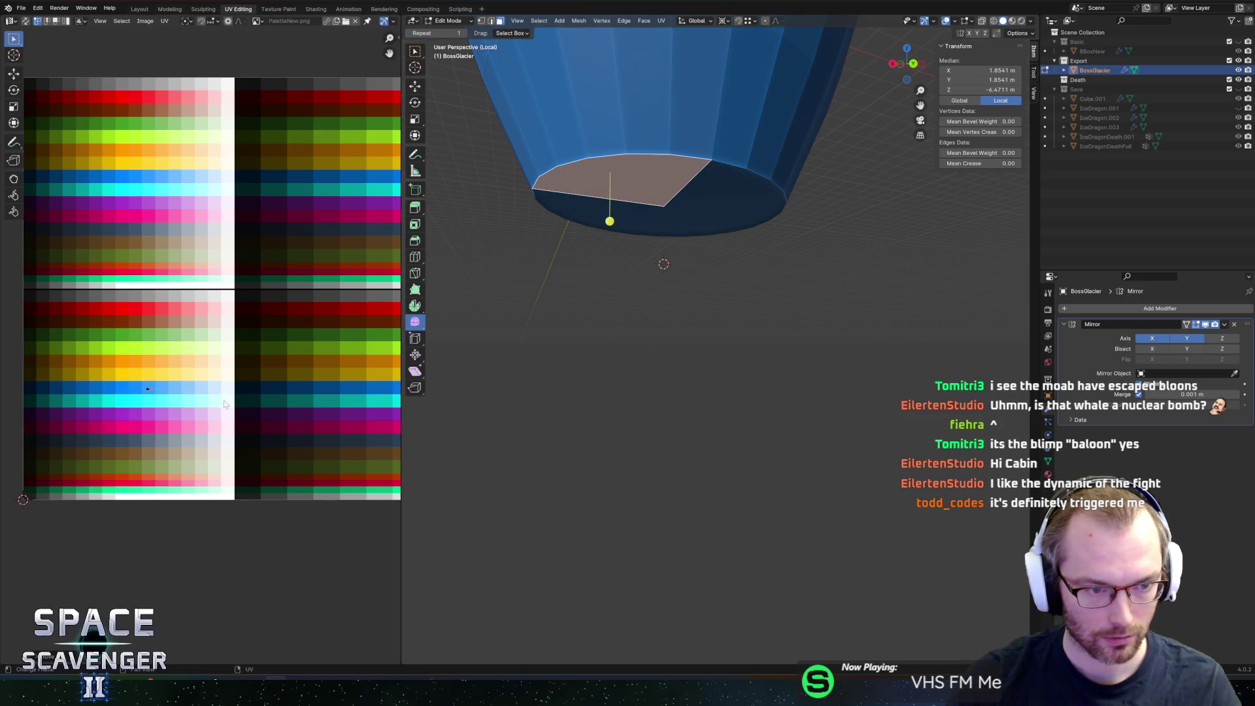
pyautogui.press('Tab')
pyautogui.moveTo(717, 227)
pyautogui.mouseDown(button='middle')
pyautogui.moveTo(756, 220)
pyautogui.moveTo(756, 182)
pyautogui.moveTo(720, 151)
pyautogui.moveTo(710, 204)
pyautogui.moveTo(754, 317)
pyautogui.moveTo(718, 244)
pyautogui.moveTo(685, 275)
pyautogui.moveTo(691, 258)
pyautogui.mouseUp(button='middle')
pyautogui.scroll(-5, 720, 151)
# Step: Save the file and give the glacier Shade Smooth
pyautogui.rightClick(691, 257)
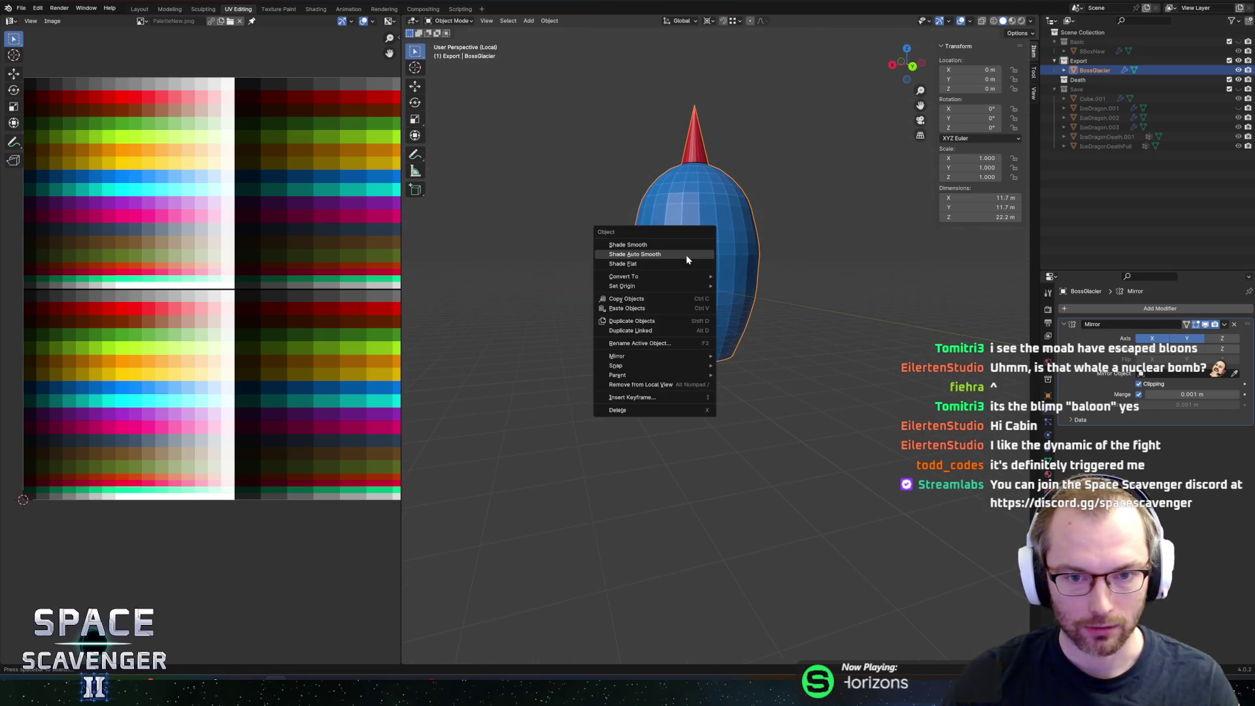
pyautogui.click(686, 256)
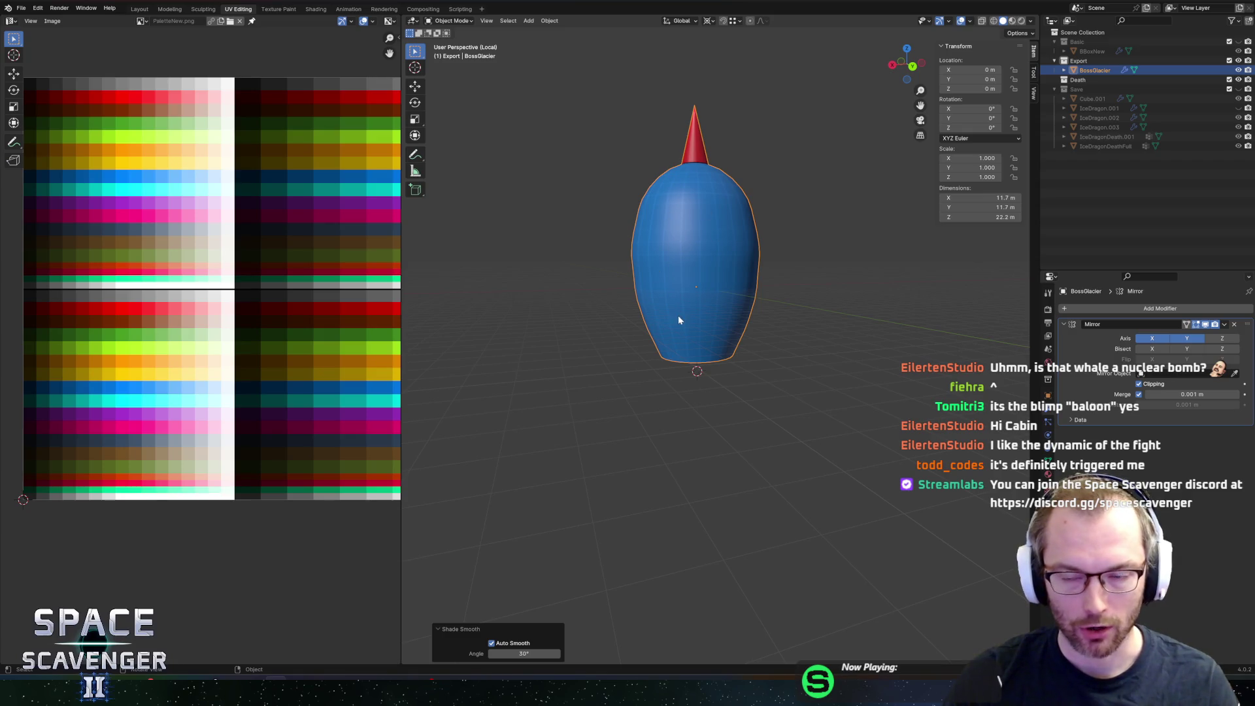
pyautogui.hotkey('ctrl', 'z')
pyautogui.moveTo(763, 314)
pyautogui.mouseDown(button='middle')
pyautogui.moveTo(743, 308)
pyautogui.moveTo(746, 330)
pyautogui.mouseUp(button='middle')
pyautogui.hotkey('ctrl', 's')
pyautogui.rightClick(693, 259)
pyautogui.click(656, 255)
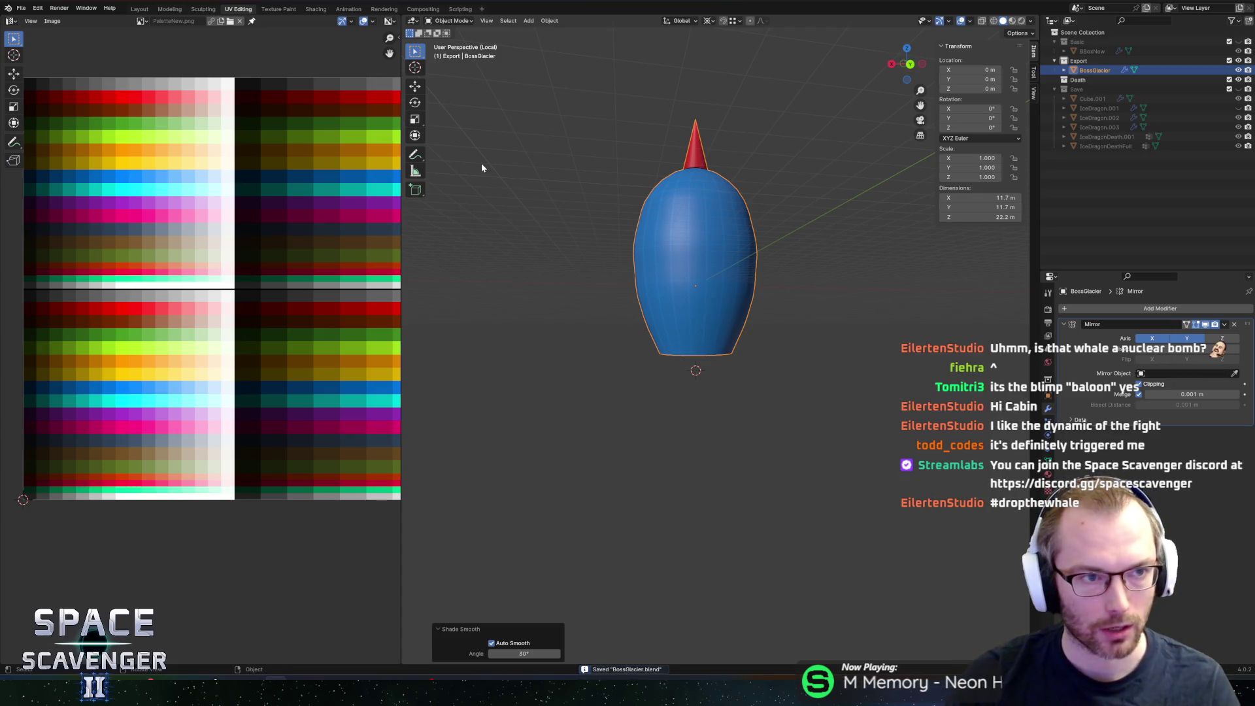
pyautogui.moveTo(593, 246)
pyautogui.mouseDown(button='middle')
pyautogui.moveTo(628, 210)
pyautogui.moveTo(749, 223)
pyautogui.mouseUp(button='middle')
# Step: Re-export BossGlacier.fbx and take a quick look at it in the running Unity game
pyautogui.hotkey('ctrl', 'e')
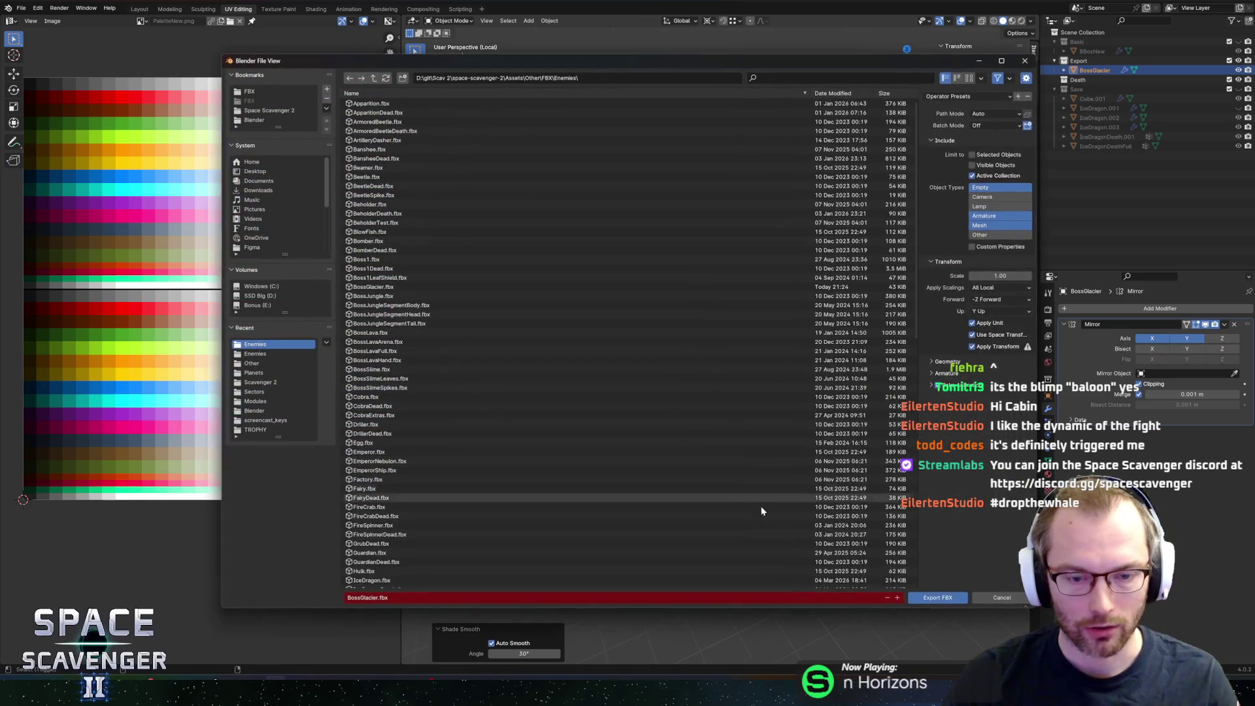
pyautogui.click(921, 600)
pyautogui.hotkey('alt', 'Tab')
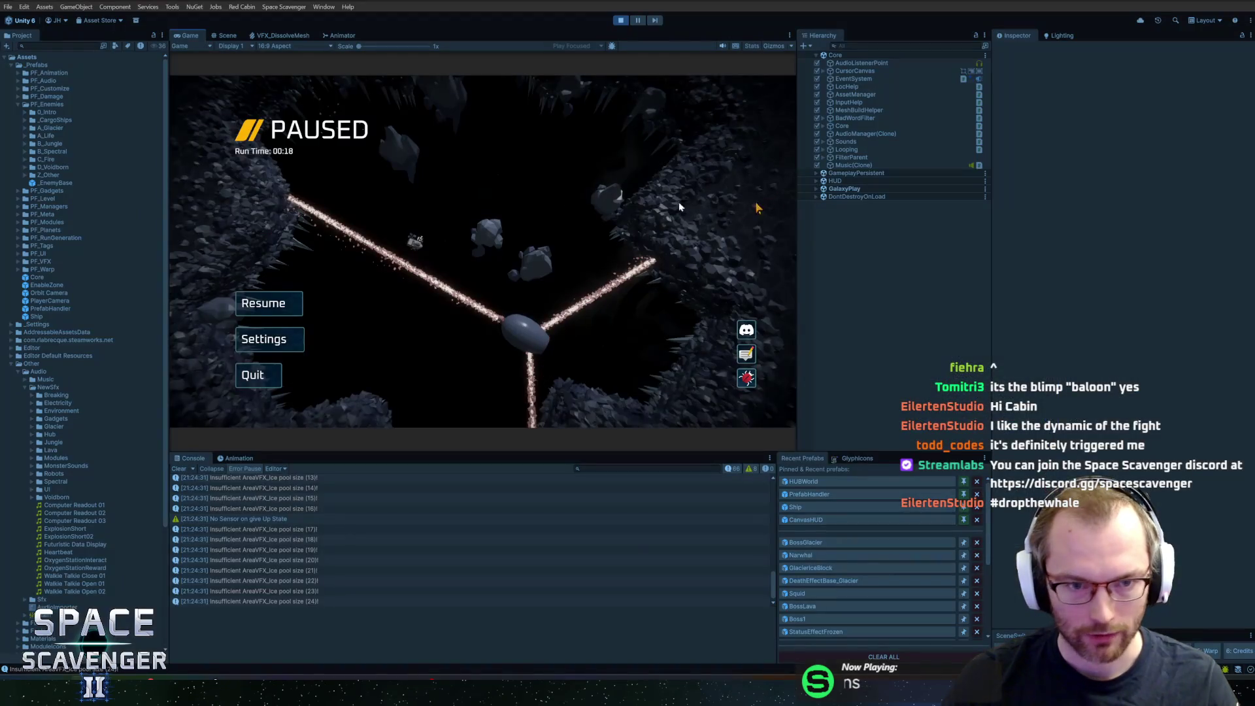
pyautogui.press('Escape')
pyautogui.press('Escape')
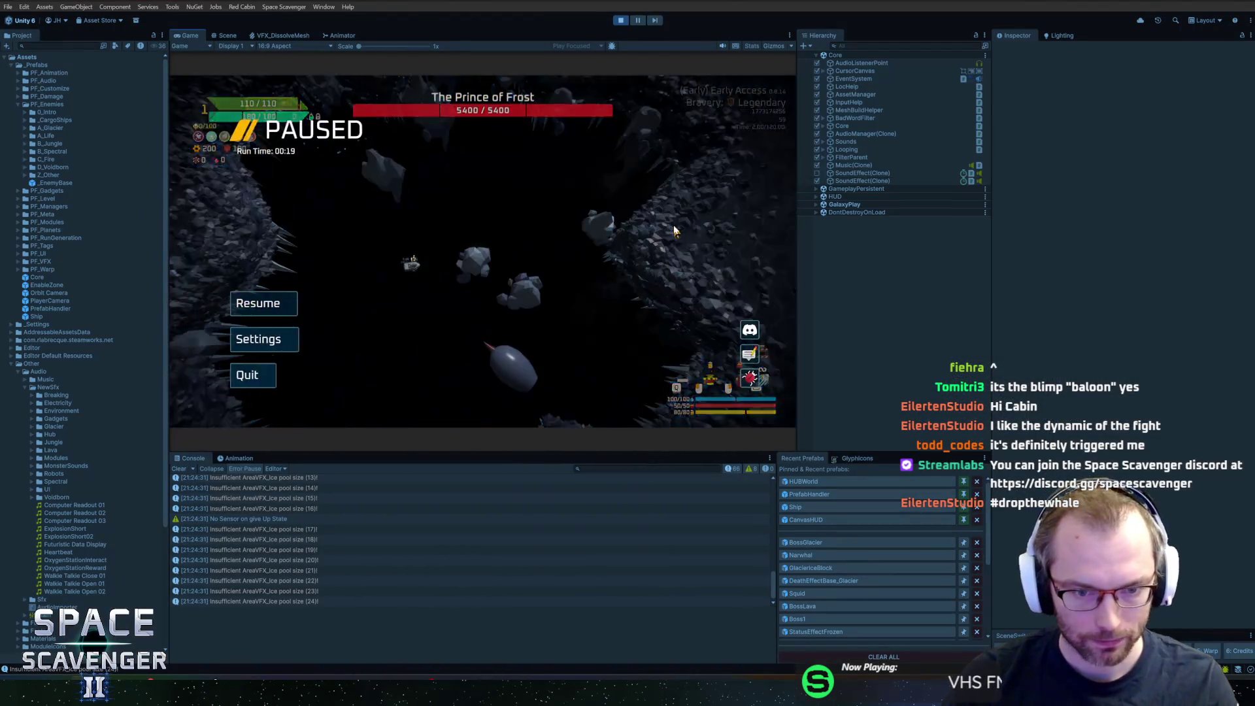
pyautogui.hotkey('alt', 'Tab')
# Step: Push the bottom face down and scale it in, then extrude and scale again to taper it
pyautogui.scroll(2, 742, 266)
pyautogui.moveTo(751, 296); pyautogui.dragTo(700, 276, button='middle')
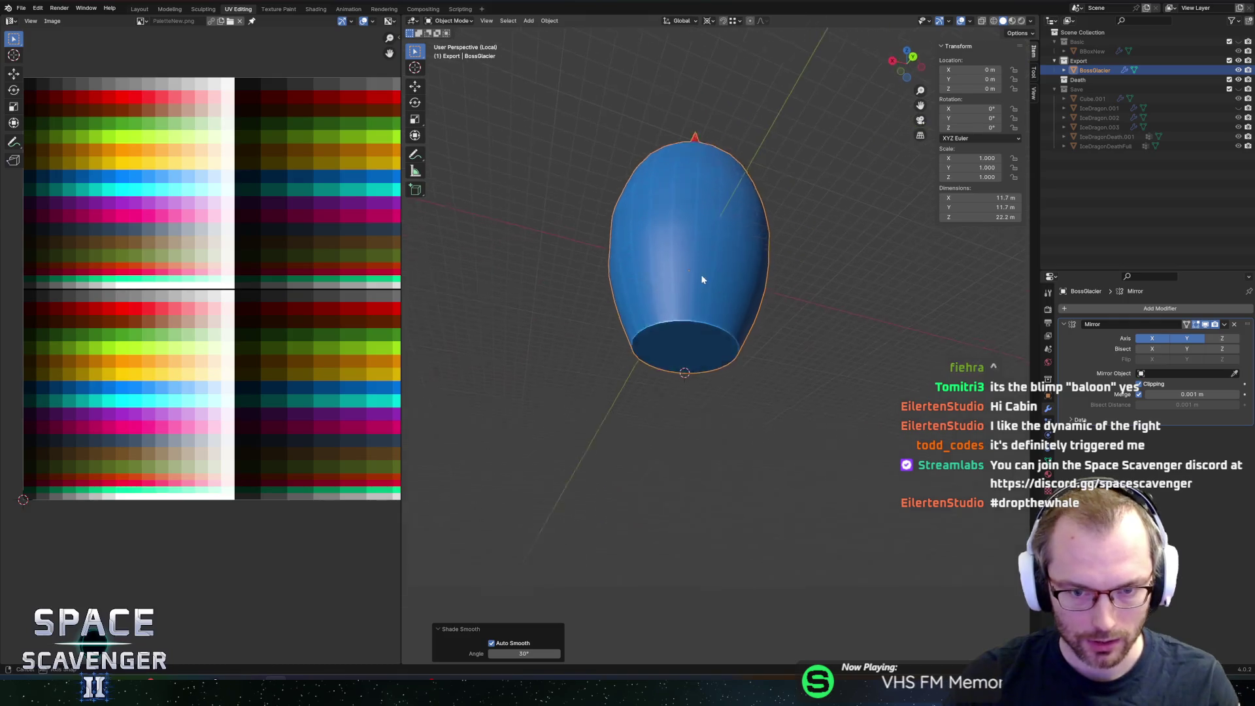
pyautogui.press('Tab')
pyautogui.moveTo(676, 334)
pyautogui.mouseDown(button='middle')
pyautogui.moveTo(734, 253)
pyautogui.moveTo(737, 303)
pyautogui.mouseUp(button='middle')
pyautogui.press('g')
pyautogui.press('z')
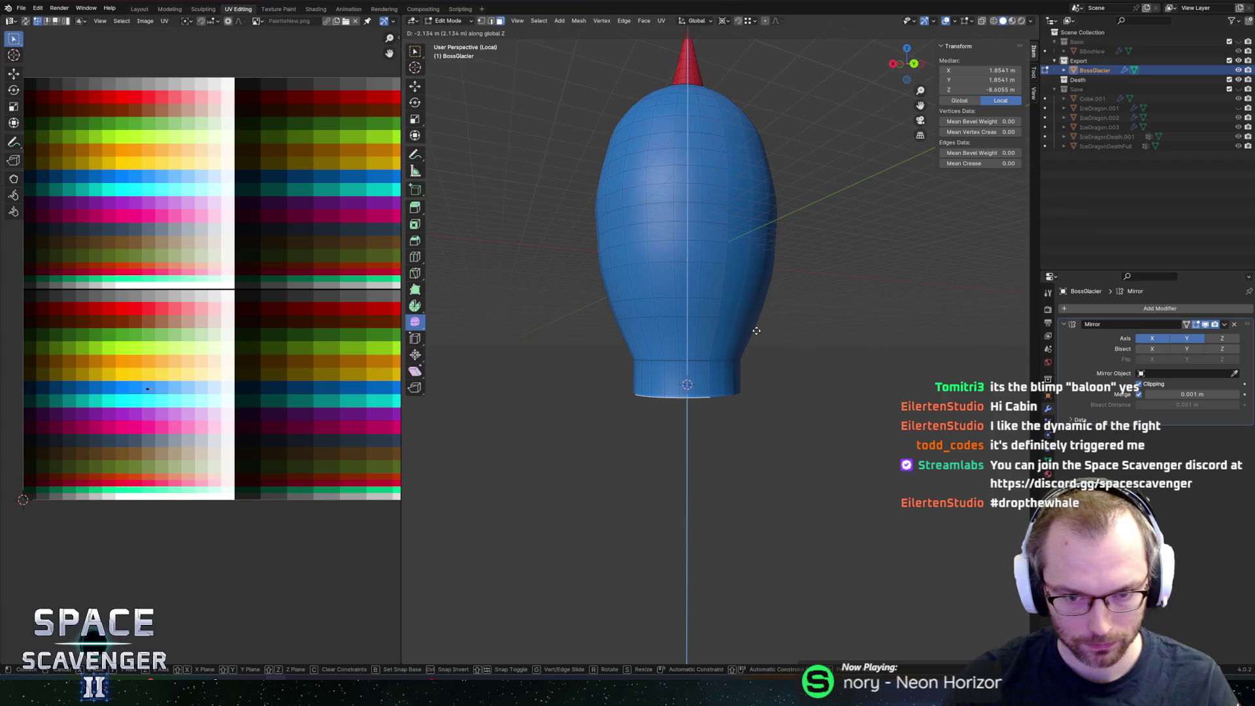
pyautogui.click(756, 331)
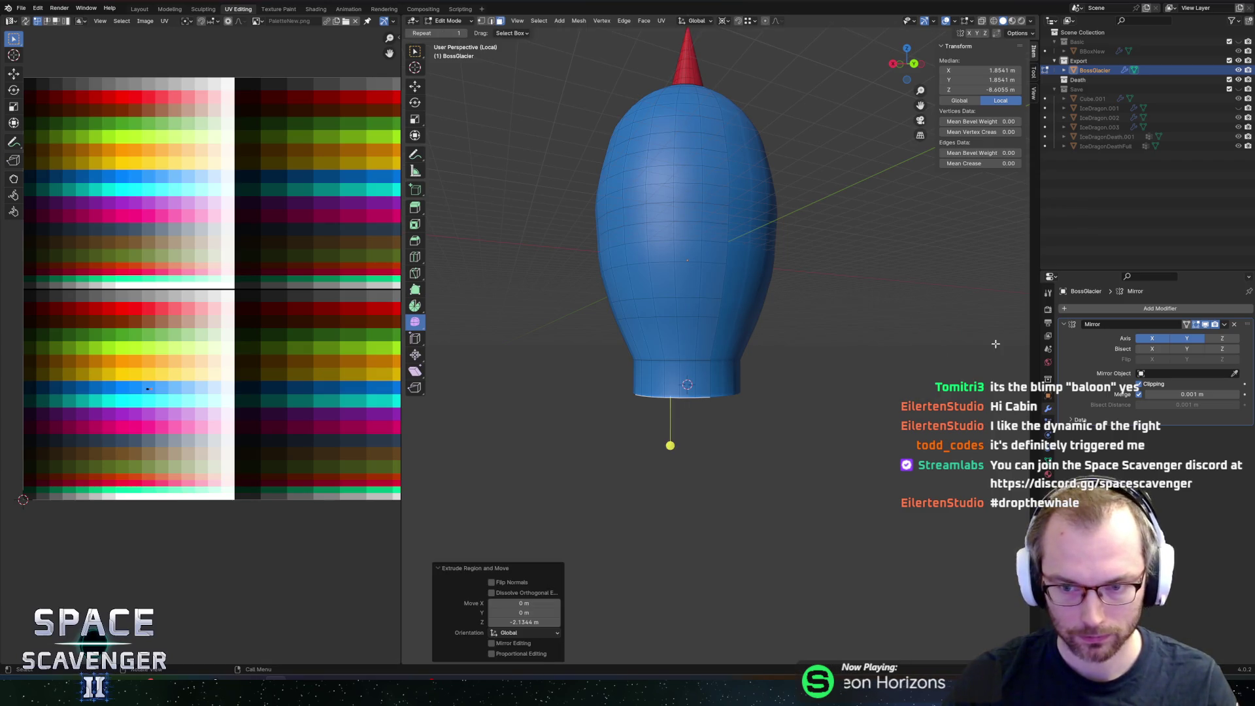
pyautogui.press('s')
pyautogui.hotkey('shift', 'z')
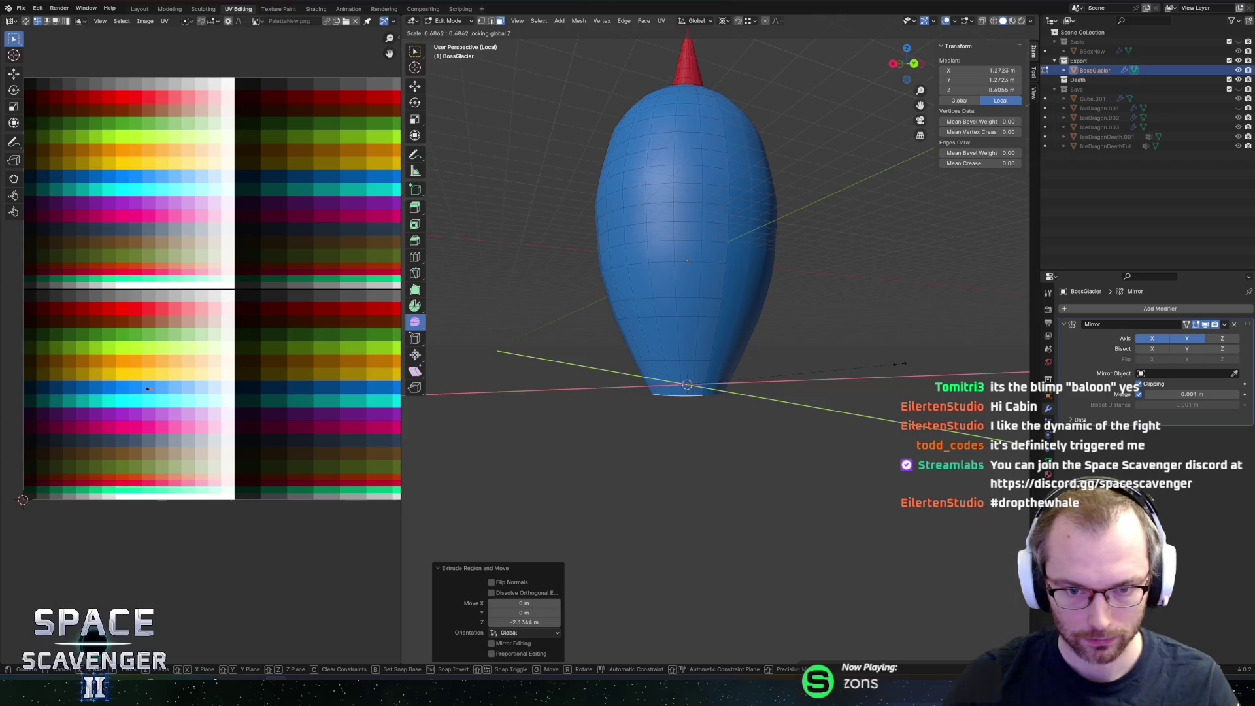
pyautogui.click(899, 364)
pyautogui.press('e')
pyautogui.click(850, 386)
pyautogui.press('s')
pyautogui.hotkey('shift', 'z')
pyautogui.click(762, 316)
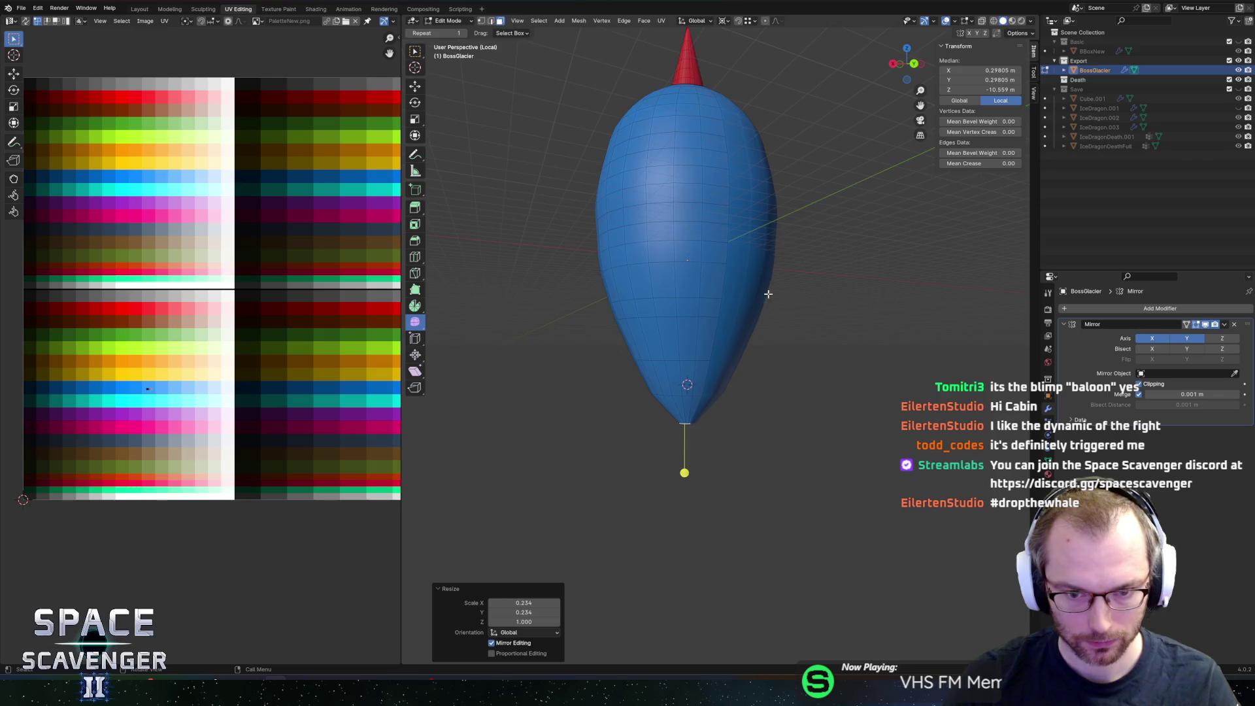
# Step: Inspect the tapered glacier shape from several angles in object mode
pyautogui.press('Tab')
pyautogui.moveTo(702, 231)
pyautogui.mouseDown(button='middle')
pyautogui.moveTo(724, 214)
pyautogui.moveTo(745, 244)
pyautogui.moveTo(776, 253)
pyautogui.mouseUp(button='middle')
pyautogui.press('Tab')
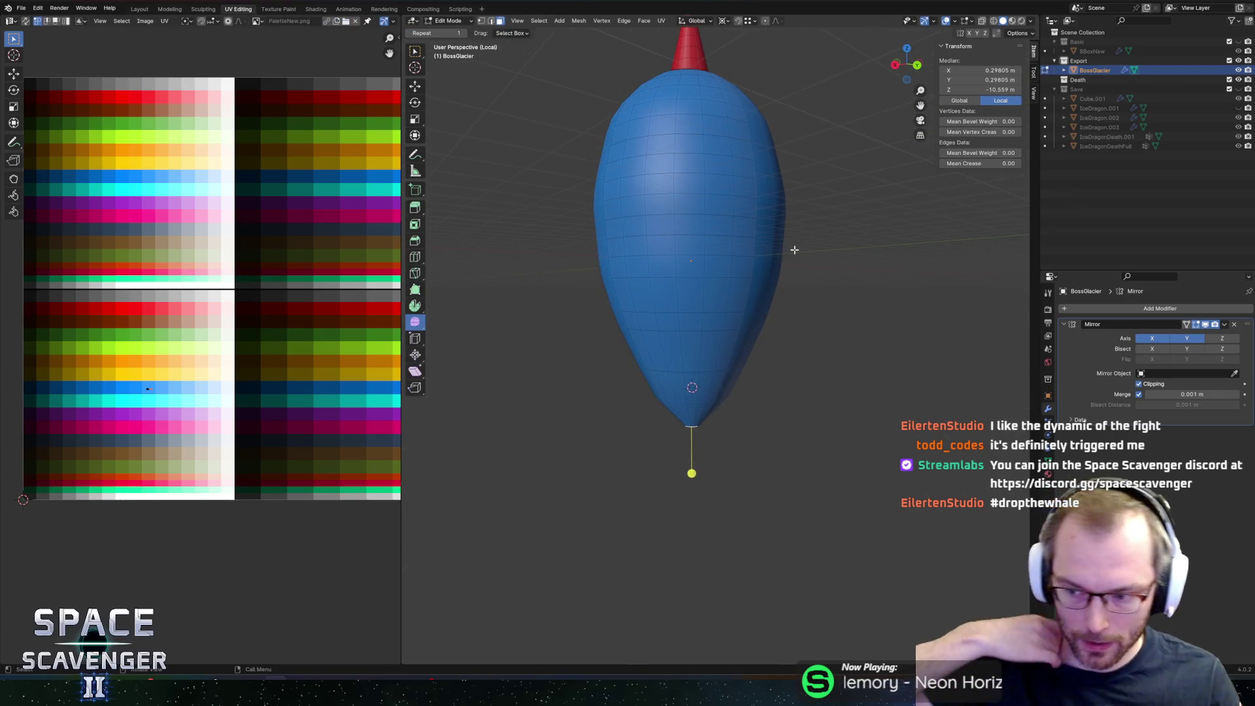
pyautogui.press('Tab')
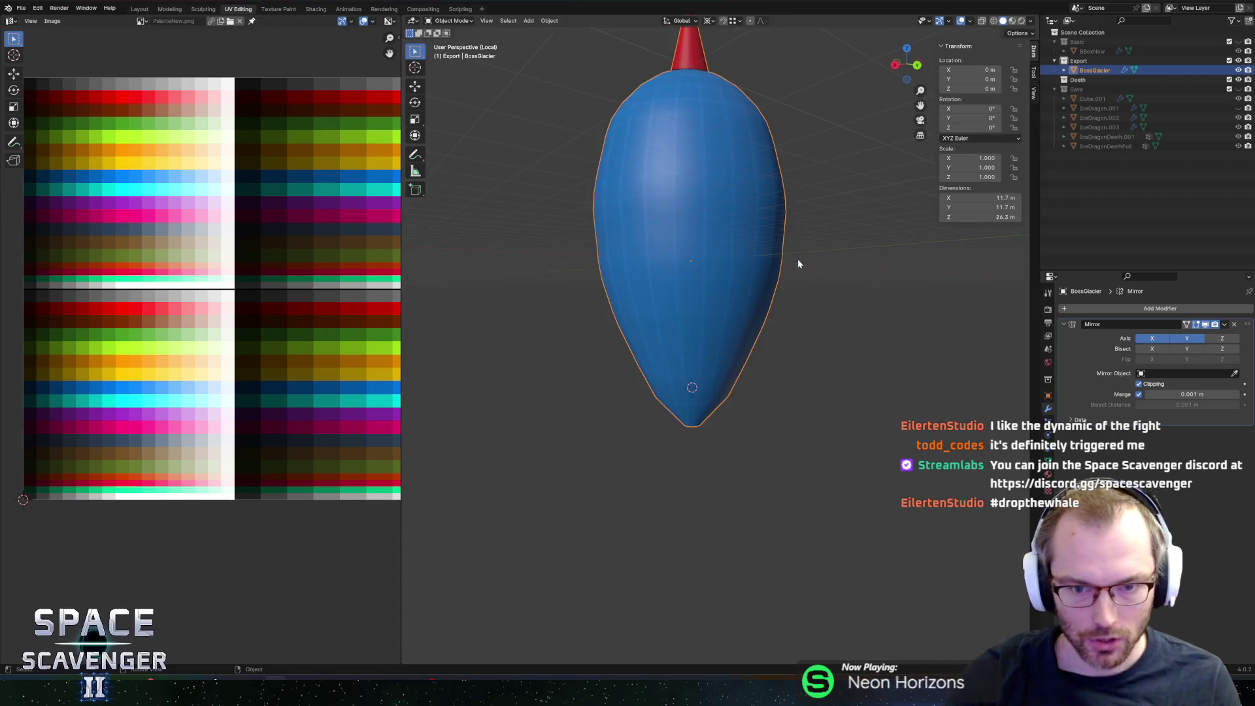
pyautogui.scroll(-3, 790, 257)
pyautogui.moveTo(752, 246)
pyautogui.mouseDown(button='middle')
pyautogui.moveTo(814, 221)
pyautogui.moveTo(776, 228)
pyautogui.mouseUp(button='middle')
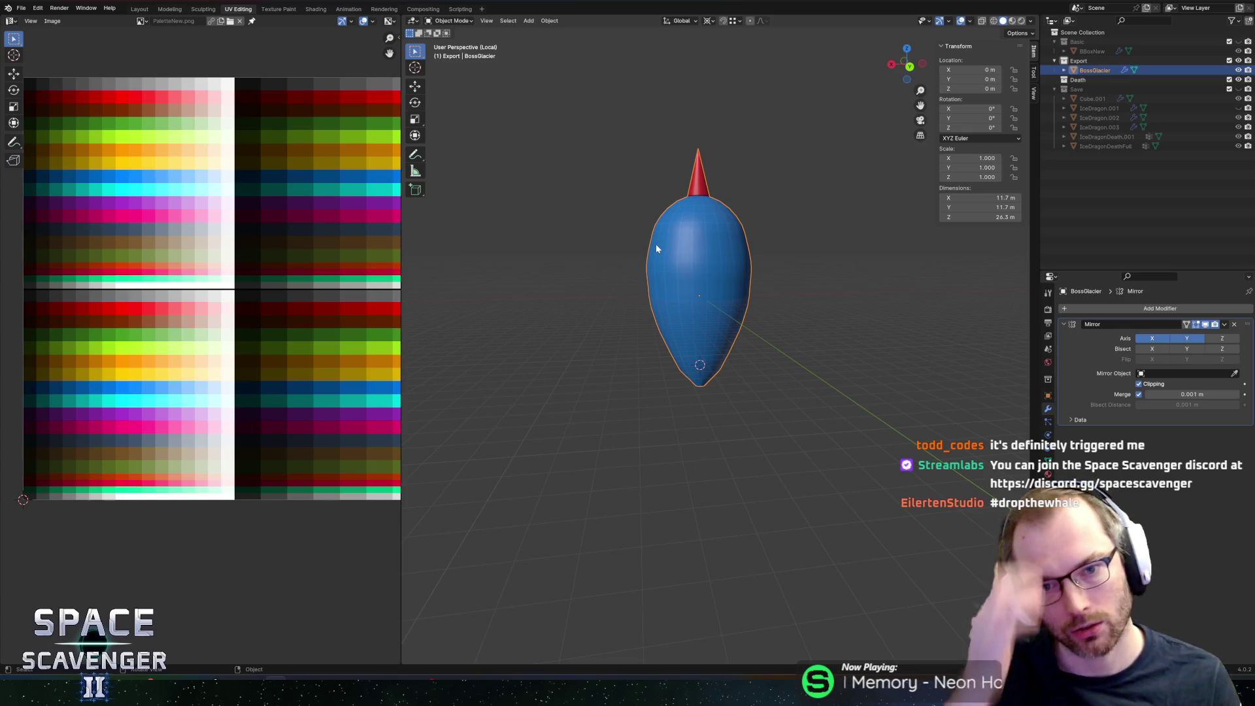
# Step: Box-select the vertices around the red spike, then return to object mode
pyautogui.press('Tab')
pyautogui.moveTo(647, 115); pyautogui.dragTo(759, 188)
pyautogui.moveTo(619, 132)
pyautogui.mouseDown()
pyautogui.moveTo(784, 190)
pyautogui.moveTo(761, 189)
pyautogui.mouseUp()
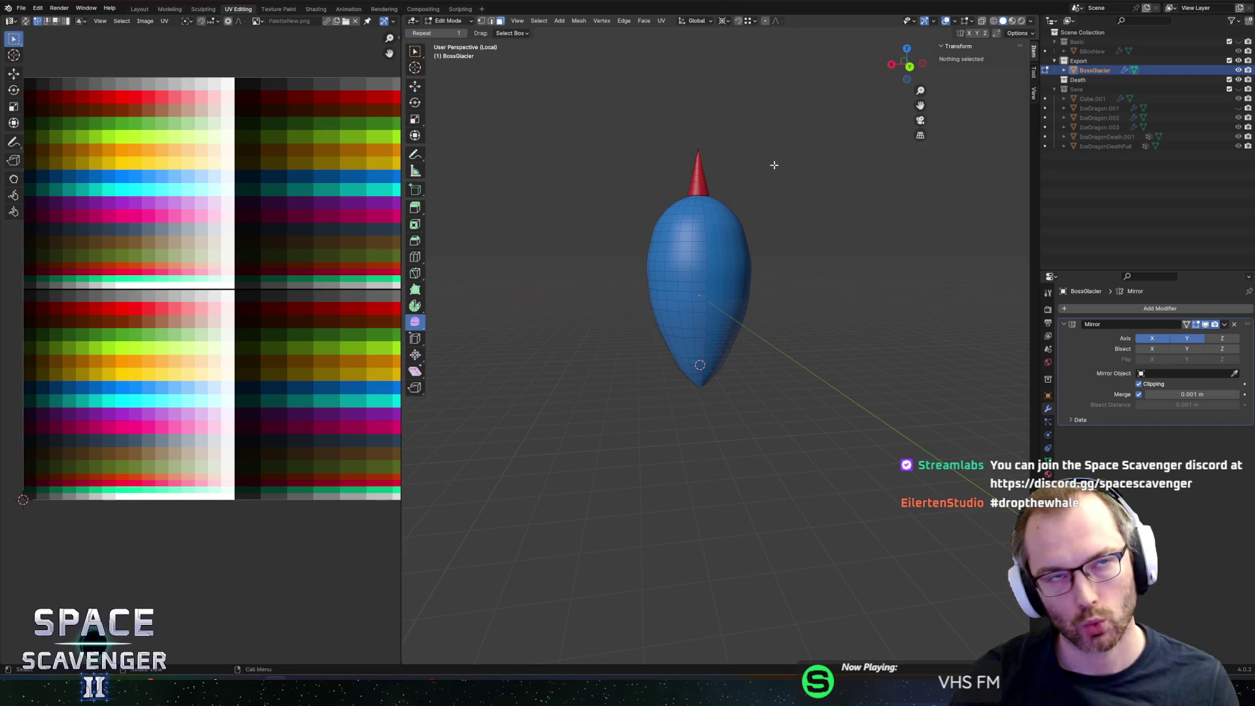
pyautogui.scroll(4, 775, 242)
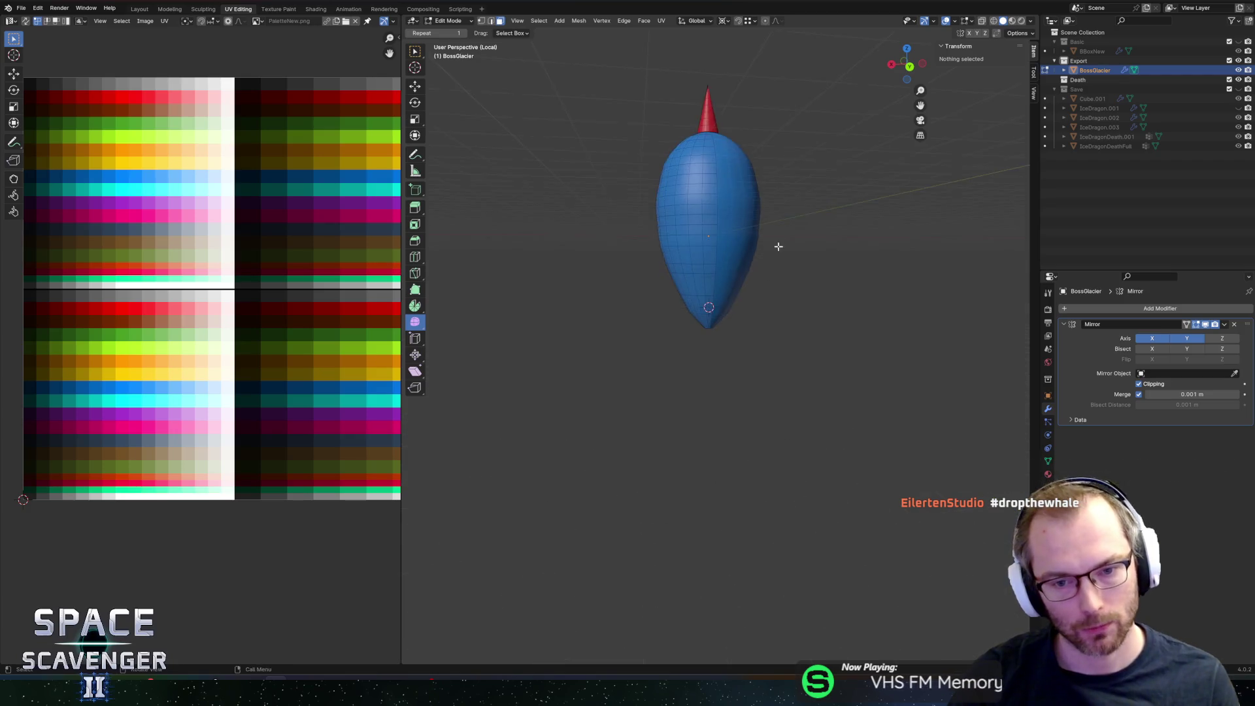
pyautogui.moveTo(784, 221); pyautogui.dragTo(802, 256, button='middle')
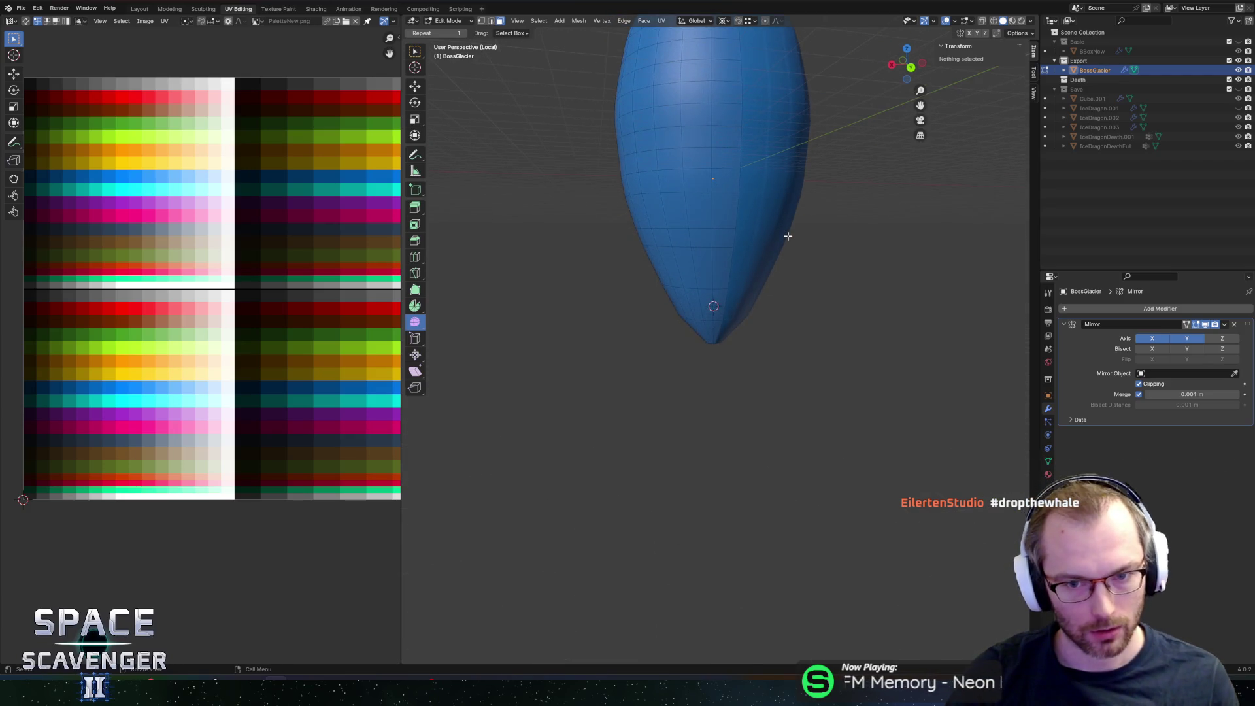
pyautogui.press('Tab')
pyautogui.hotkey('shift', 'a')
pyautogui.moveTo(811, 206)
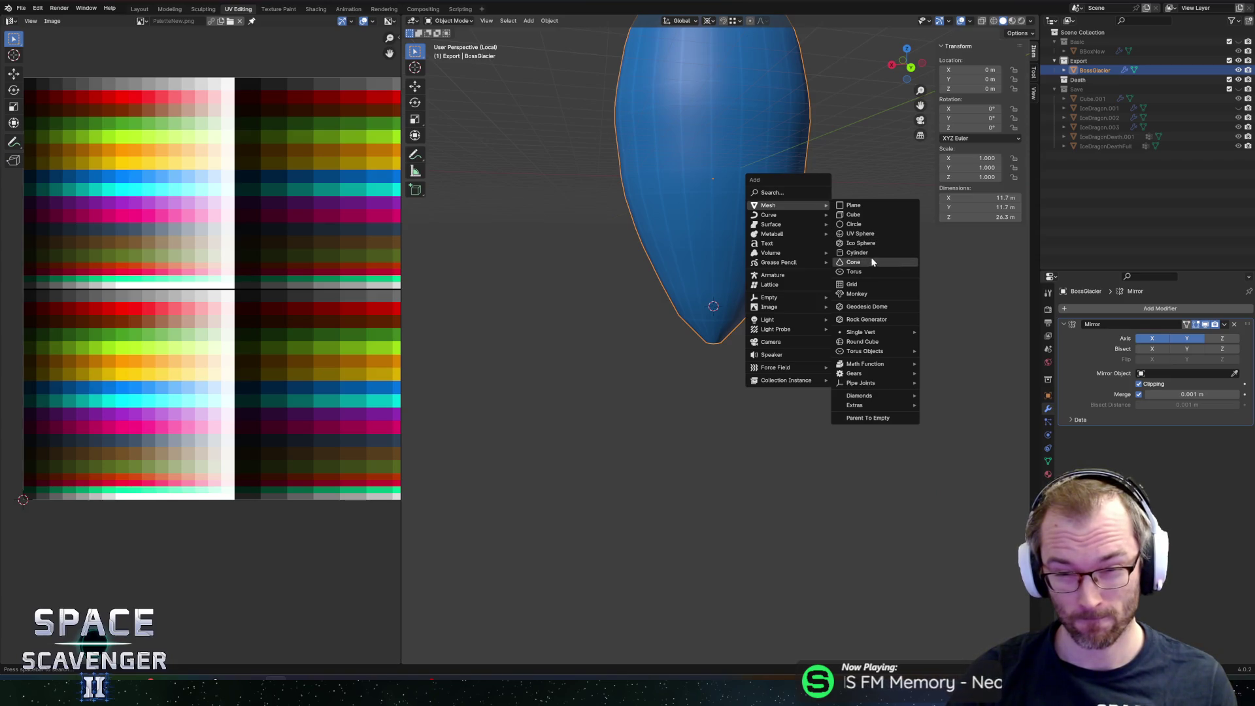
# Step: Add a cone at the tail and flip it 180° about X in edit mode
pyautogui.click(874, 262)
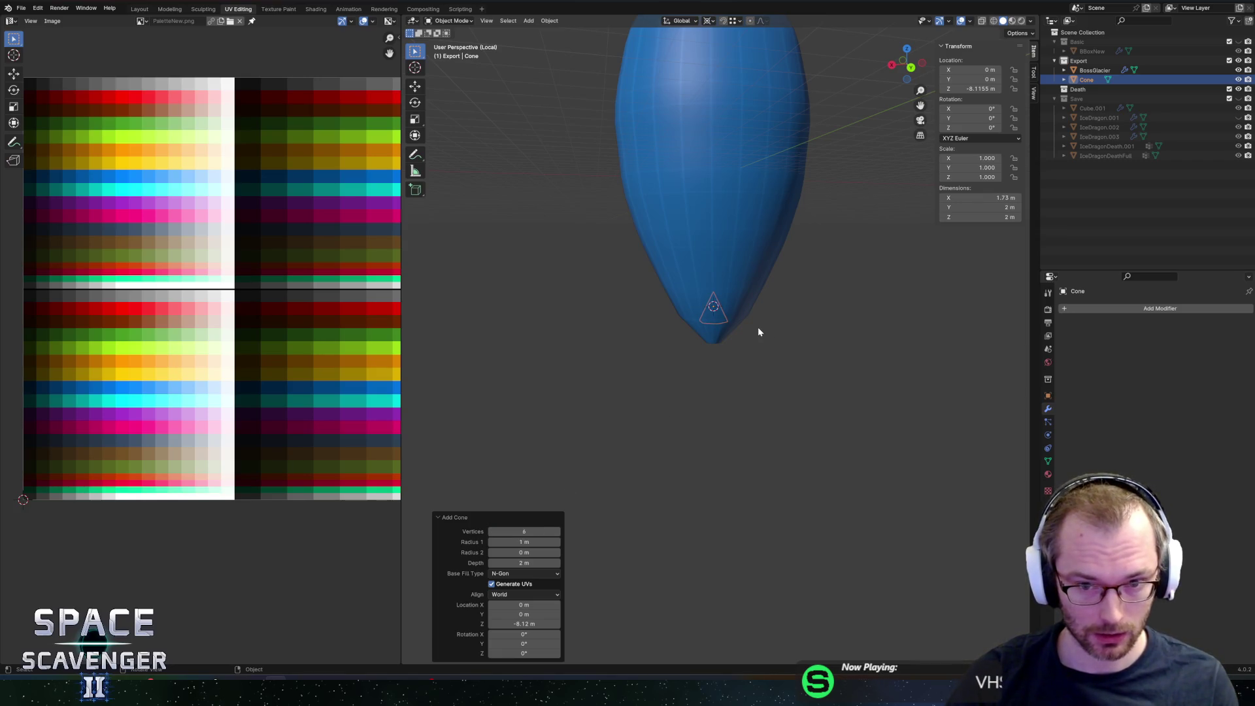
pyautogui.moveTo(756, 332); pyautogui.dragTo(750, 347, button='middle')
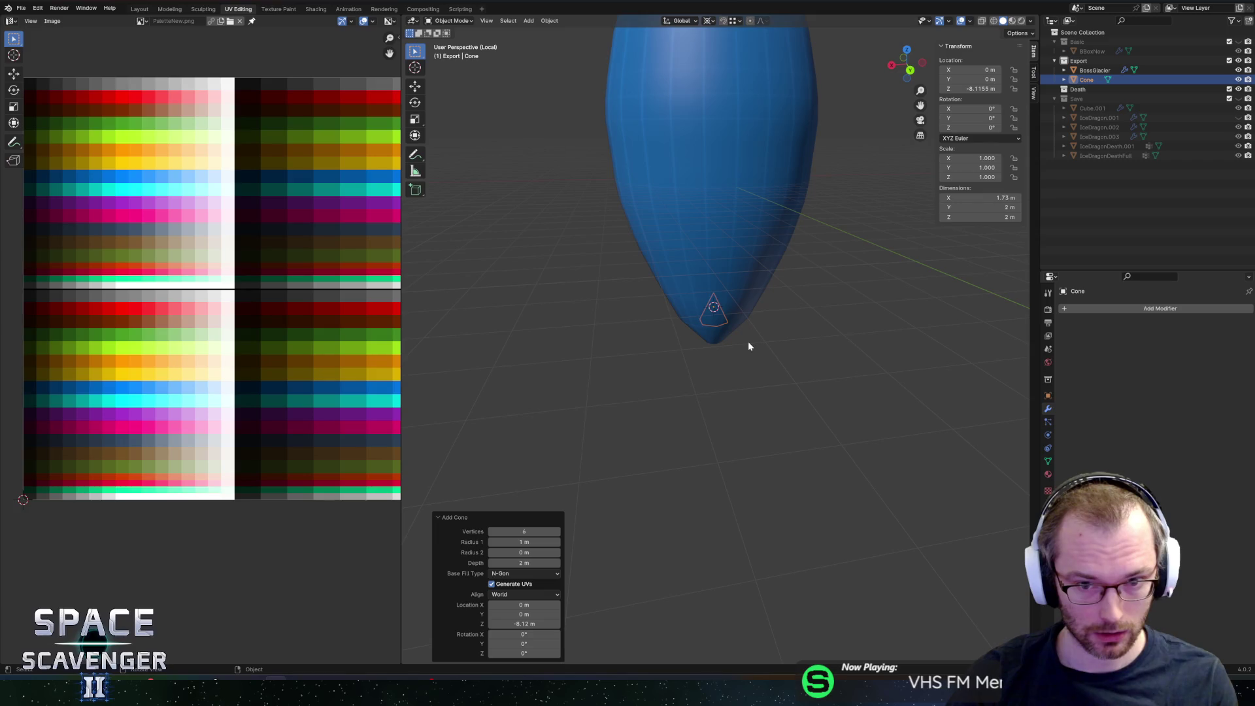
pyautogui.press('Tab')
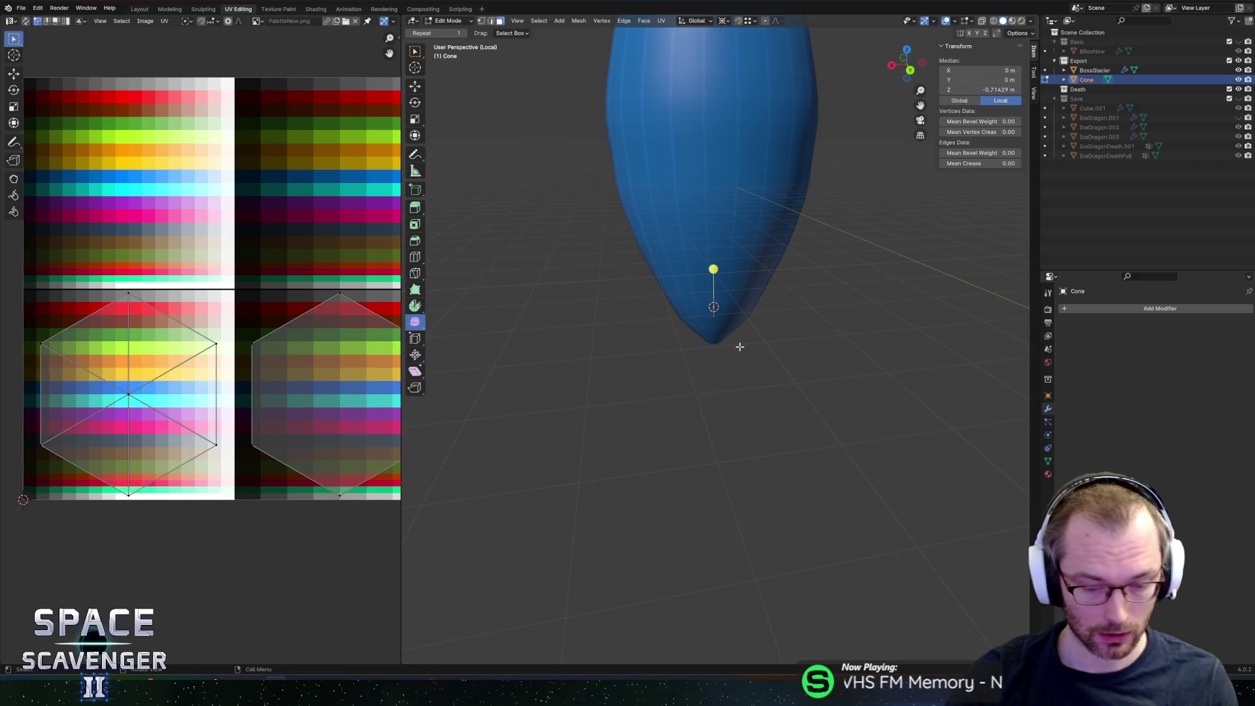
pyautogui.write('rx')
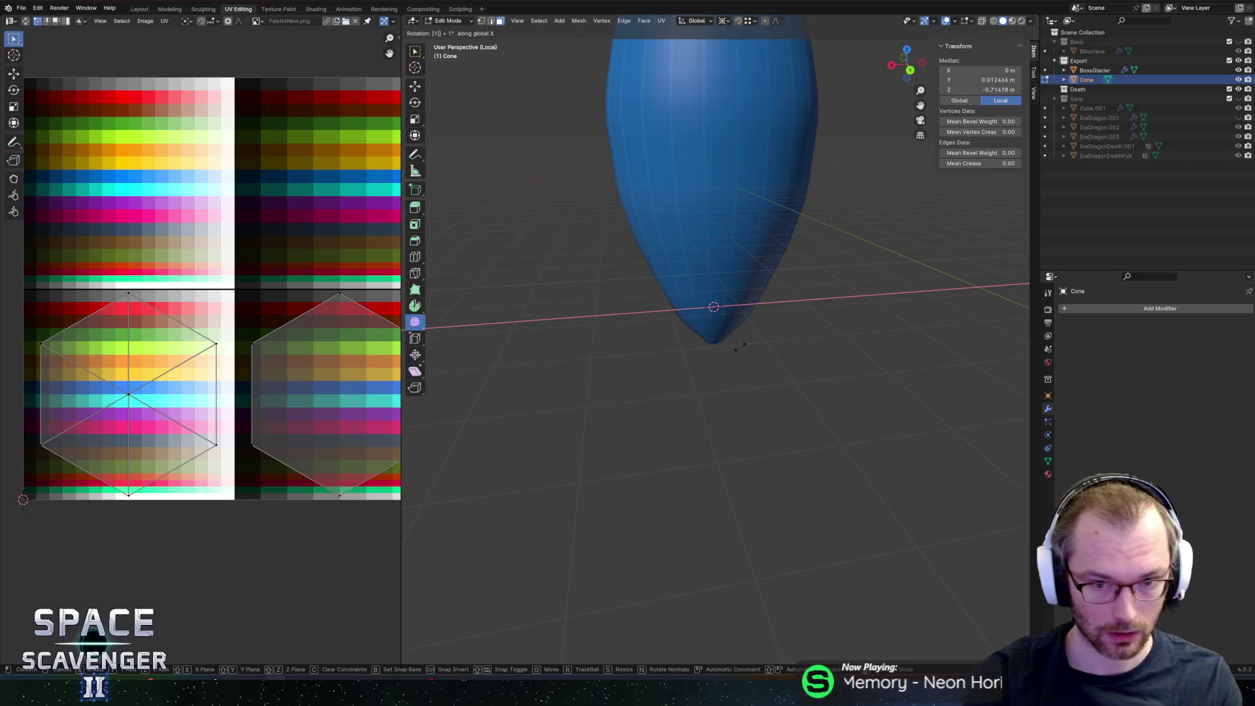
pyautogui.write('80')
pyautogui.press('Return')
pyautogui.hotkey('alt', 'z')
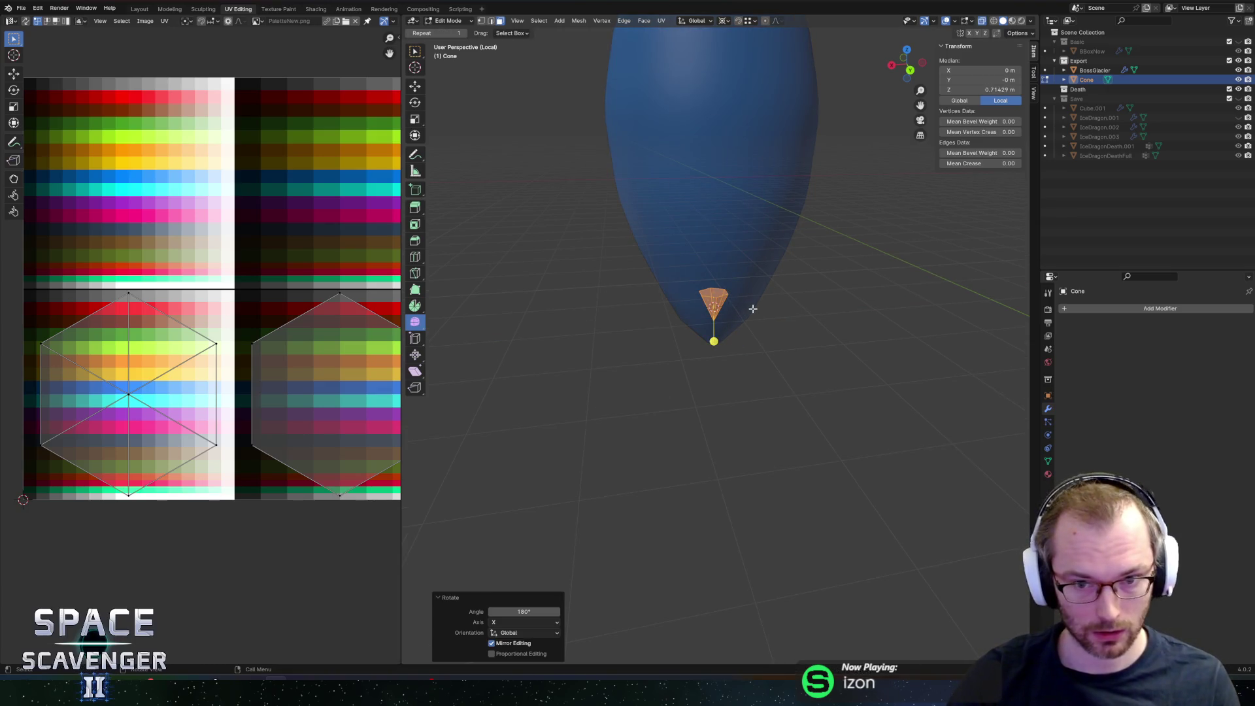
pyautogui.hotkey('alt', 'z')
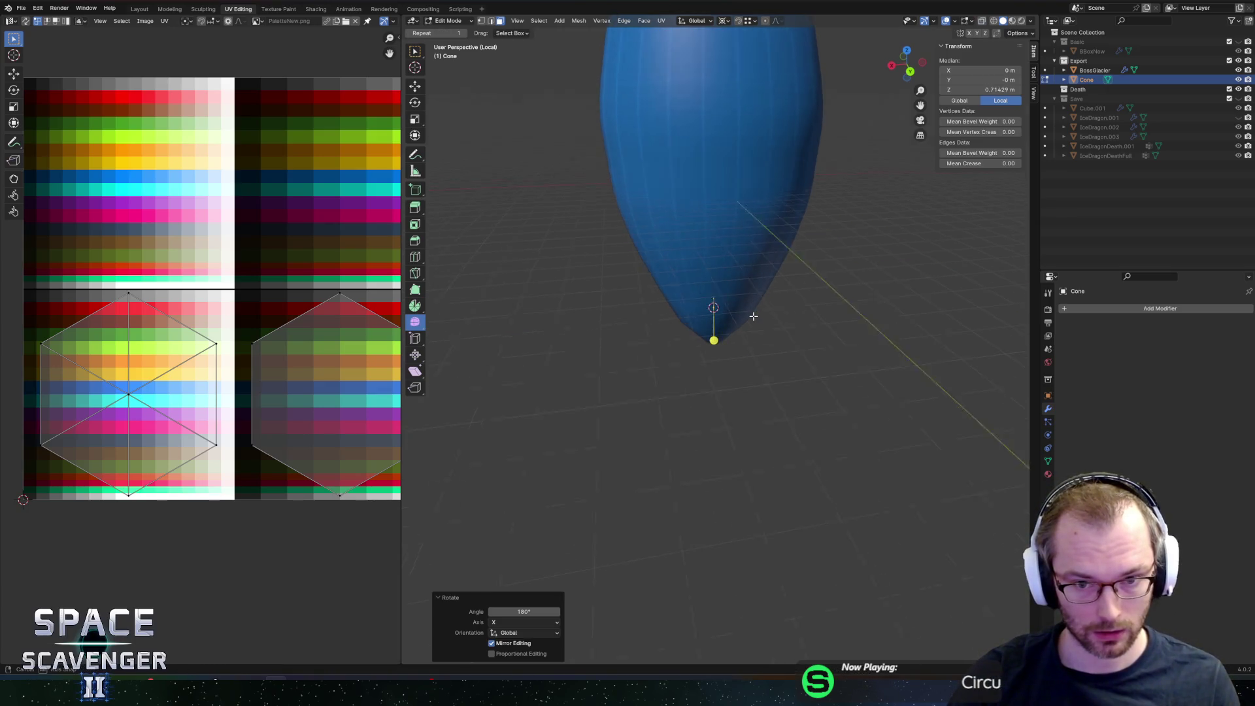
# Step: Shift the cone 3.9518 m along Y so it hangs just past the body's tip
pyautogui.press('g')
pyautogui.press('x')
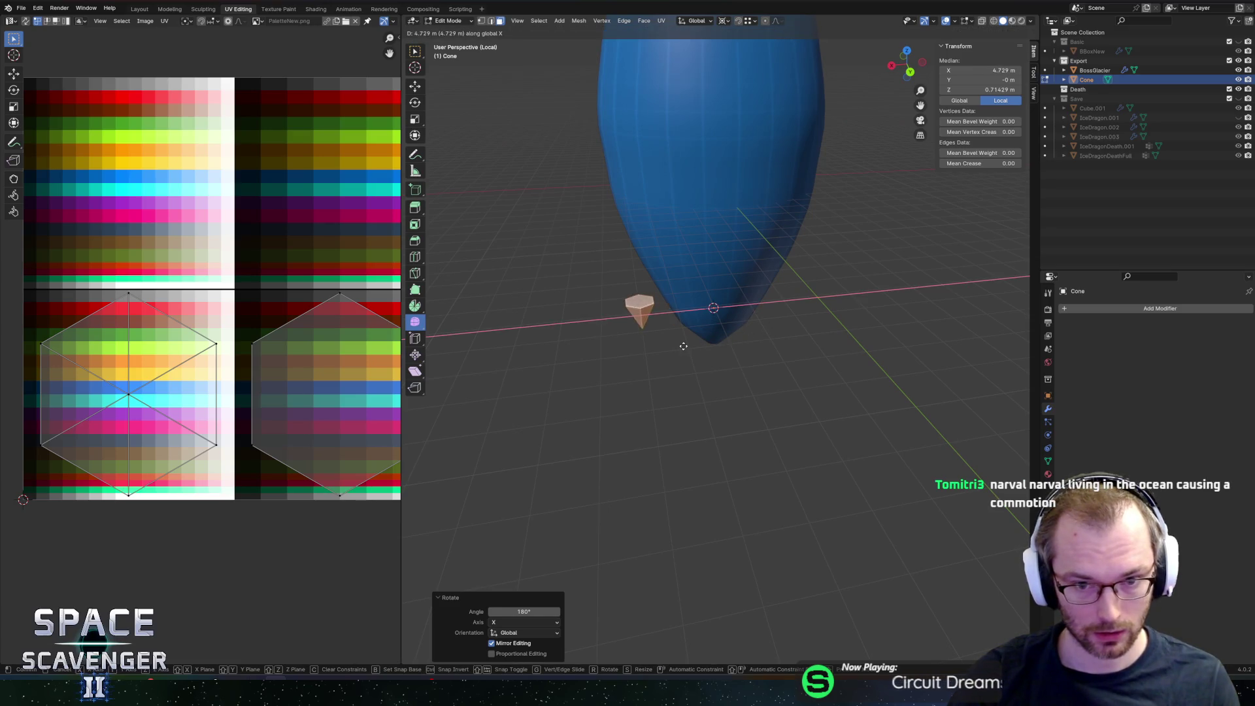
pyautogui.press('Escape')
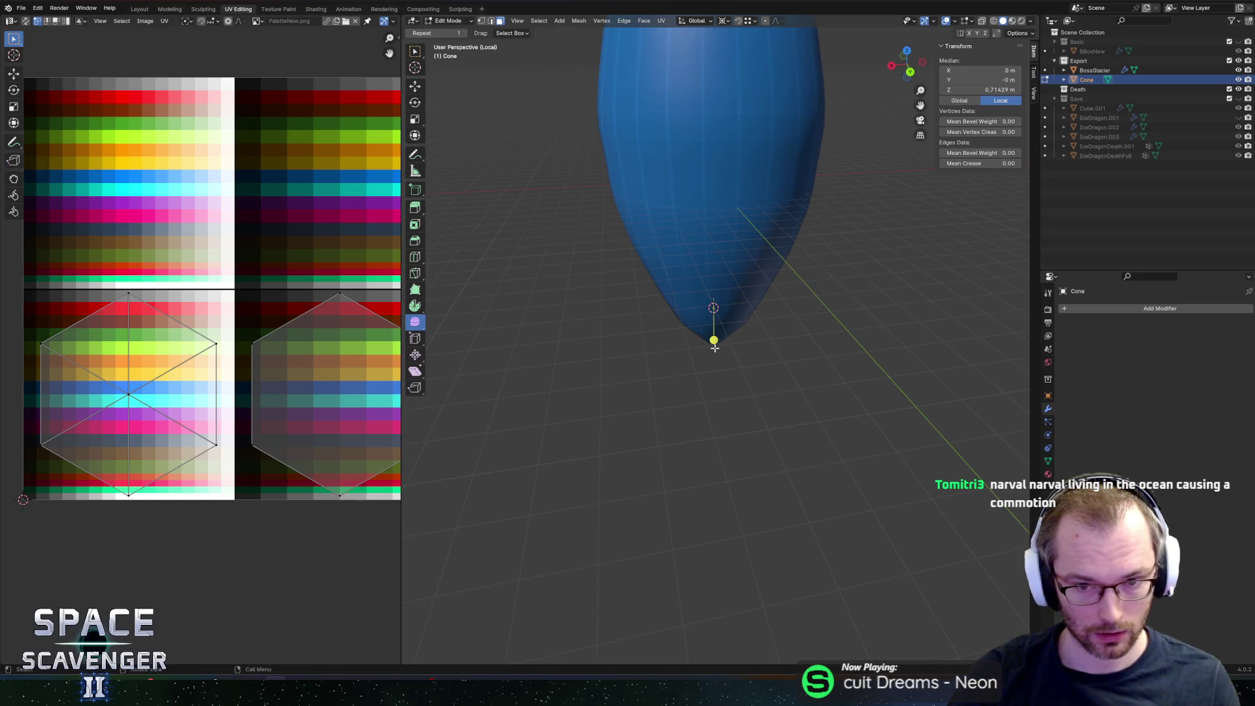
pyautogui.press('g')
pyautogui.press('y')
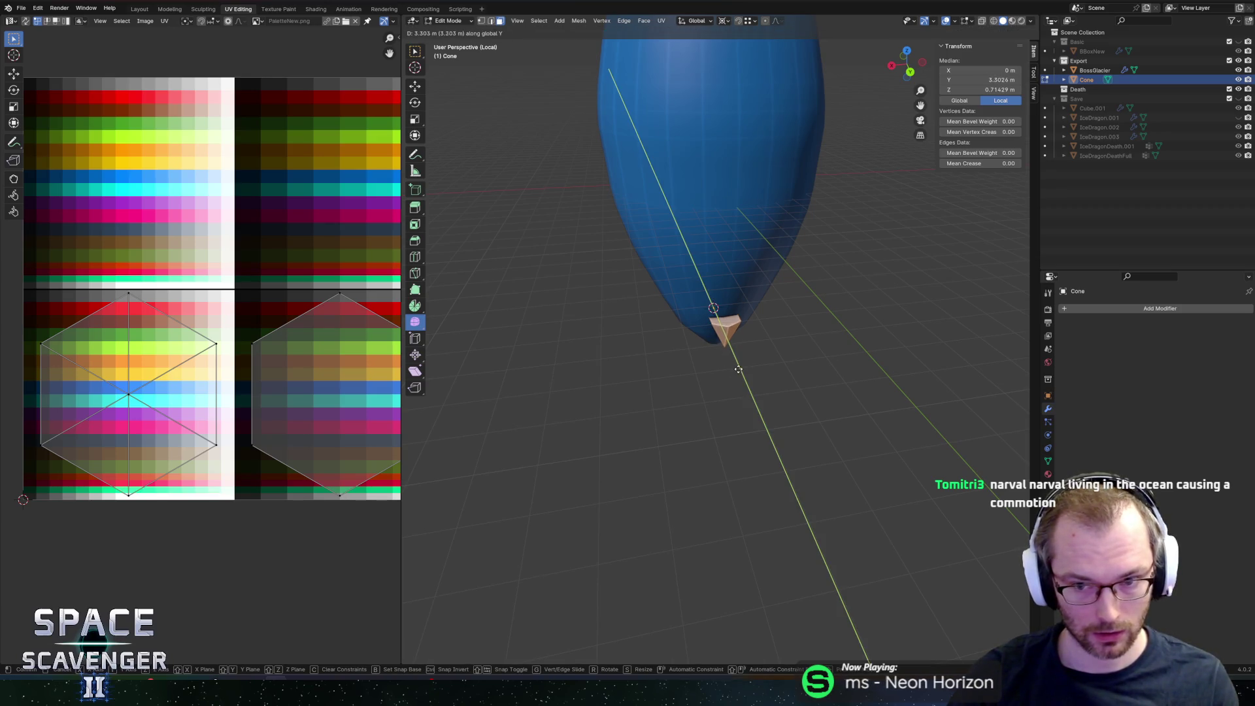
pyautogui.click(745, 372)
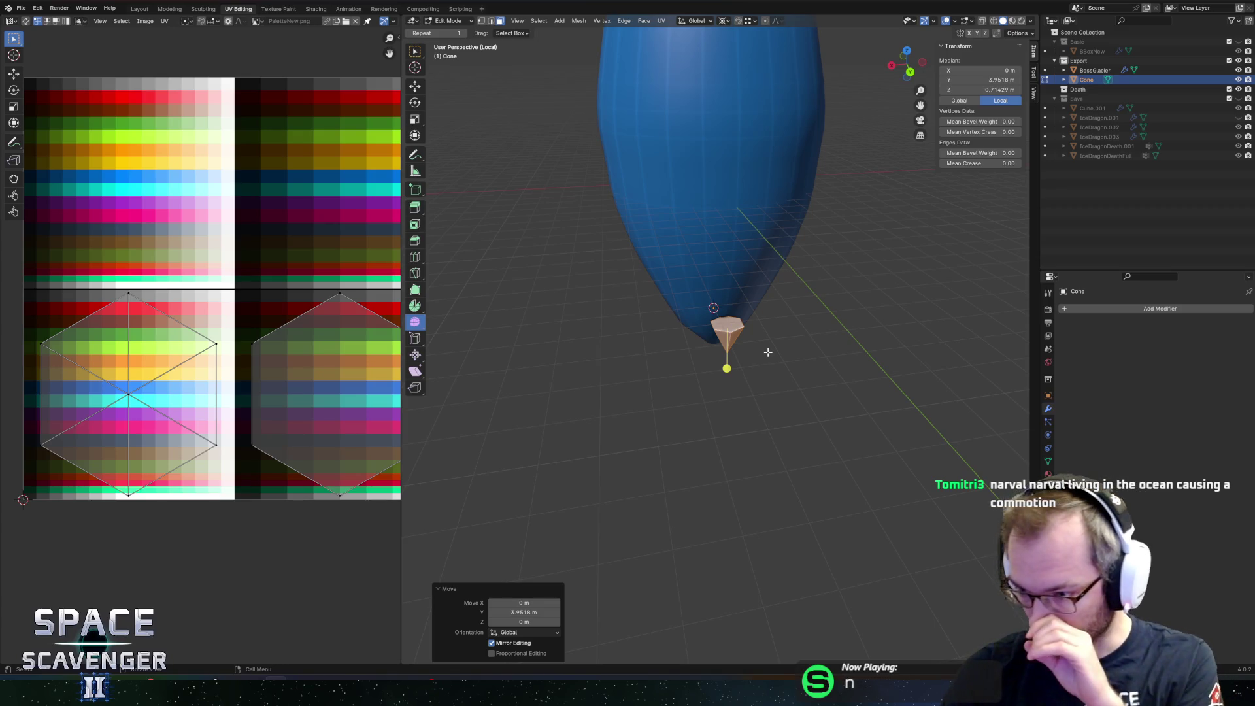
pyautogui.moveTo(777, 370); pyautogui.dragTo(826, 412, button='middle')
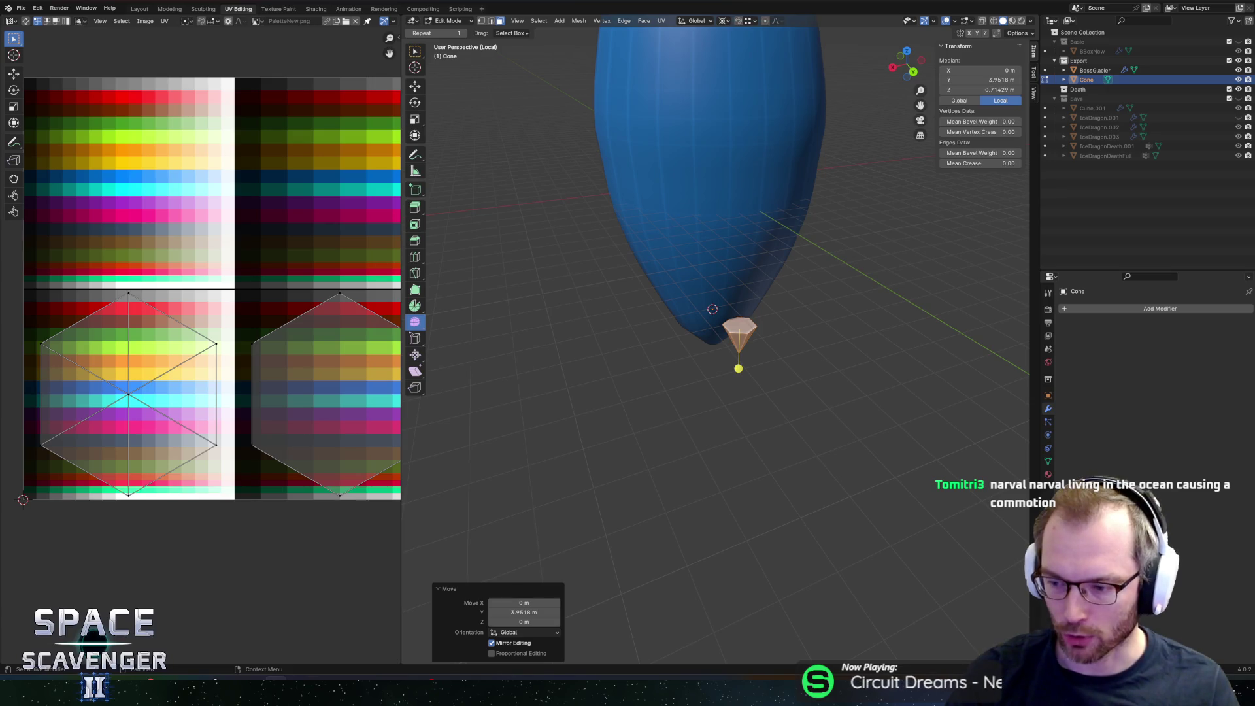
pyautogui.scroll(5, 832, 350)
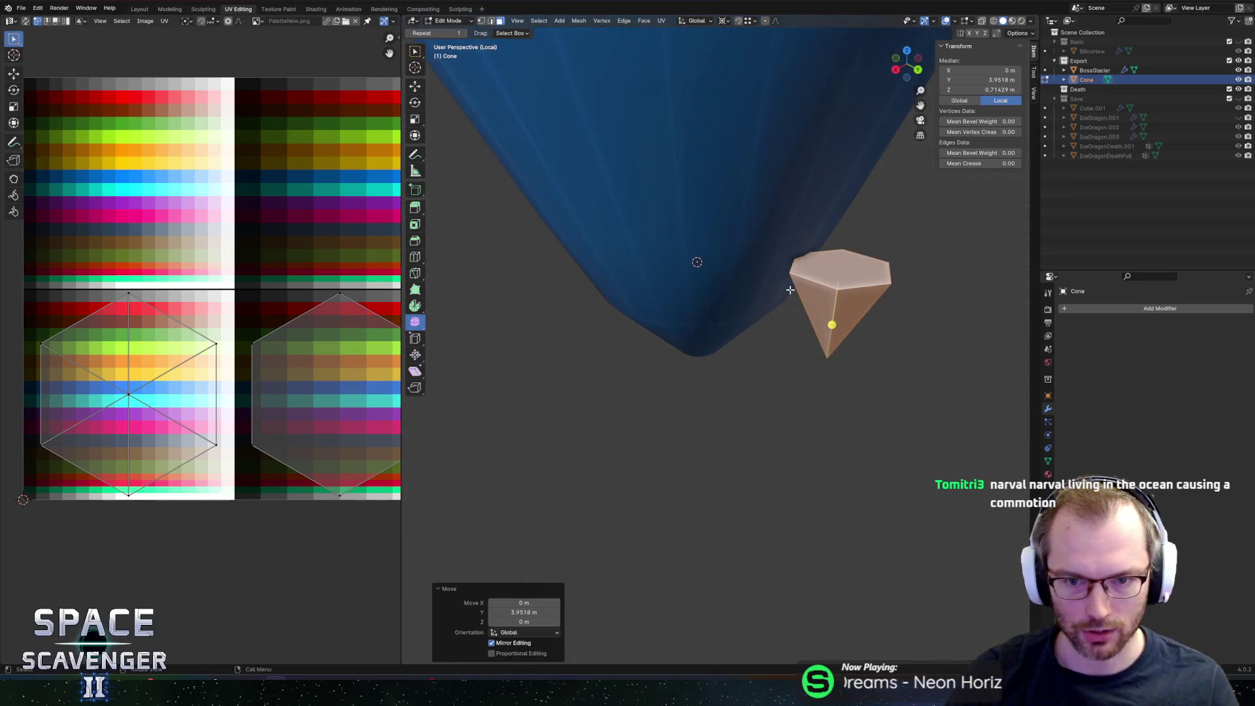
# Step: Extrude the cone's top face upward and enlarge it to 1.687
pyautogui.click(826, 271)
pyautogui.press('e')
pyautogui.click(892, 211)
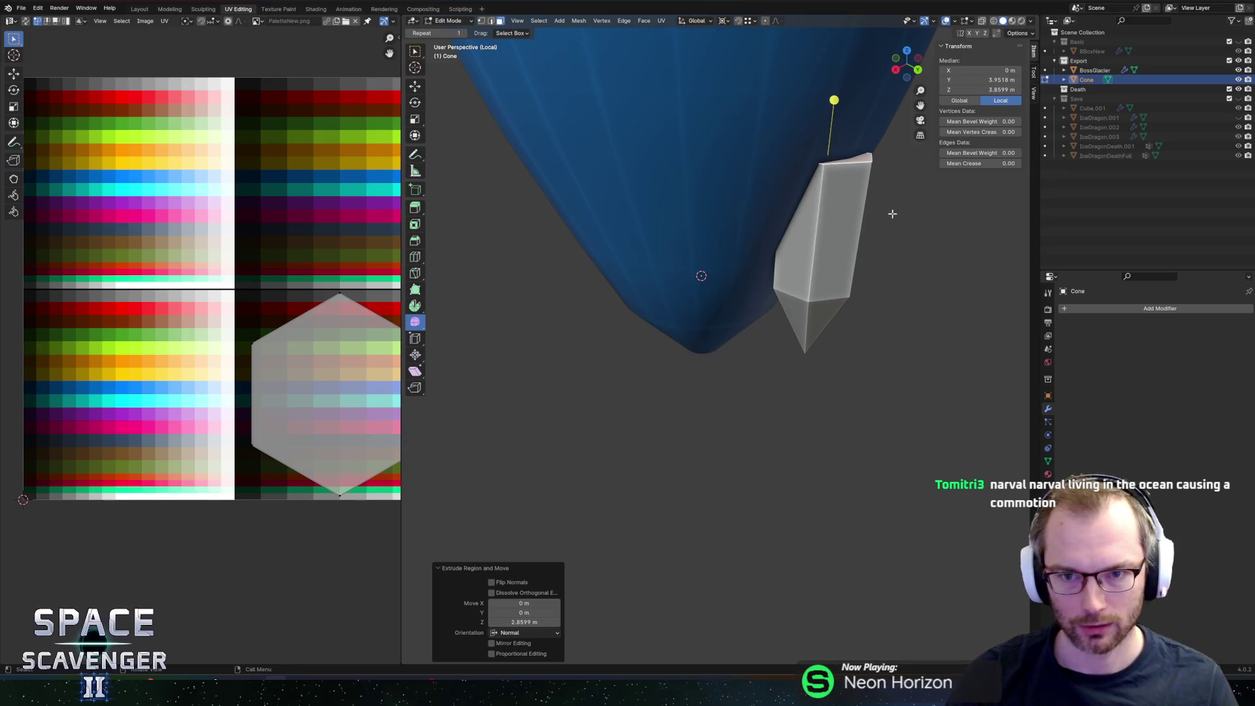
pyautogui.scroll(-3, 906, 245)
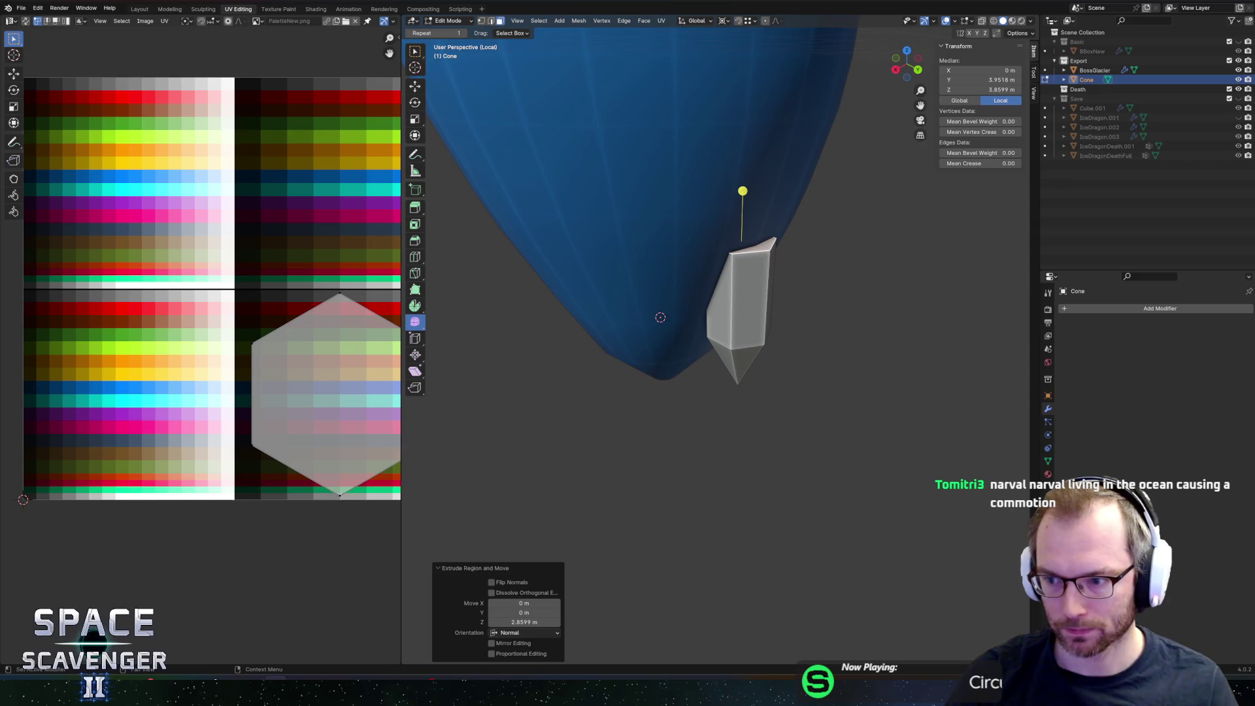
pyautogui.moveTo(819, 297)
pyautogui.mouseDown(button='middle')
pyautogui.moveTo(793, 274)
pyautogui.moveTo(813, 279)
pyautogui.mouseUp(button='middle')
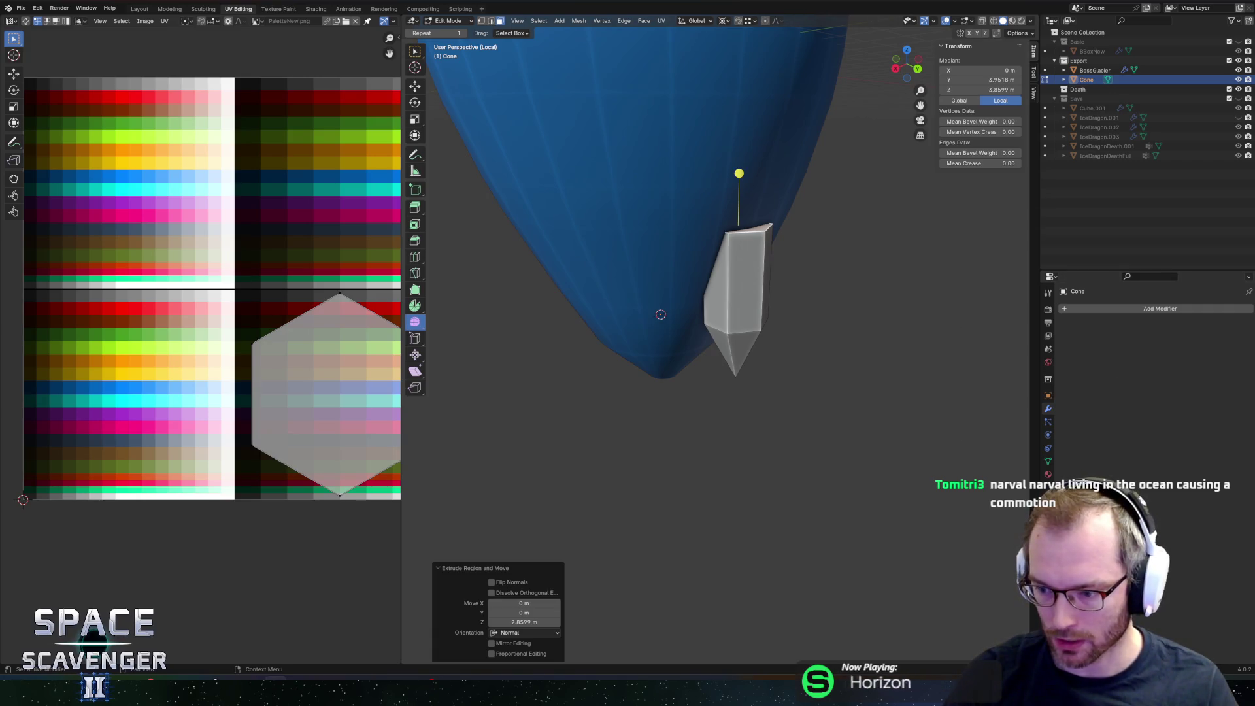
pyautogui.press('s')
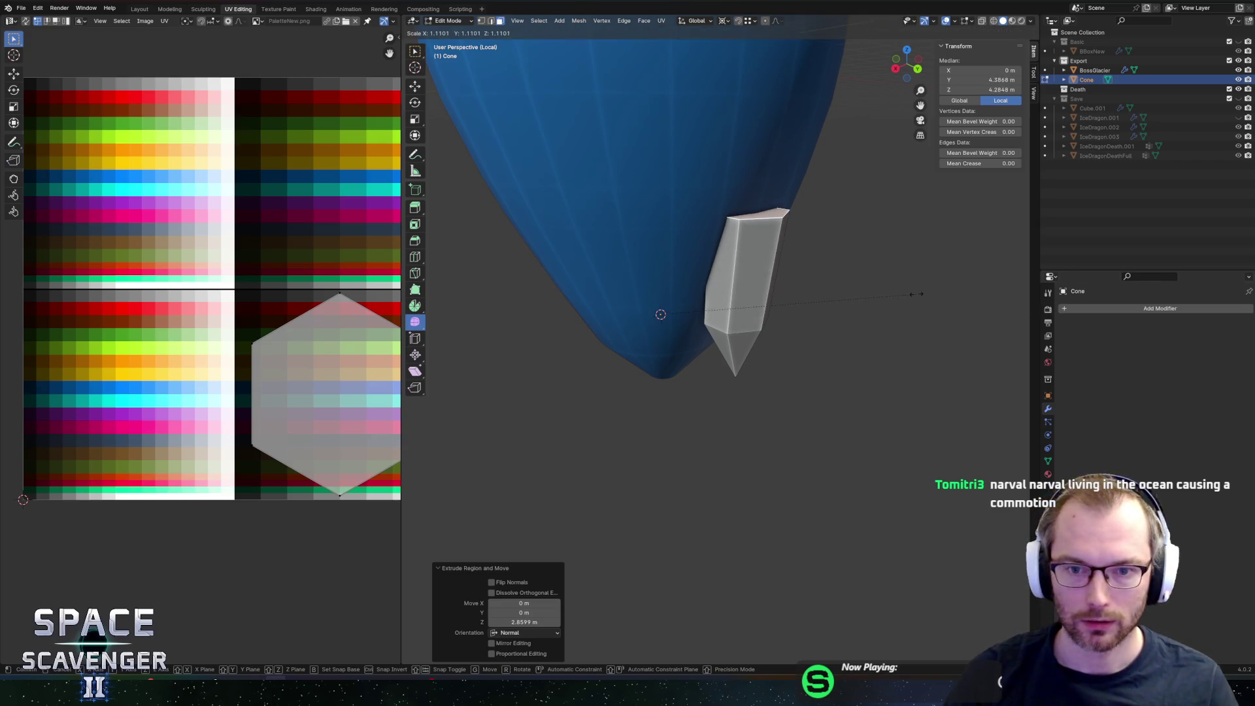
pyautogui.press('Escape')
pyautogui.press('.')
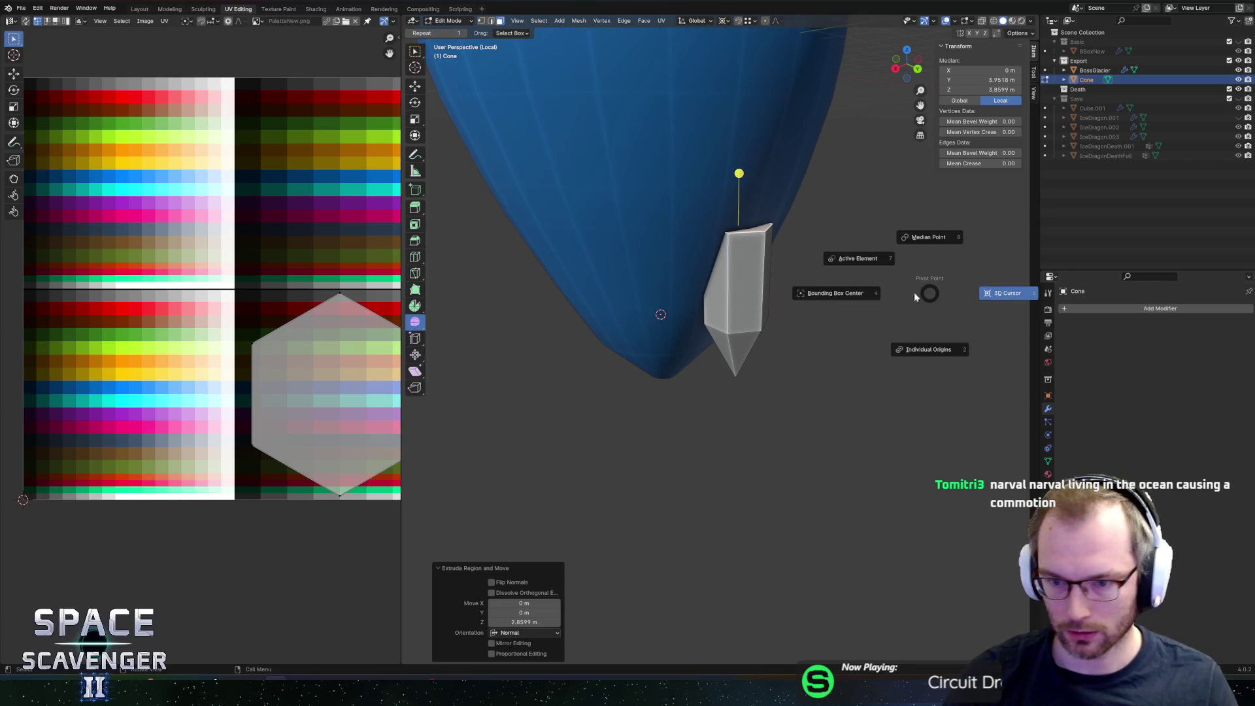
pyautogui.click(866, 286)
pyautogui.press('s')
pyautogui.click(923, 288)
# Step: Extrude the top again, scale it, raise it along Z and narrow it to 0.676
pyautogui.press('e')
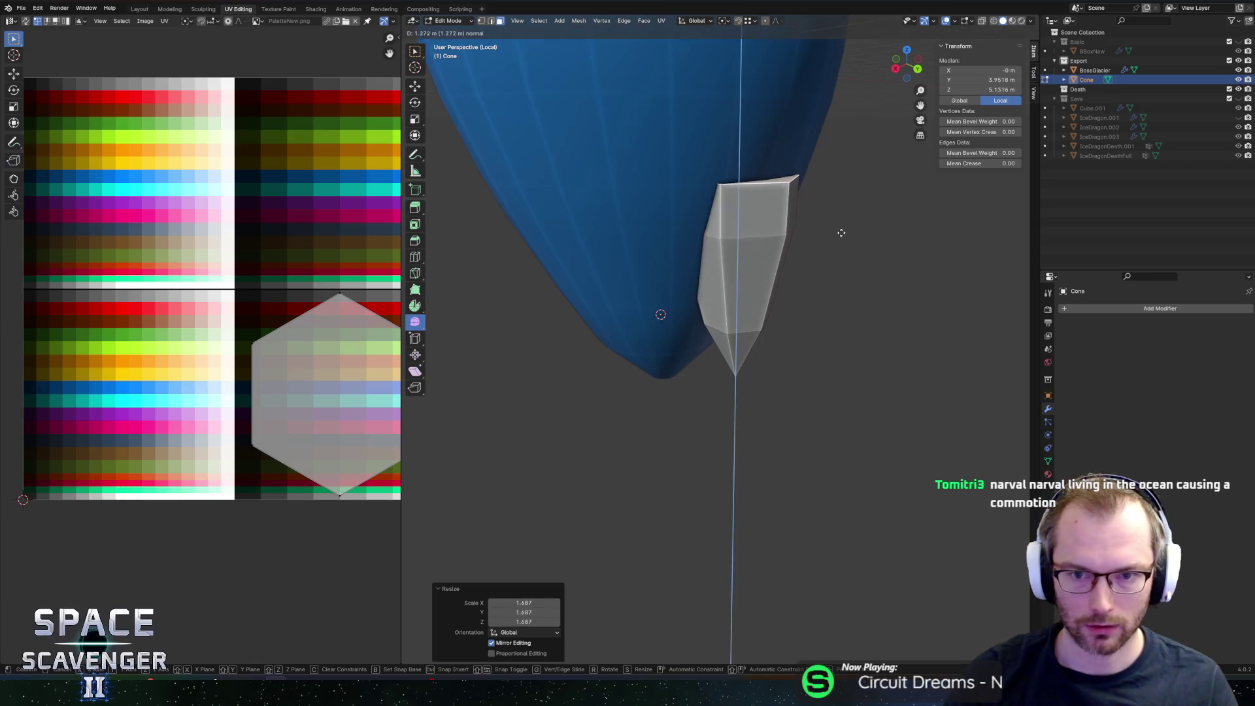
pyautogui.click(841, 215)
pyautogui.press('s')
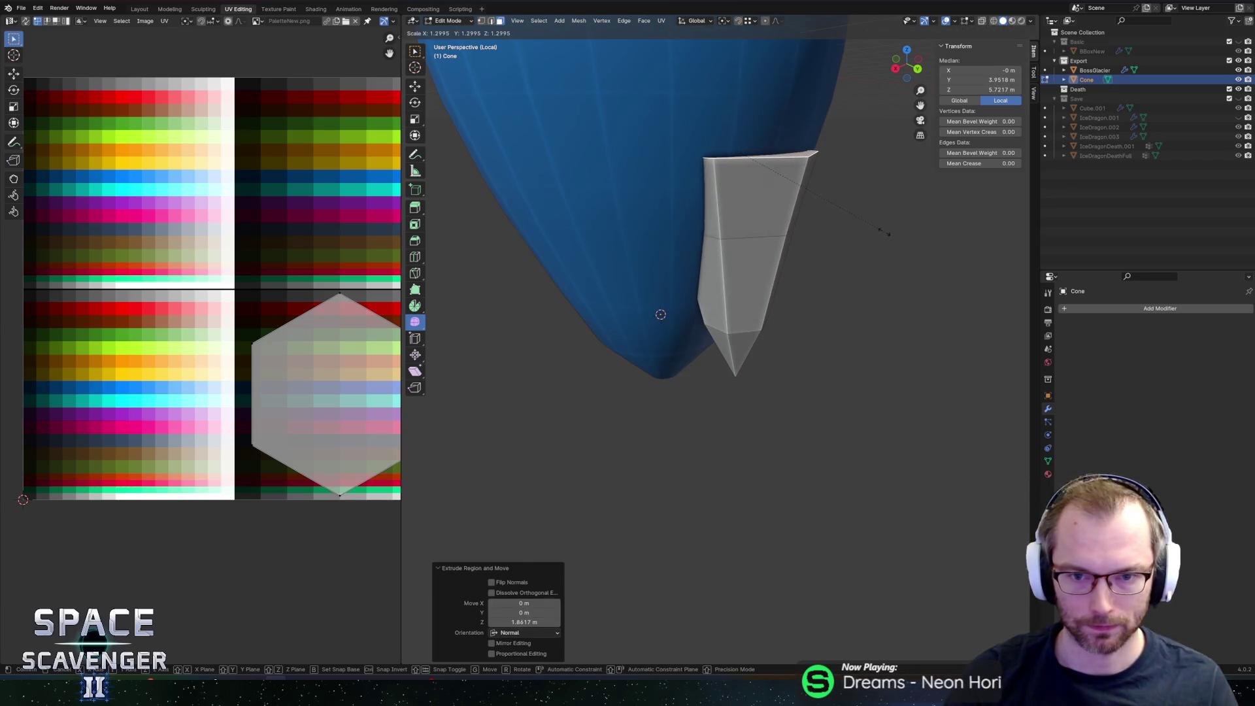
pyautogui.click(883, 229)
pyautogui.press('g')
pyautogui.press('z')
pyautogui.click(889, 229)
pyautogui.press('s')
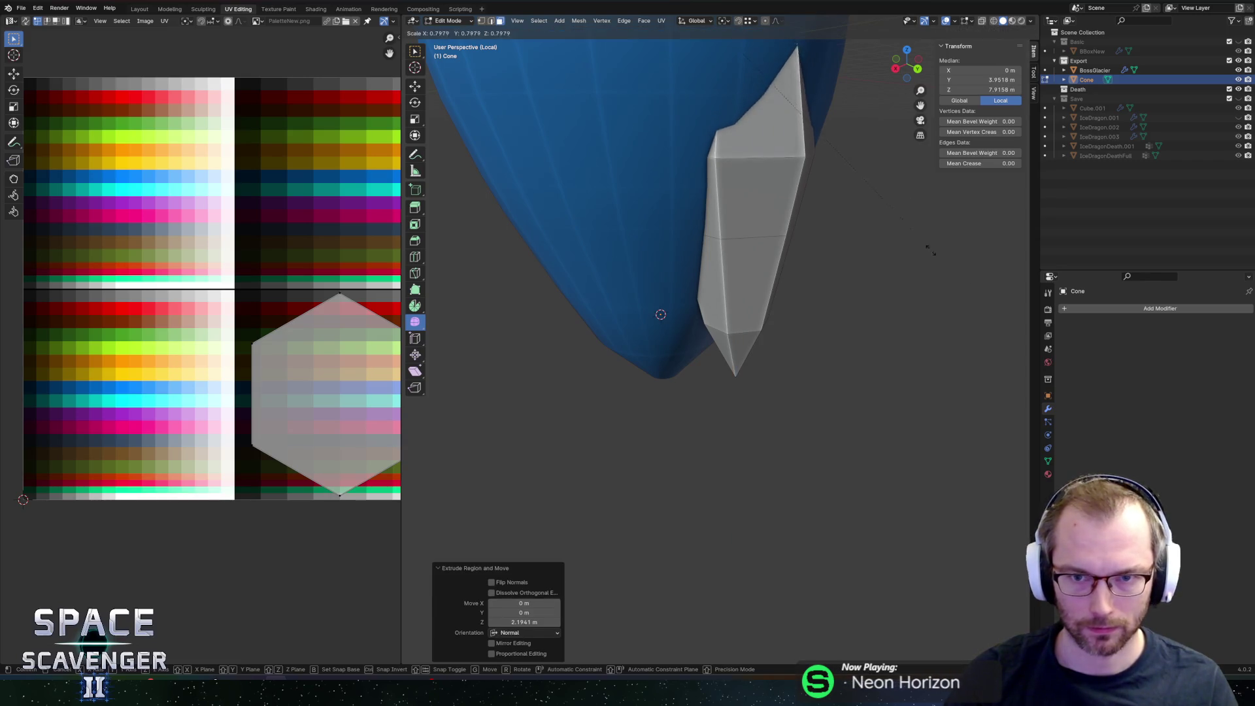
pyautogui.click(896, 228)
pyautogui.scroll(-4, 896, 227)
# Step: Lower the whole crystal about 4.57 m along Z and view it in Back Orthographic
pyautogui.press('a')
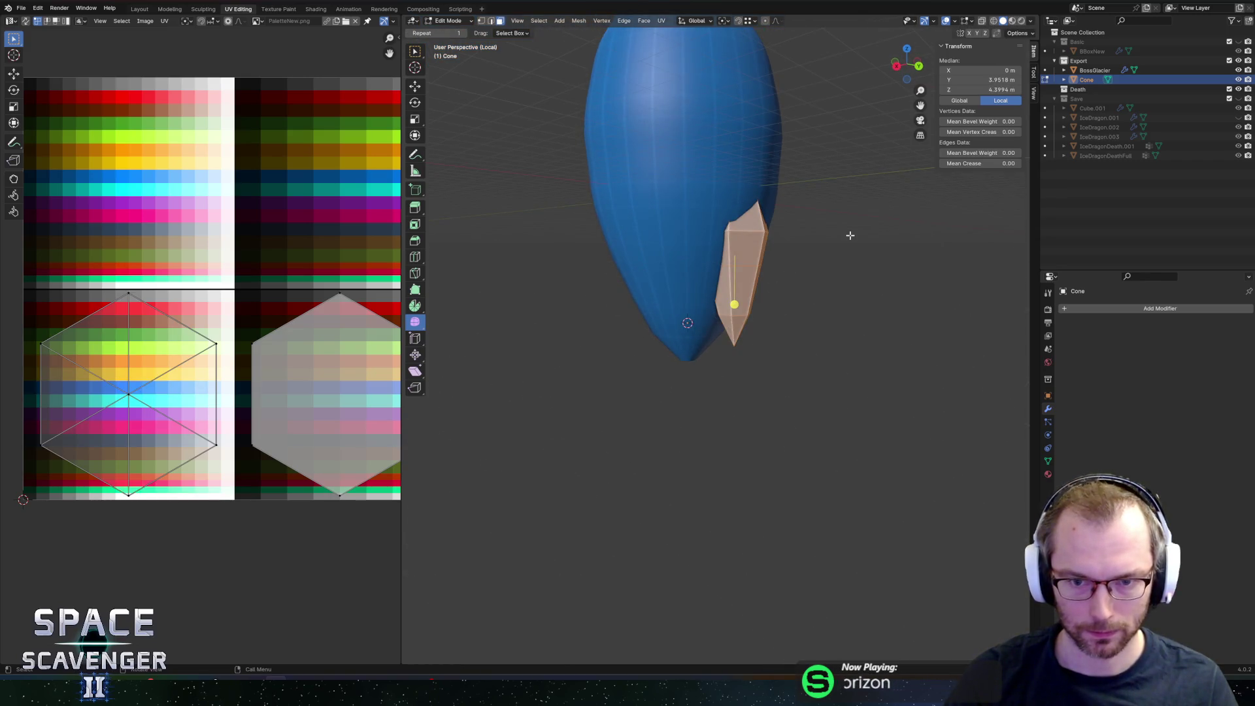
pyautogui.press('g')
pyautogui.press('z')
pyautogui.click(851, 311)
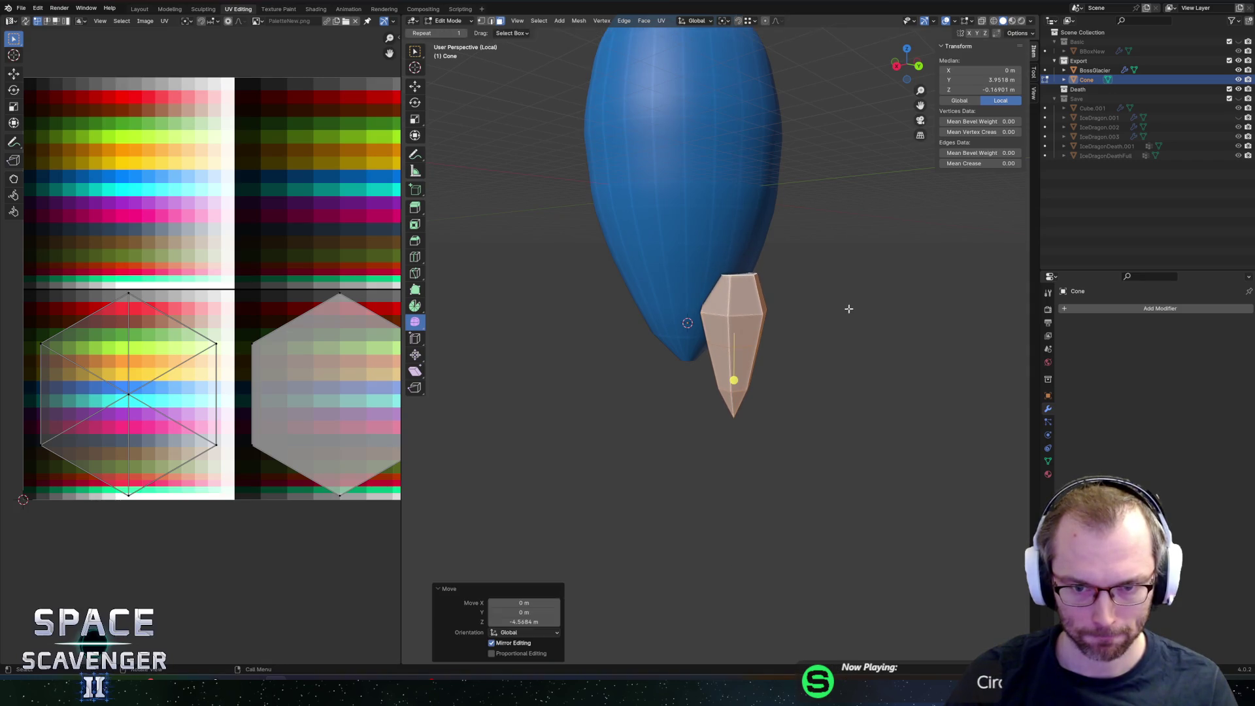
pyautogui.moveTo(851, 311); pyautogui.dragTo(840, 257, button='middle')
pyautogui.press('Tab')
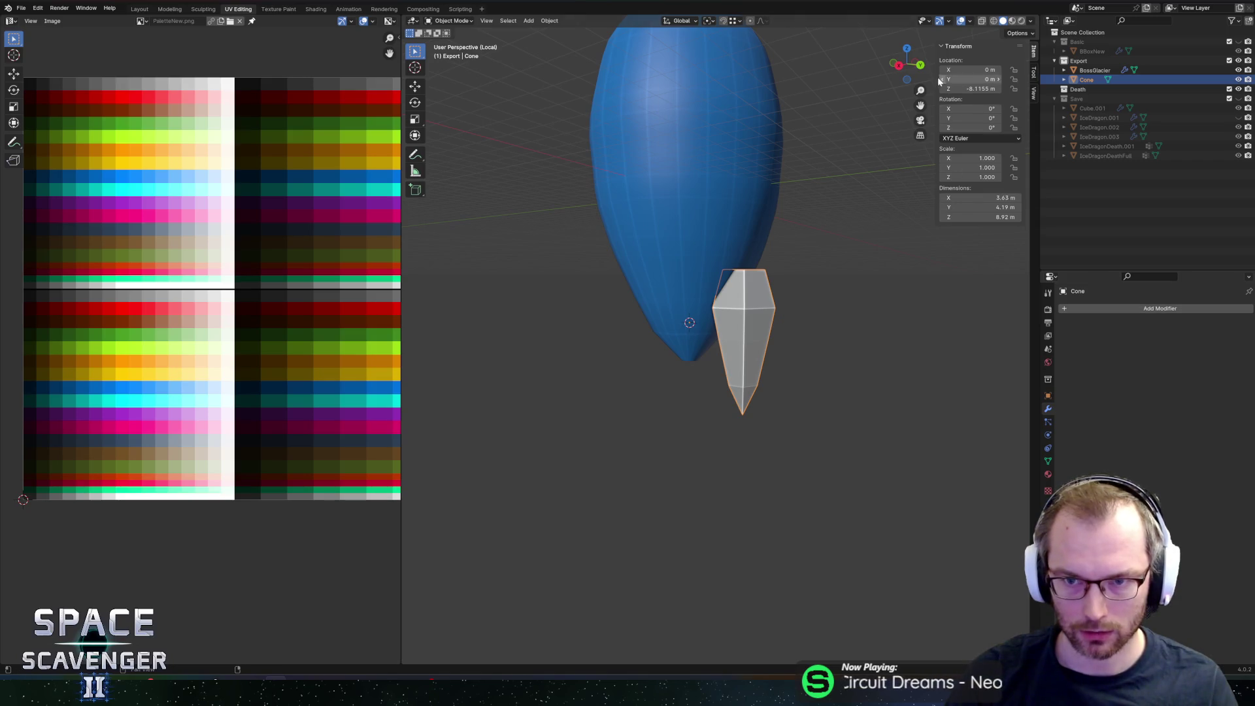
pyautogui.press('KP_5')
pyautogui.click(920, 66)
pyautogui.press('Tab')
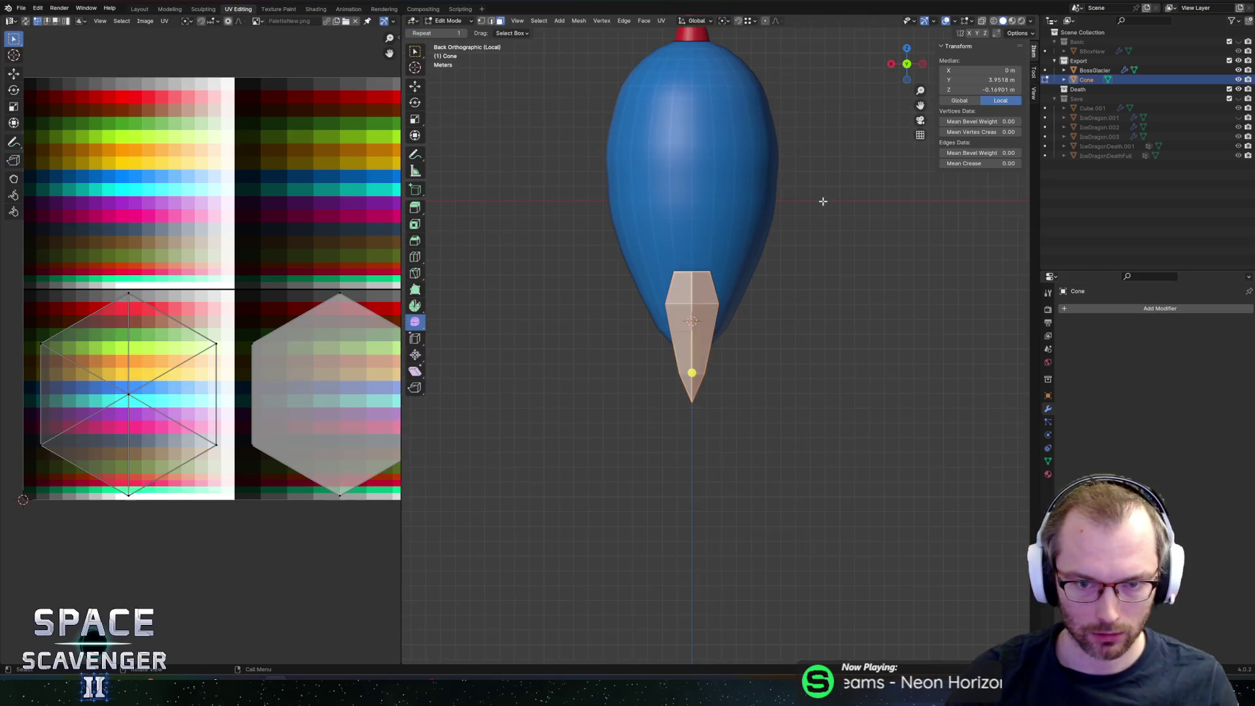
# Step: Delete one half of the fin's vertices and add a Mirror modifier
pyautogui.press('a')
pyautogui.moveTo(828, 165)
pyautogui.mouseDown()
pyautogui.moveTo(748, 445)
pyautogui.moveTo(695, 527)
pyautogui.mouseUp()
pyautogui.press('x')
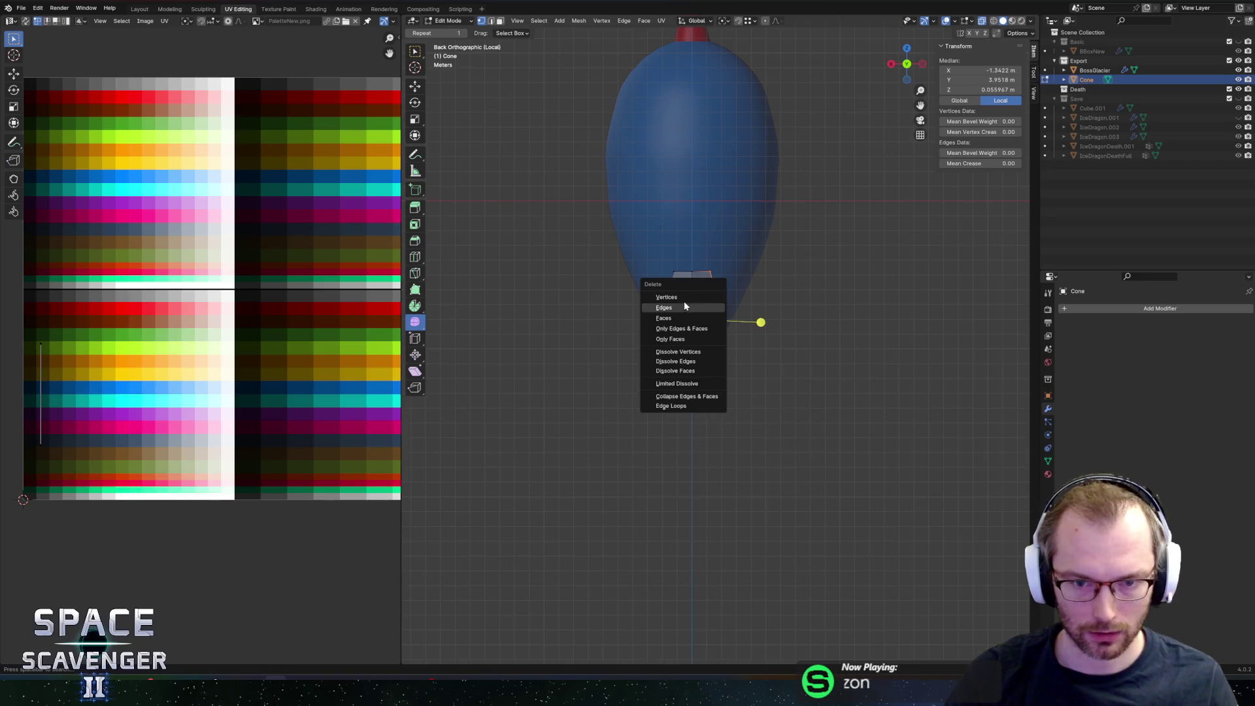
pyautogui.click(680, 298)
pyautogui.press('Tab')
pyautogui.click(1098, 311)
pyautogui.write('mirror')
pyautogui.press('Return')
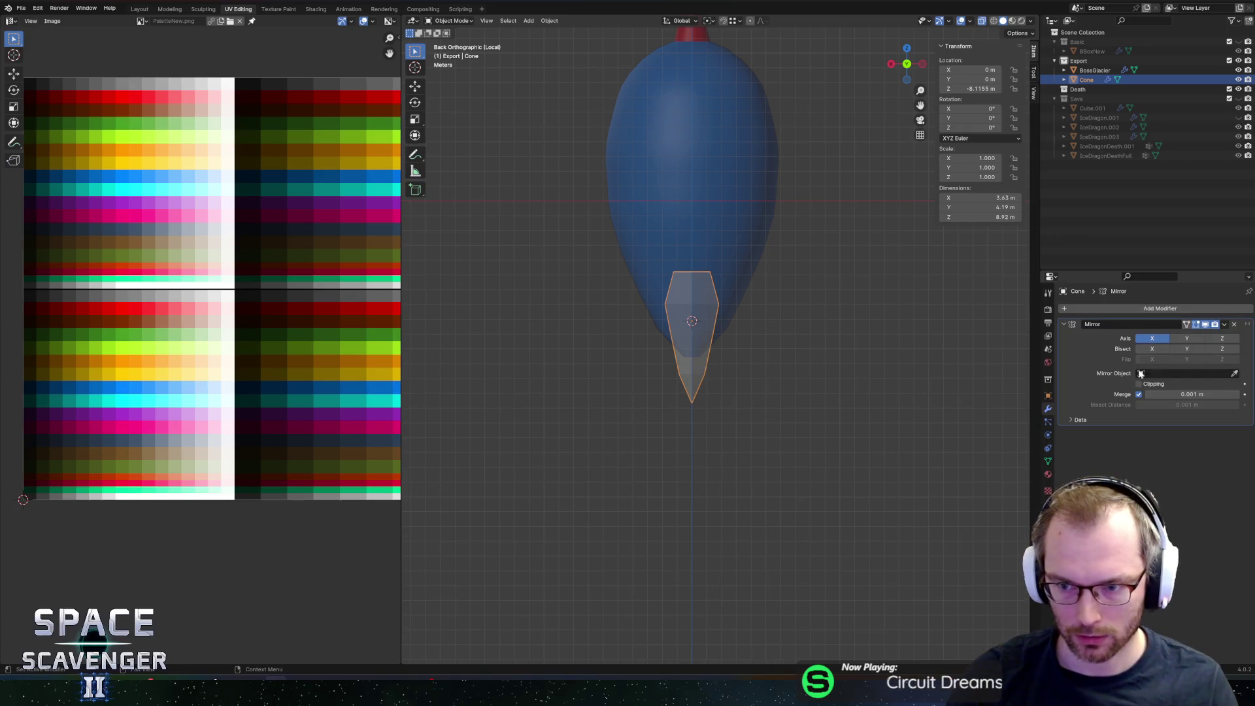
# Step: Slim the fin body sideways to 0.654 while keeping its top rim and height
pyautogui.press('Tab')
pyautogui.press('a')
pyautogui.moveTo(736, 300)
pyautogui.mouseDown(button='middle')
pyautogui.moveTo(821, 281)
pyautogui.moveTo(854, 305)
pyautogui.moveTo(863, 341)
pyautogui.moveTo(848, 350)
pyautogui.moveTo(827, 310)
pyautogui.mouseUp(button='middle')
pyautogui.press('2')
pyautogui.keyDown('alt'); pyautogui.click(775, 330); pyautogui.keyUp('alt')
pyautogui.hotkey('ctrl', 'i')
pyautogui.press('s')
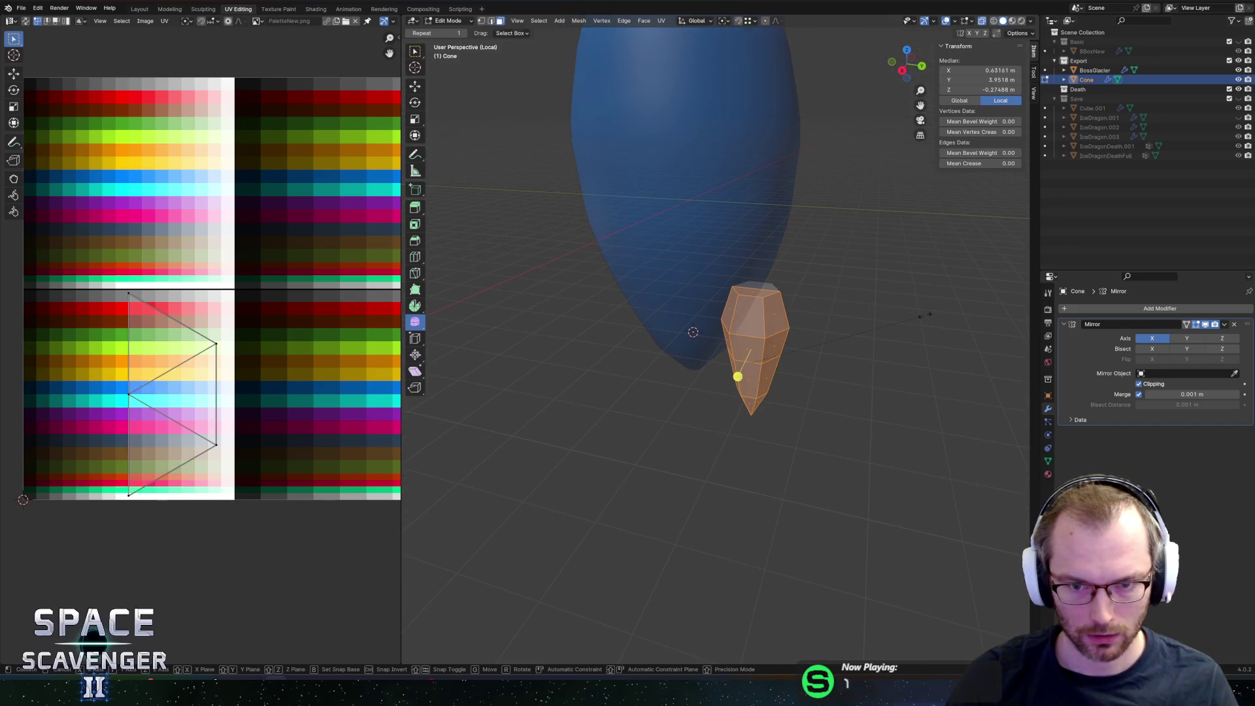
pyautogui.hotkey('shift', 'z')
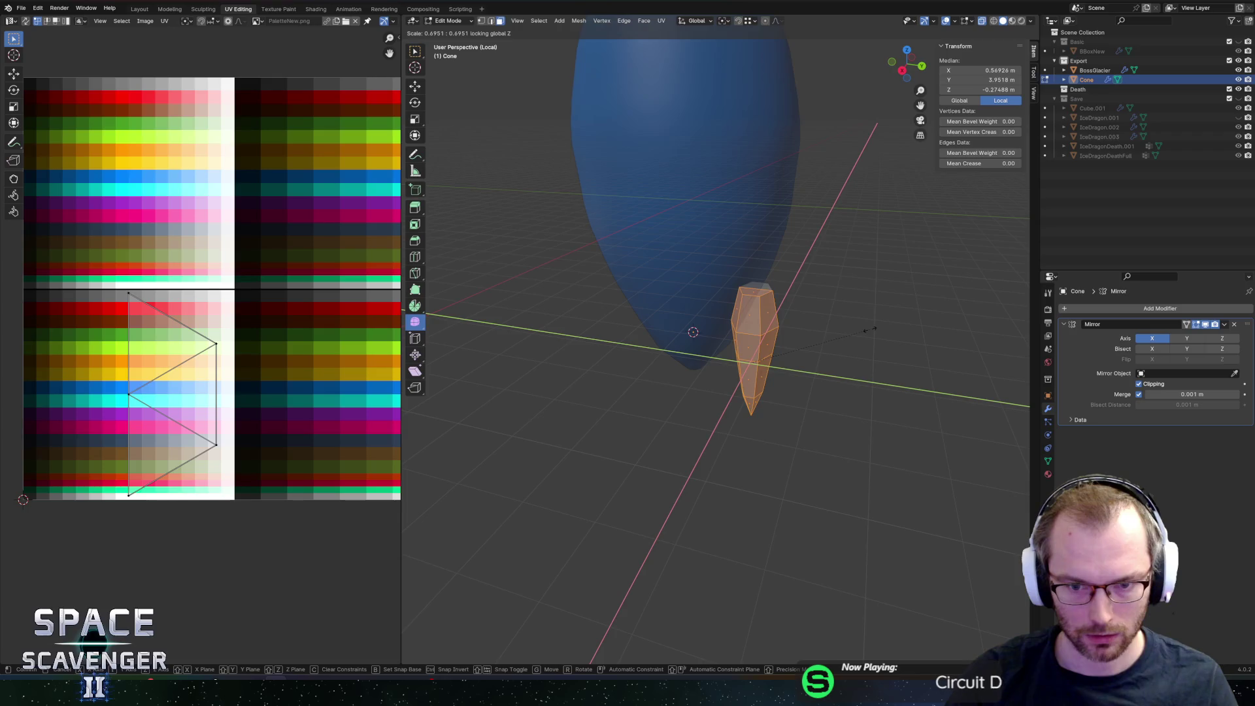
pyautogui.click(862, 332)
# Step: Bend the fin's bottom tip sideways along Y with proportional editing
pyautogui.moveTo(862, 332); pyautogui.dragTo(861, 284, button='middle')
pyautogui.moveTo(748, 392); pyautogui.dragTo(839, 459)
pyautogui.press('g')
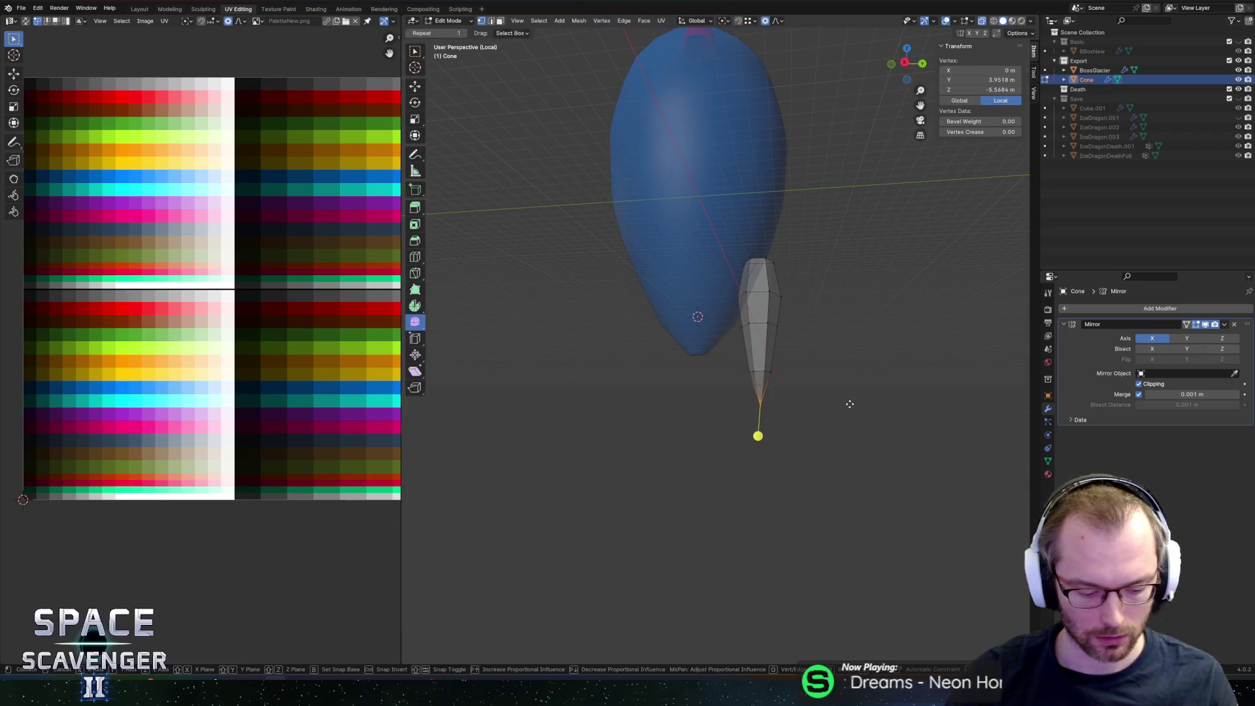
pyautogui.press('y')
pyautogui.scroll(-3, 817, 413)
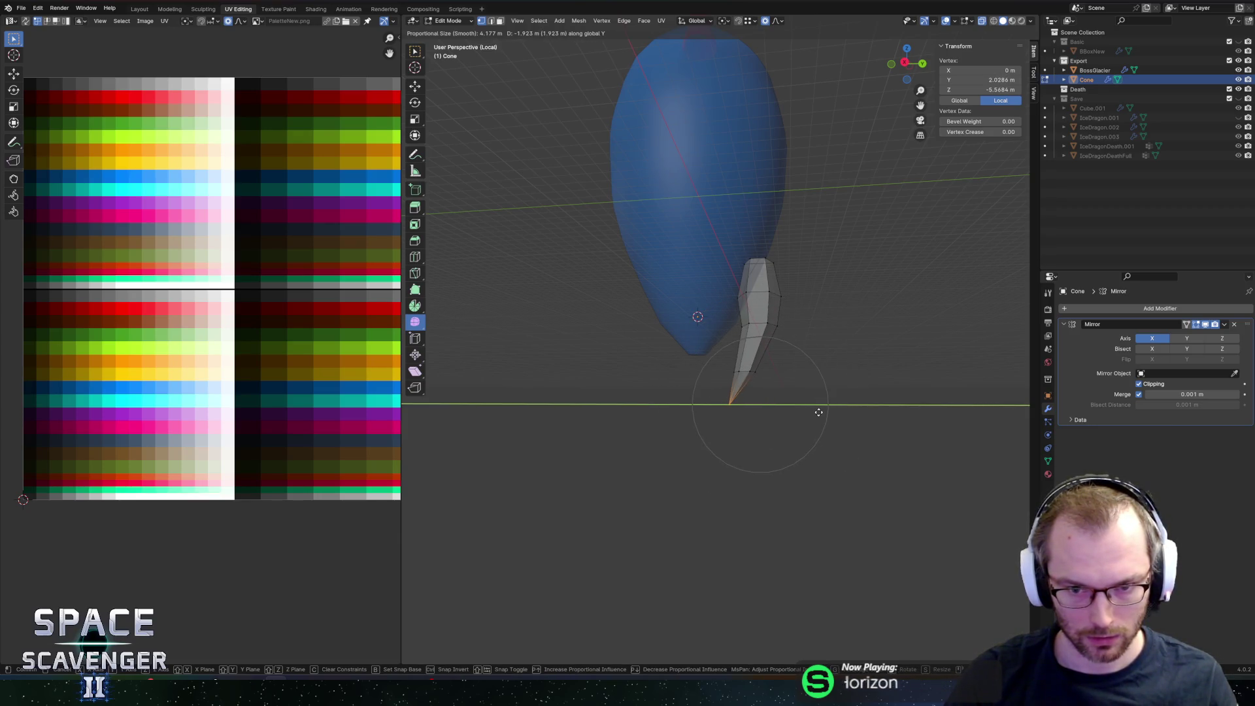
pyautogui.click(818, 412)
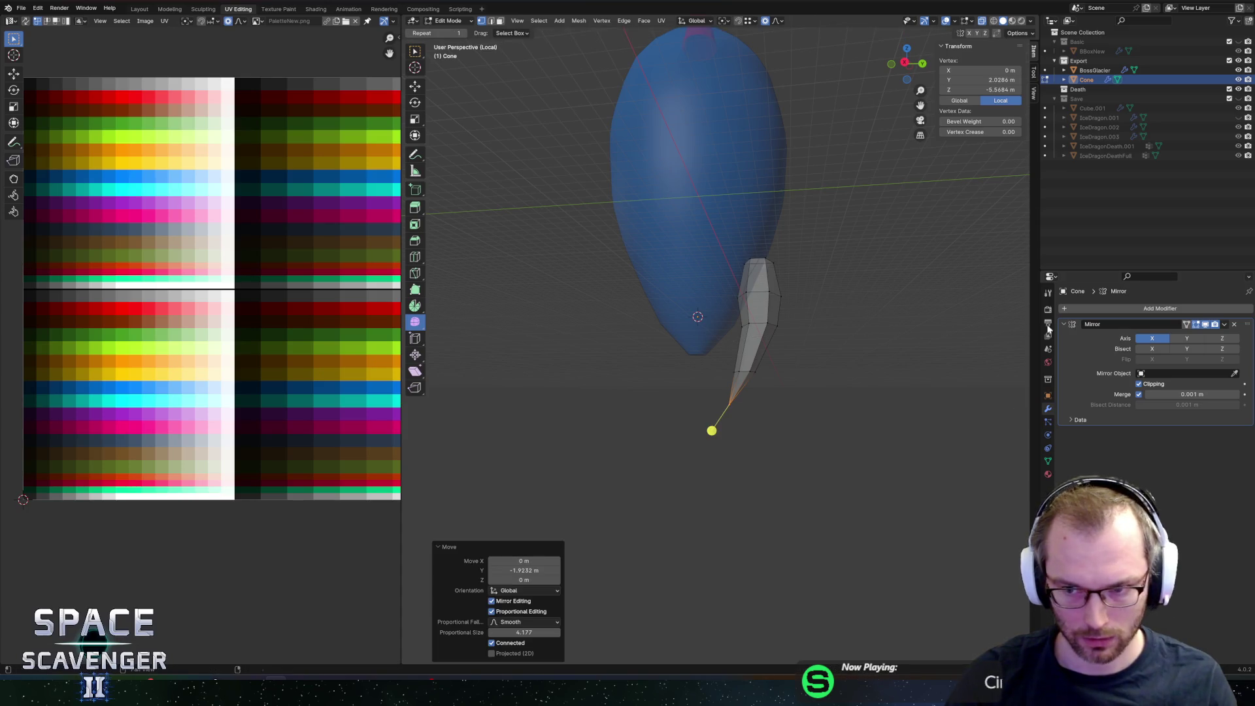
# Step: Add an Array modifier to the fin
pyautogui.click(1085, 309)
pyautogui.write('array')
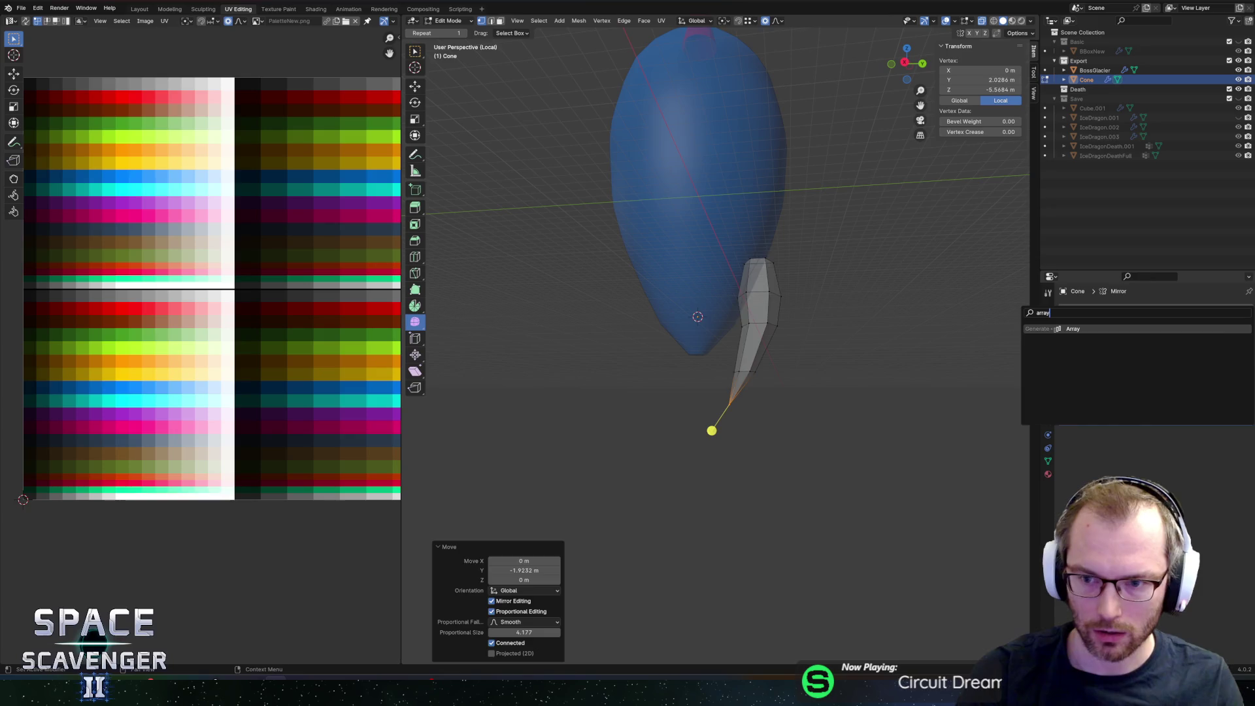
pyautogui.press('Return')
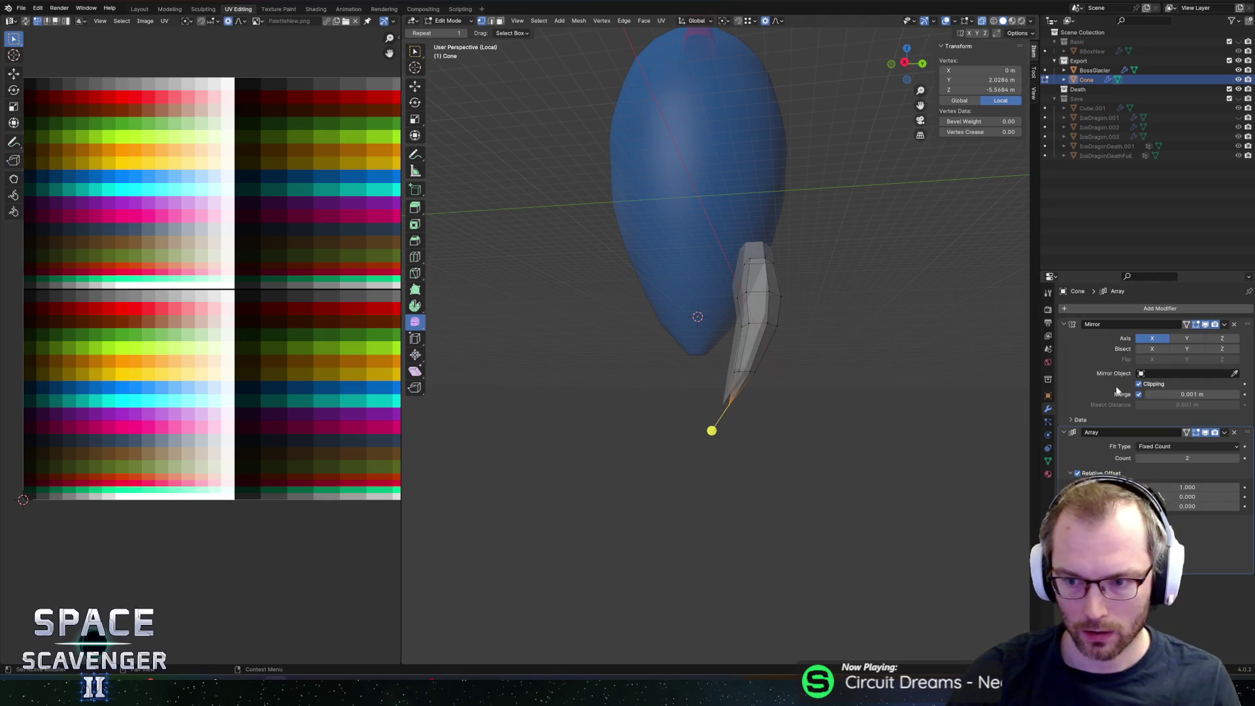
# Step: Select Cube.001, IceDragon.001–.003, IceDragonDeath.001 and IceDragonDeathFull in the Outliner
pyautogui.click(1108, 114)
pyautogui.click(1106, 109)
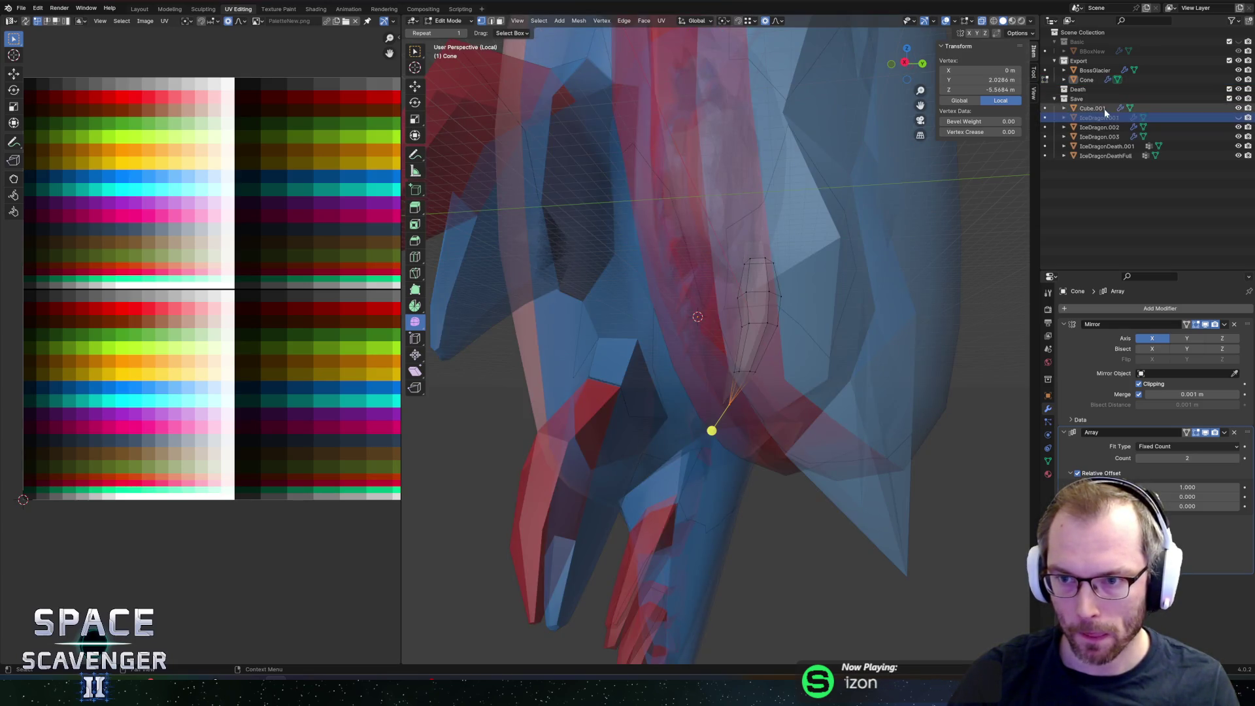
pyautogui.keyDown('ctrl'); pyautogui.click(1216, 118); pyautogui.keyUp('ctrl')
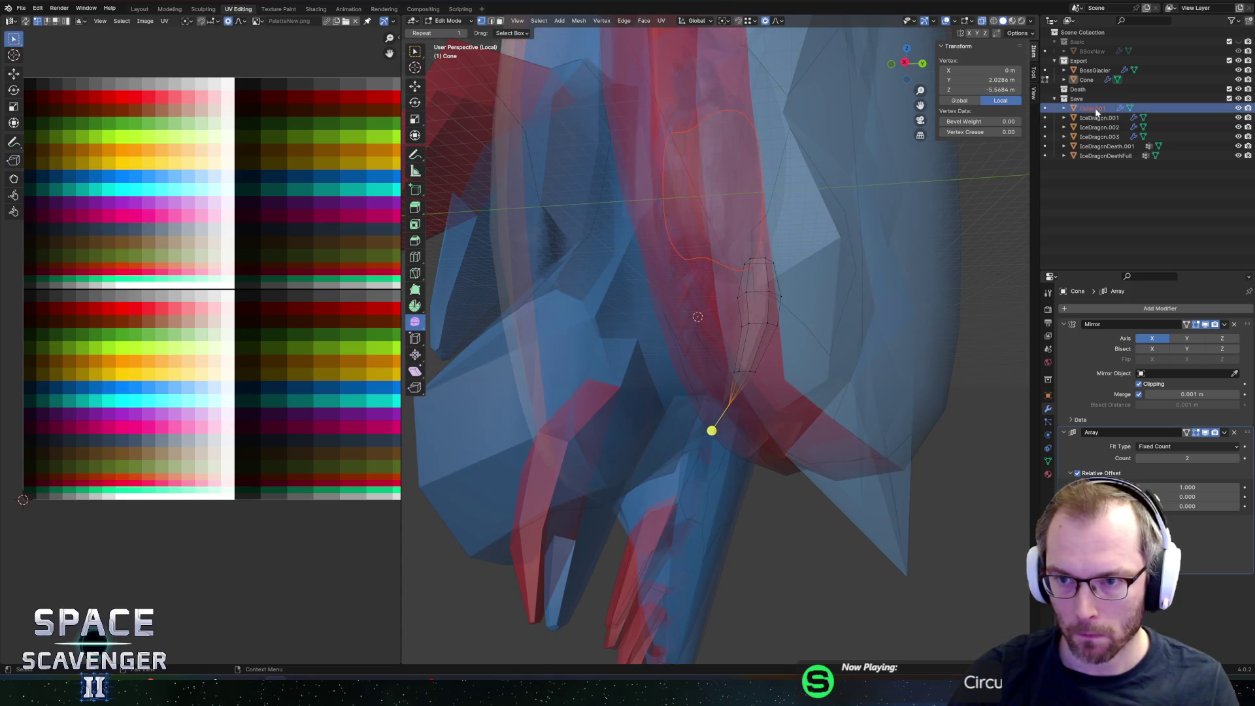
pyautogui.press('Tab')
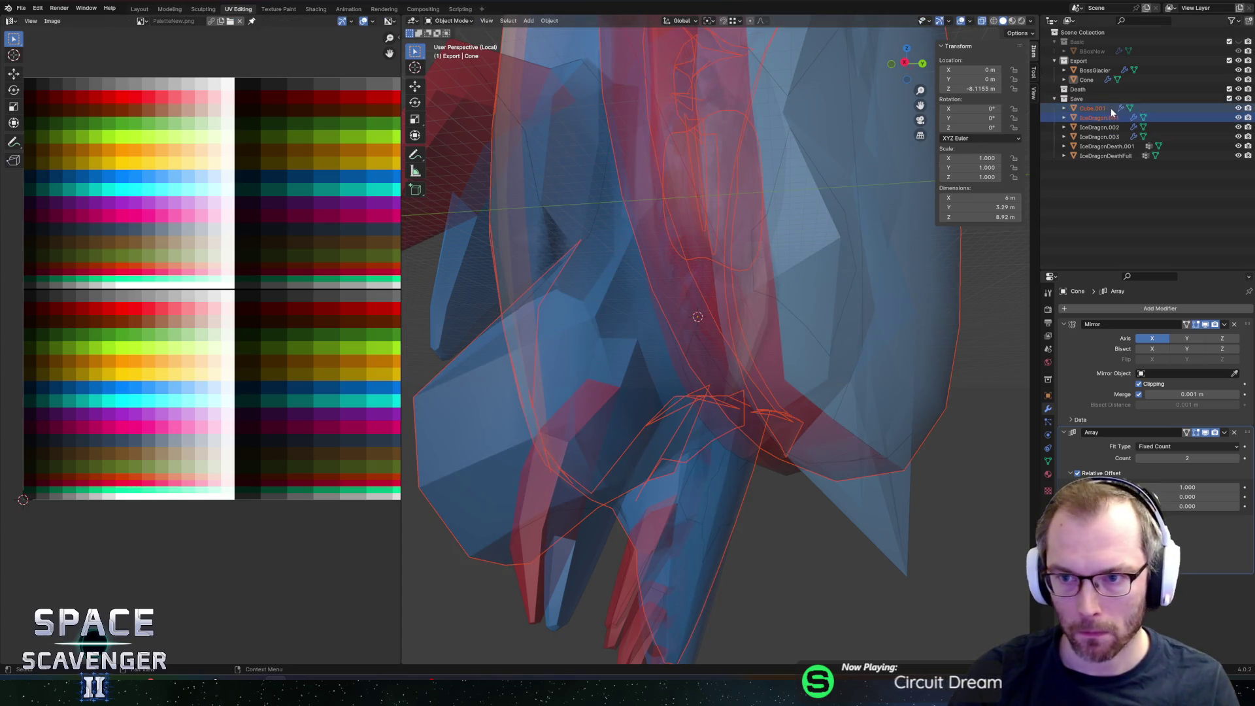
pyautogui.keyDown('ctrl'); pyautogui.click(1101, 129); pyautogui.keyUp('ctrl')
pyautogui.keyDown('ctrl'); pyautogui.click(1099, 137); pyautogui.keyUp('ctrl')
pyautogui.keyDown('ctrl'); pyautogui.click(1104, 147); pyautogui.keyUp('ctrl')
pyautogui.keyDown('ctrl'); pyautogui.click(1105, 155); pyautogui.keyUp('ctrl')
# Step: Delete the old dragon objects and add a plane at the 3D cursor
pyautogui.press('x')
pyautogui.click(1084, 100)
pyautogui.hotkey('shift', 's')
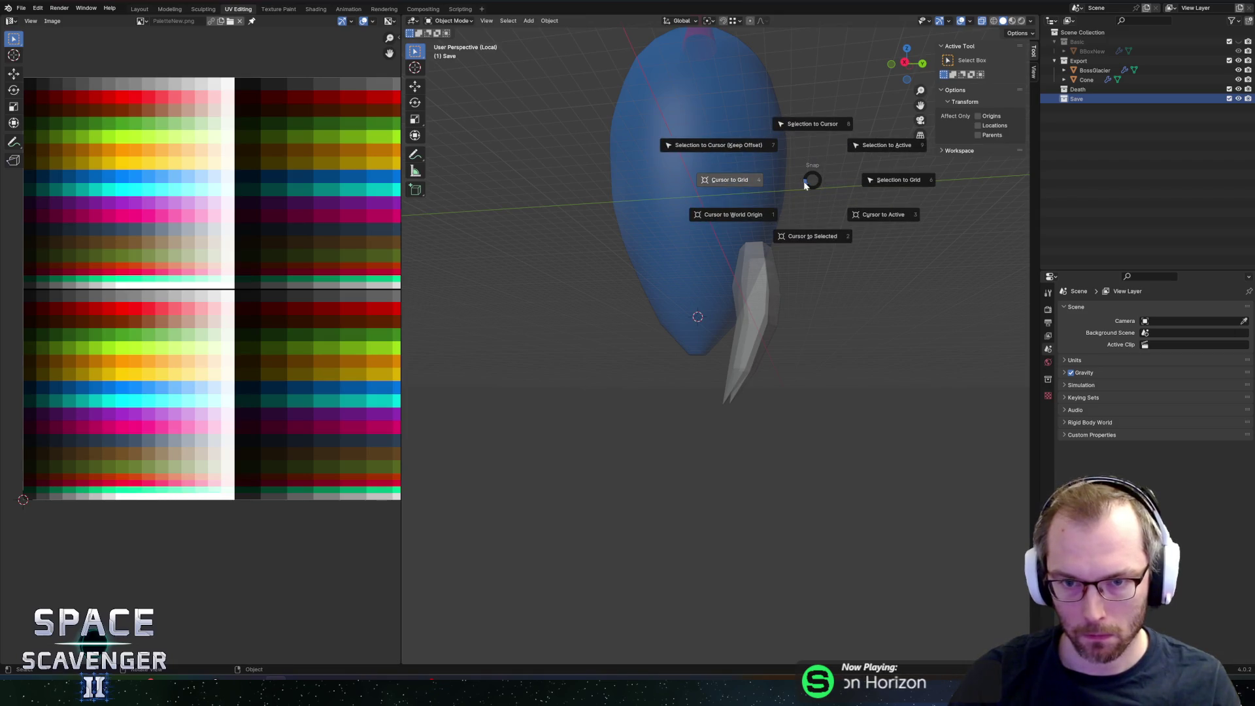
pyautogui.press('Escape')
pyautogui.hotkey('shift', 'a')
pyautogui.moveTo(803, 183)
pyautogui.click(846, 183)
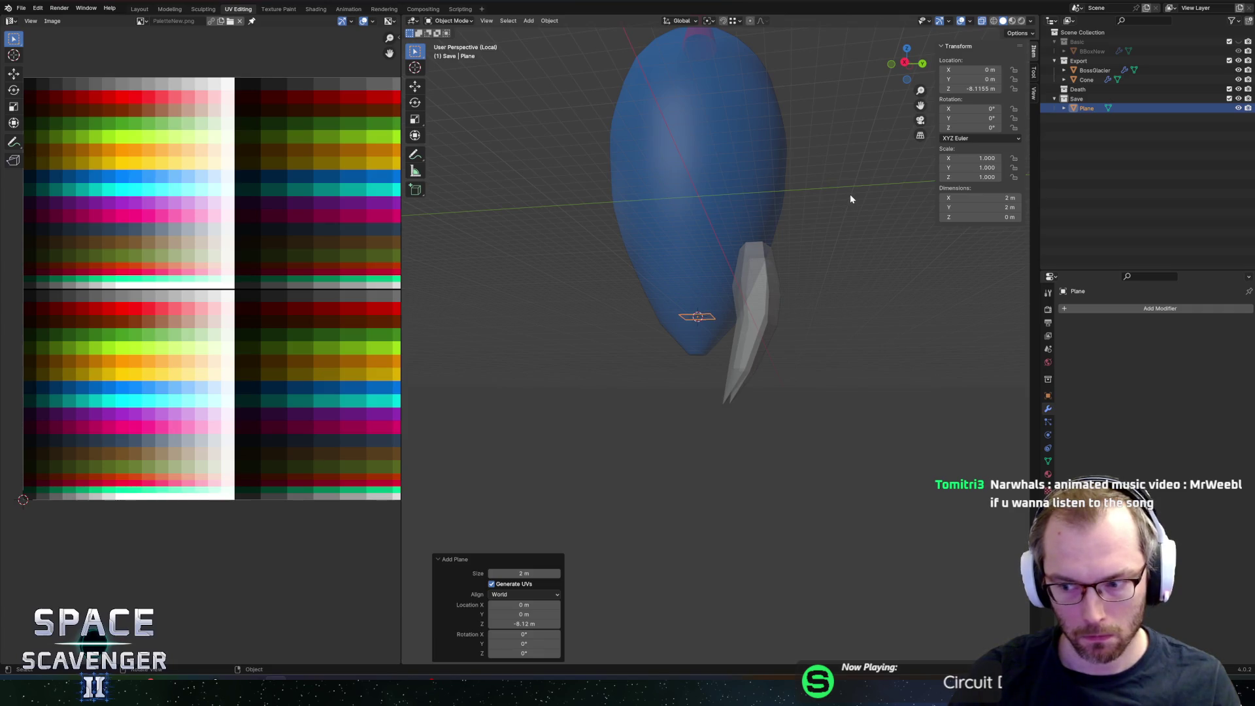
# Step: Scale and move the cone's UV island onto the palette's red row
pyautogui.moveTo(846, 209); pyautogui.dragTo(838, 226, button='middle')
pyautogui.click(776, 282)
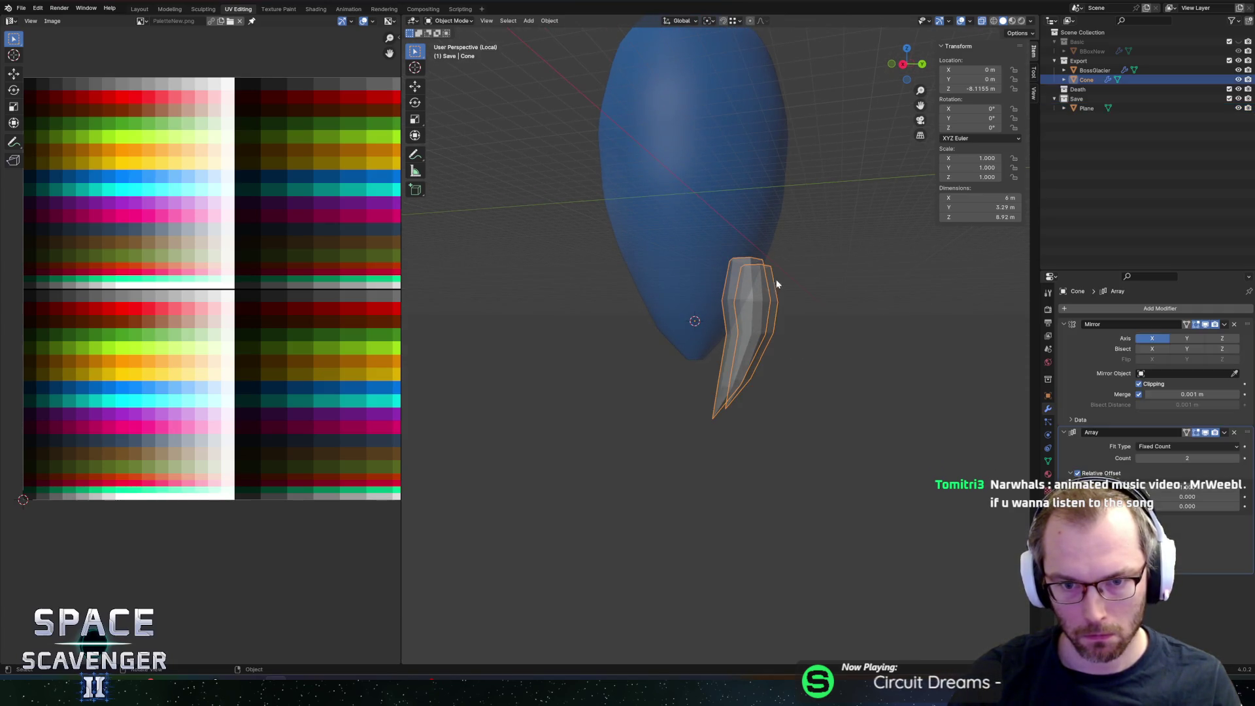
pyautogui.click(1048, 474)
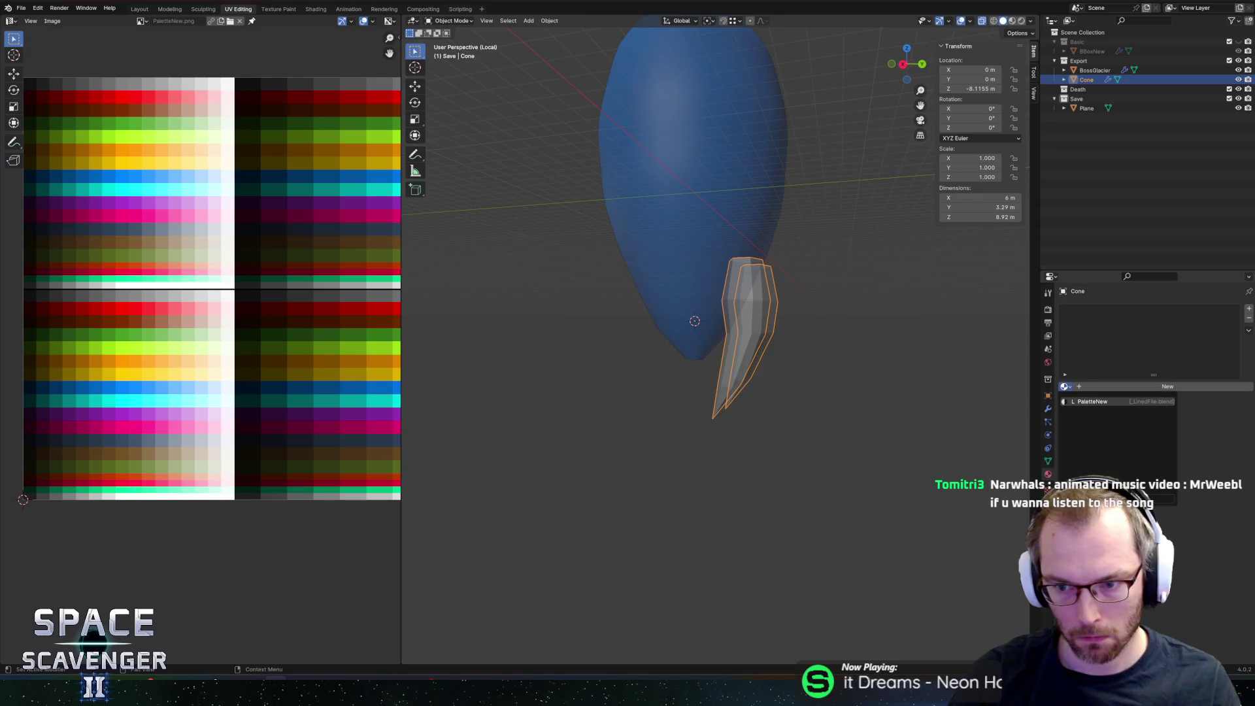
pyautogui.press('Tab')
pyautogui.press('a')
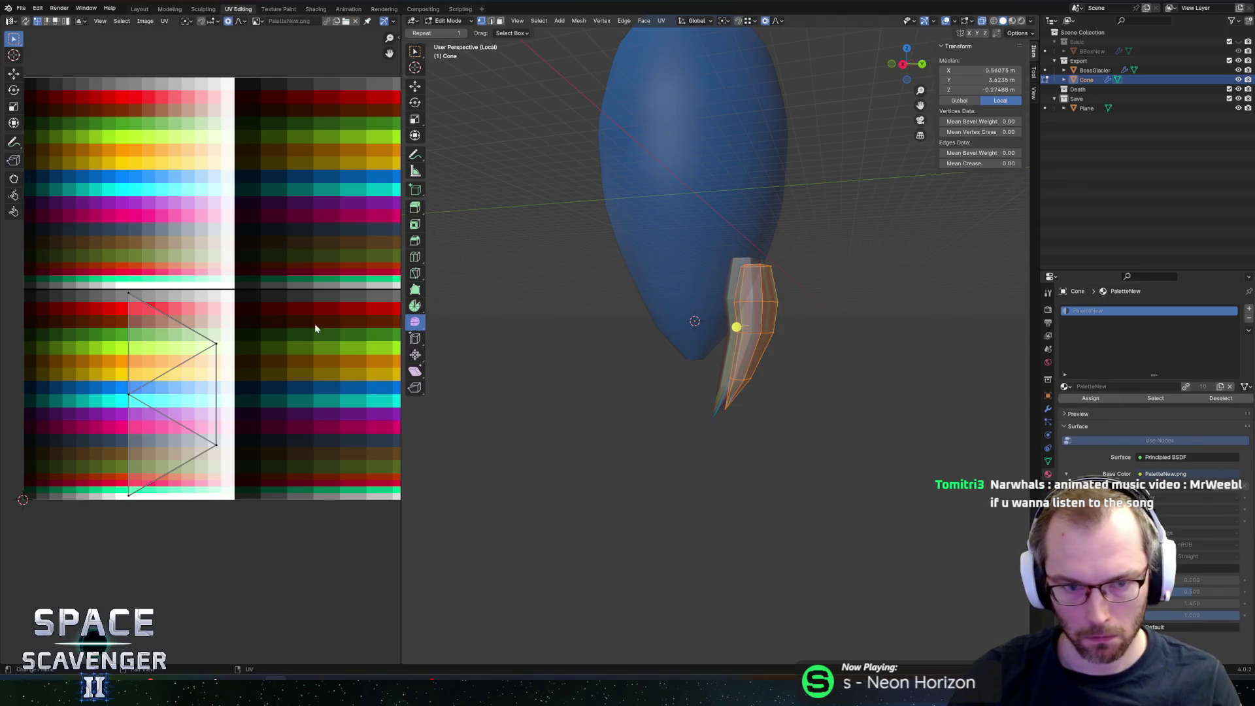
pyautogui.press('a')
pyautogui.press('s')
pyautogui.click(182, 390)
pyautogui.press('g')
pyautogui.click(171, 313)
pyautogui.press('g')
pyautogui.click(209, 307)
pyautogui.press('g')
pyautogui.click(208, 308)
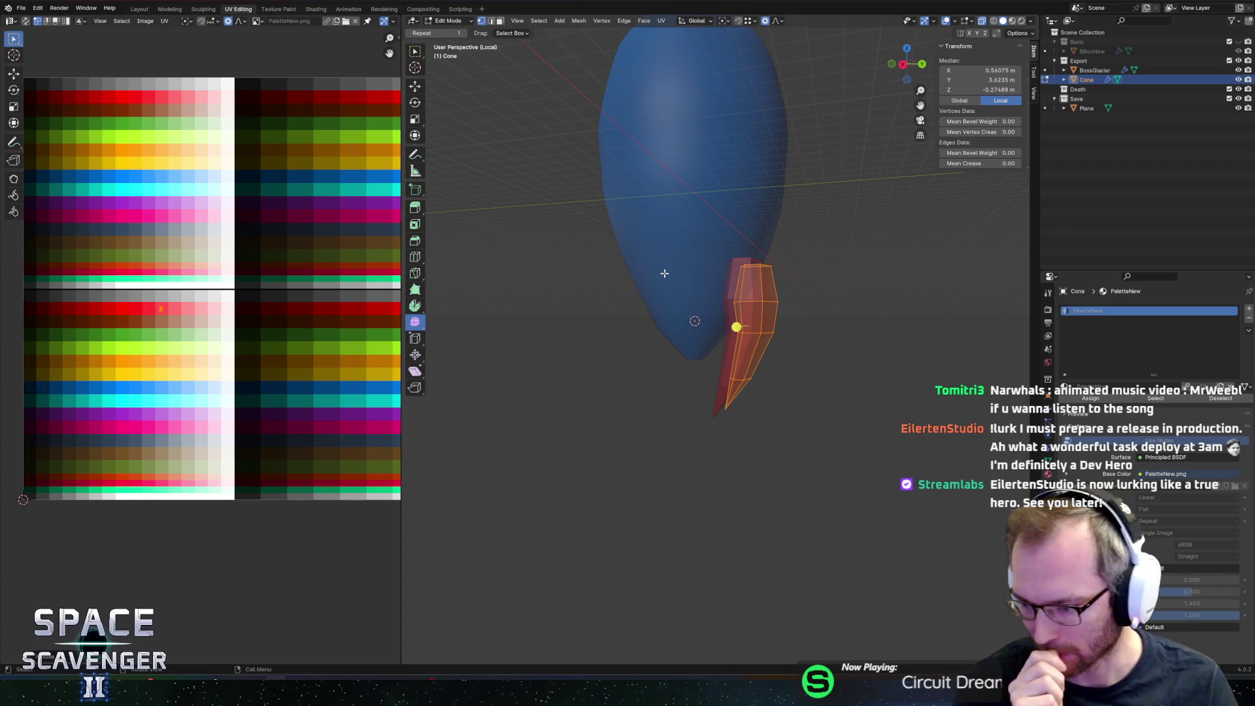
# Step: View both red tail shards from behind and return to object mode
pyautogui.moveTo(664, 273); pyautogui.dragTo(714, 358, button='middle')
pyautogui.scroll(3, 770, 350)
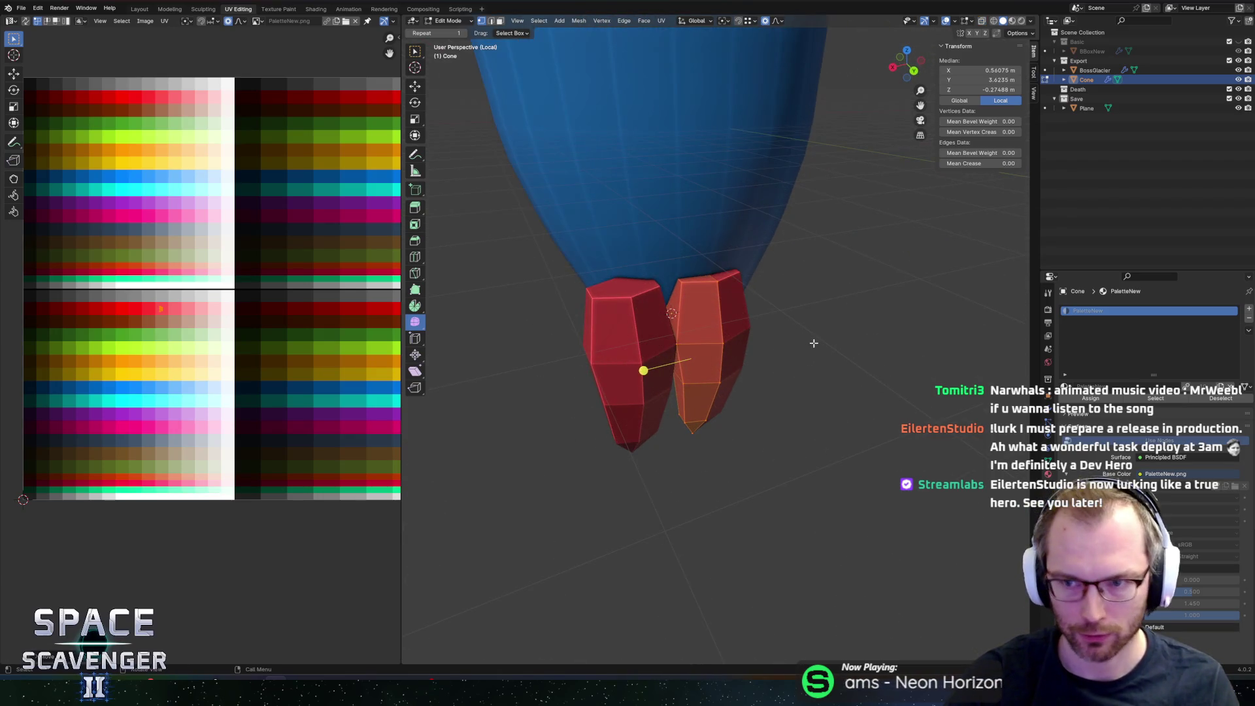
pyautogui.press('Tab')
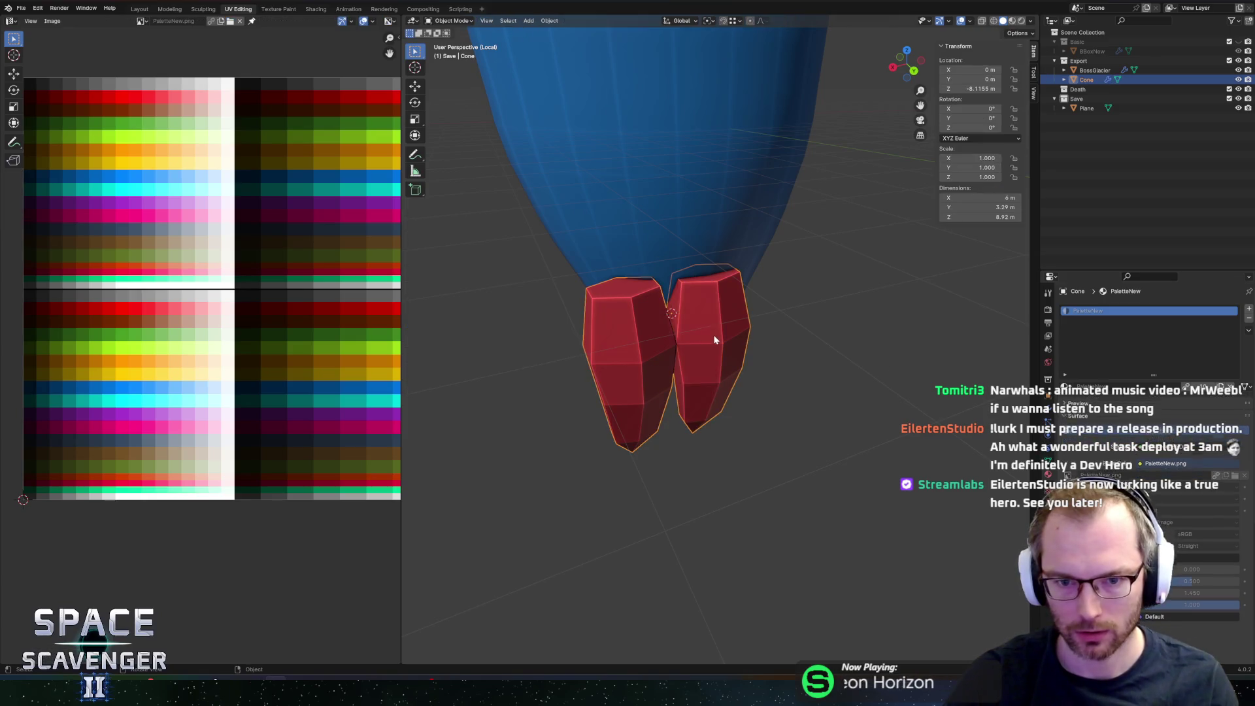
# Step: Raise the Array count to five and set the Plane as its Object Offset
pyautogui.click(1048, 421)
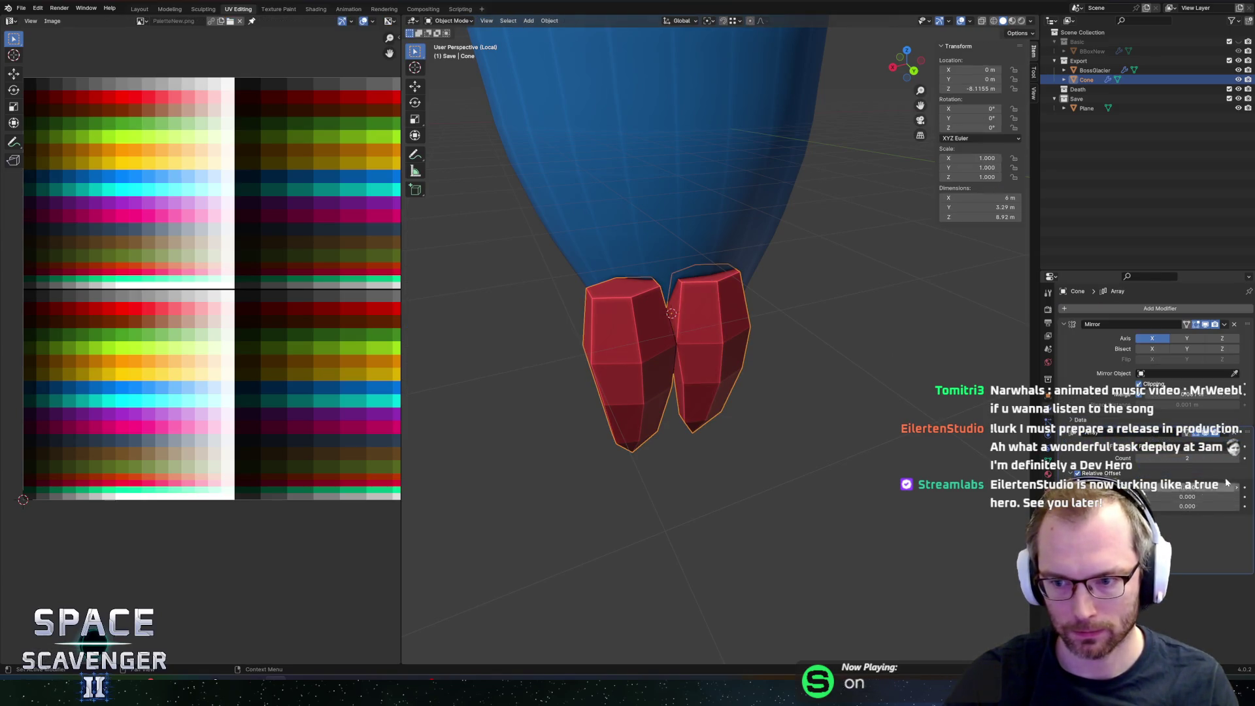
pyautogui.click(1237, 460)
pyautogui.click(1238, 461)
pyautogui.click(1238, 461)
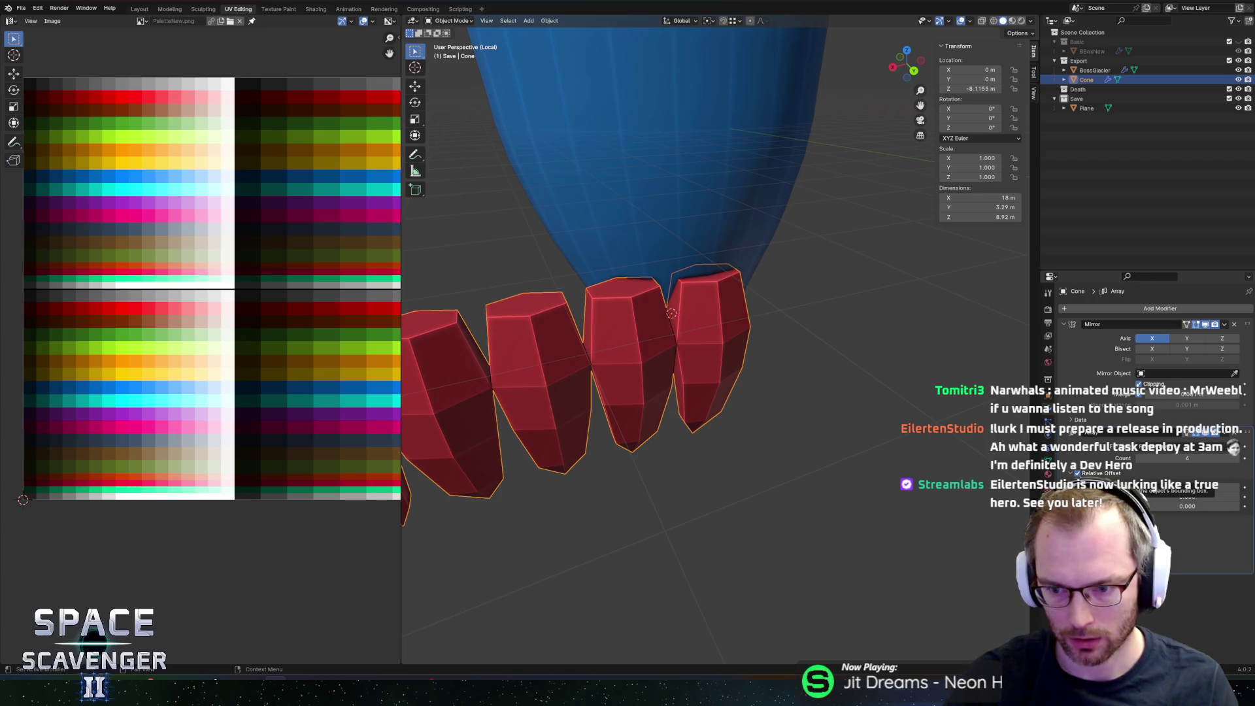
pyautogui.moveTo(1078, 460); pyautogui.dragTo(1046, 460)
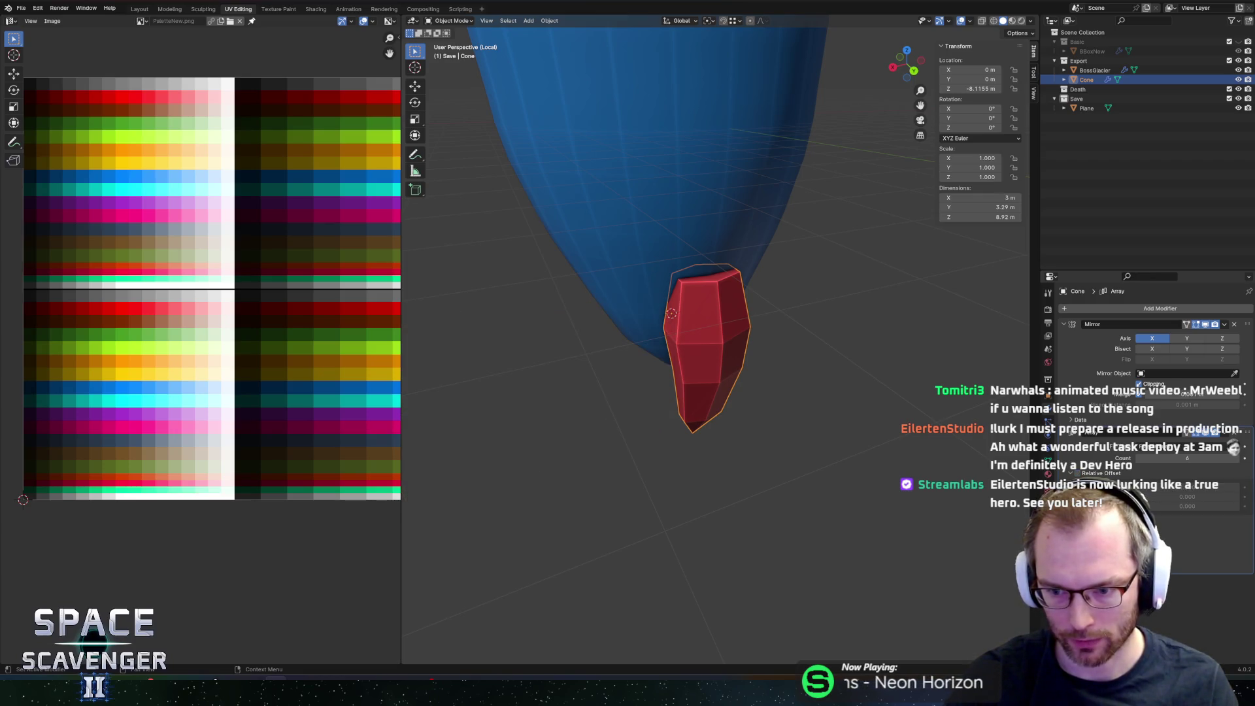
# Step: Rotate the helper Plane 60° about Z
pyautogui.click(1086, 108)
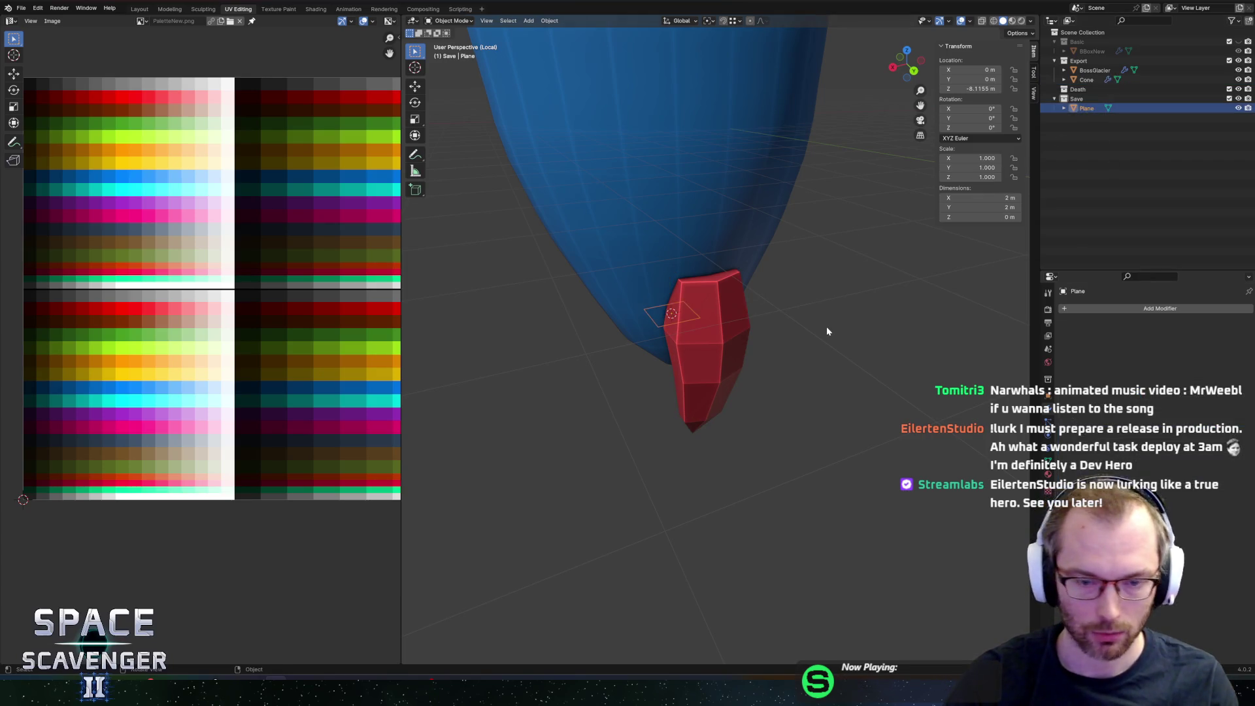
pyautogui.write('sz')
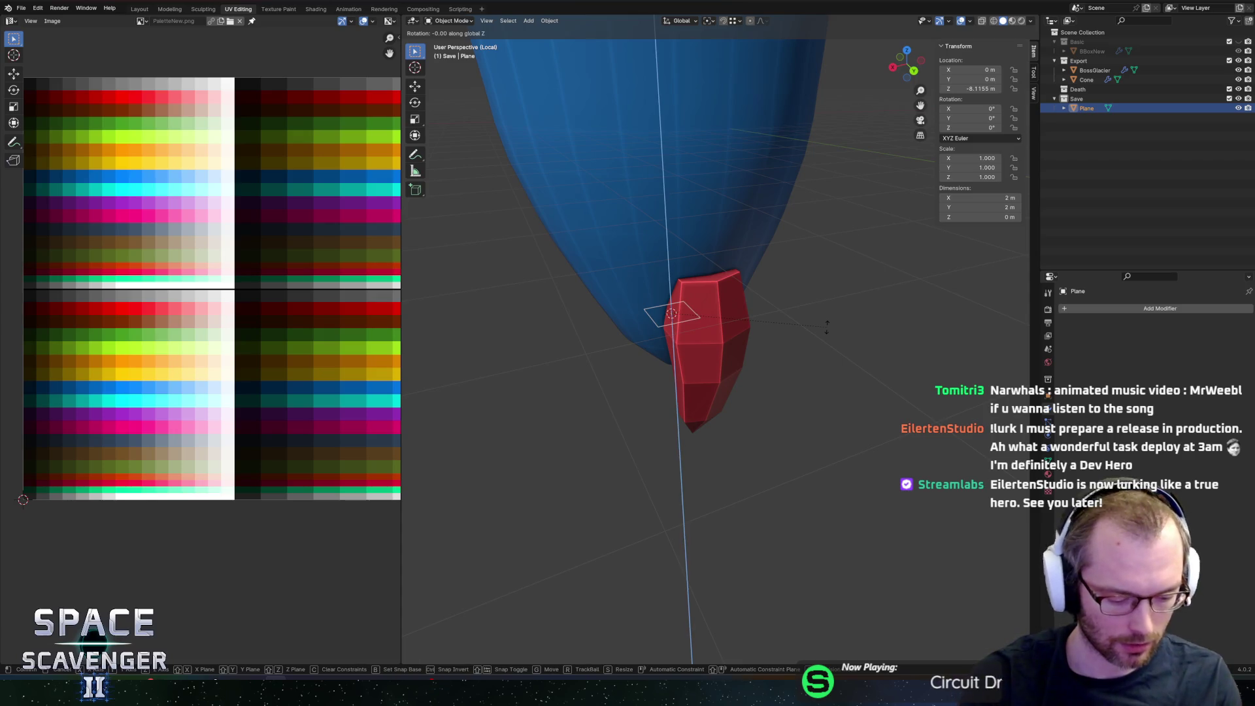
pyautogui.write('60')
pyautogui.press('Return')
pyautogui.scroll(-8, 816, 322)
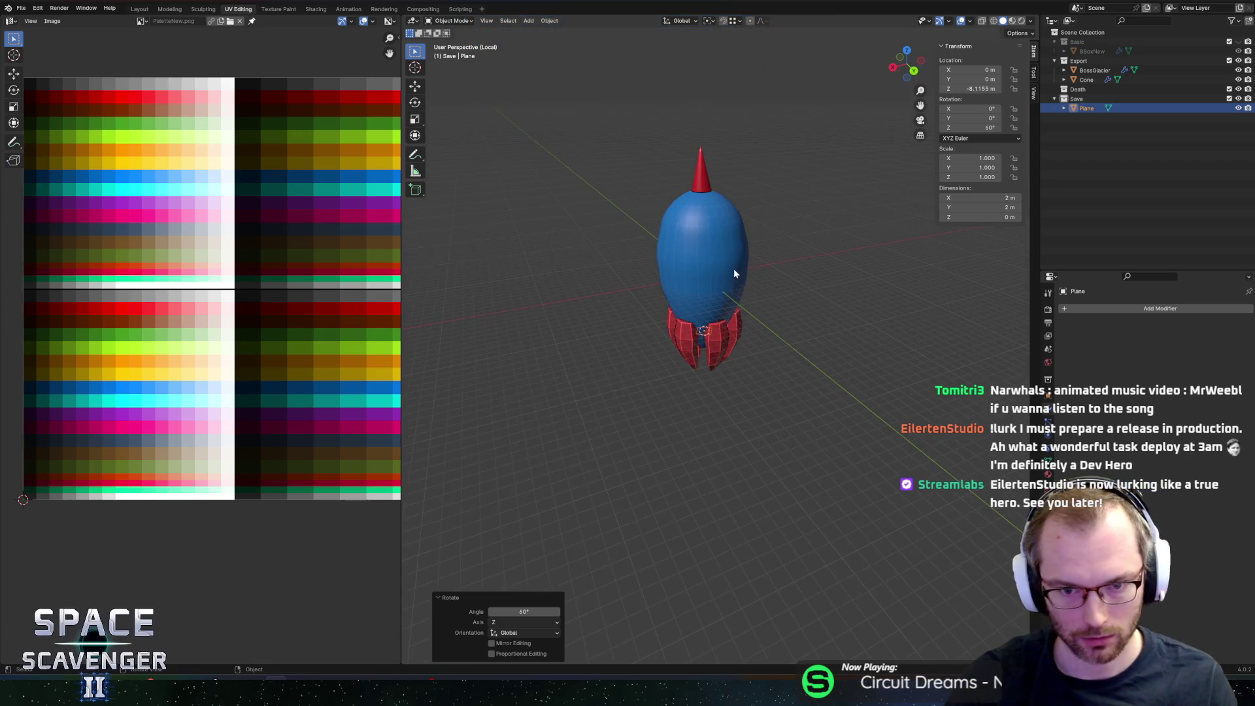
# Step: Extrude the fins' top faces 1.2445 m upward into the hull
pyautogui.moveTo(761, 241)
pyautogui.mouseDown(button='middle')
pyautogui.moveTo(638, 247)
pyautogui.moveTo(829, 238)
pyautogui.moveTo(720, 235)
pyautogui.moveTo(569, 258)
pyautogui.moveTo(540, 241)
pyautogui.moveTo(653, 253)
pyautogui.mouseUp(button='middle')
pyautogui.press('Tab')
pyautogui.moveTo(769, 301)
pyautogui.mouseDown(button='middle')
pyautogui.moveTo(893, 272)
pyautogui.moveTo(727, 330)
pyautogui.moveTo(724, 317)
pyautogui.moveTo(817, 297)
pyautogui.moveTo(742, 274)
pyautogui.mouseUp(button='middle')
pyautogui.click(728, 332)
pyautogui.hotkey('alt', 'q')
pyautogui.scroll(4, 724, 316)
pyautogui.click(738, 269)
pyautogui.press('e')
pyautogui.click(766, 275)
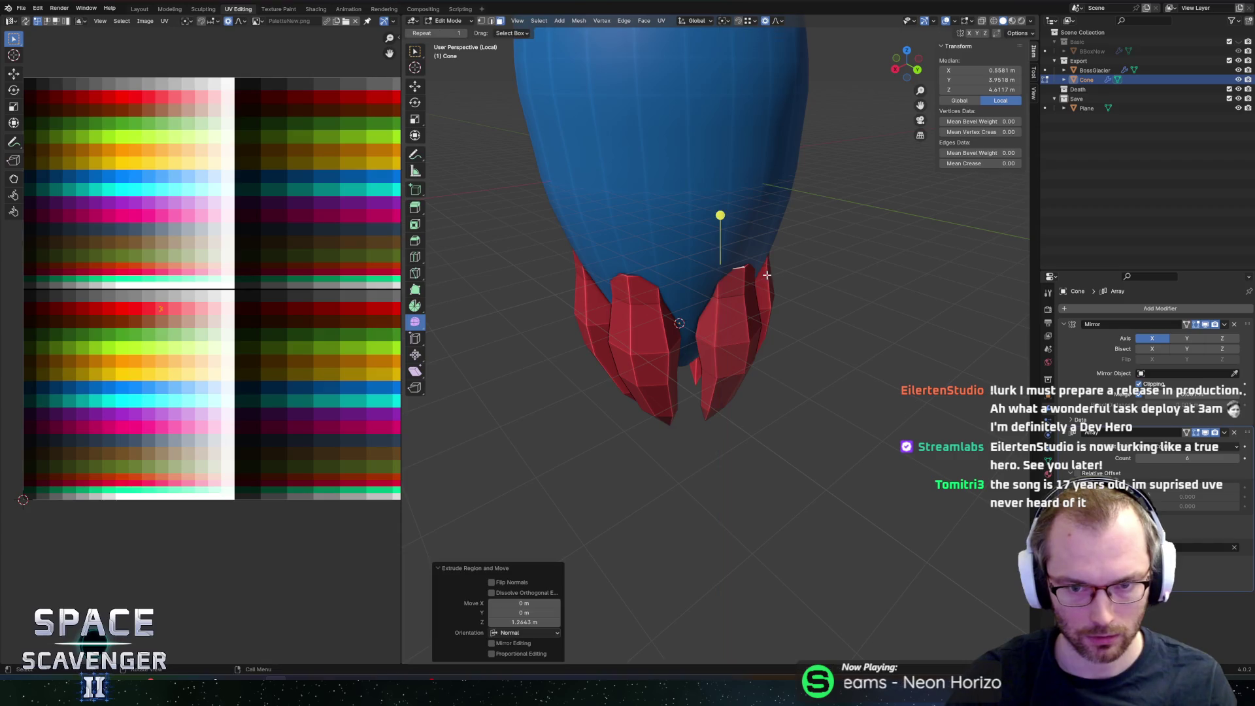
# Step: Taper the extruded fin tops to 0.8154 and export the model as FBX
pyautogui.moveTo(847, 283); pyautogui.dragTo(926, 295, button='middle')
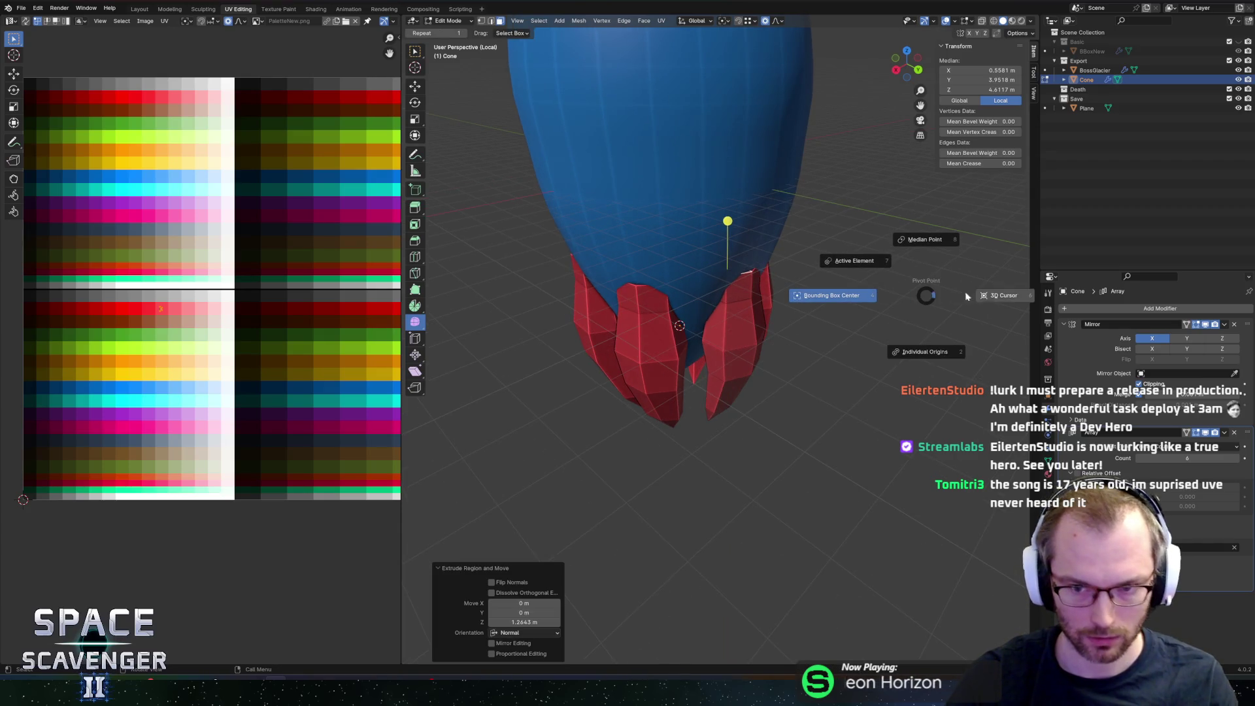
pyautogui.press('s')
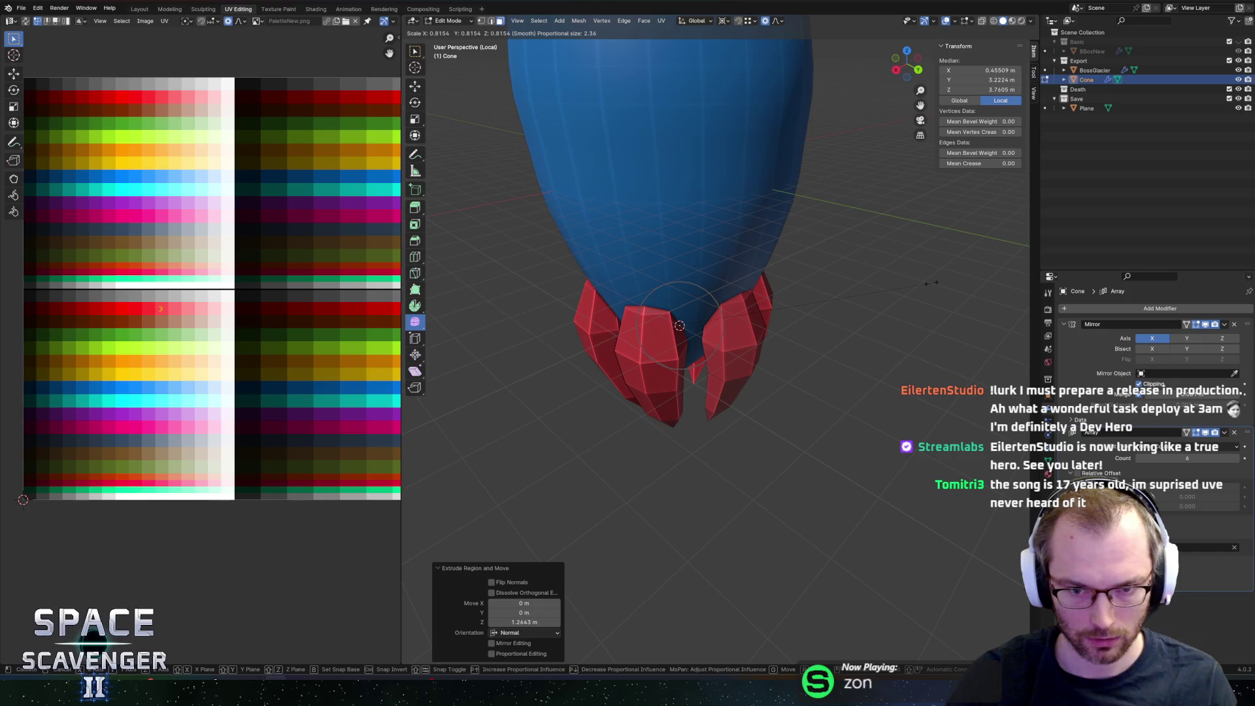
pyautogui.click(931, 282)
pyautogui.moveTo(931, 282); pyautogui.dragTo(785, 259, button='middle')
pyautogui.scroll(-5, 797, 254)
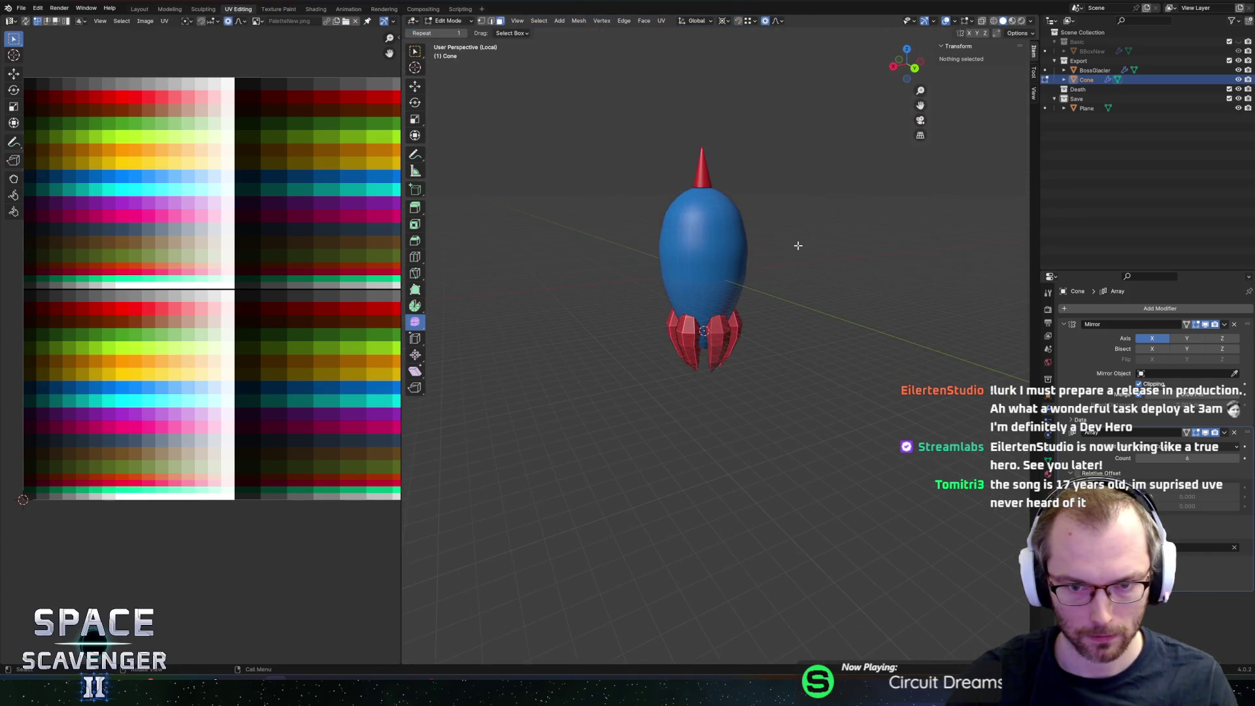
pyautogui.hotkey('ctrl', 'shift', 'e')
pyautogui.click(934, 595)
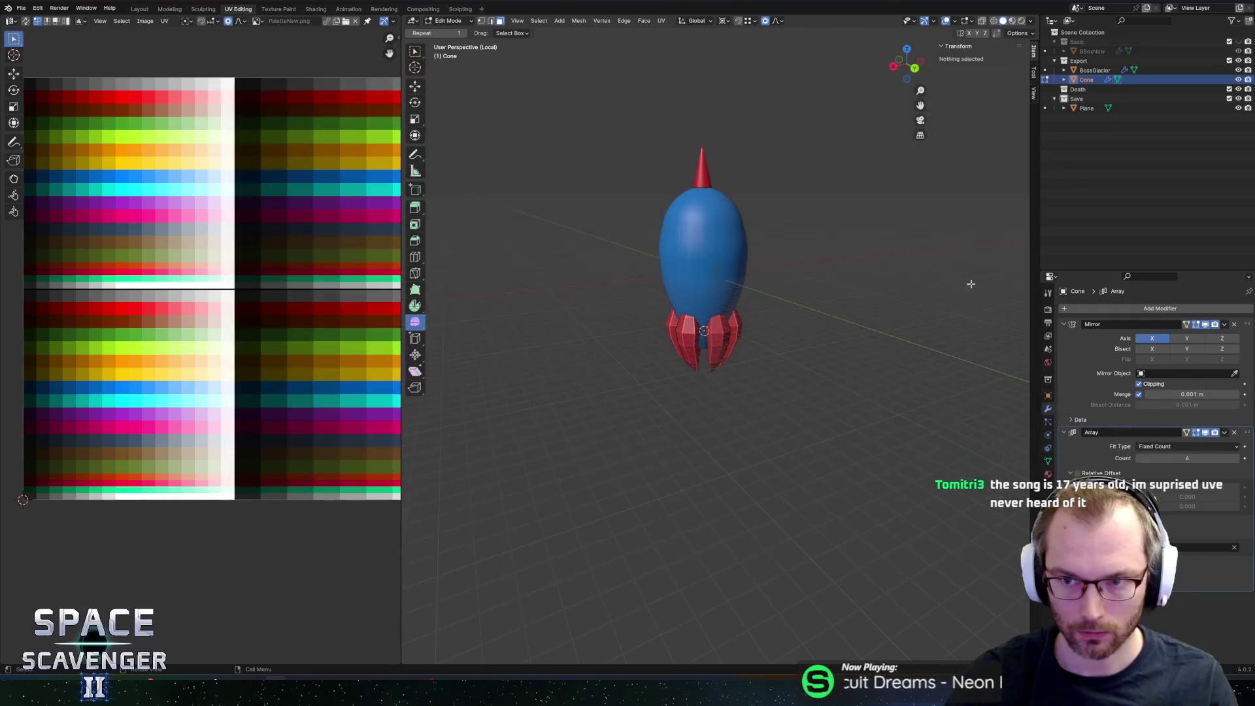
# Step: Rename the Cone object to BossGlacierTail
pyautogui.doubleClick(1086, 80)
pyautogui.write('BossStackerTa')
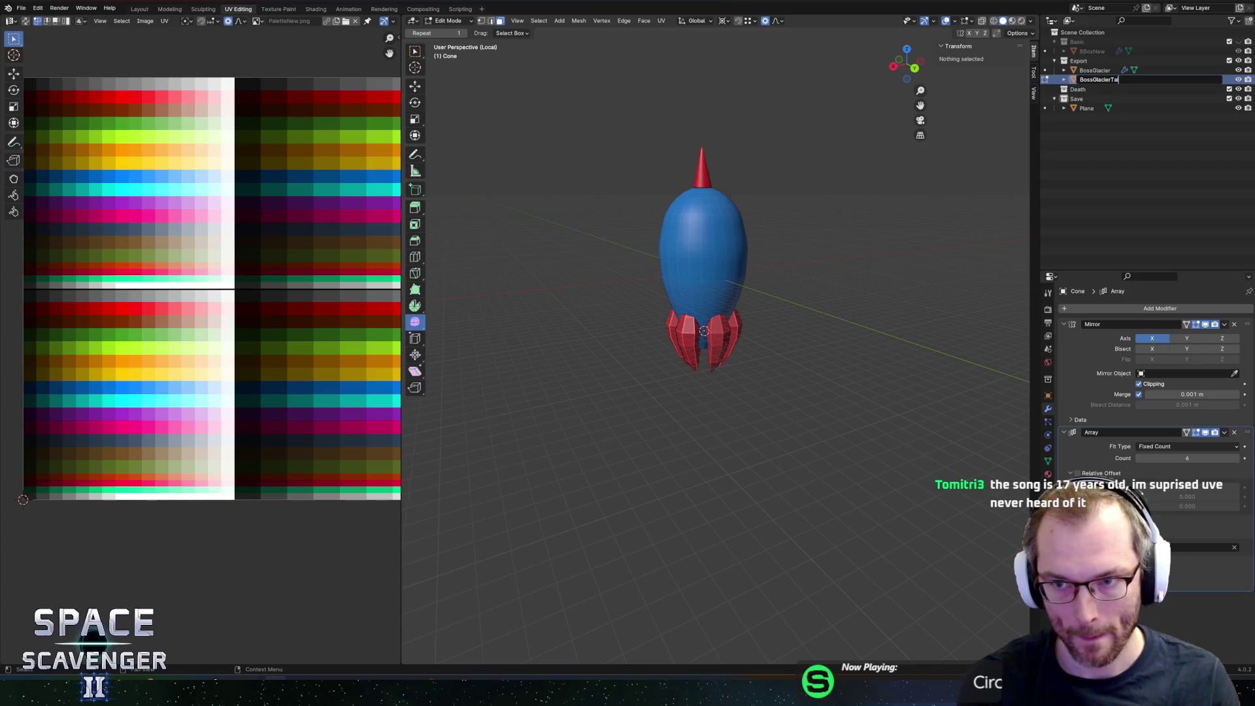
pyautogui.write('il')
pyautogui.press('Return')
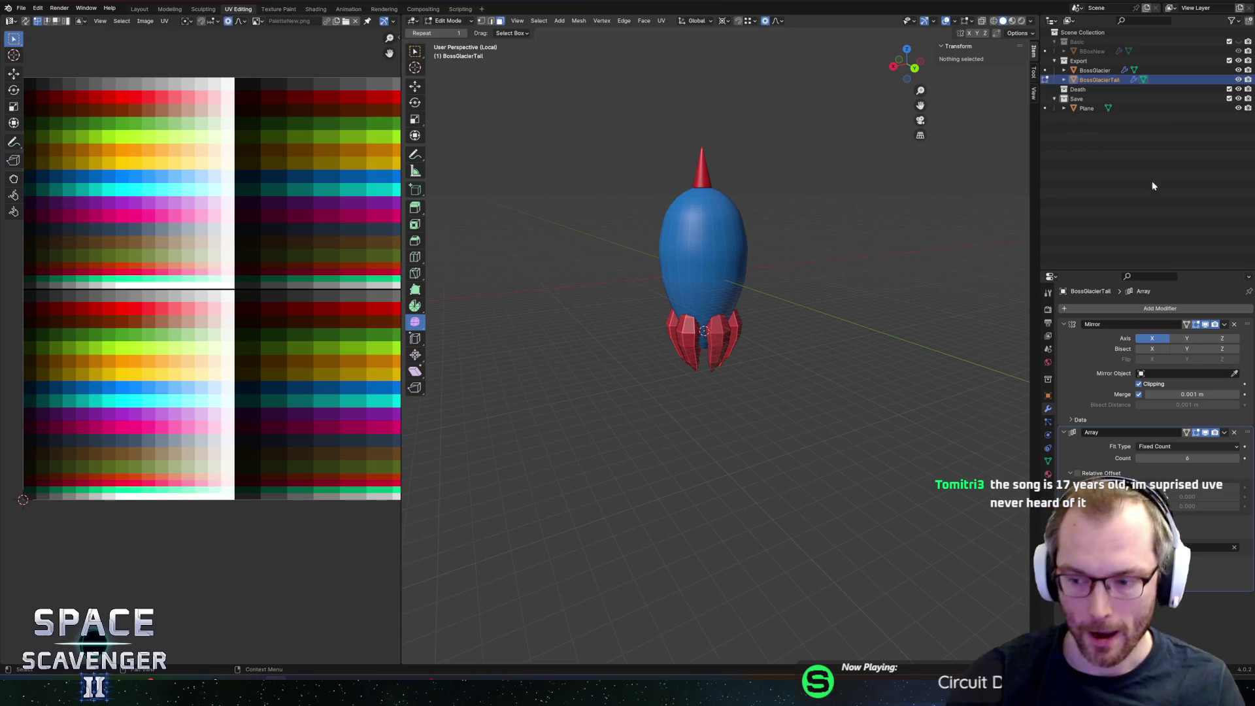
# Step: Save BossGlacier.blend and re-export BossGlacier.fbx into the Enemies folder
pyautogui.hotkey('ctrl', 's')
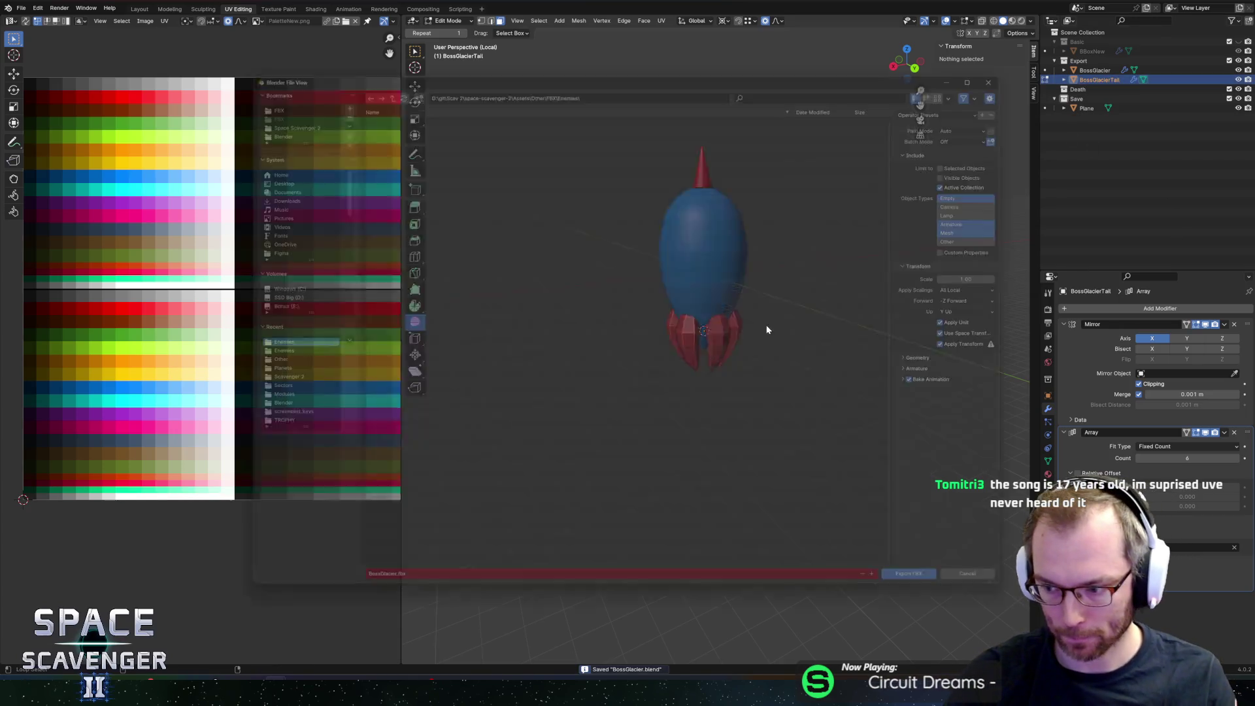
pyautogui.hotkey('ctrl', 'shift', 'e')
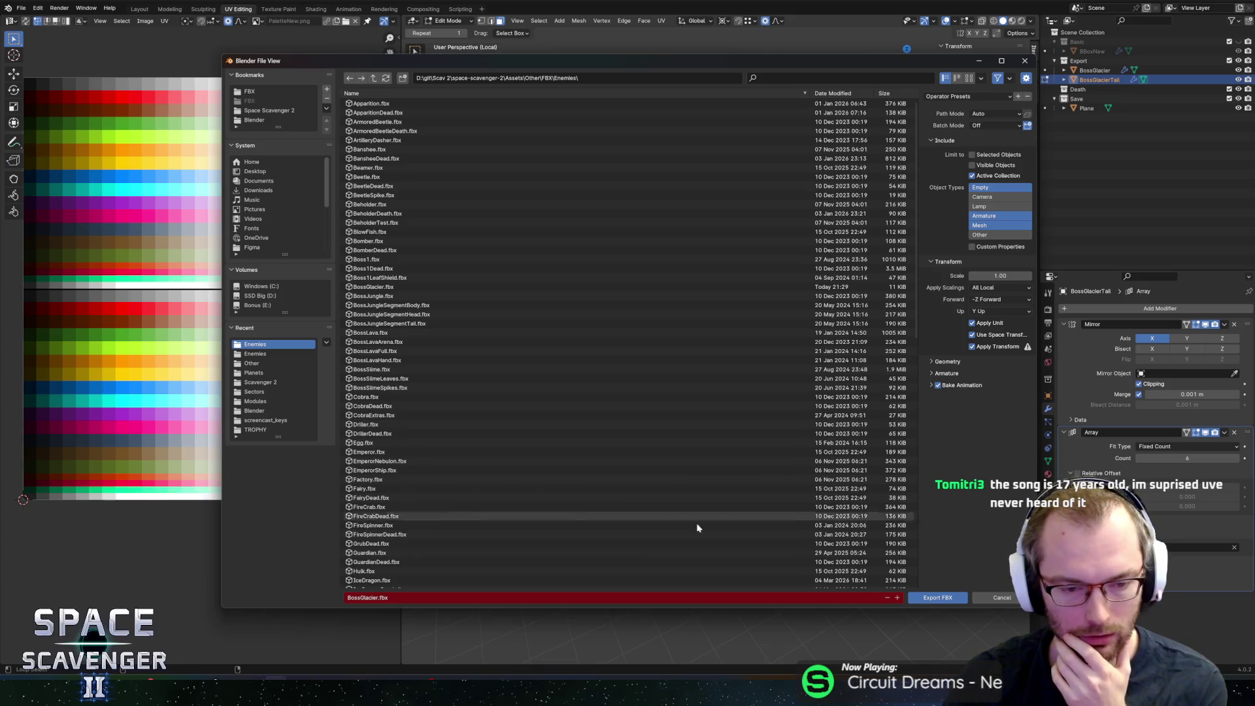
pyautogui.click(937, 597)
pyautogui.click(1095, 70)
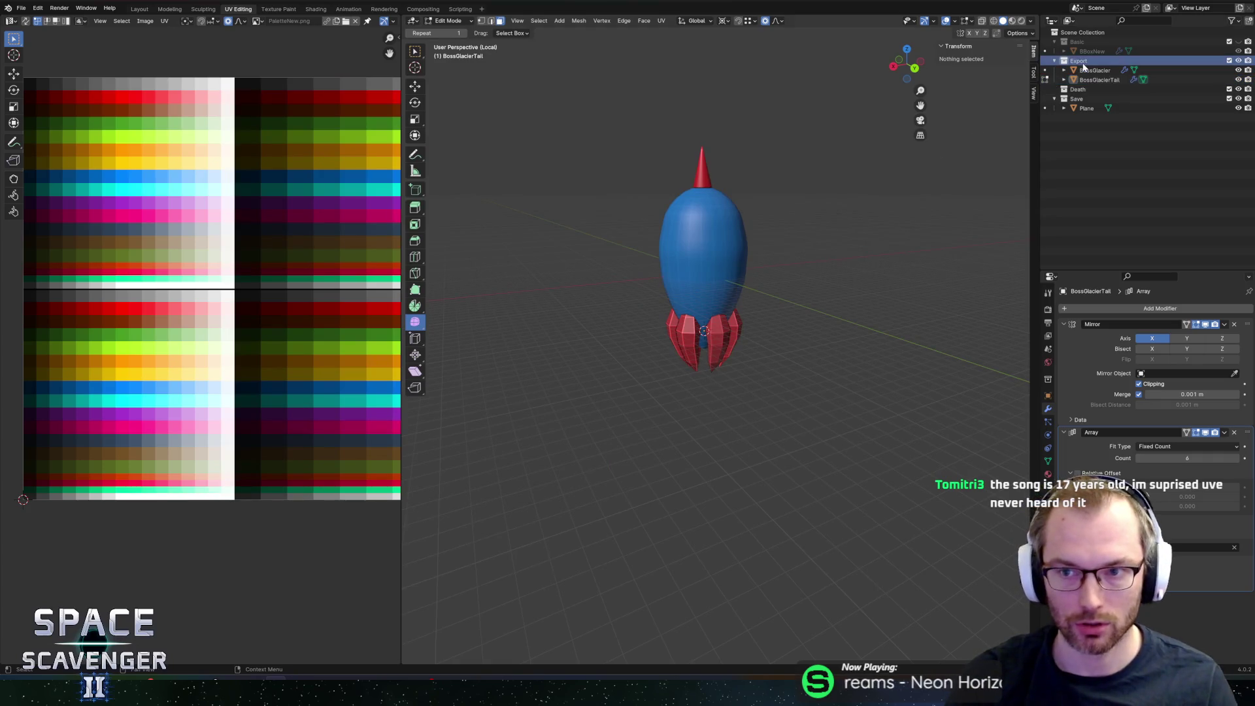
# Step: In Unity, stop Play mode and open the BossGlacier prefab
pyautogui.click(937, 597)
pyautogui.hotkey('alt', 'Tab')
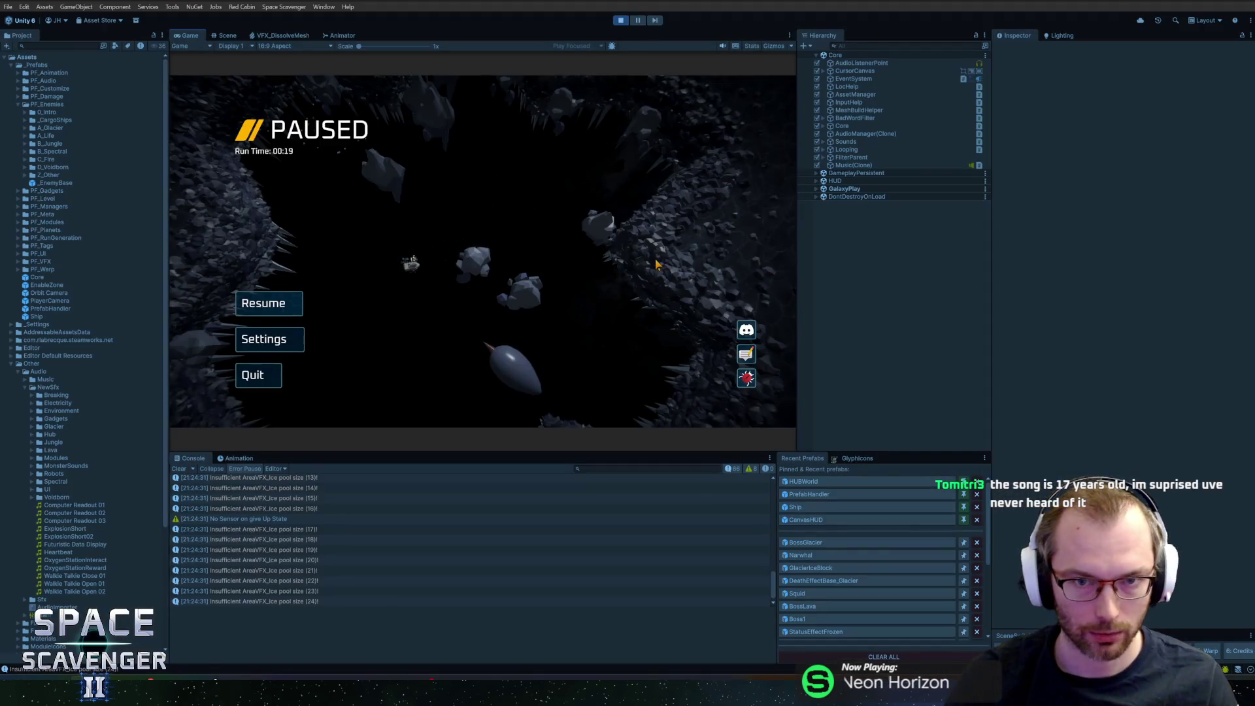
pyautogui.click(620, 18)
pyautogui.click(804, 543)
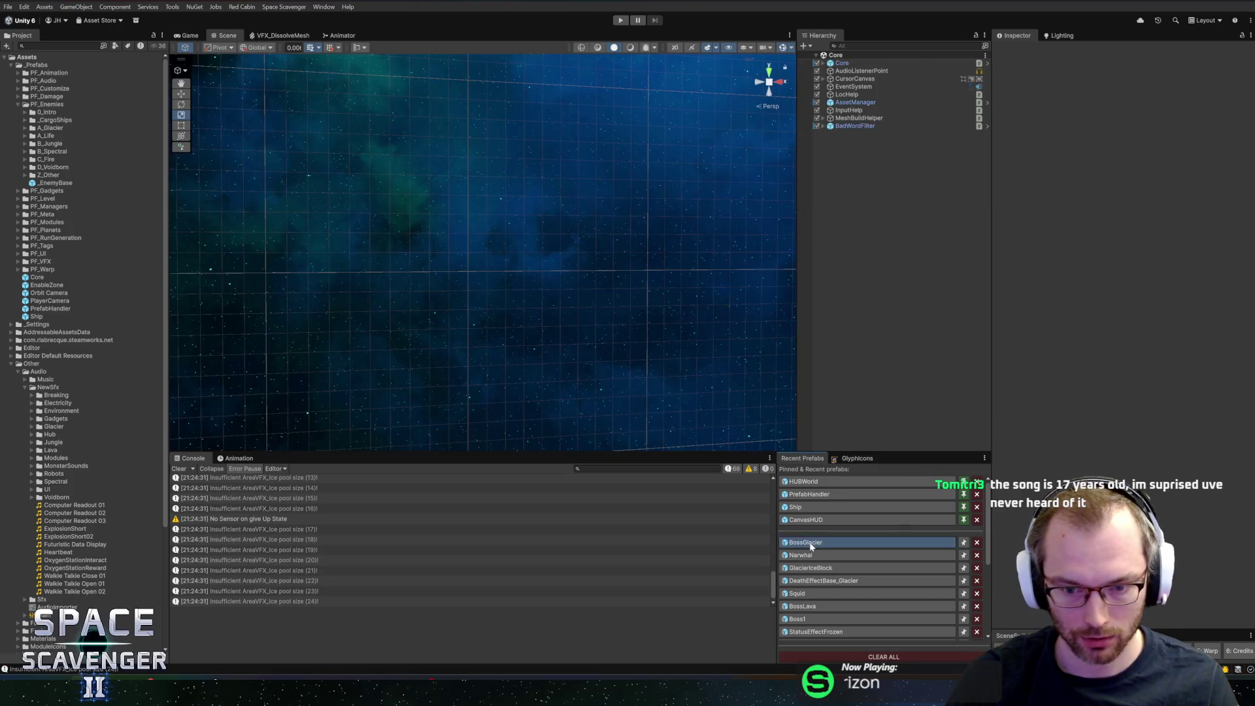
# Step: Duplicate BossMesh, give the copy the BossGlacierTail mesh, and return to Blender
pyautogui.click(870, 122)
pyautogui.hotkey('ctrl', 'd')
pyautogui.click(1227, 146)
pyautogui.doubleClick(958, 323)
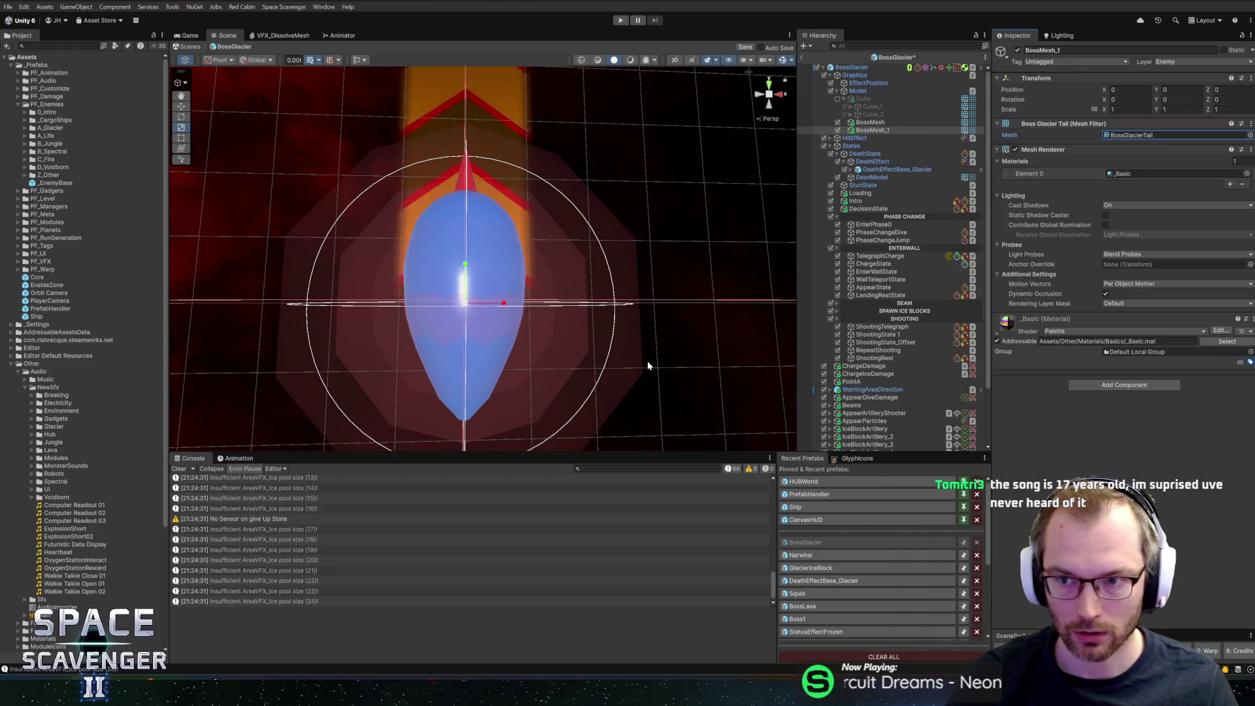
pyautogui.hotkey('alt', 'Tab')
pyautogui.press('Tab')
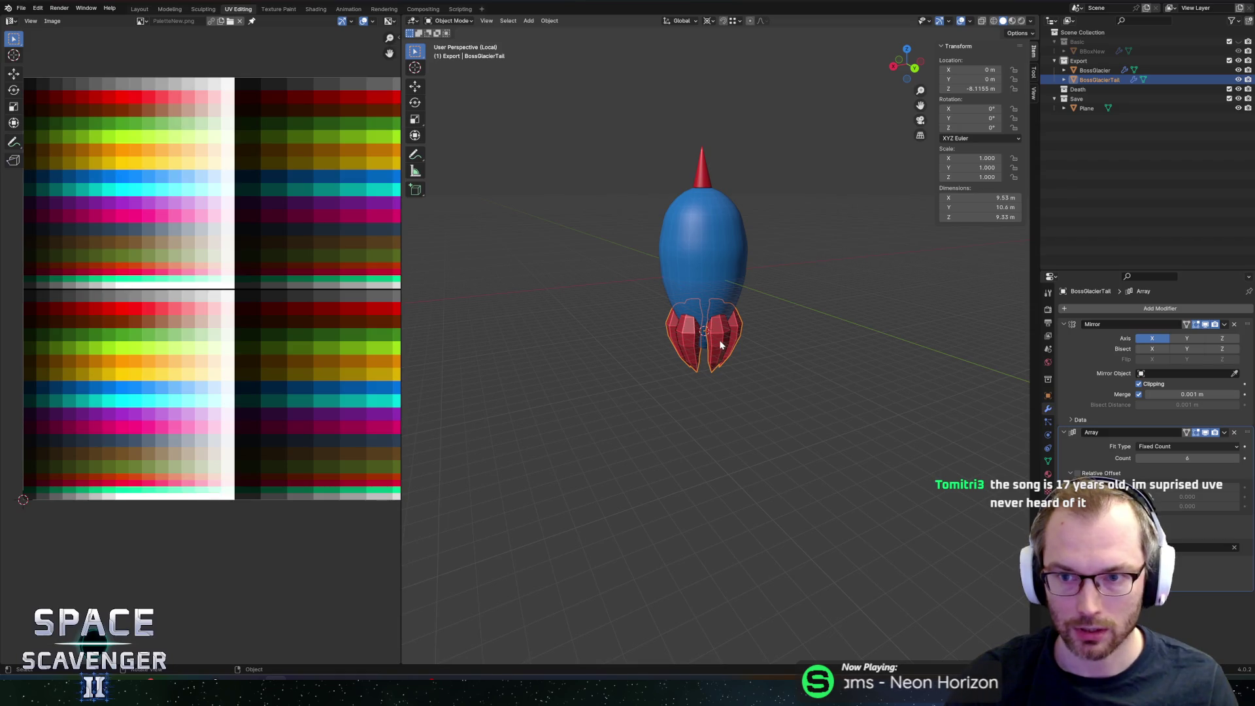
# Step: Zero the tail's Z location and apply Location to bake it into BossGlacierTail's mesh
pyautogui.hotkey('ctrl', 'a')
pyautogui.click(668, 320)
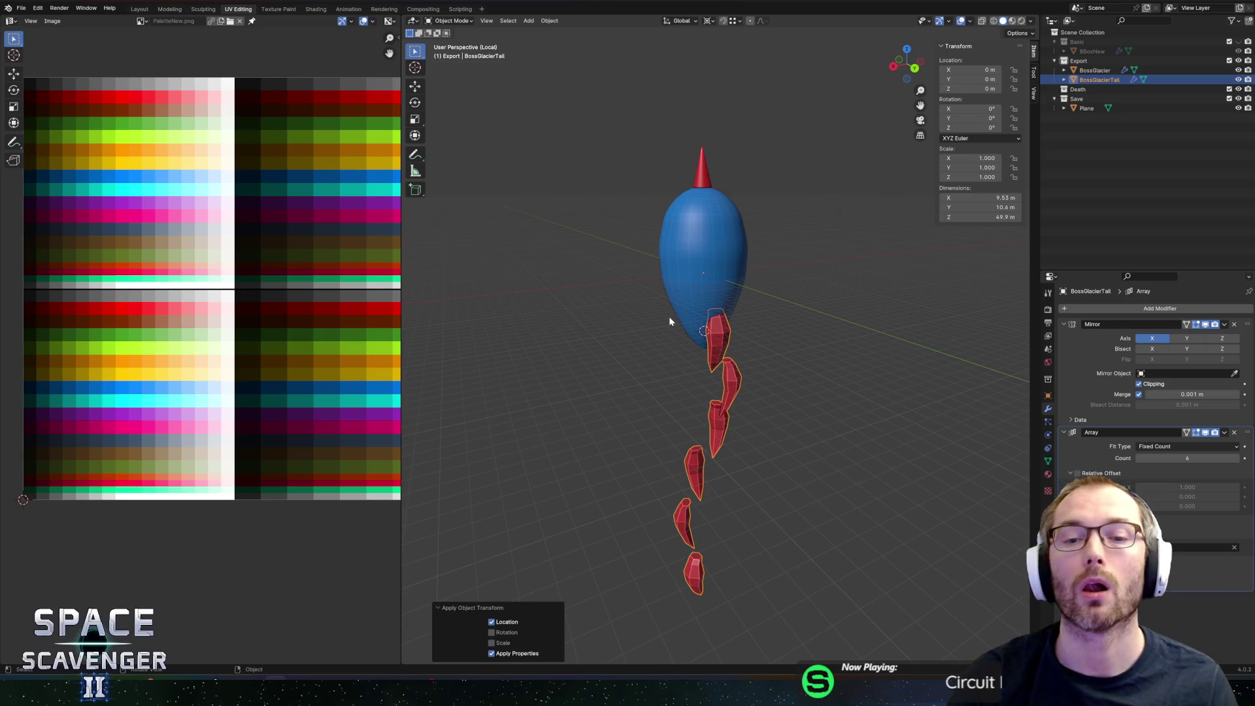
pyautogui.hotkey('ctrl', 'z')
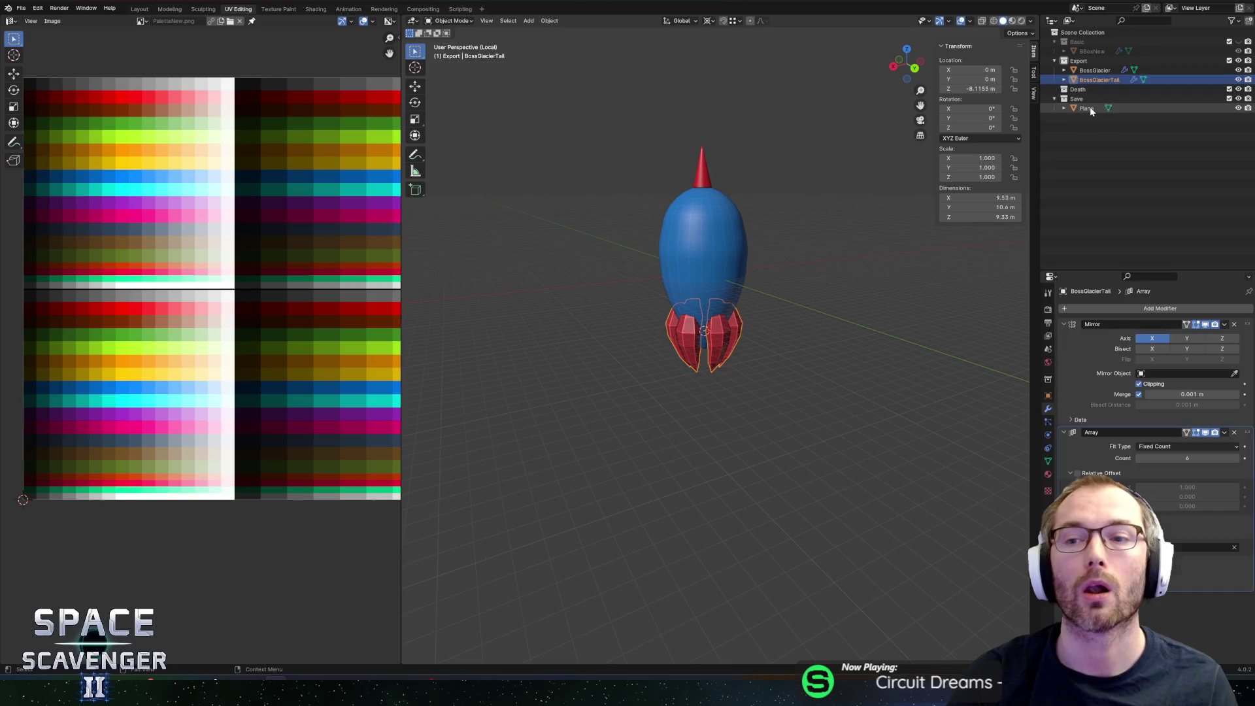
pyautogui.click(1088, 108)
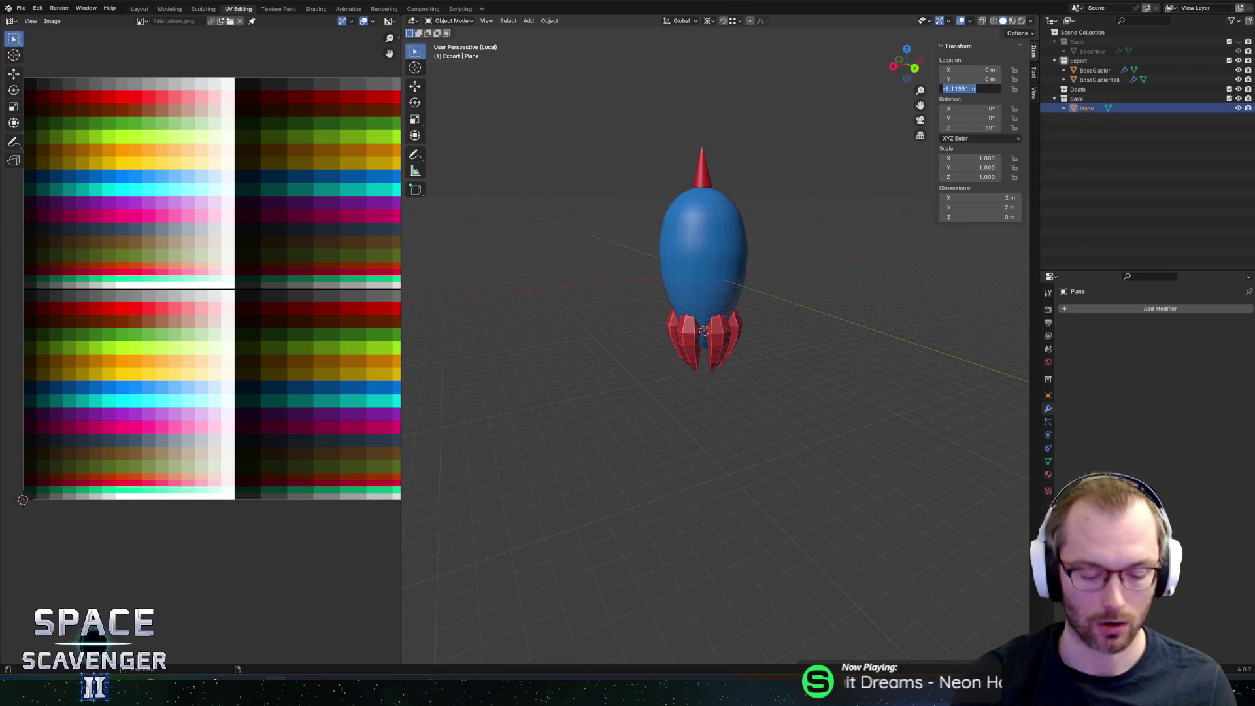
pyautogui.write('0')
pyautogui.press('Return')
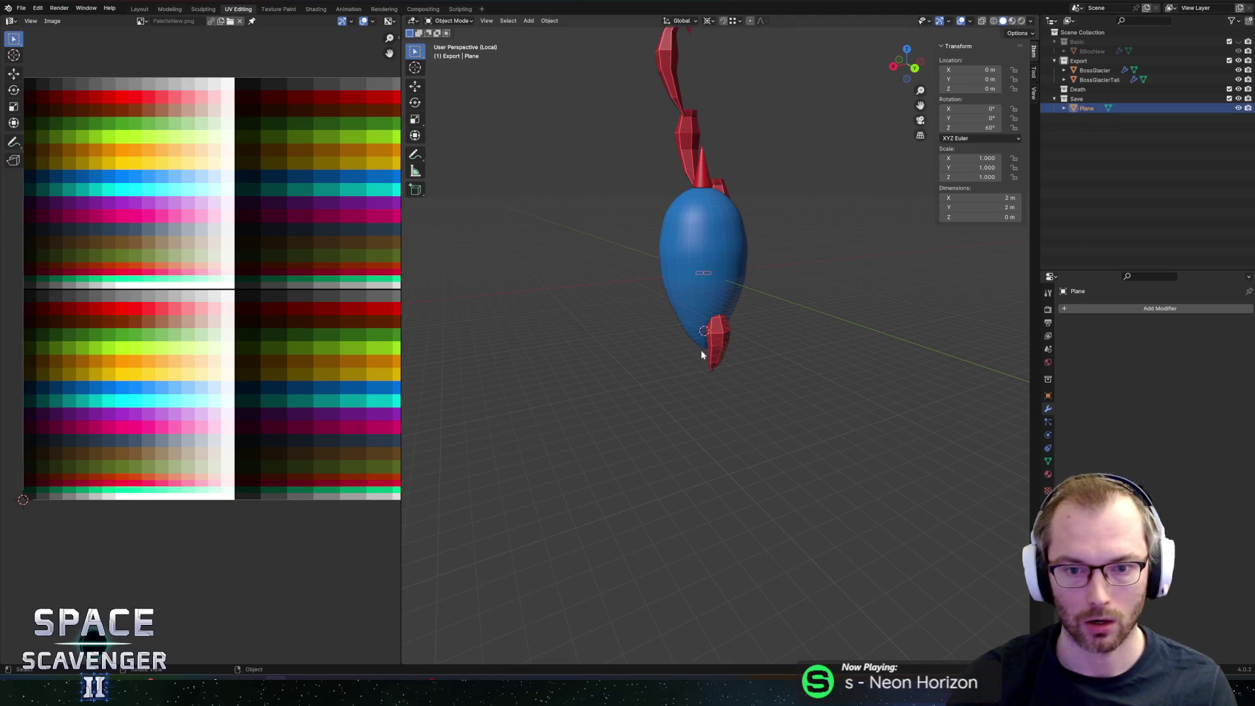
pyautogui.click(719, 345)
pyautogui.hotkey('ctrl', 'a')
pyautogui.click(665, 350)
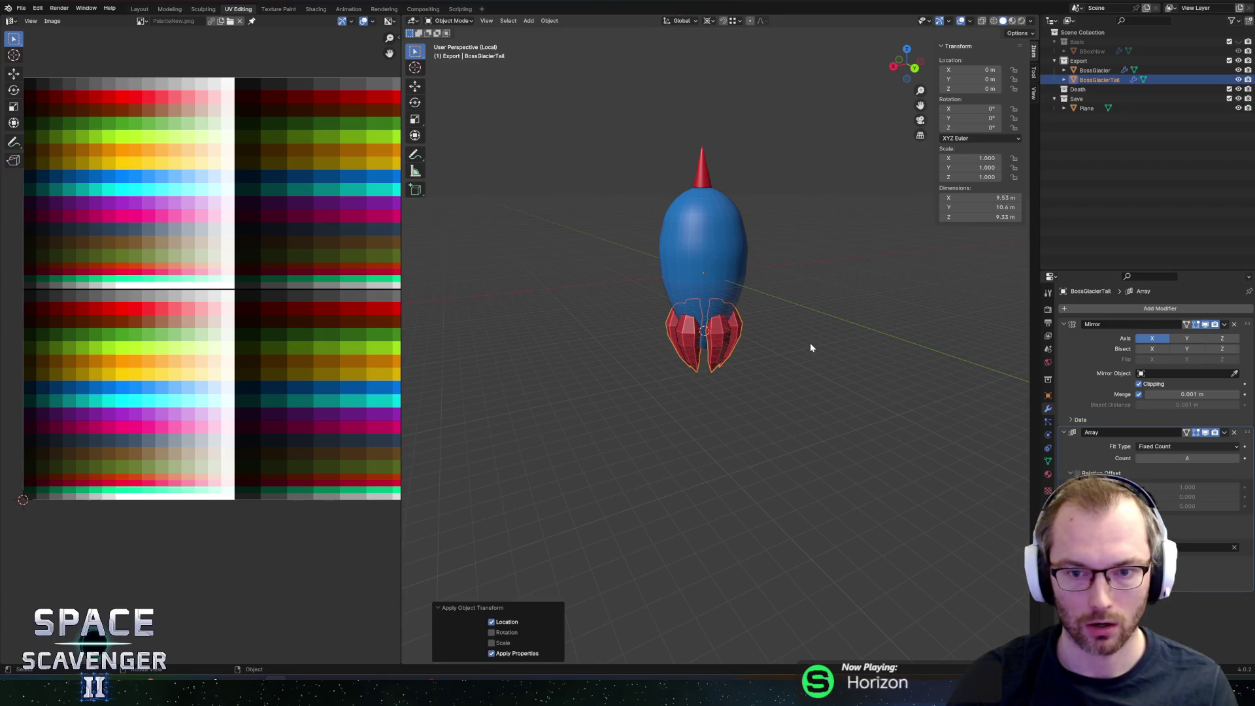
# Step: Re-export the boss as FBX, check it in Unity, then enter Edit Mode on the tail
pyautogui.hotkey('ctrl', 'e')
pyautogui.click(918, 582)
pyautogui.hotkey('alt', 'Tab')
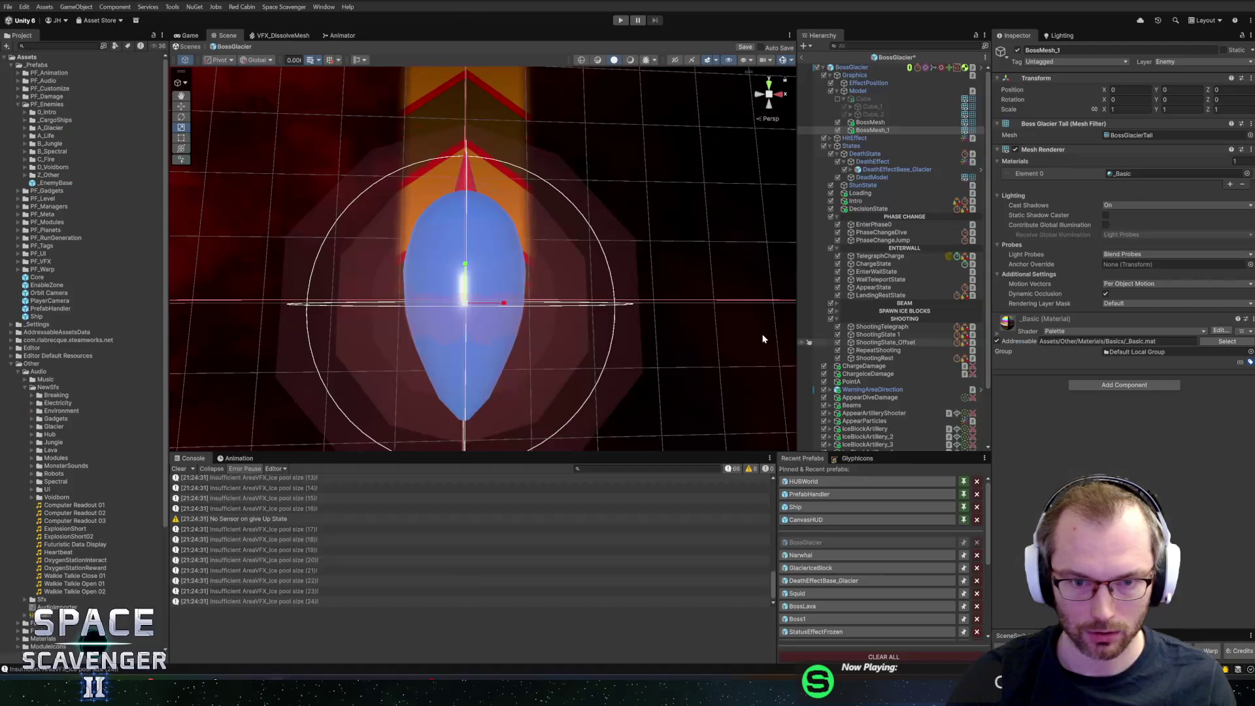
pyautogui.moveTo(740, 321)
pyautogui.keyDown('alt'); pyautogui.mouseDown()
pyautogui.moveTo(601, 294)
pyautogui.moveTo(647, 283)
pyautogui.moveTo(633, 273)
pyautogui.mouseUp(); pyautogui.keyUp('alt')
pyautogui.hotkey('alt', 'Tab')
pyautogui.press('Tab')
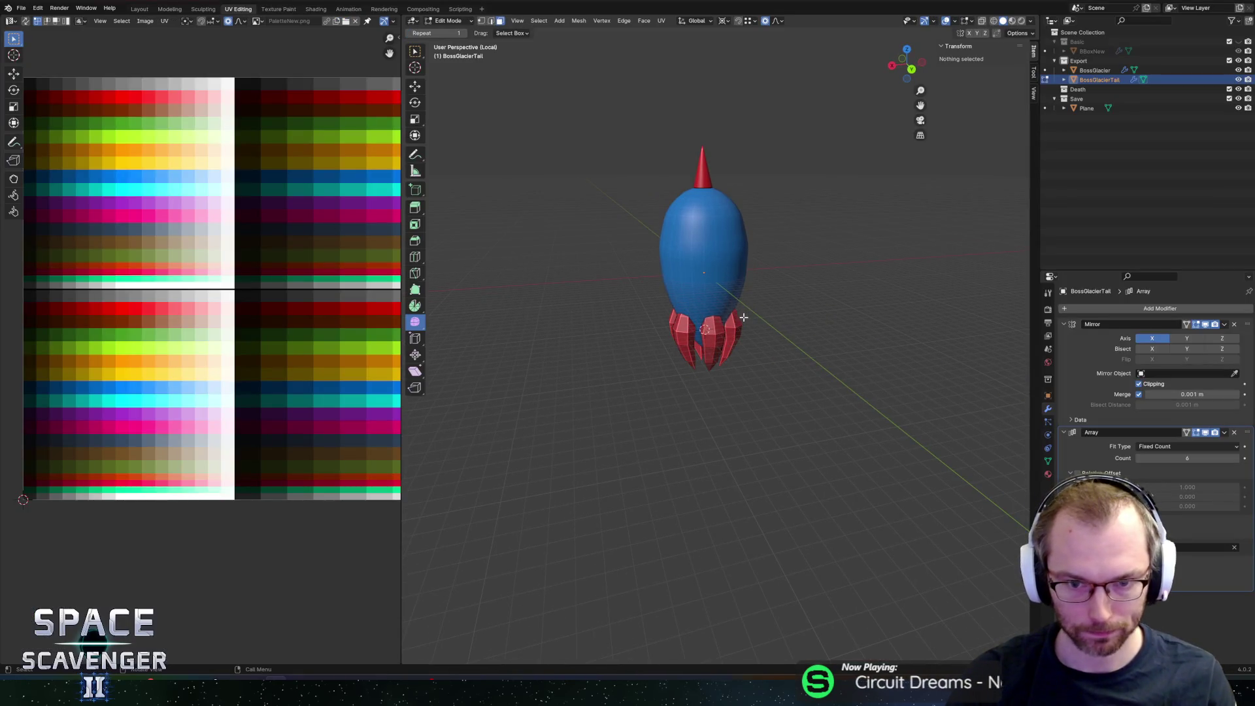
# Step: Select a face strip down one tail fin and slide its UVs horizontally to a new palette shade
pyautogui.scroll(5, 837, 327)
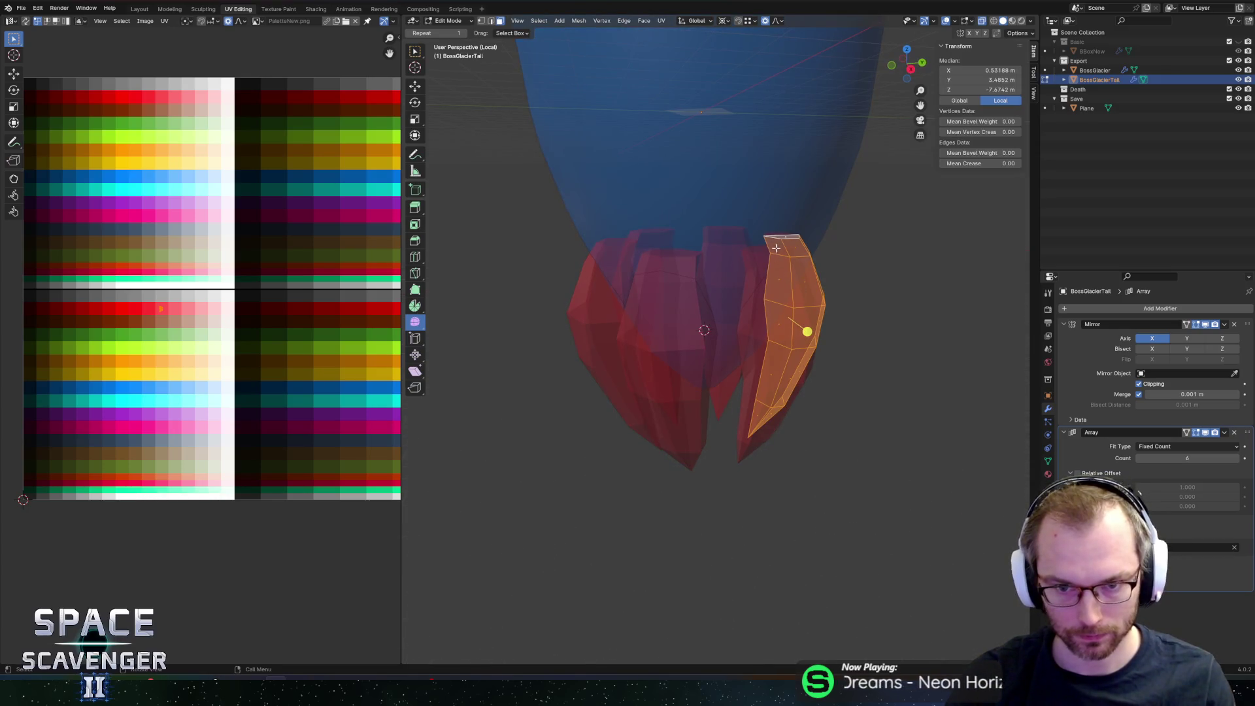
pyautogui.click(775, 249)
pyautogui.keyDown('ctrl'); pyautogui.click(757, 416); pyautogui.keyUp('ctrl')
pyautogui.moveTo(812, 361)
pyautogui.mouseDown(button='middle')
pyautogui.moveTo(782, 336)
pyautogui.moveTo(815, 339)
pyautogui.moveTo(686, 330)
pyautogui.mouseUp(button='middle')
pyautogui.hotkey('alt', 'z')
pyautogui.scroll(3, 255, 390)
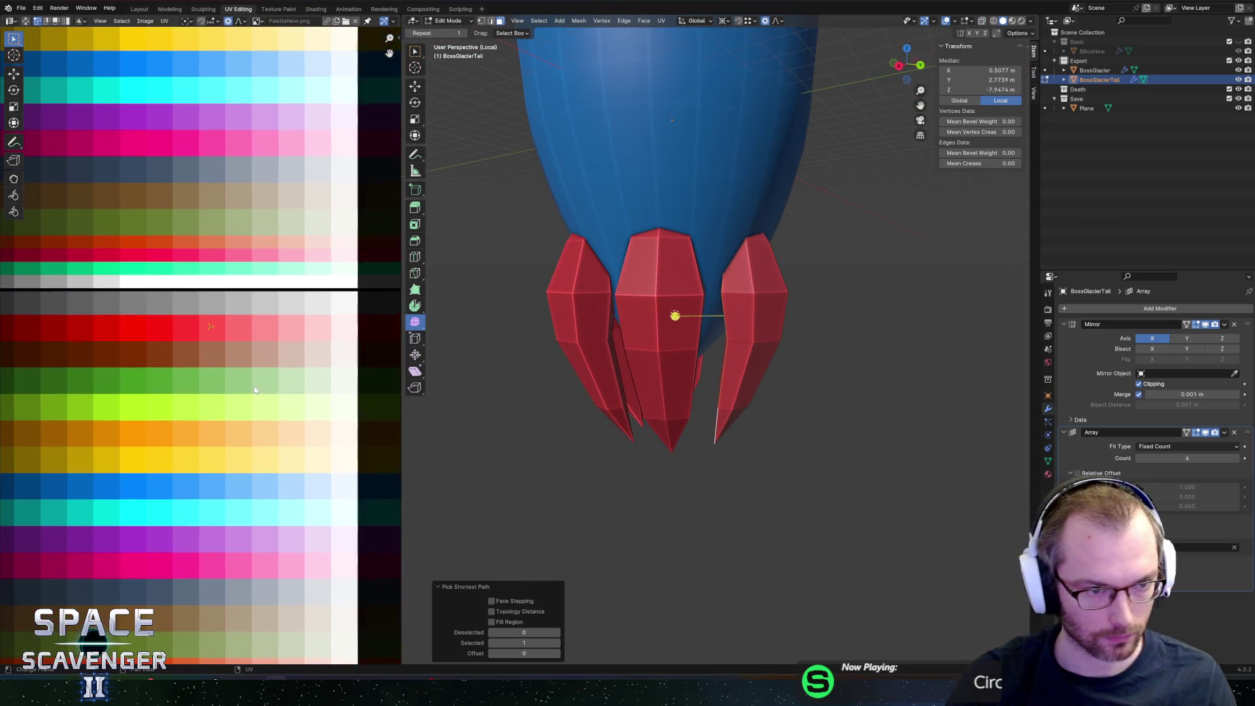
pyautogui.moveTo(262, 412); pyautogui.dragTo(261, 411)
pyautogui.press('g')
pyautogui.press('x')
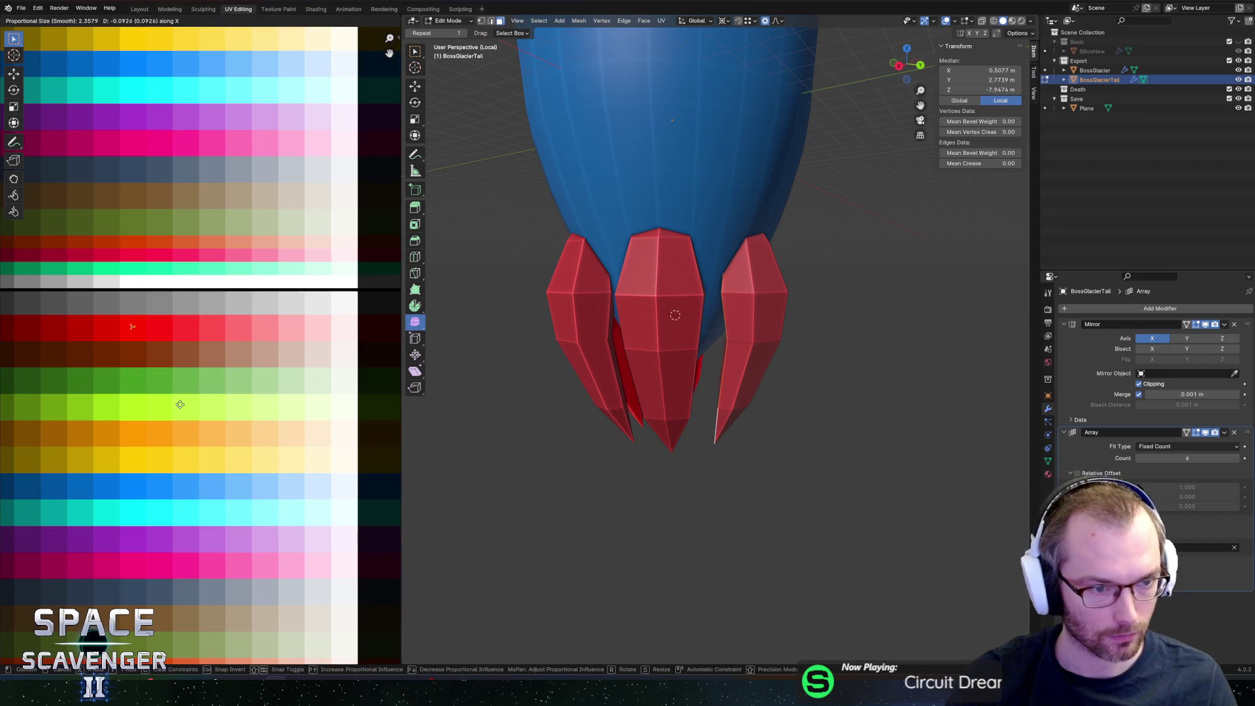
pyautogui.click(81, 412)
# Step: Select the matching face strip on the right fin and pick its UVs on the palette
pyautogui.moveTo(675, 316); pyautogui.dragTo(795, 340, button='middle')
pyautogui.moveTo(805, 288)
pyautogui.mouseDown(button='middle')
pyautogui.moveTo(784, 299)
pyautogui.moveTo(793, 306)
pyautogui.moveTo(750, 268)
pyautogui.moveTo(756, 252)
pyautogui.moveTo(713, 259)
pyautogui.moveTo(752, 252)
pyautogui.moveTo(783, 269)
pyautogui.moveTo(770, 264)
pyautogui.moveTo(777, 391)
pyautogui.moveTo(874, 323)
pyautogui.moveTo(766, 311)
pyautogui.mouseUp(button='middle')
pyautogui.press('l')
pyautogui.hotkey('alt', 'z')
pyautogui.click(747, 249)
pyautogui.keyDown('ctrl'); pyautogui.click(746, 419); pyautogui.keyUp('ctrl')
pyautogui.hotkey('alt', 'z')
pyautogui.keyDown('shift'); pyautogui.click(725, 267); pyautogui.keyUp('shift')
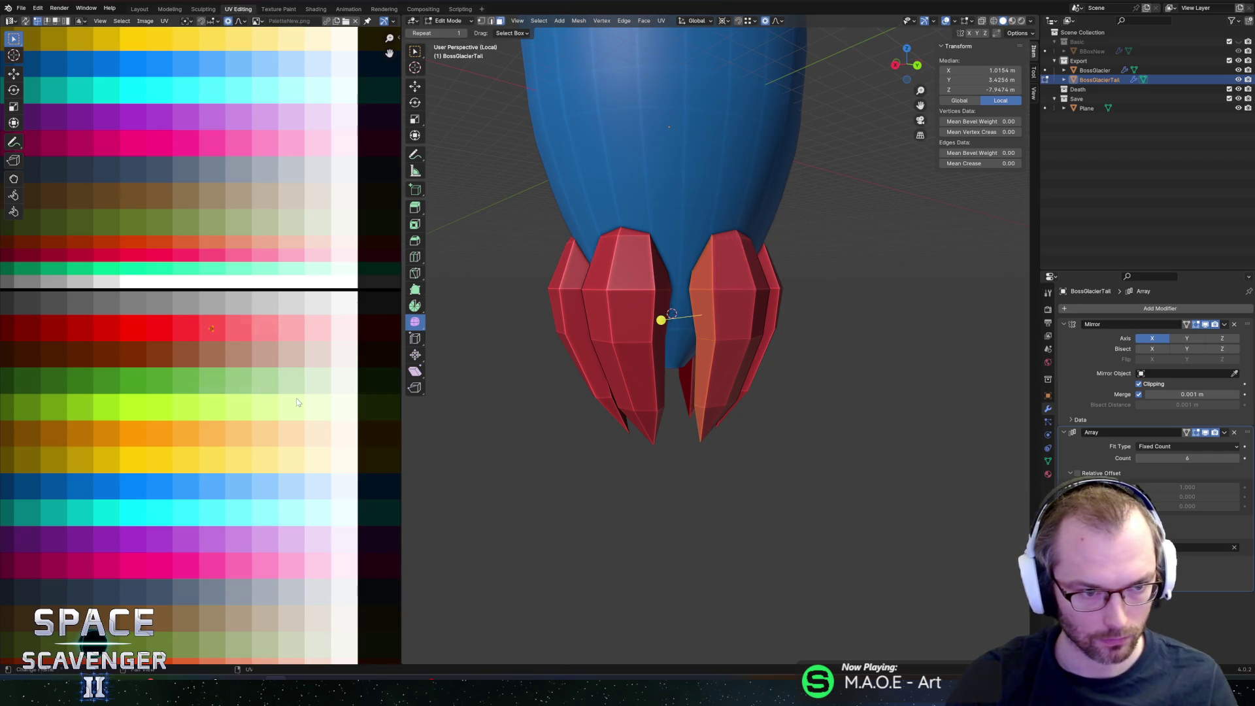
pyautogui.moveTo(296, 400); pyautogui.dragTo(297, 400)
pyautogui.hotkey('ctrl', 'z')
pyautogui.hotkey('ctrl', 'z')
# Step: Re-export the boss as FBX and switch to Unity
pyautogui.hotkey('ctrl', 'shift', 'e')
pyautogui.press('Return')
pyautogui.hotkey('alt', 'Tab')
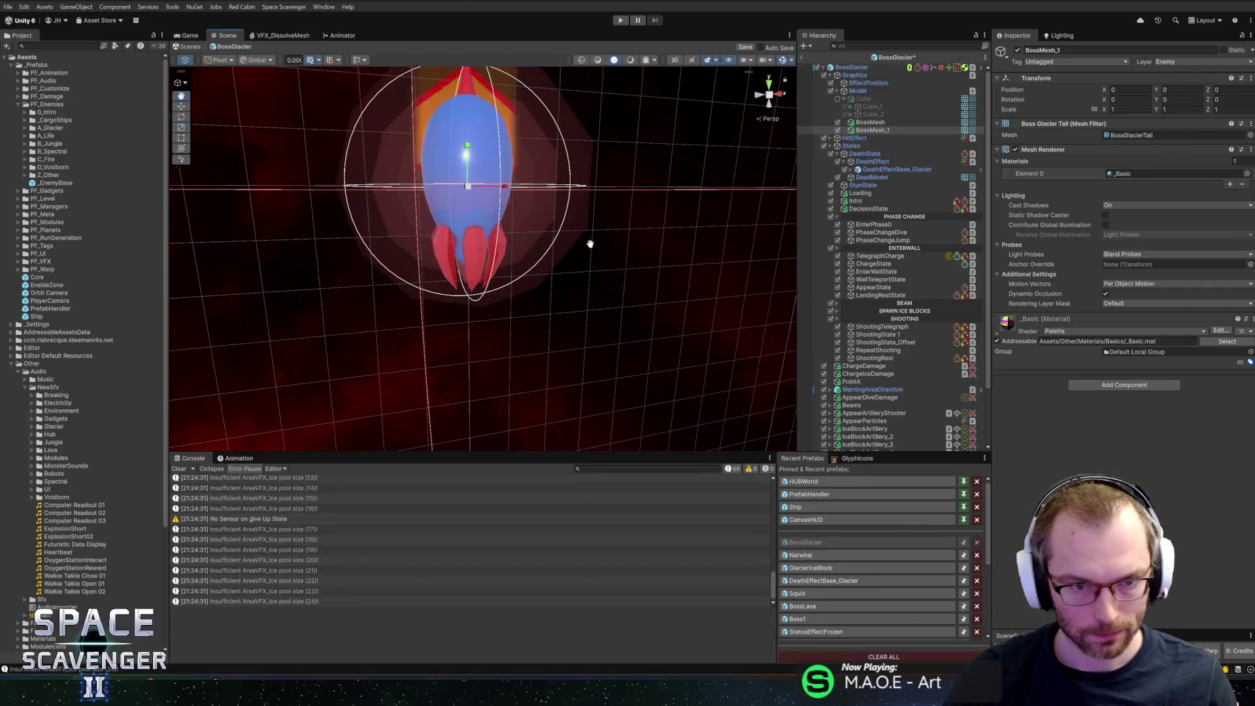
# Step: Apply Shade Smooth to the tail object in Blender
pyautogui.hotkey('alt', 'Tab')
pyautogui.rightClick(741, 293)
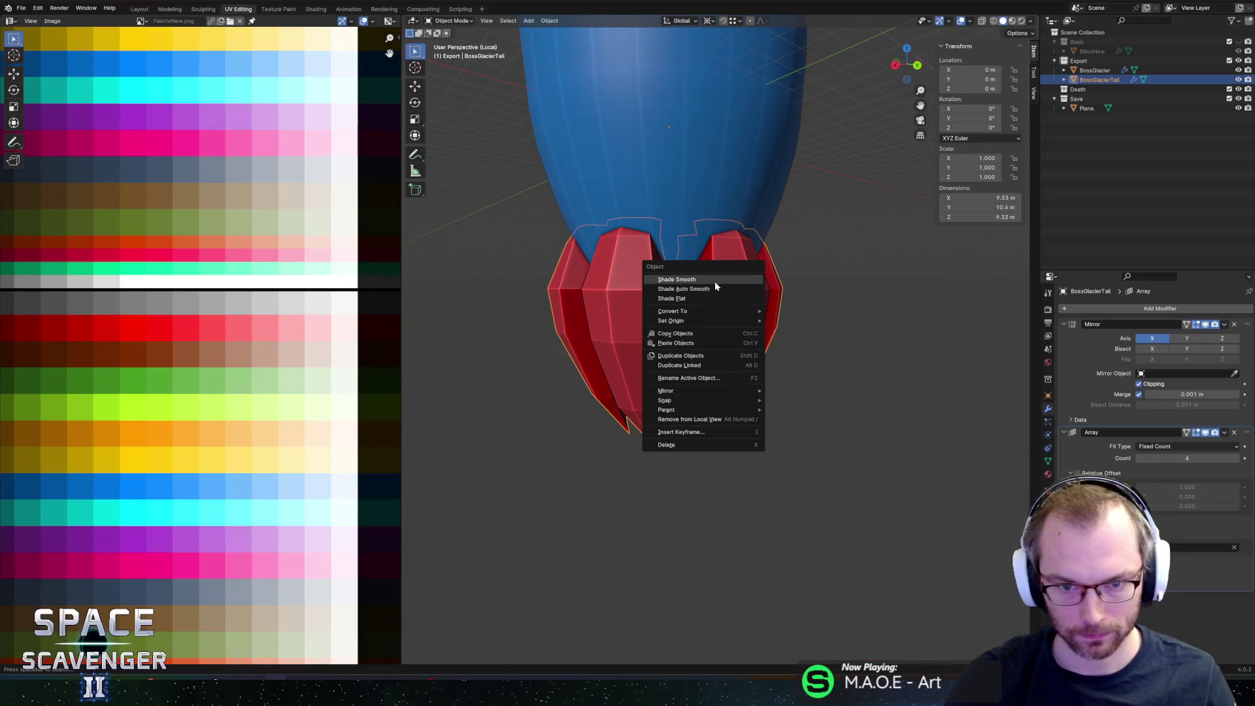
pyautogui.click(677, 279)
# Step: Re-export the FBX and orbit Unity's Scene view to view the smoothed fins head-on
pyautogui.hotkey('ctrl', 'shift', 'e')
pyautogui.press('Return')
pyautogui.hotkey('alt', 'Tab')
pyautogui.moveTo(677, 285)
pyautogui.mouseDown(button='middle')
pyautogui.moveTo(604, 280)
pyautogui.moveTo(532, 322)
pyautogui.moveTo(549, 282)
pyautogui.mouseUp(button='middle')
pyautogui.keyDown('alt'); pyautogui.moveTo(548, 282); pyautogui.dragTo(571, 255); pyautogui.keyUp('alt')
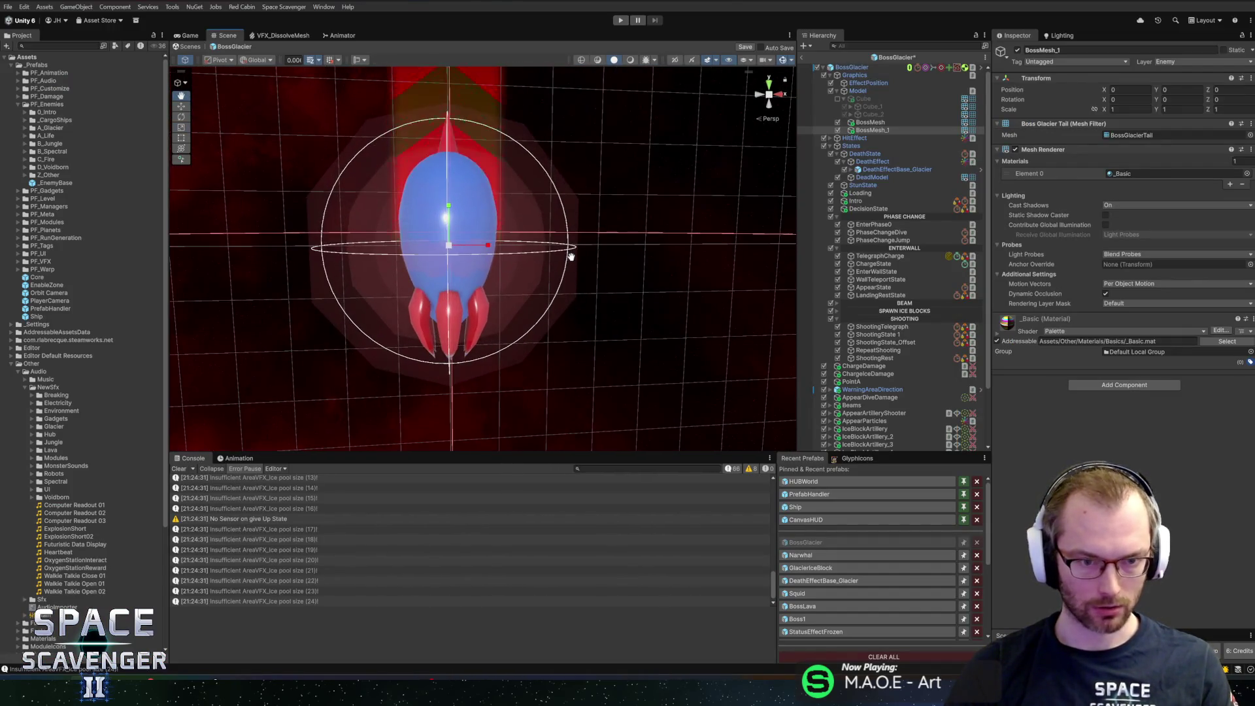
# Step: Play-test the boss in Unity's maximised game view, then frame the tail in Blender for a new modifier
pyautogui.click(620, 21)
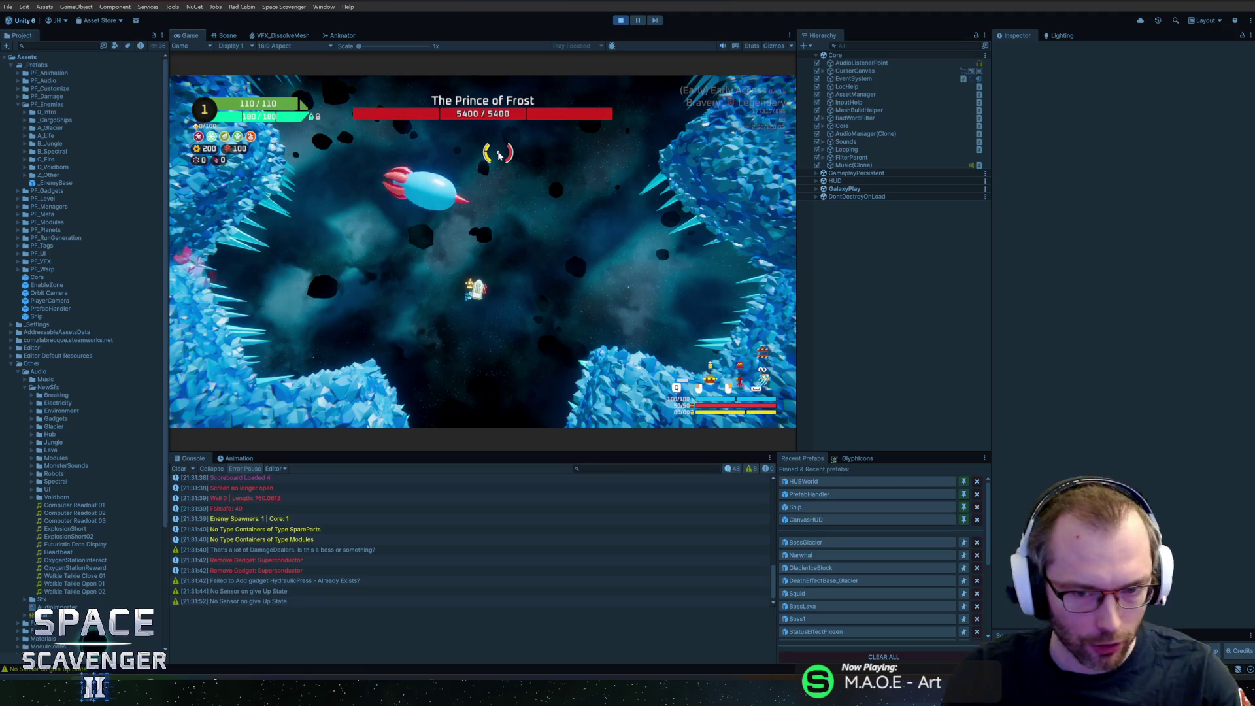
pyautogui.doubleClick(194, 36)
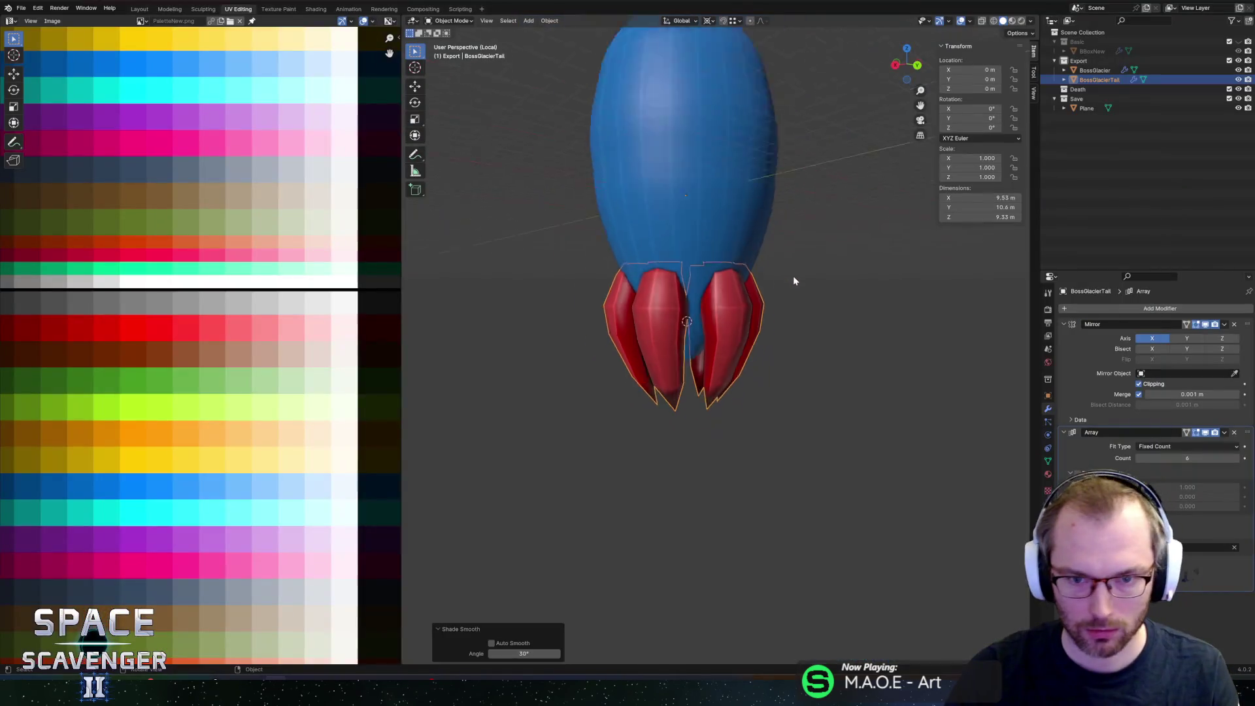
pyautogui.press('KP_Decimal')
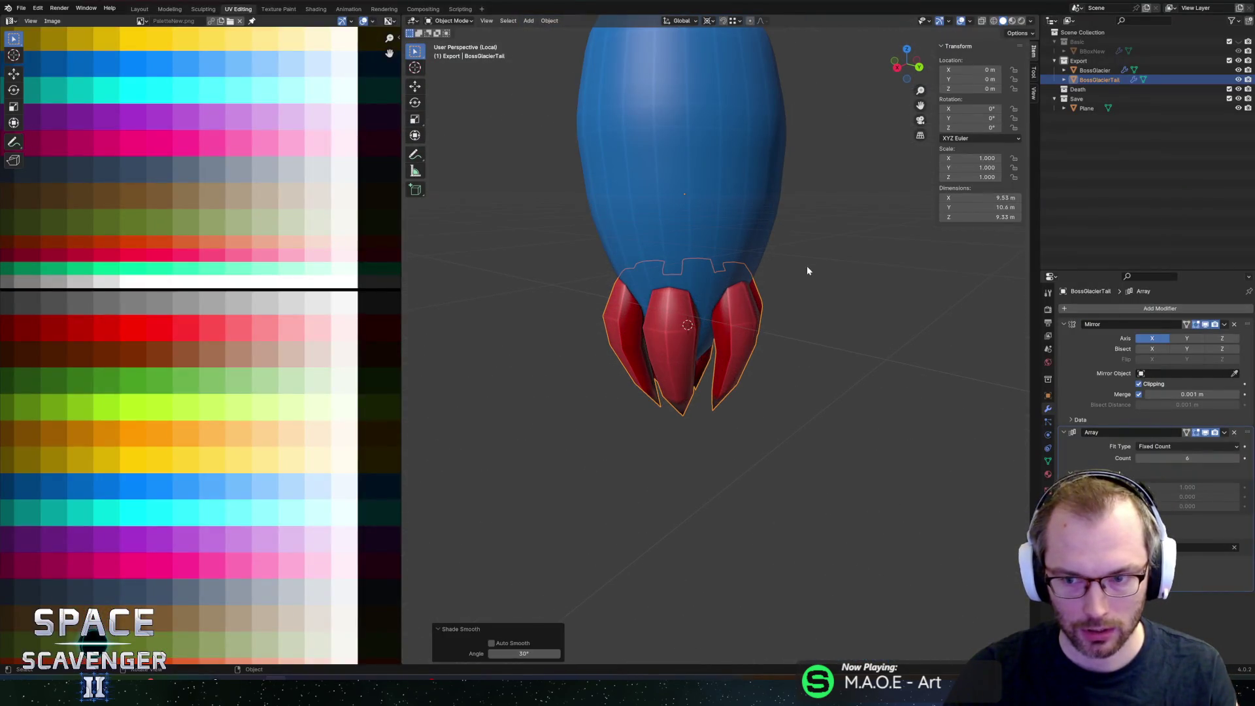
pyautogui.click(1138, 310)
# Step: Add a second Array modifier to the tail with count 3 and relative X offset 0
pyautogui.write('arr')
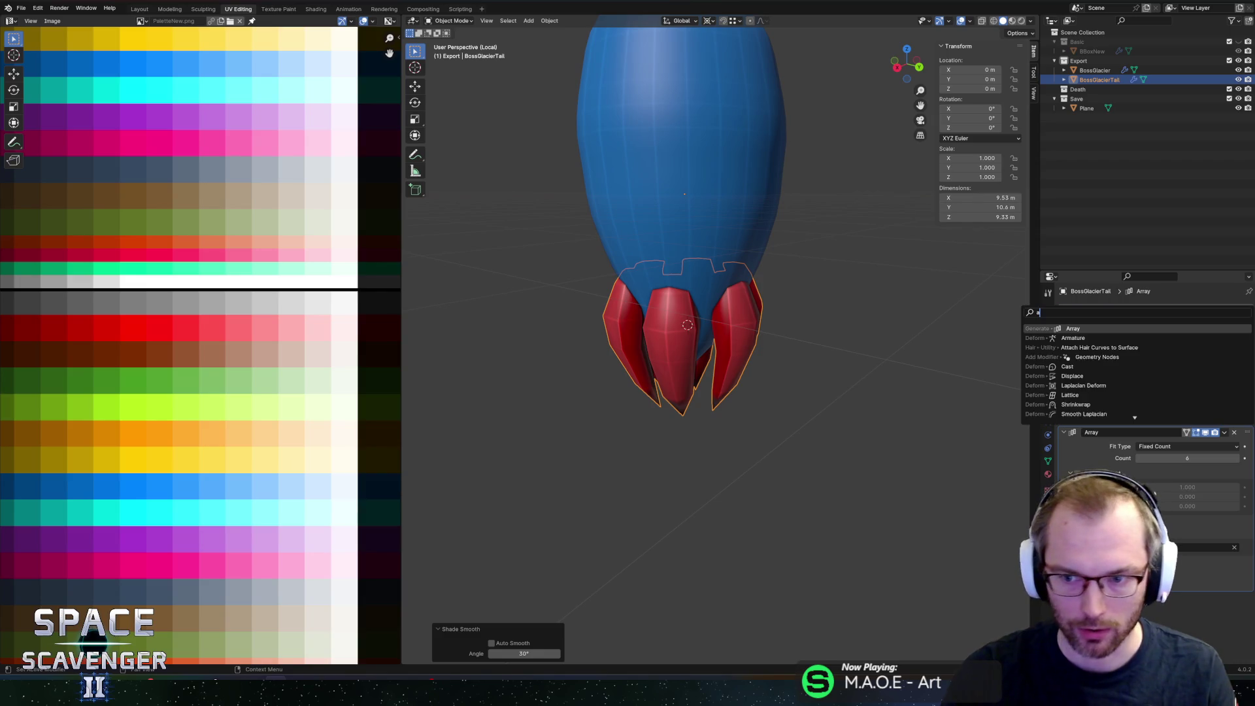
pyautogui.press('Return')
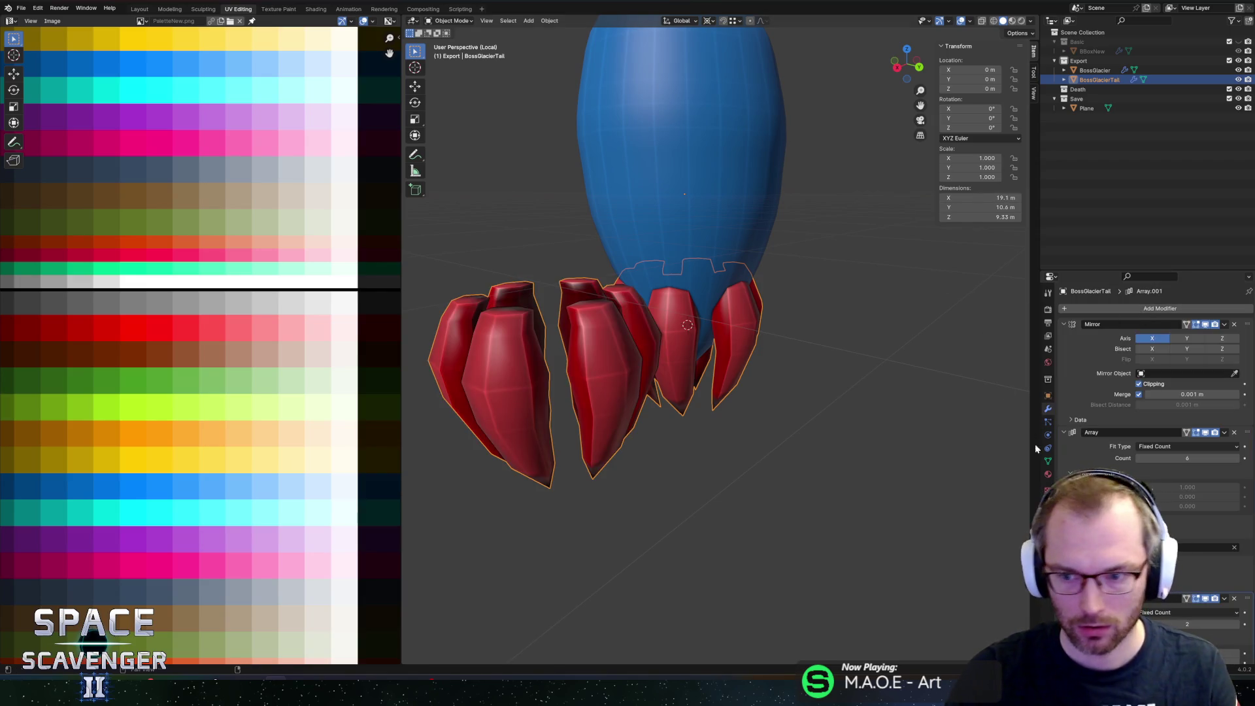
pyautogui.scroll(-3, 1144, 392)
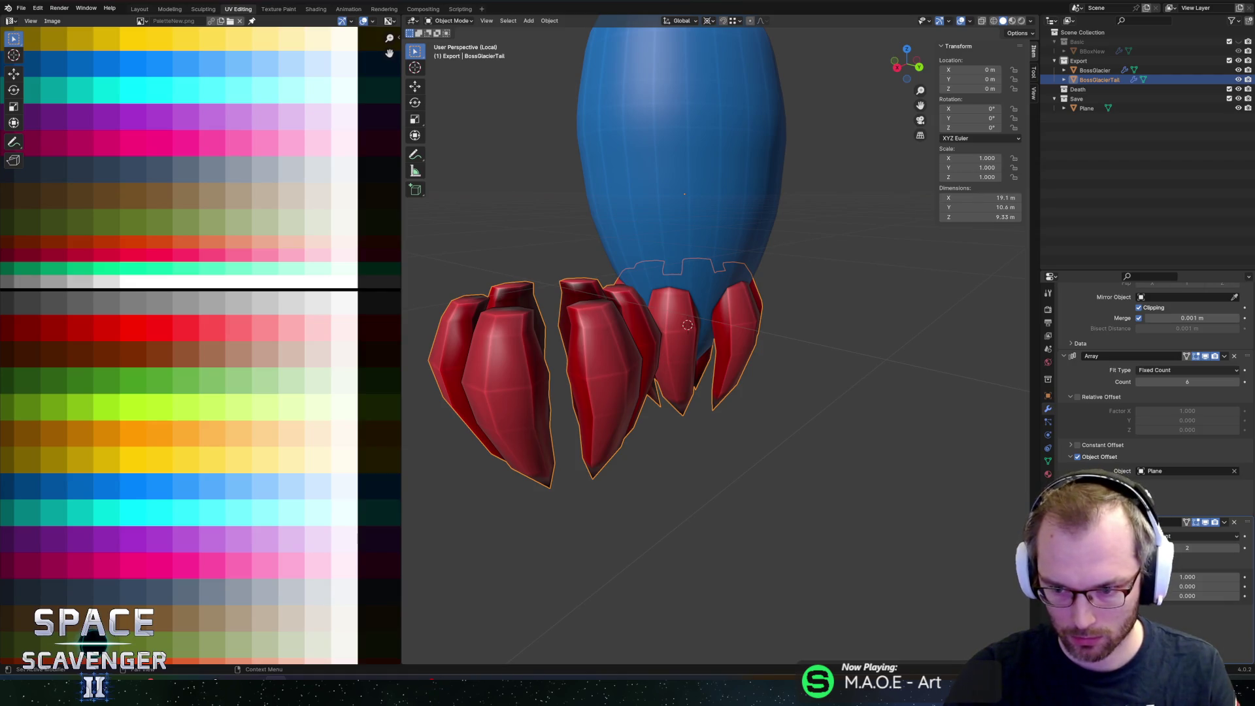
pyautogui.click(1236, 549)
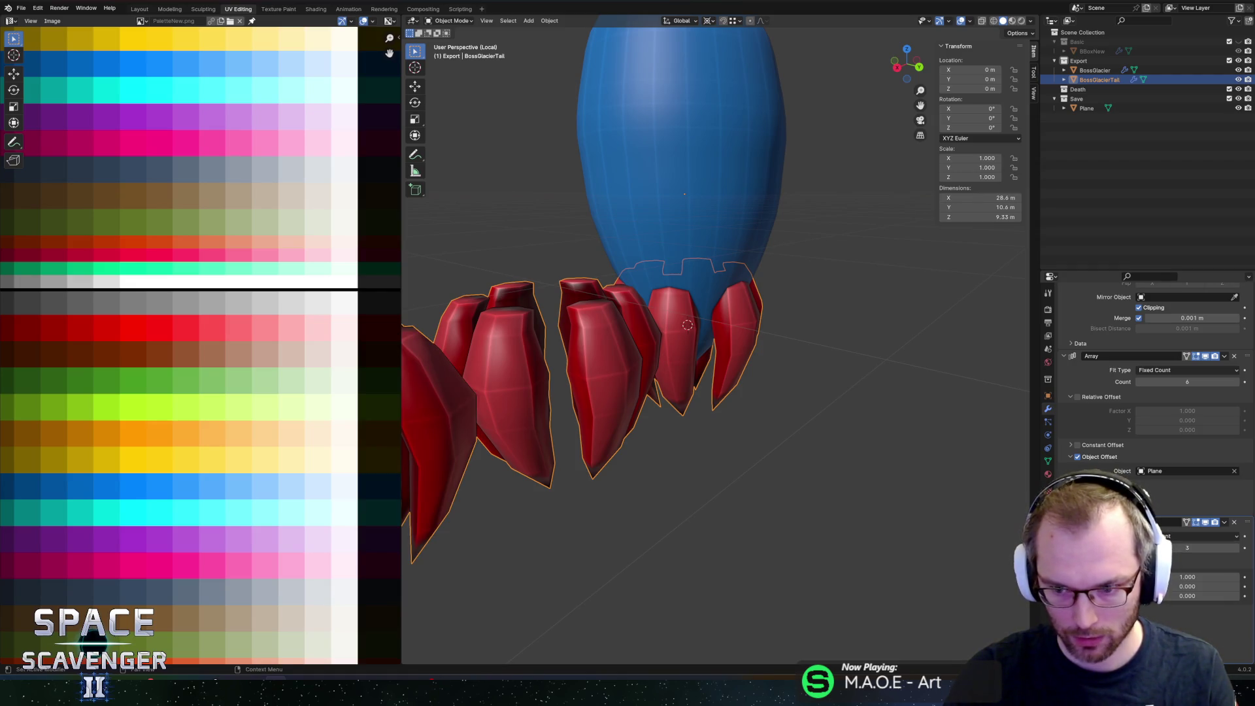
pyautogui.click(1187, 595)
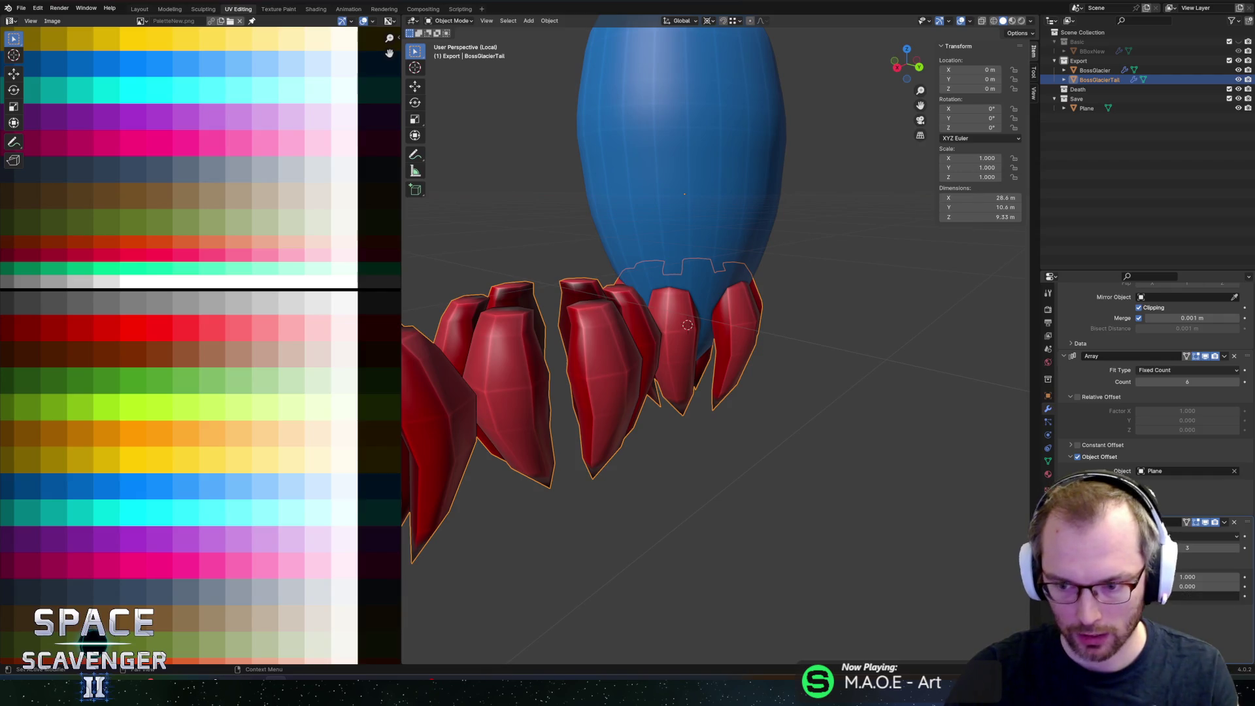
pyautogui.write('1')
pyautogui.press('Return')
pyautogui.click(1204, 575)
pyautogui.write('0')
pyautogui.press('Return')
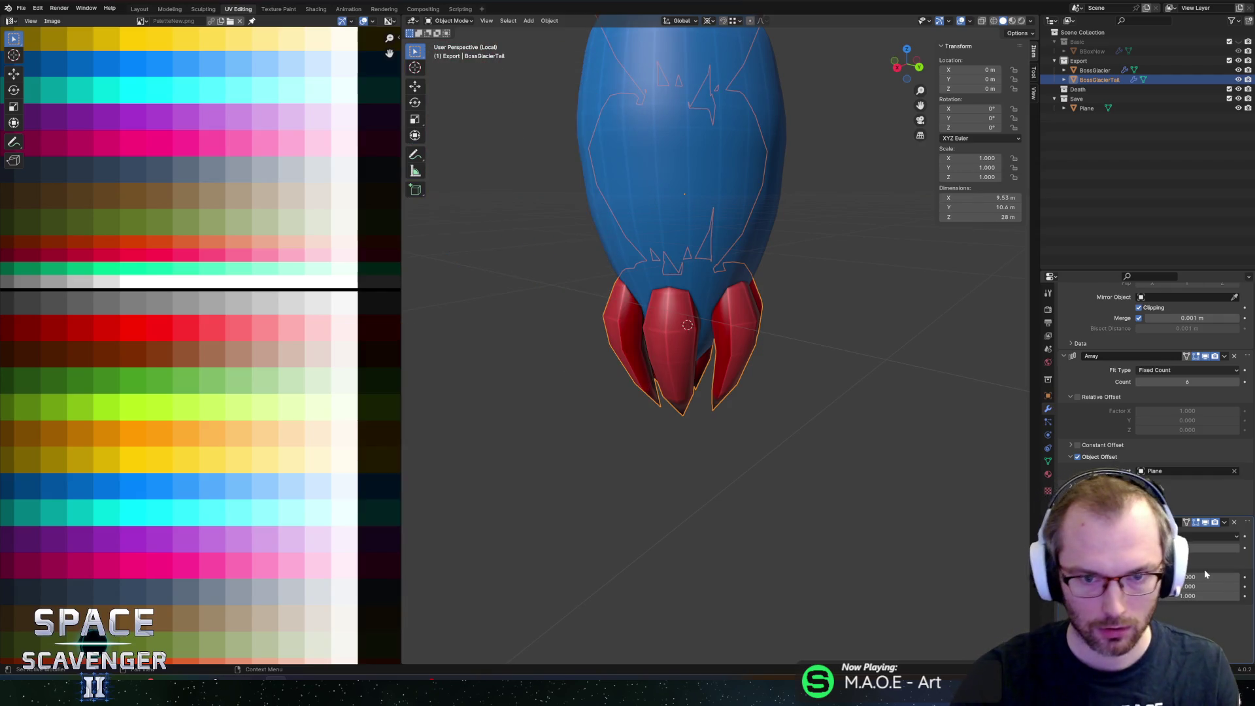
# Step: Tune the second array's relative Z offset, settling on 0.7
pyautogui.scroll(-5, 672, 236)
pyautogui.click(1186, 595)
pyautogui.write('-1.3')
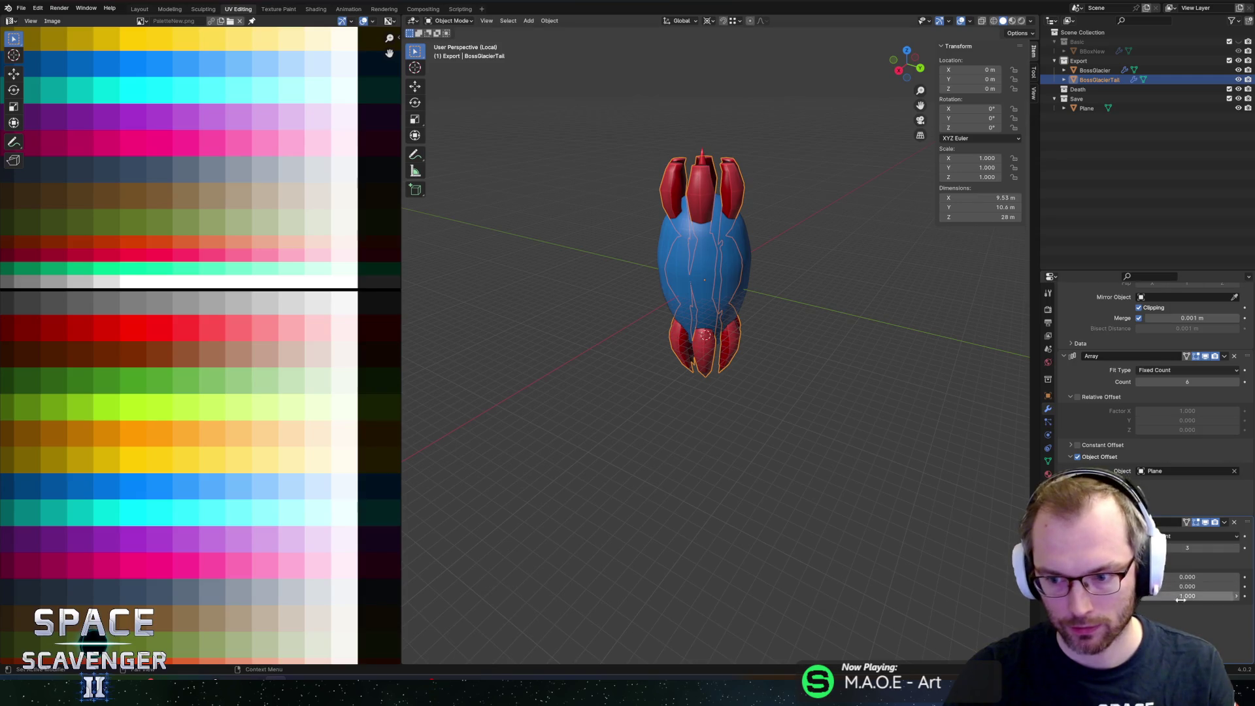
pyautogui.press('Return')
pyautogui.moveTo(1187, 596); pyautogui.dragTo(1197, 595)
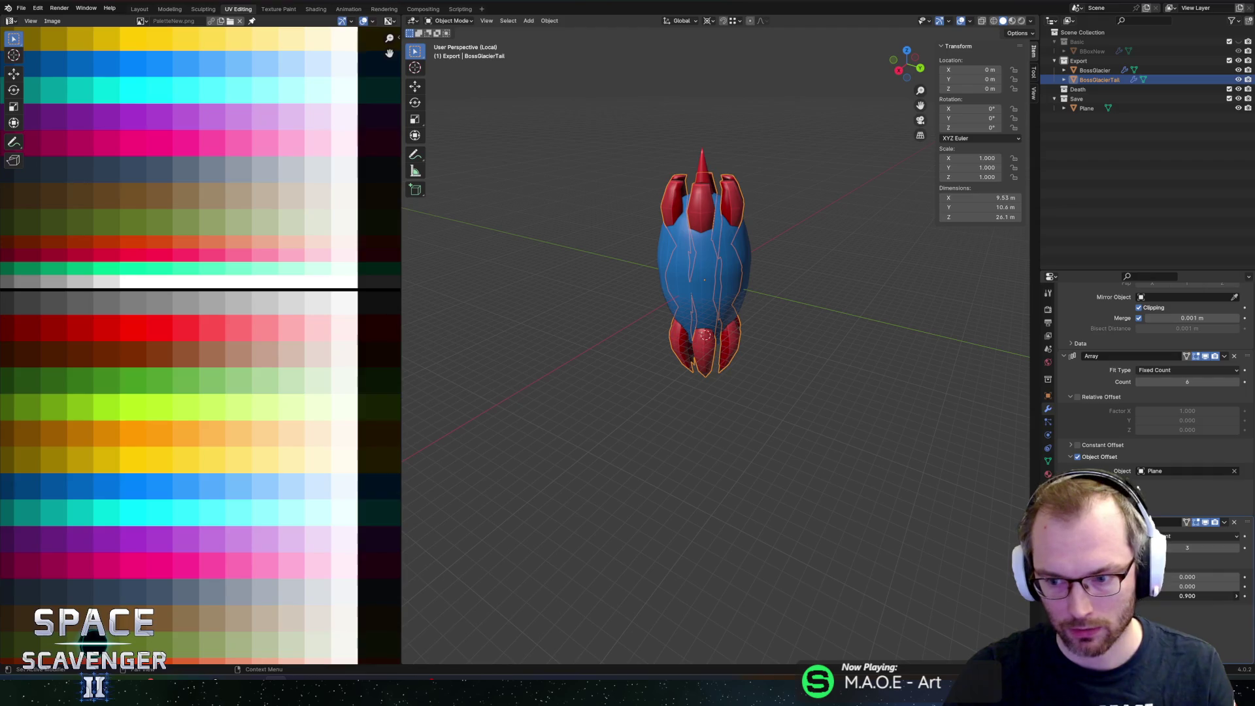
pyautogui.moveTo(1202, 595); pyautogui.dragTo(1197, 596)
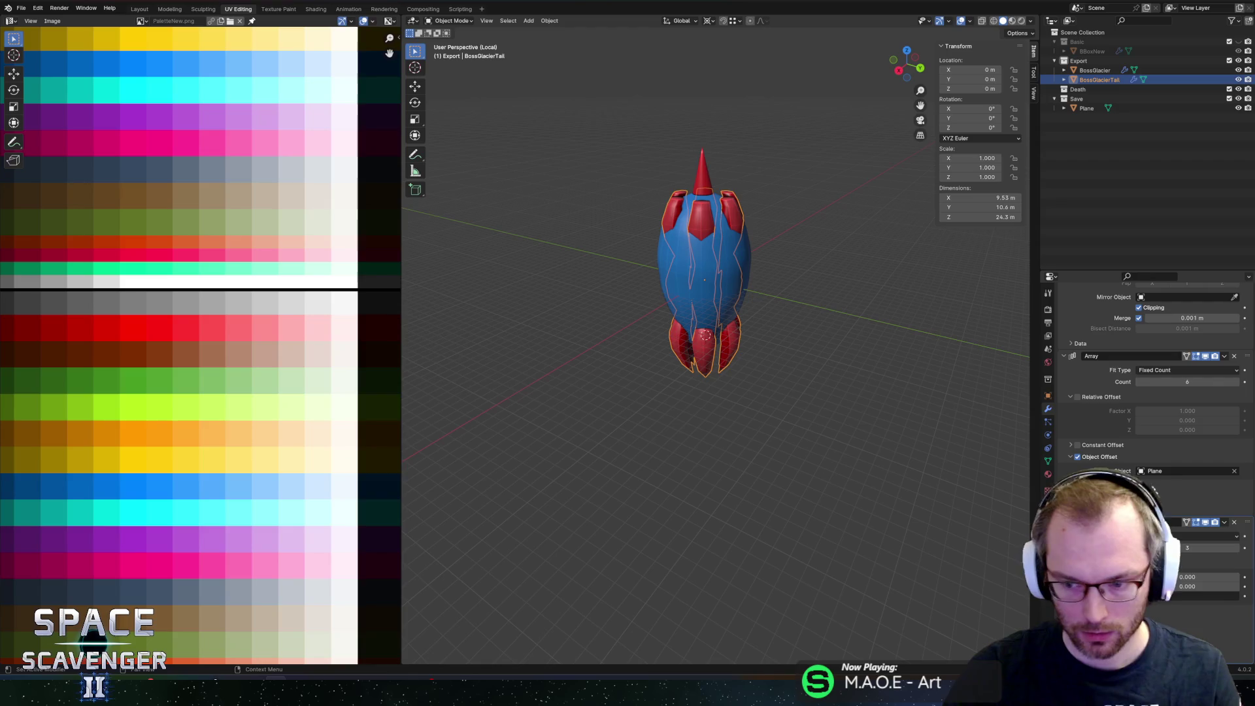
pyautogui.moveTo(1203, 596); pyautogui.dragTo(1197, 597)
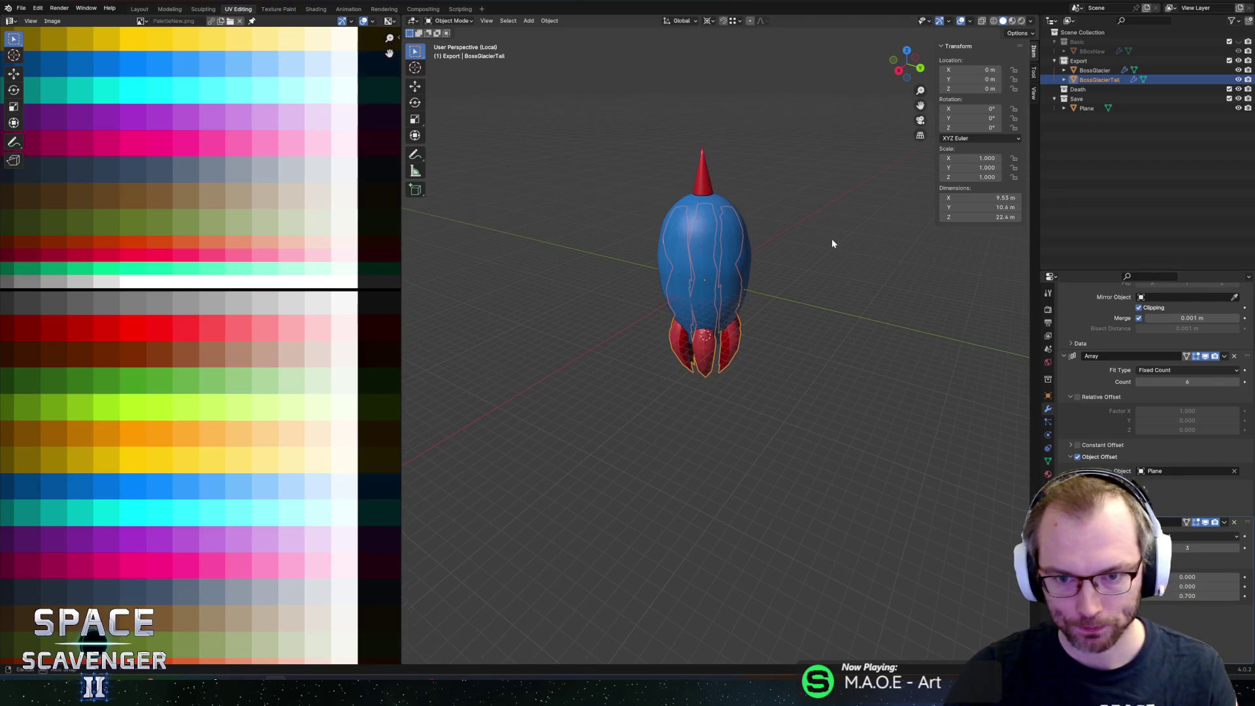
# Step: Duplicate the Plane object in place as Plane.001
pyautogui.click(1087, 108)
pyautogui.hotkey('shift', 'd')
pyautogui.press('Escape')
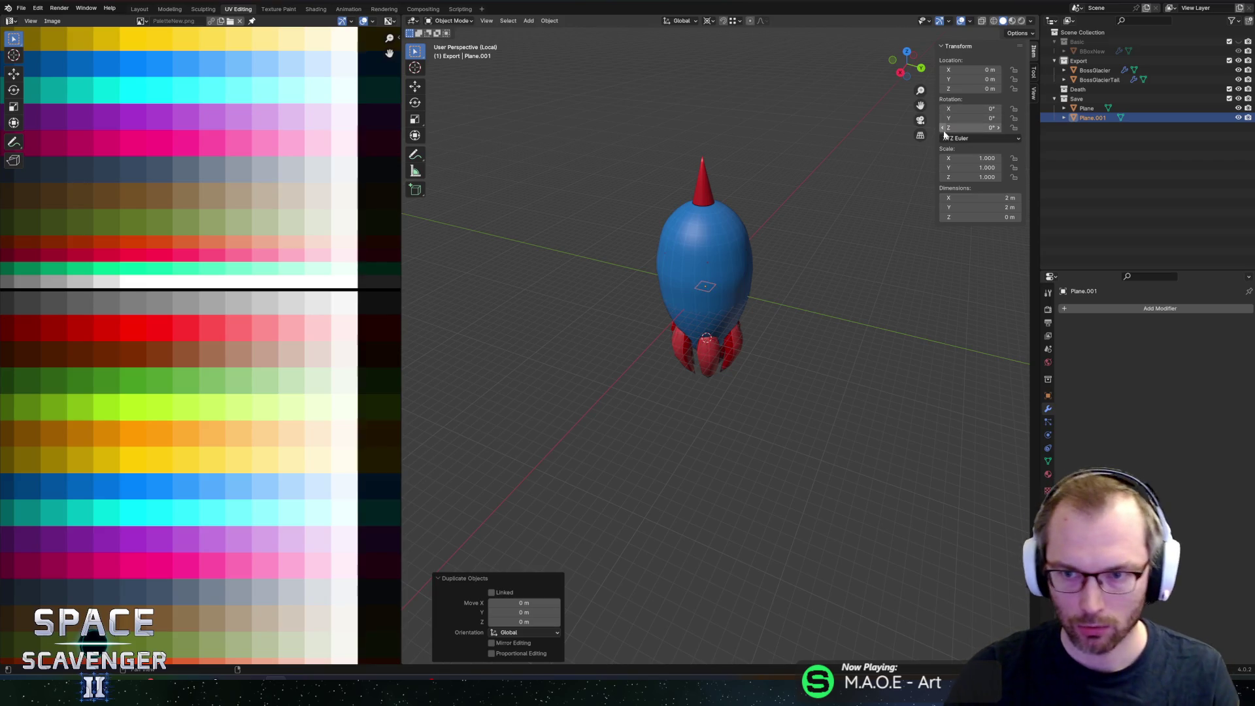
# Step: Rename the helper planes to ScalePlane and RotationPlane
pyautogui.doubleClick(1108, 119)
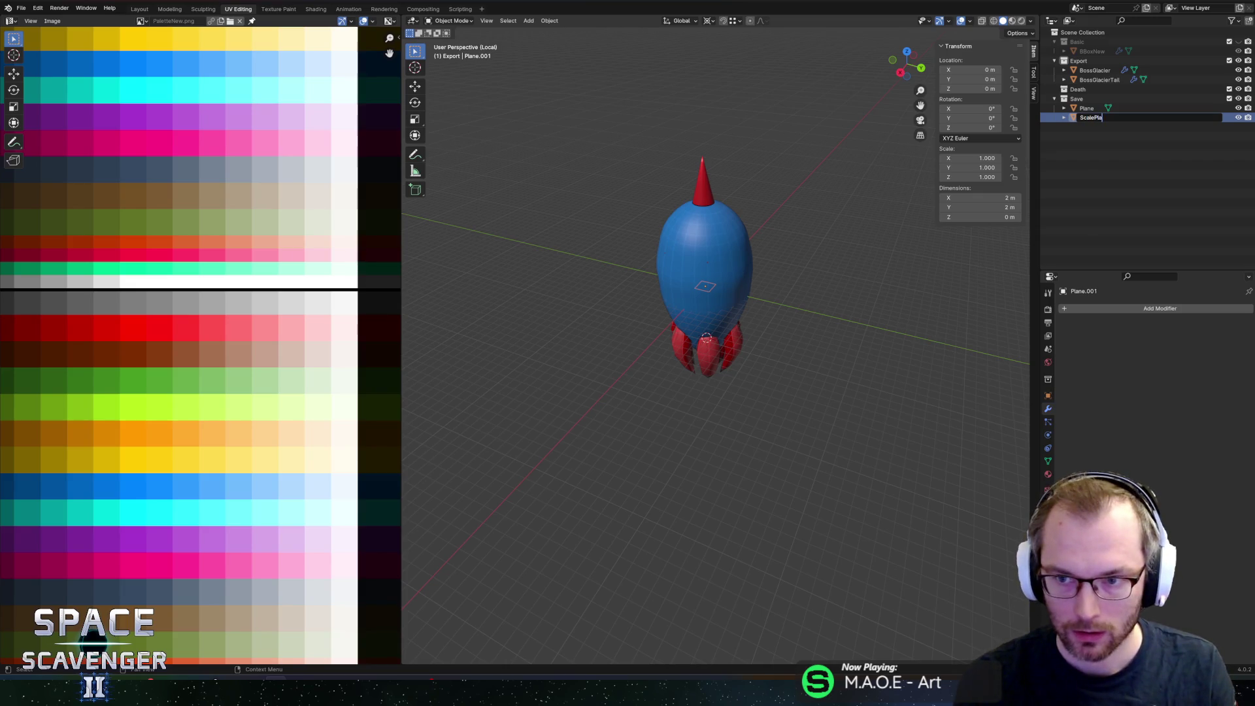
pyautogui.doubleClick(1086, 108)
pyautogui.write('otat')
pyautogui.write('e')
pyautogui.press('Return')
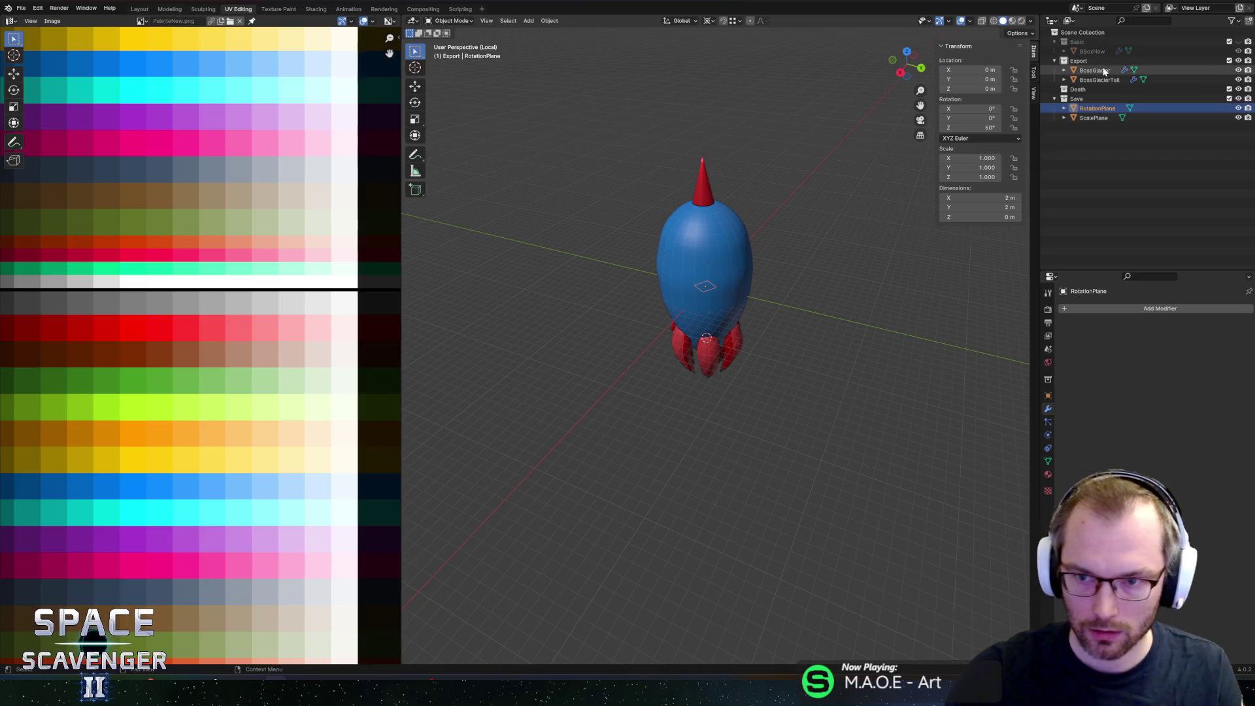
# Step: Set ScalePlane as the tail array's offset object and scale ScalePlane to 1.356
pyautogui.click(1098, 80)
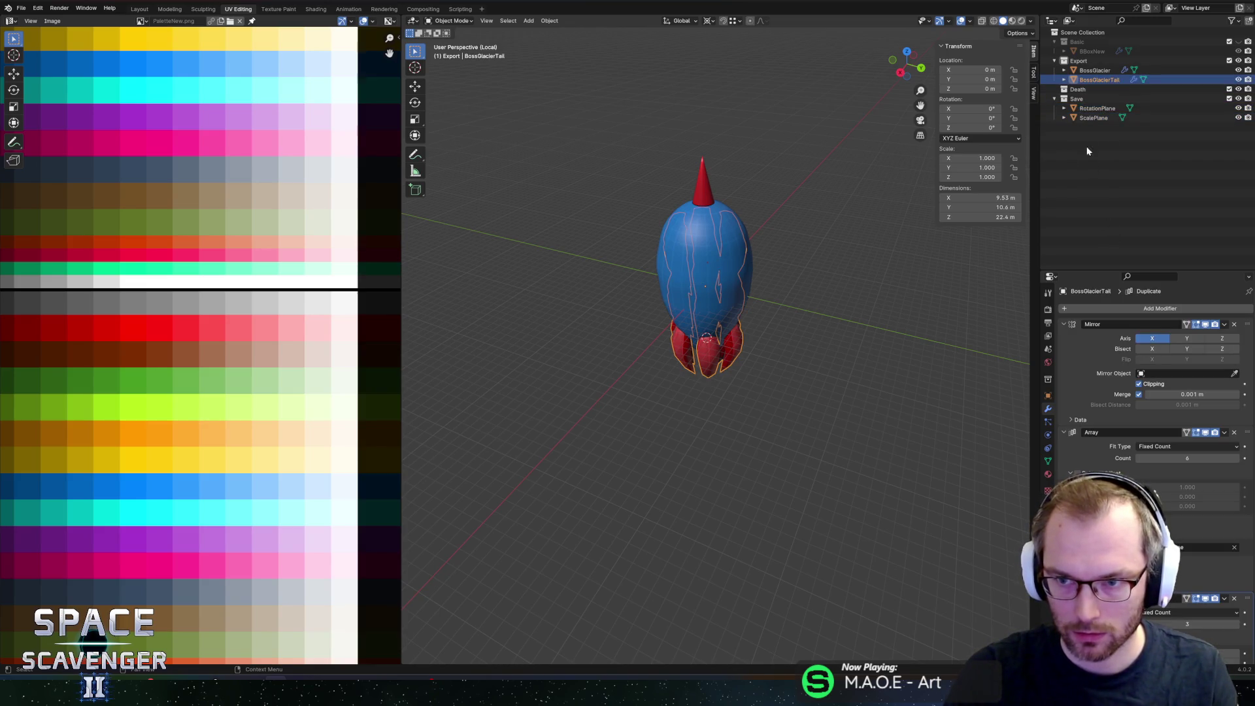
pyautogui.scroll(-3, 1088, 476)
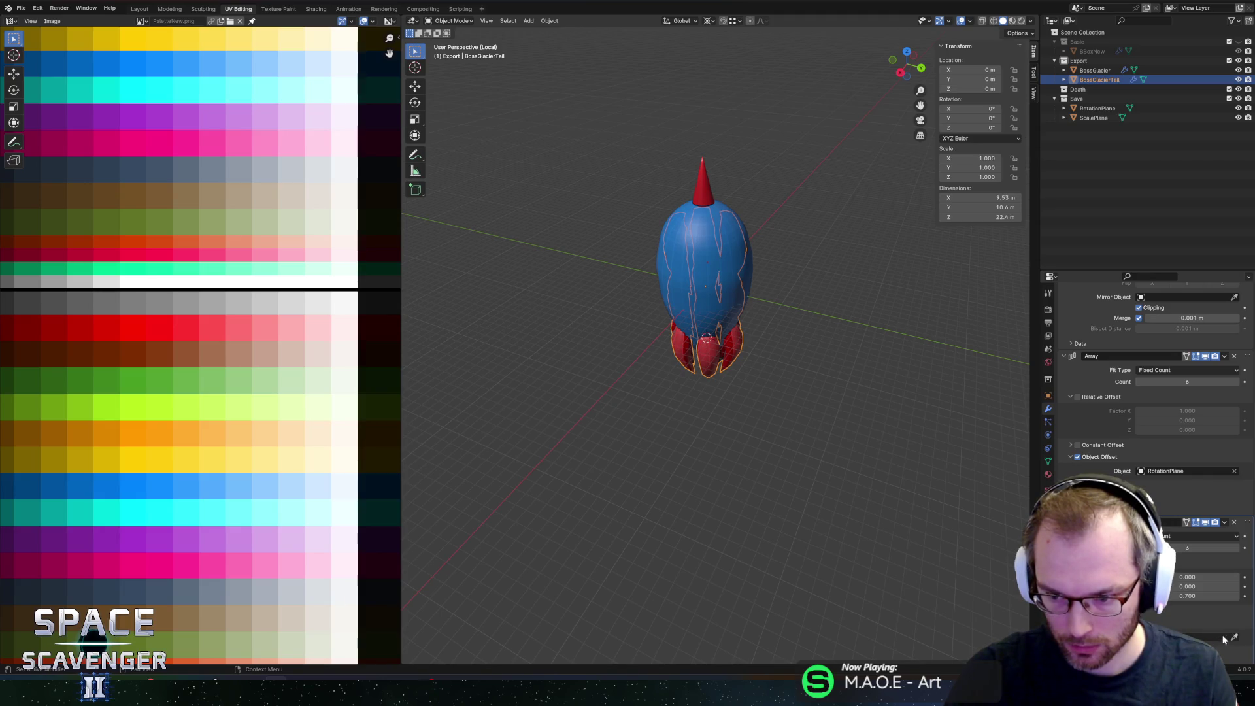
pyautogui.click(1094, 117)
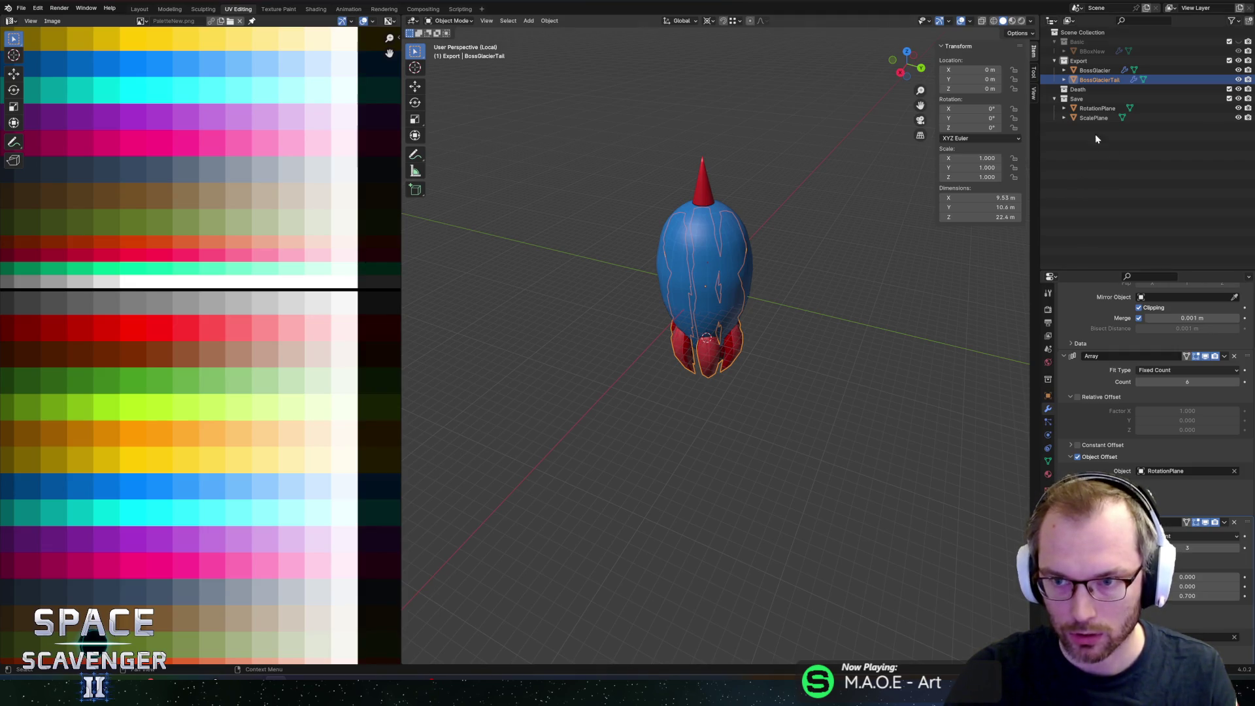
pyautogui.moveTo(802, 259)
pyautogui.mouseDown(button='middle')
pyautogui.moveTo(872, 228)
pyautogui.moveTo(872, 240)
pyautogui.moveTo(783, 244)
pyautogui.mouseUp(button='middle')
pyautogui.click(1093, 118)
pyautogui.press('s')
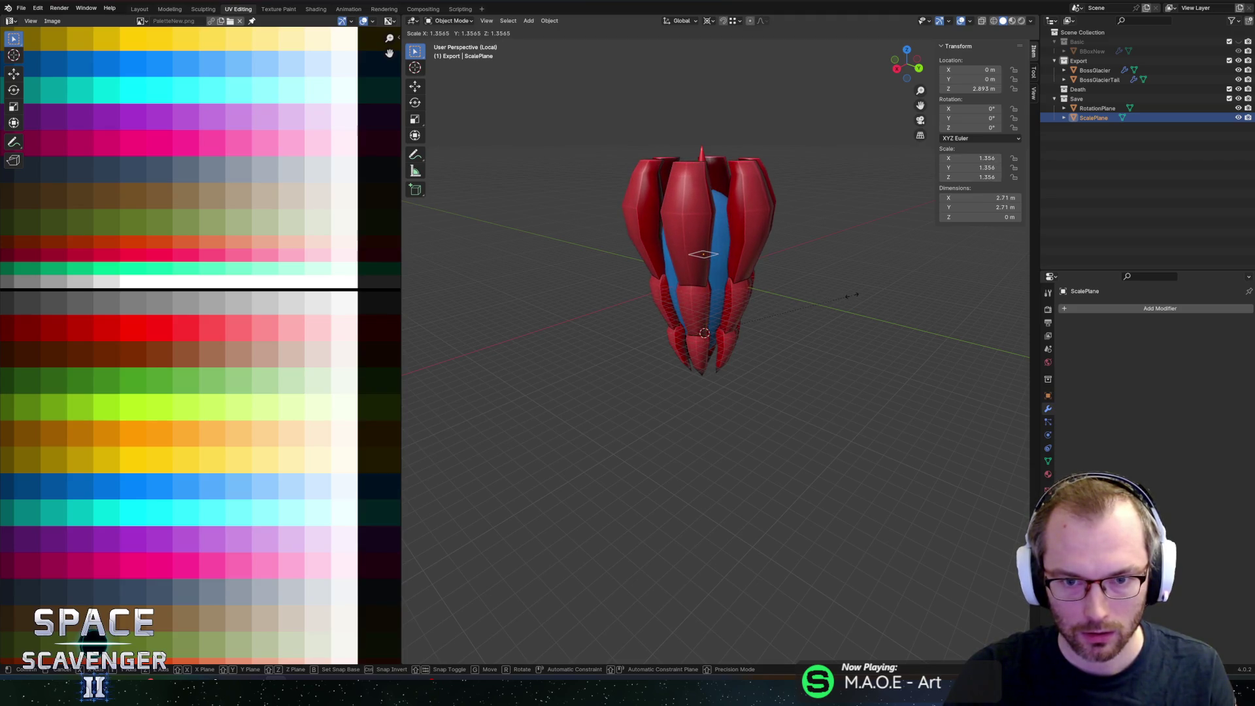
pyautogui.click(851, 295)
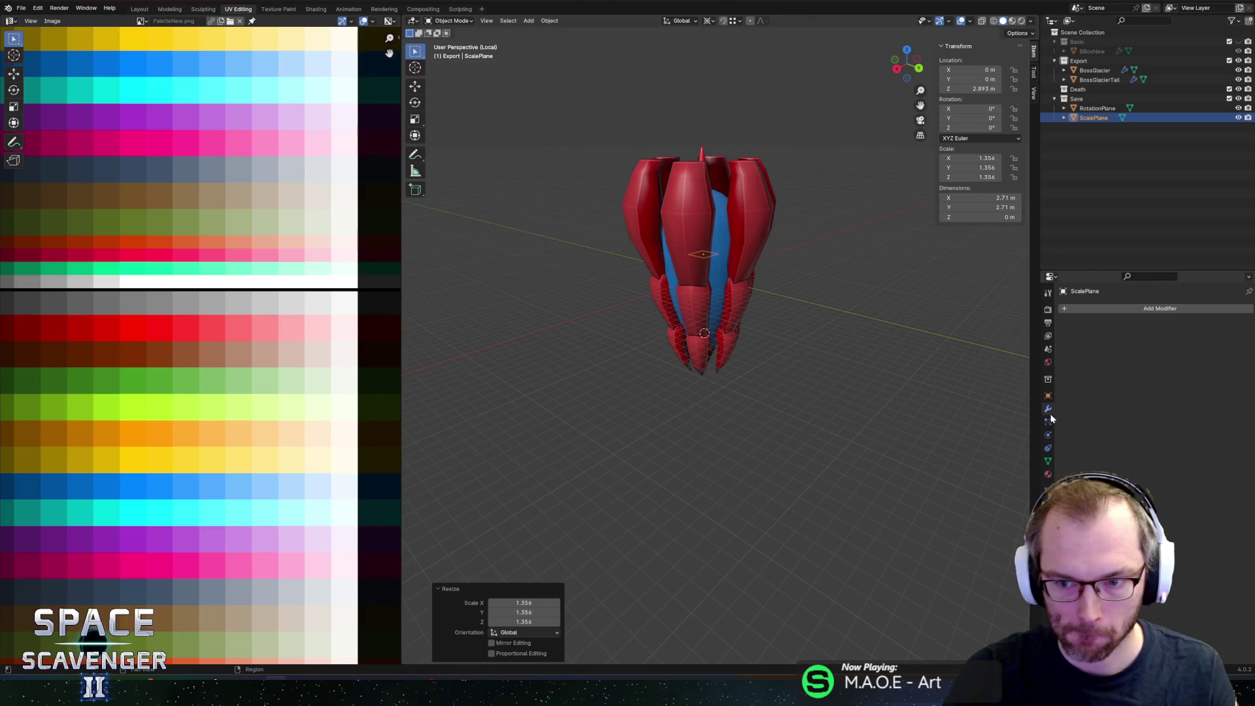
# Step: Lower the tail's second Array count to 2
pyautogui.click(1098, 80)
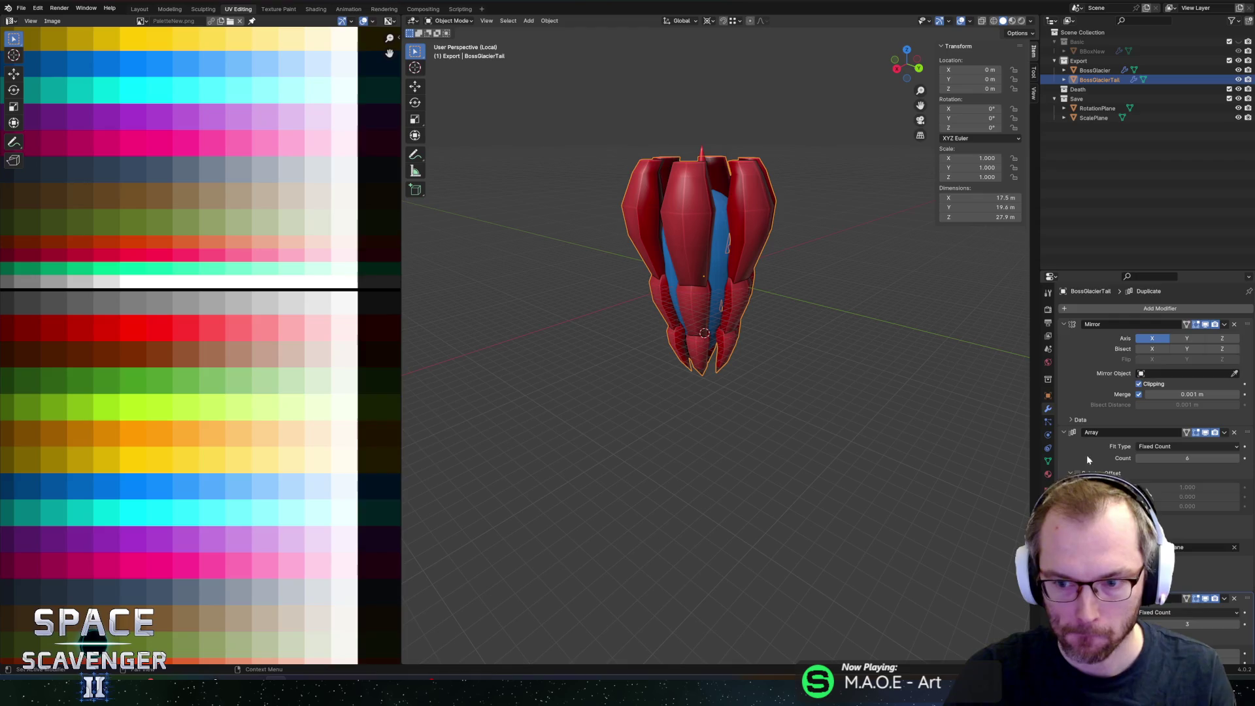
pyautogui.scroll(-3, 1085, 453)
pyautogui.click(1141, 530)
pyautogui.moveTo(850, 183)
pyautogui.mouseDown(button='middle')
pyautogui.moveTo(786, 201)
pyautogui.moveTo(823, 235)
pyautogui.mouseUp(button='middle')
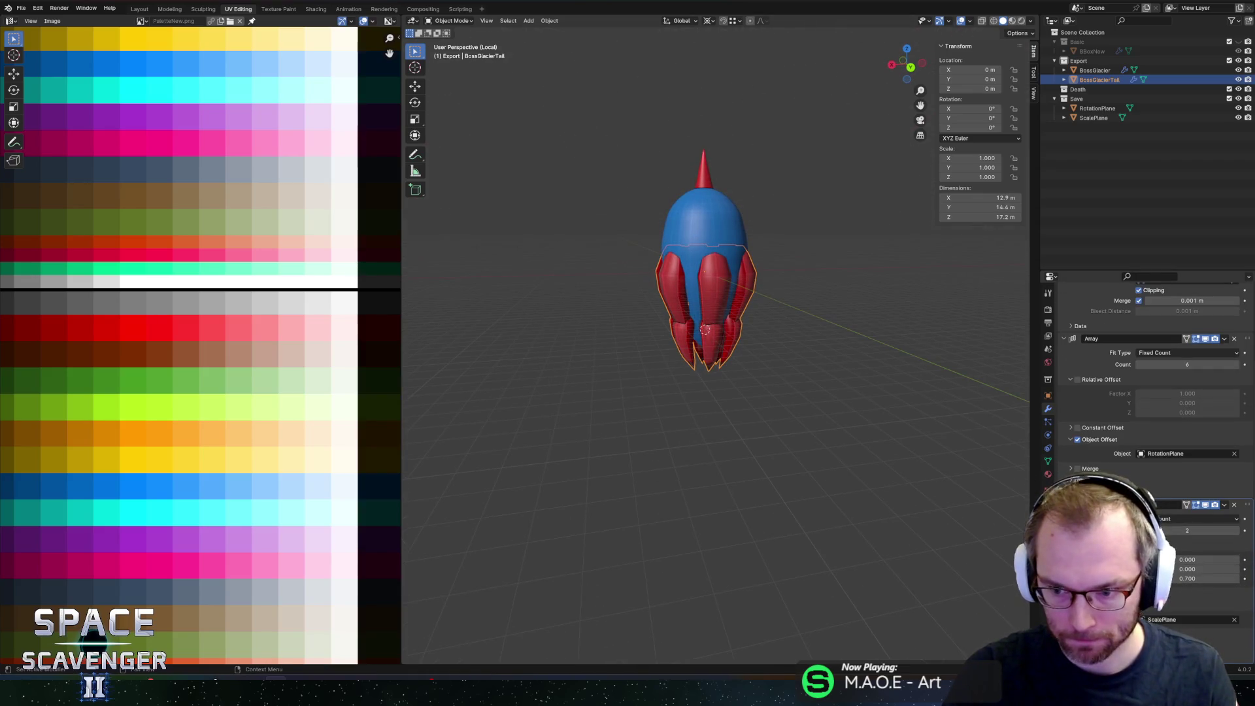
pyautogui.click(1094, 118)
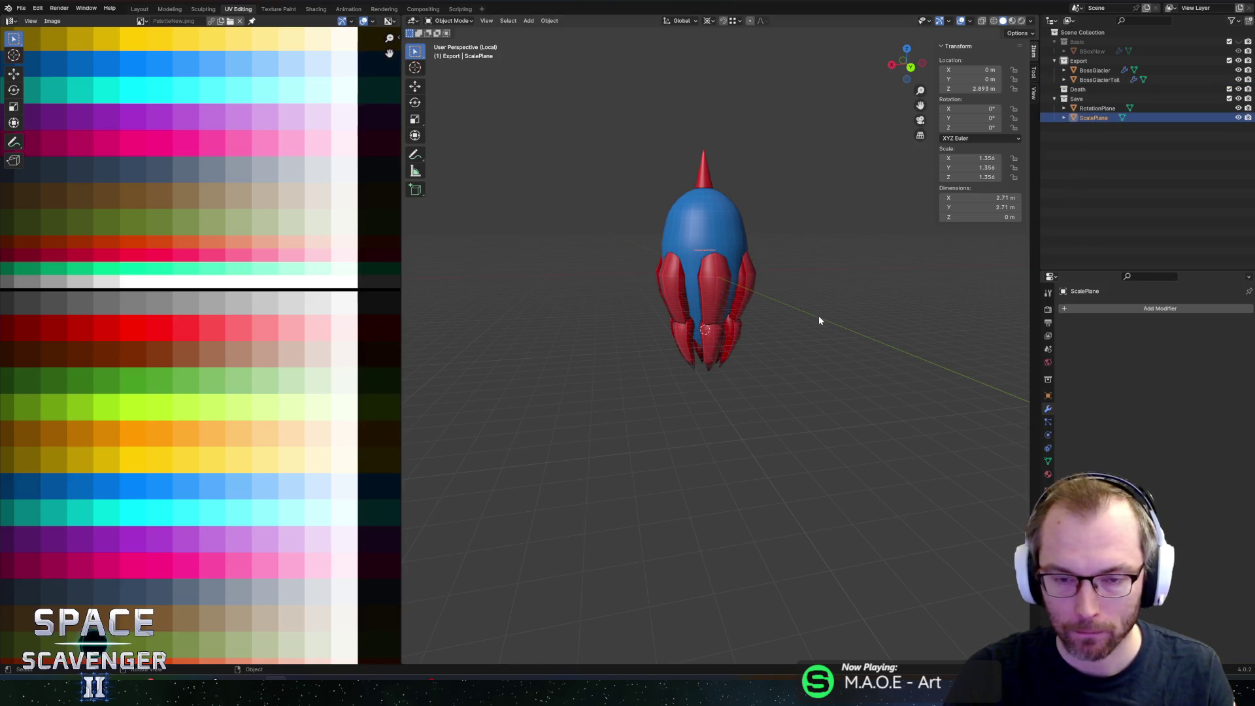
# Step: Rotate the ScalePlane 30° around the Z axis
pyautogui.press('r')
pyautogui.press('z')
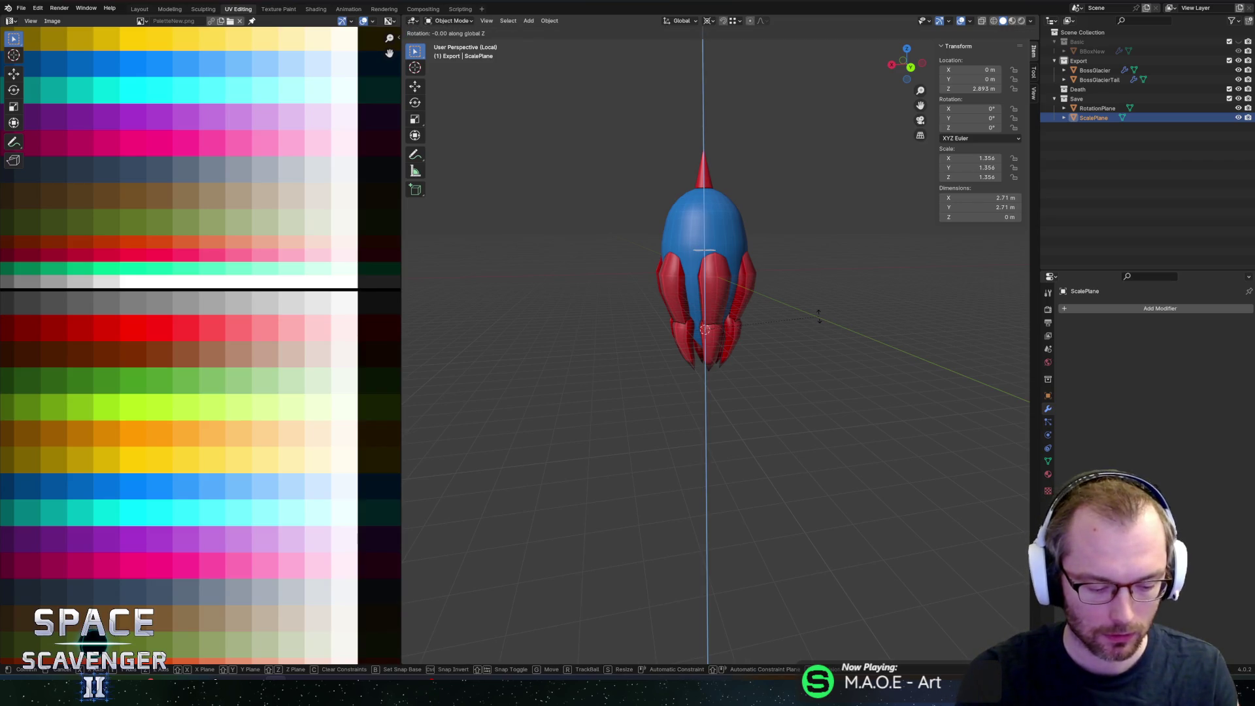
pyautogui.write('30')
pyautogui.press('Return')
# Step: Inspect the ship, export the boss as BossGlacier.fbx, and switch to Unity's running game
pyautogui.moveTo(815, 328)
pyautogui.mouseDown(button='middle')
pyautogui.moveTo(905, 303)
pyautogui.moveTo(795, 334)
pyautogui.moveTo(857, 358)
pyautogui.moveTo(762, 331)
pyautogui.moveTo(827, 331)
pyautogui.mouseUp(button='middle')
pyautogui.scroll(-3, 857, 358)
pyautogui.click(862, 362)
pyautogui.scroll(4, 748, 331)
pyautogui.moveTo(748, 331)
pyautogui.mouseDown(button='middle')
pyautogui.moveTo(824, 294)
pyautogui.moveTo(717, 320)
pyautogui.moveTo(812, 287)
pyautogui.mouseUp(button='middle')
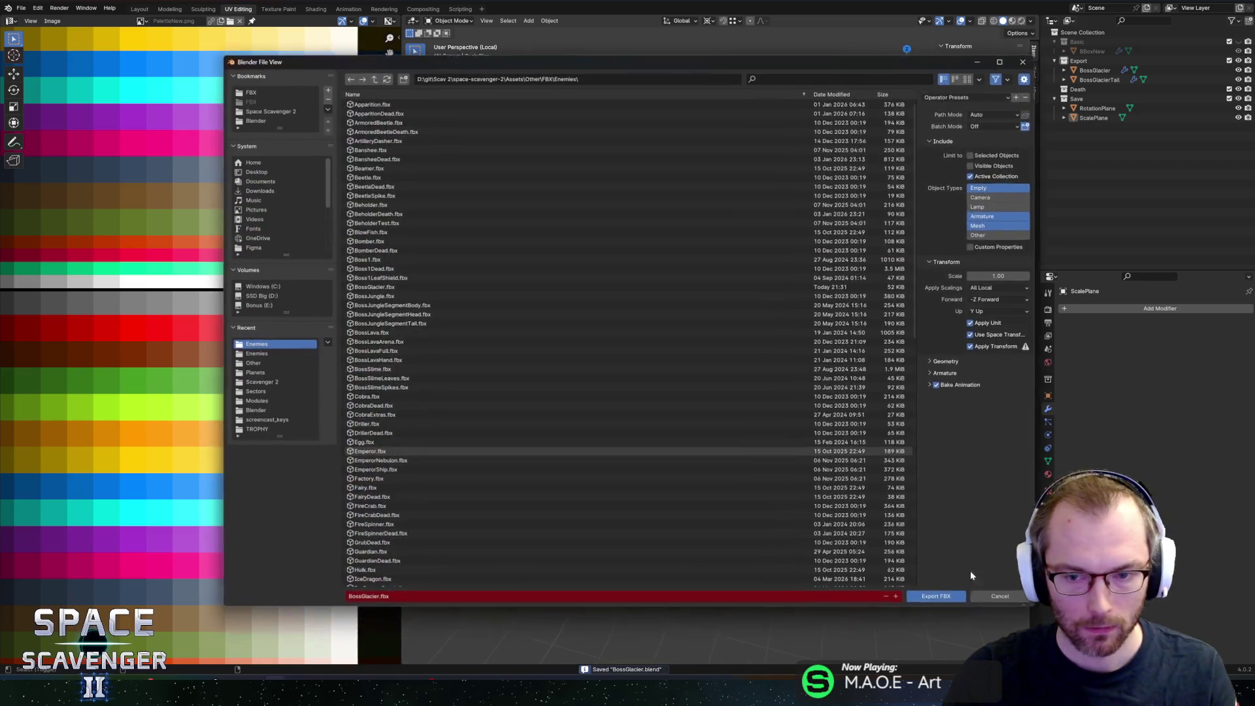
pyautogui.press('Return')
pyautogui.hotkey('alt', 'Tab')
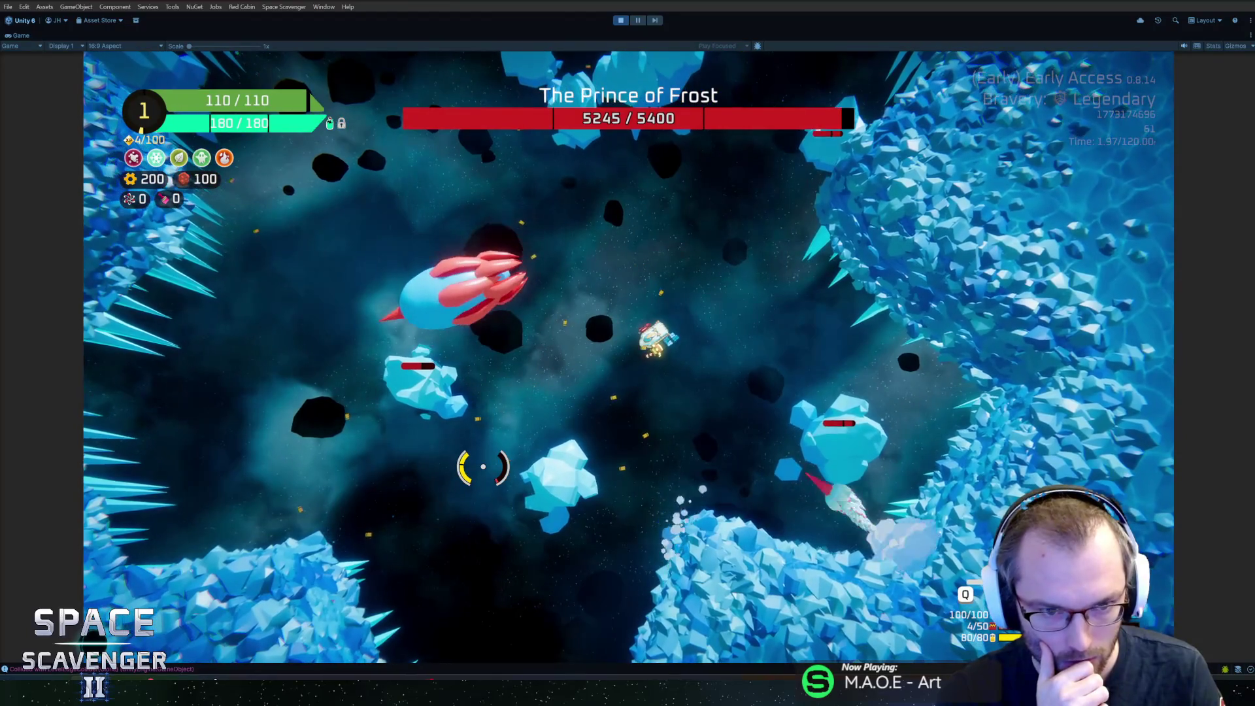
# Step: Pause the Unity game at 01:13 and return to Blender
pyautogui.press('Escape')
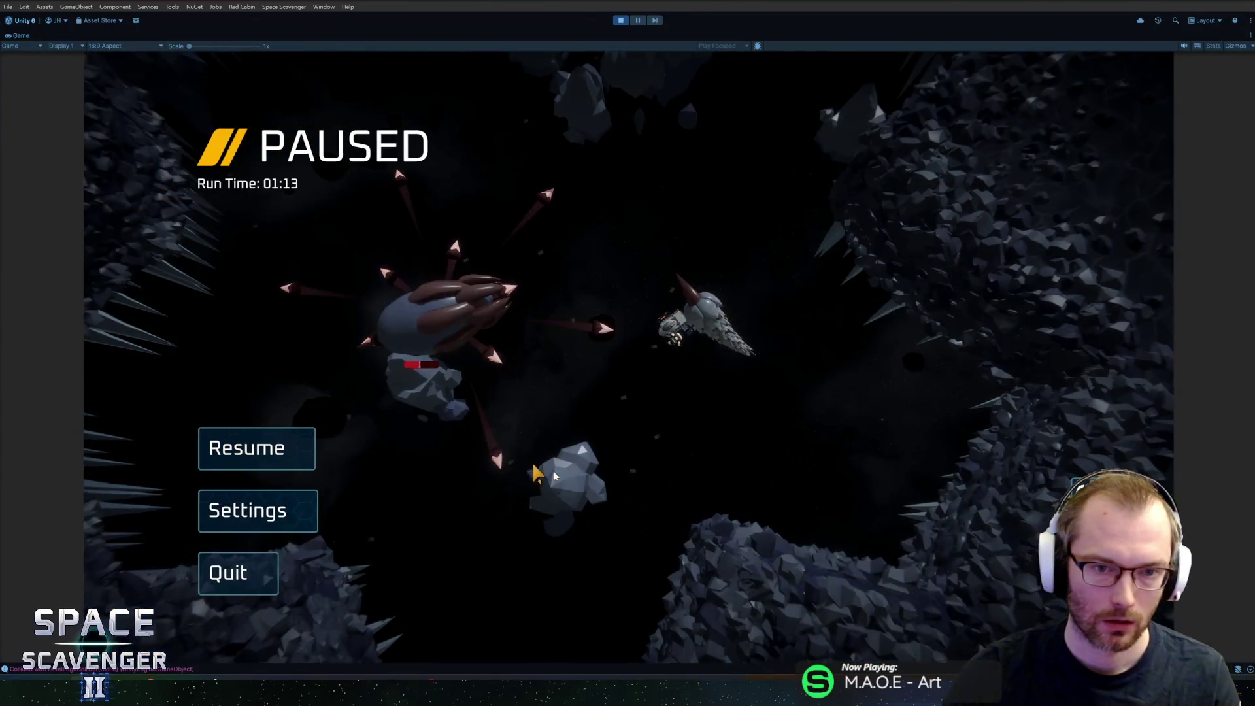
pyautogui.hotkey('alt', 'Tab')
# Step: In BossGlacier's Edit Mode, extrude an upper-body side face 1.89 m along its normals
pyautogui.click(724, 227)
pyautogui.press('Tab')
pyautogui.press('a')
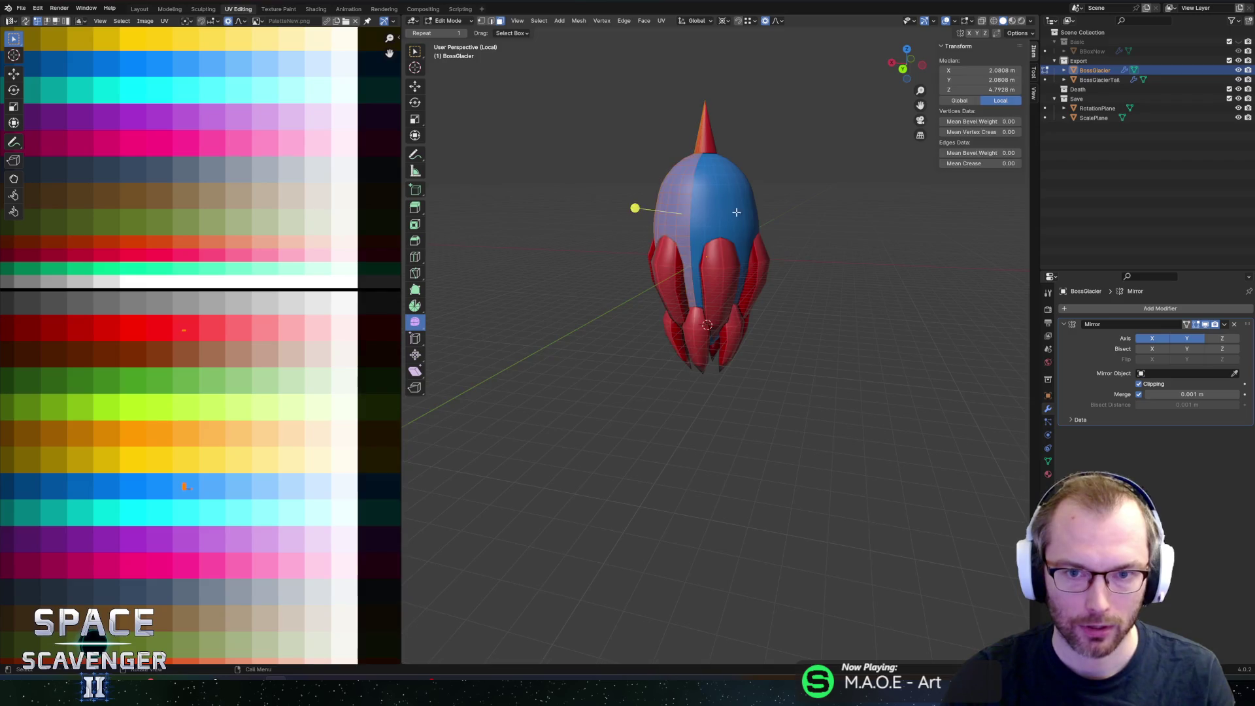
pyautogui.moveTo(804, 240); pyautogui.dragTo(794, 261, button='middle')
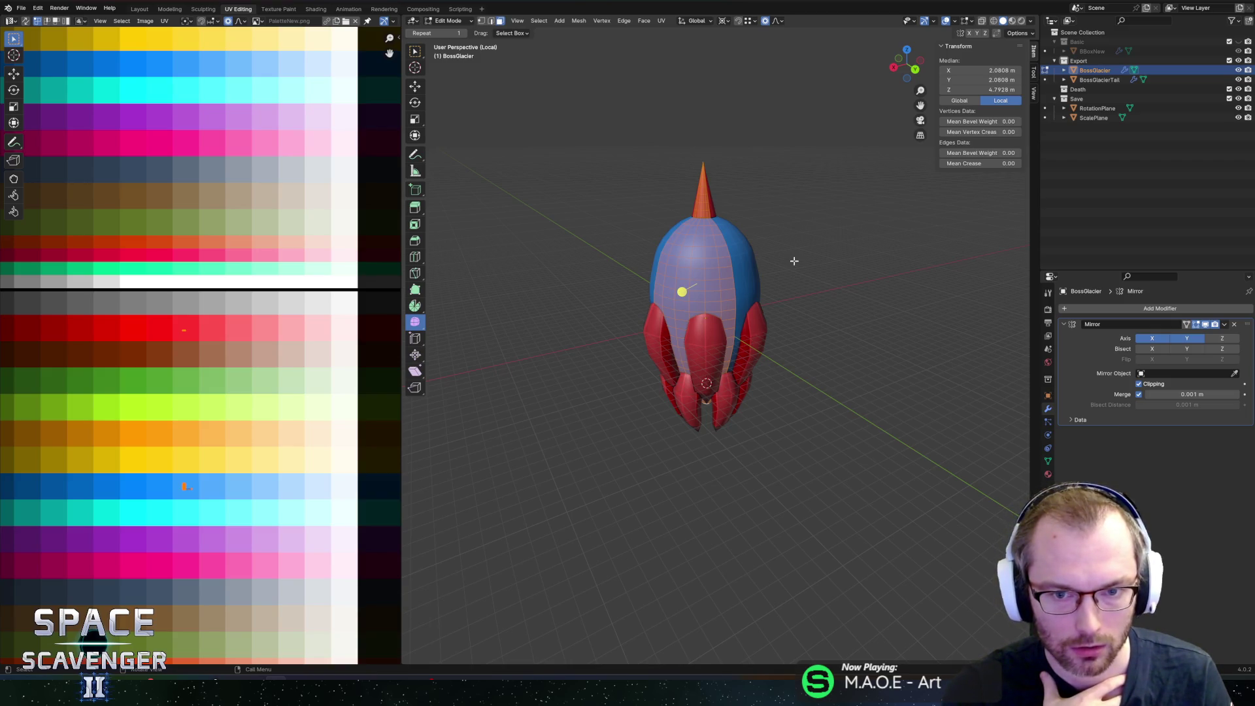
pyautogui.click(664, 258)
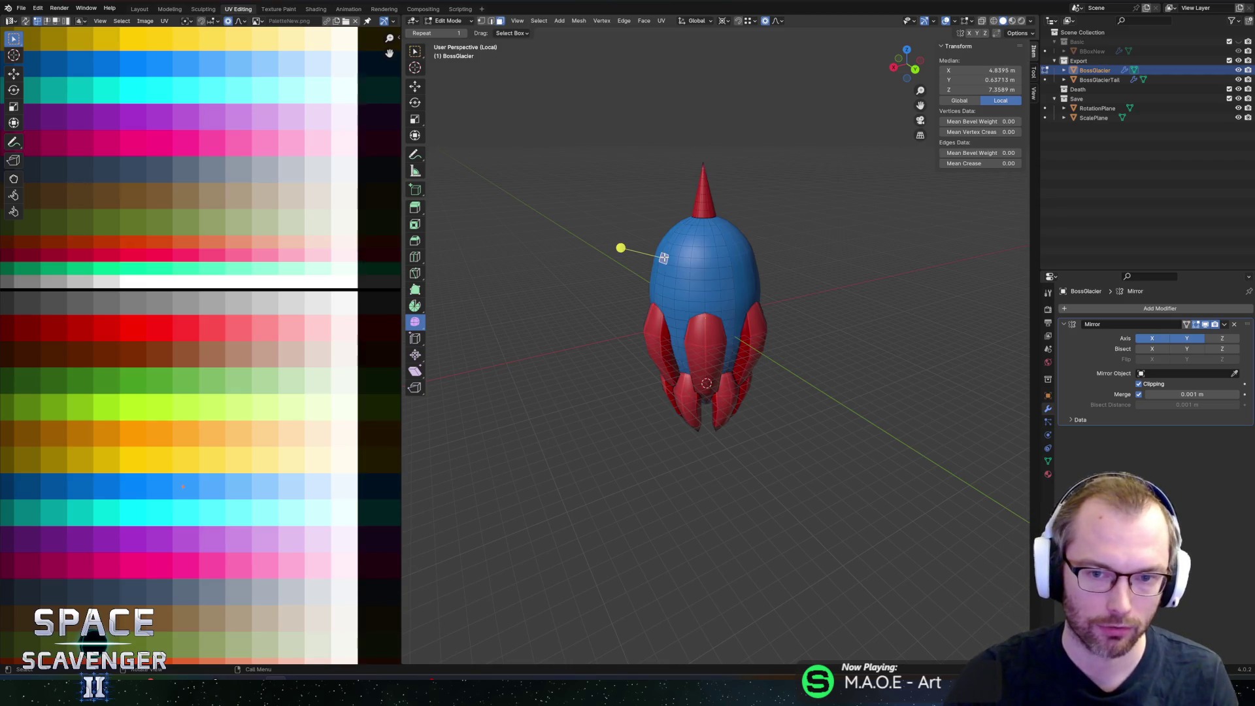
pyautogui.moveTo(694, 270); pyautogui.dragTo(688, 255, button='middle')
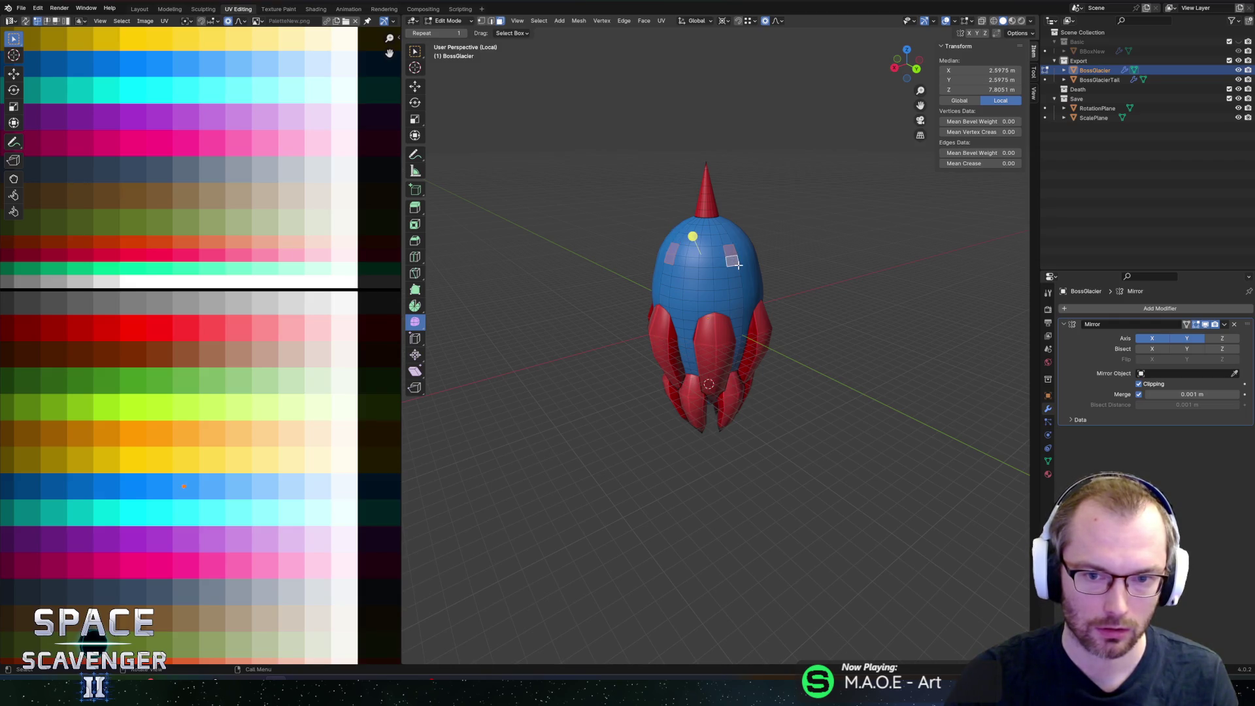
pyautogui.hotkey('alt', 'e')
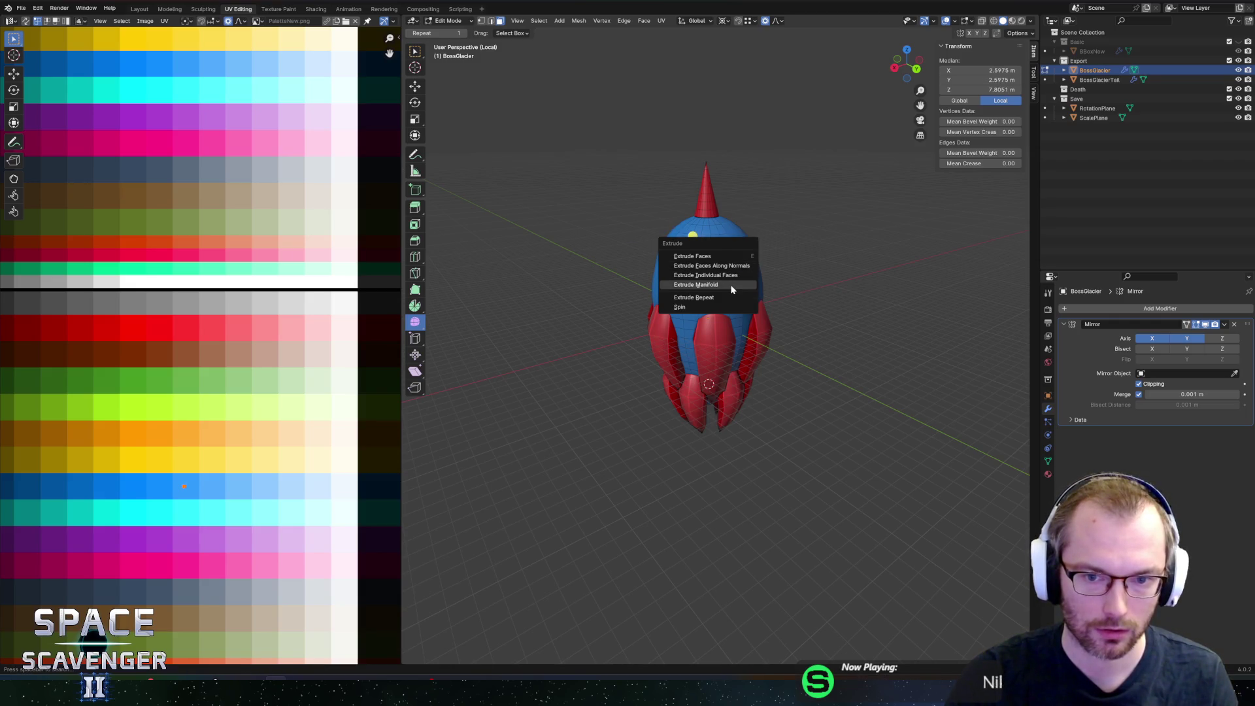
pyautogui.click(719, 266)
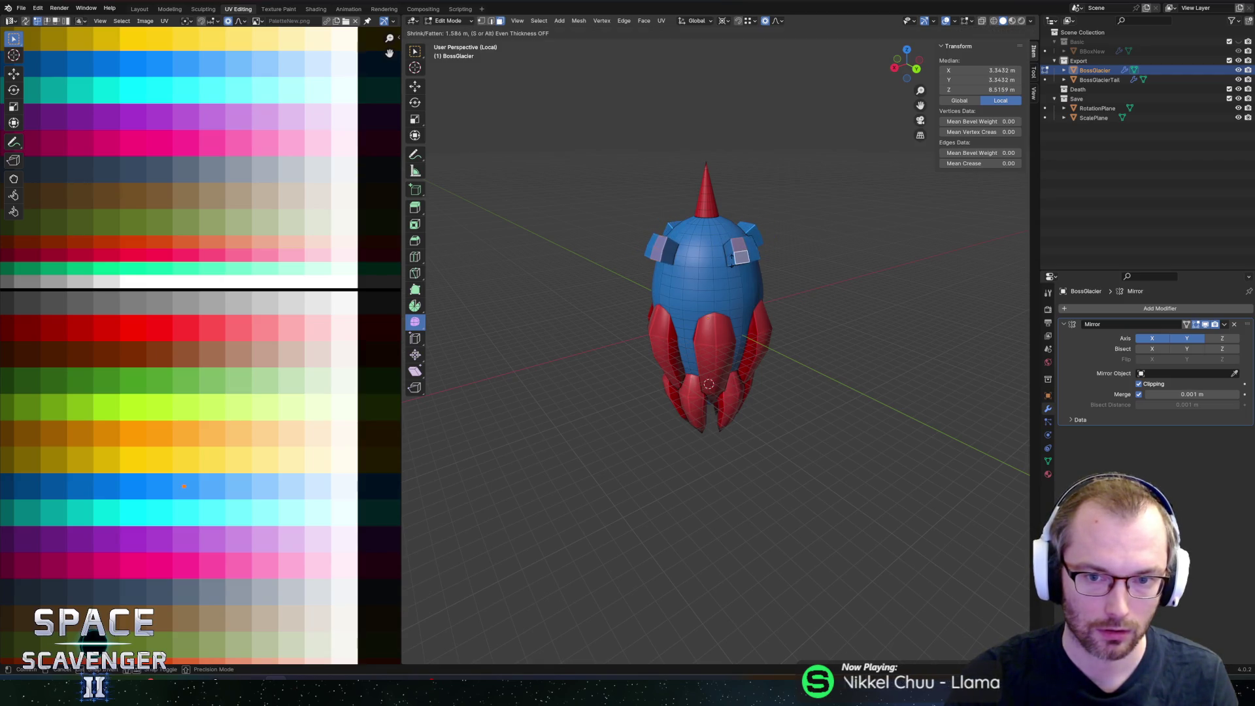
pyautogui.click(731, 257)
# Step: Extrude the wing faces again along normals and lower the wing ends vertically
pyautogui.moveTo(745, 234)
pyautogui.mouseDown(button='middle')
pyautogui.moveTo(629, 235)
pyautogui.moveTo(837, 248)
pyautogui.mouseUp(button='middle')
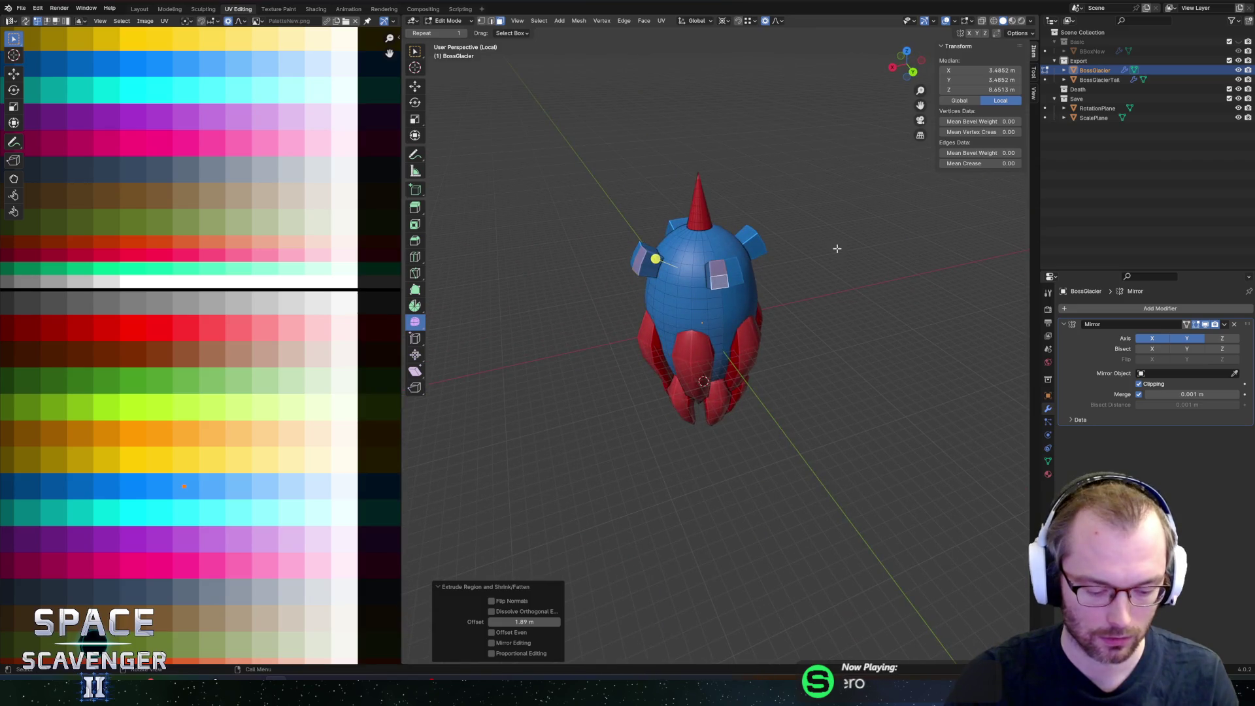
pyautogui.hotkey('alt', 'e')
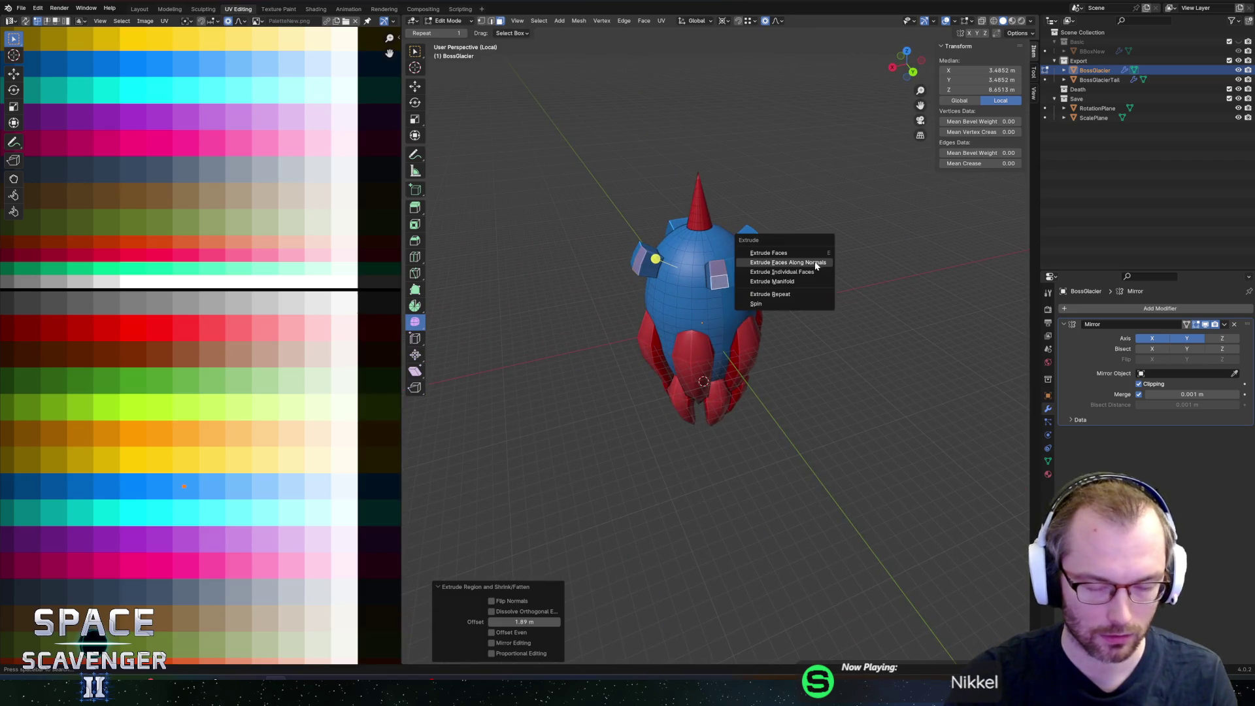
pyautogui.click(815, 263)
pyautogui.click(815, 243)
pyautogui.press('g')
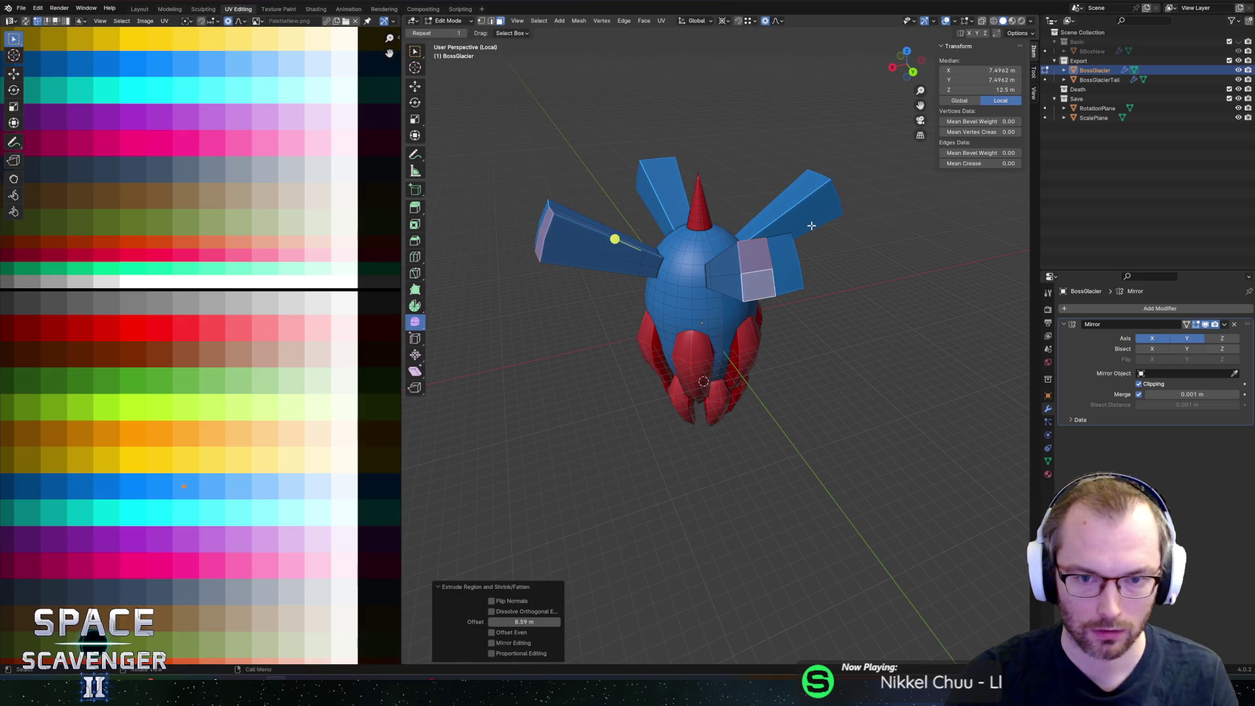
pyautogui.press('z')
pyautogui.press('Escape')
pyautogui.hotkey('ctrl', 'z')
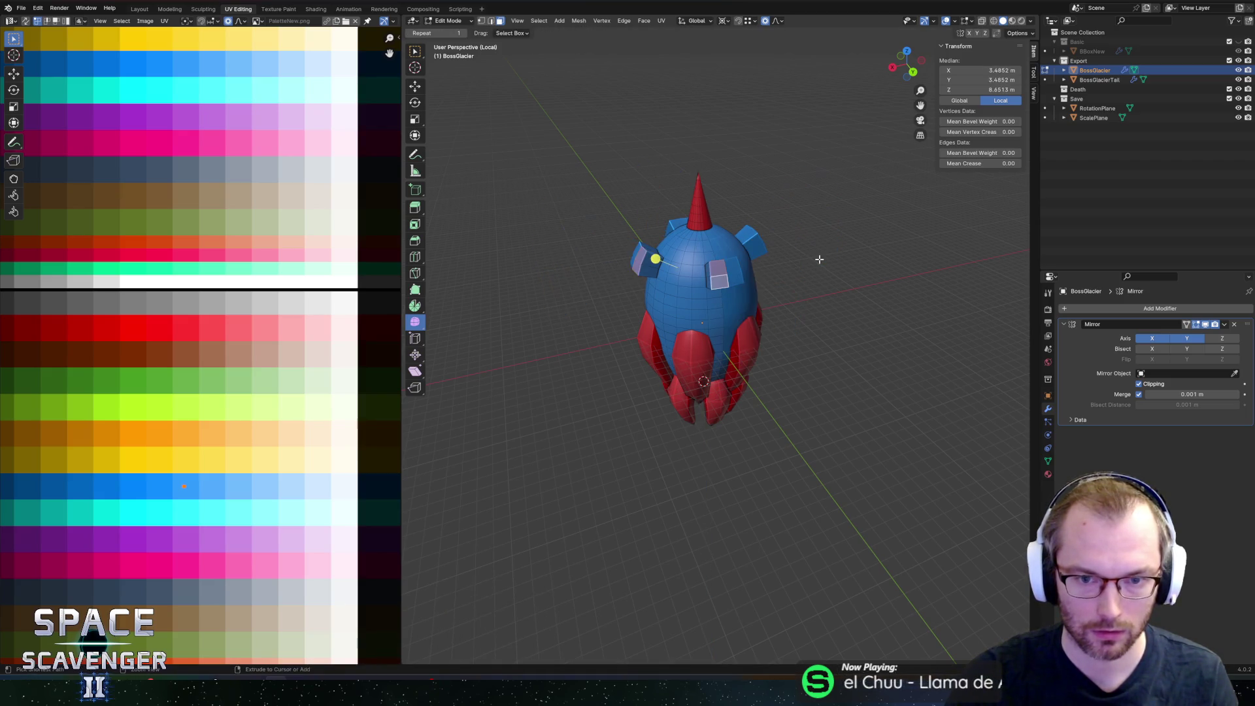
pyautogui.hotkey('alt', 'e')
pyautogui.click(819, 259)
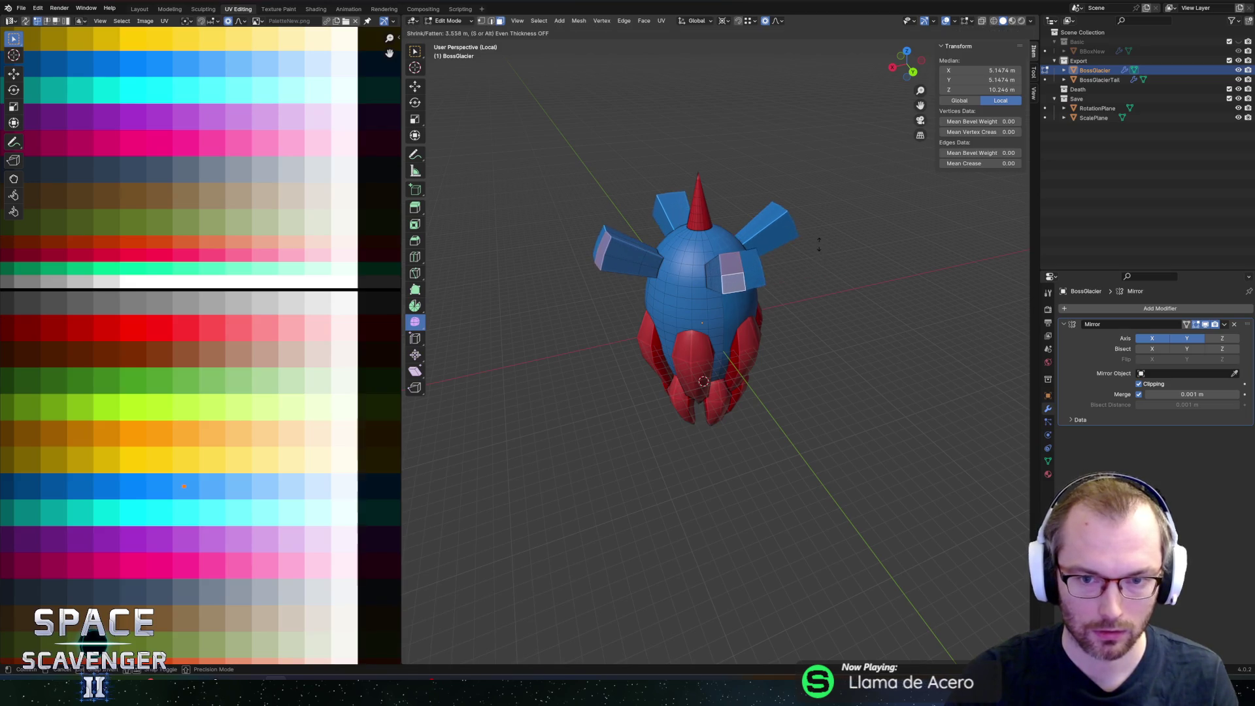
pyautogui.click(821, 255)
pyautogui.press('g')
pyautogui.press('z')
pyautogui.click(822, 252)
# Step: Extrude the wing tips 3.83 m and bend them downward
pyautogui.moveTo(821, 253)
pyautogui.mouseDown(button='middle')
pyautogui.moveTo(798, 244)
pyautogui.moveTo(815, 253)
pyautogui.mouseUp(button='middle')
pyautogui.hotkey('alt', 'e')
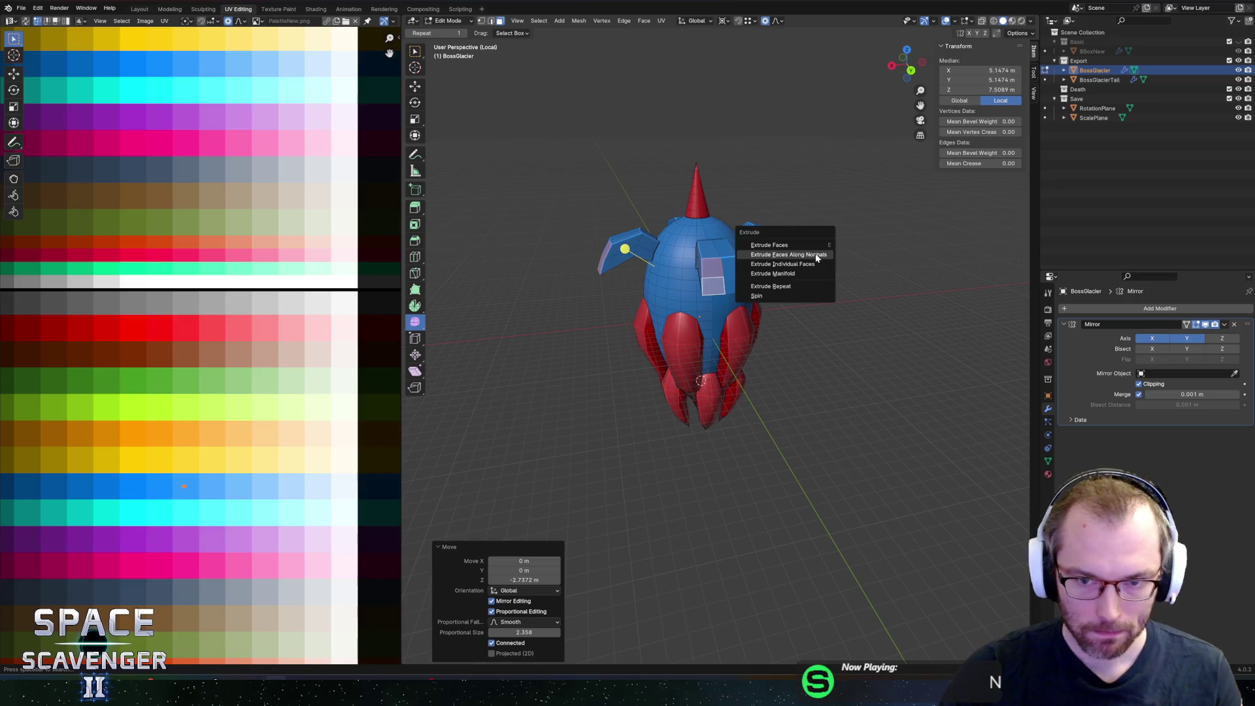
pyautogui.click(815, 254)
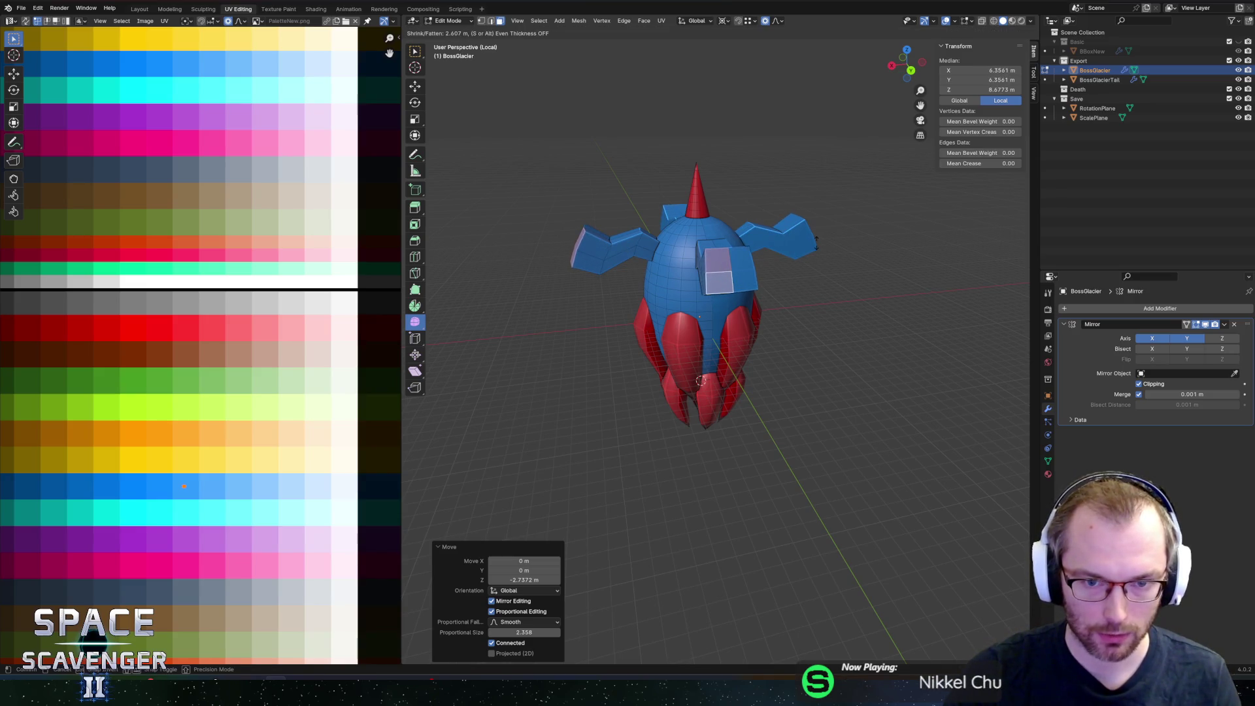
pyautogui.click(815, 239)
pyautogui.press('g')
pyautogui.press('z')
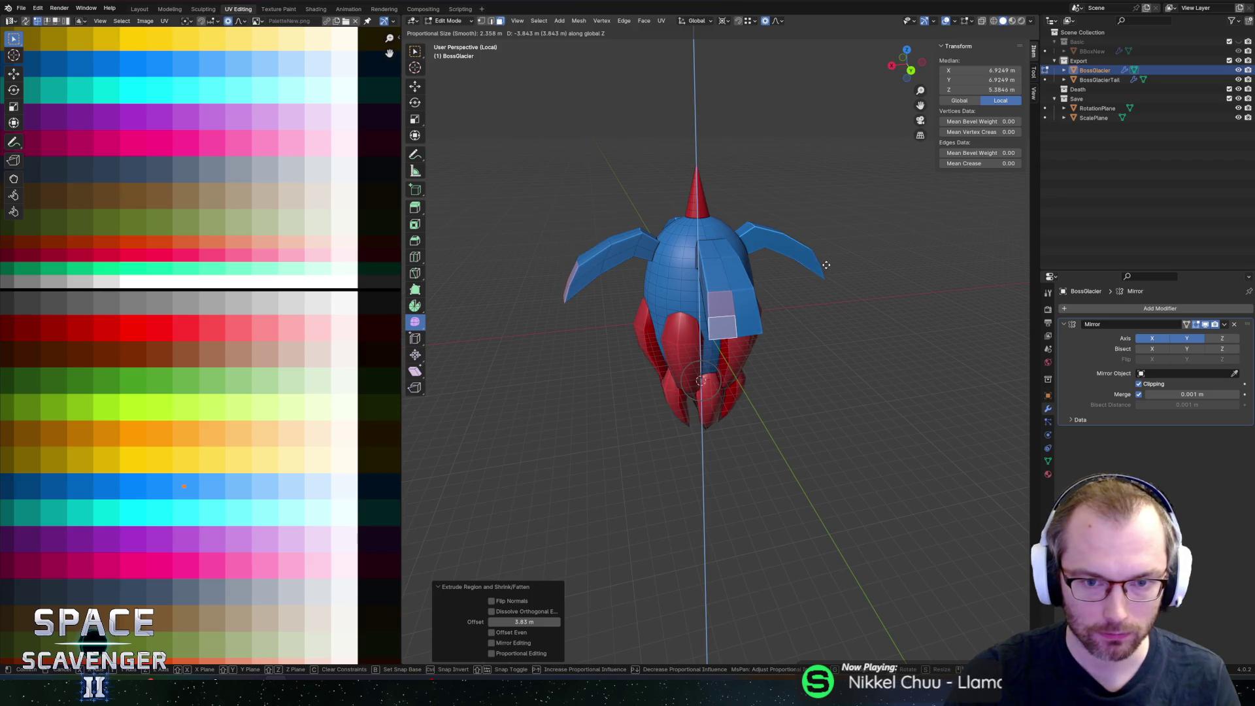
pyautogui.click(827, 264)
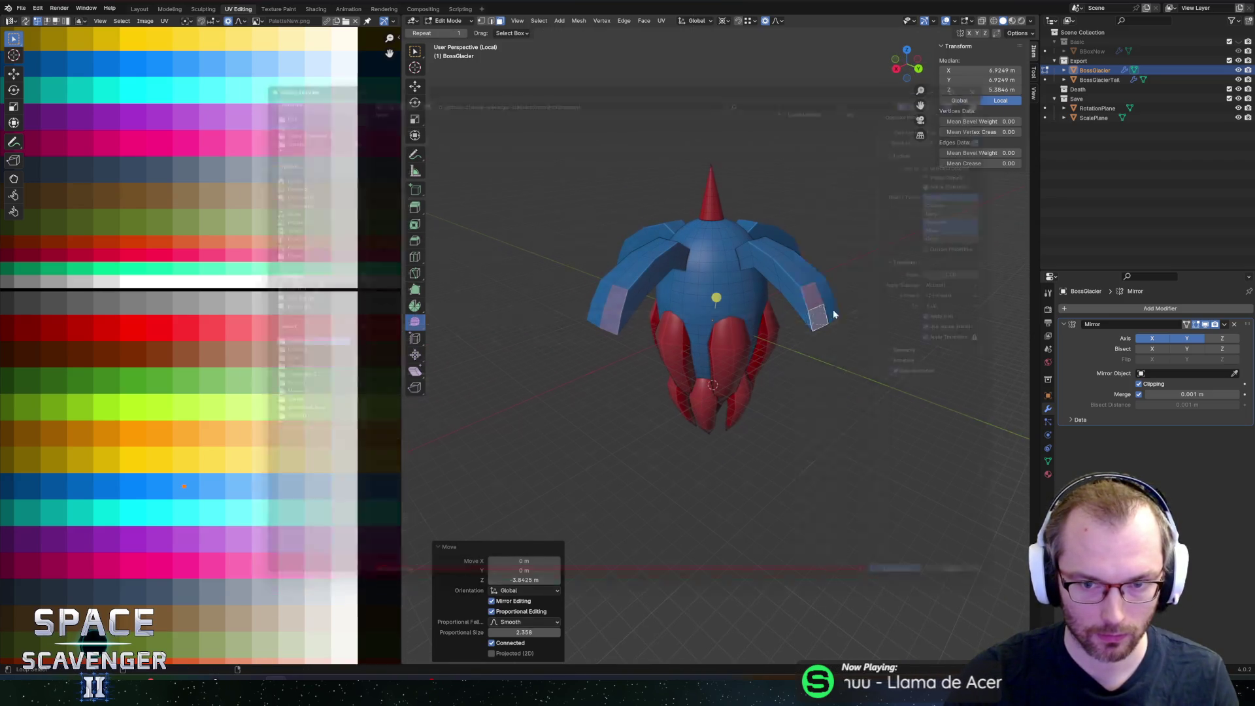
# Step: Export the winged boss as FBX and try to resume the Unity game
pyautogui.hotkey('ctrl', 'e')
pyautogui.click(937, 598)
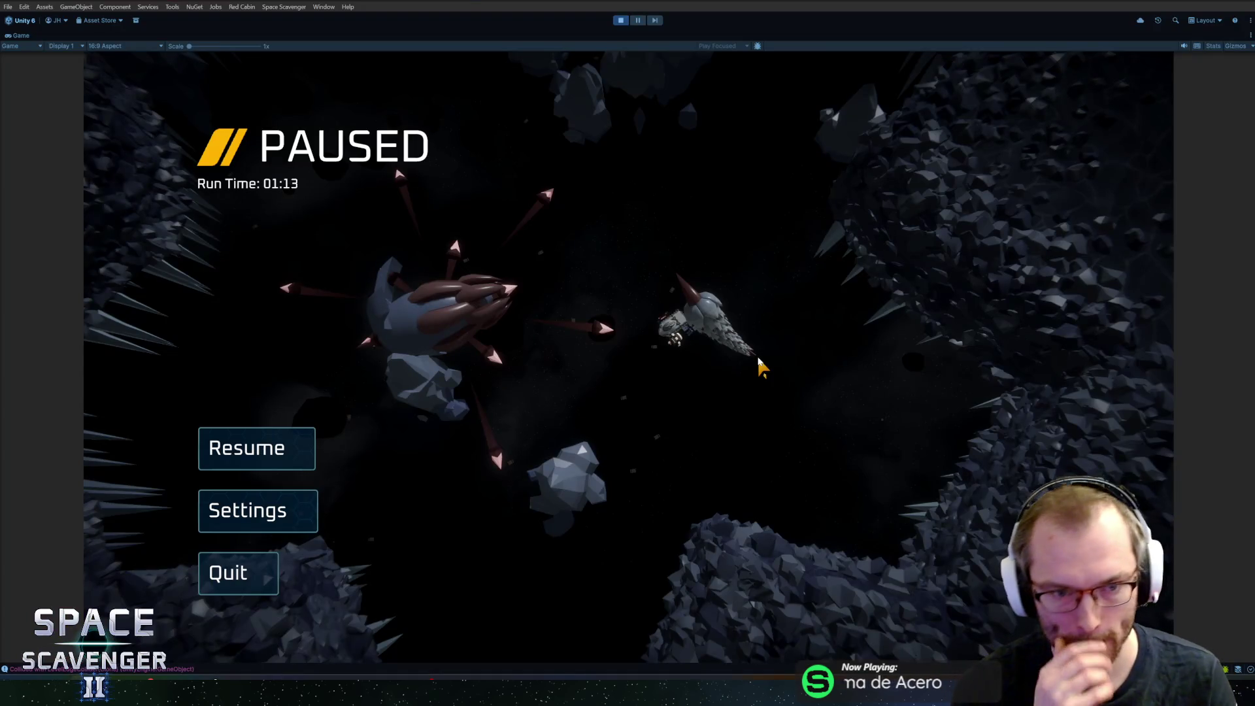
pyautogui.press('Escape')
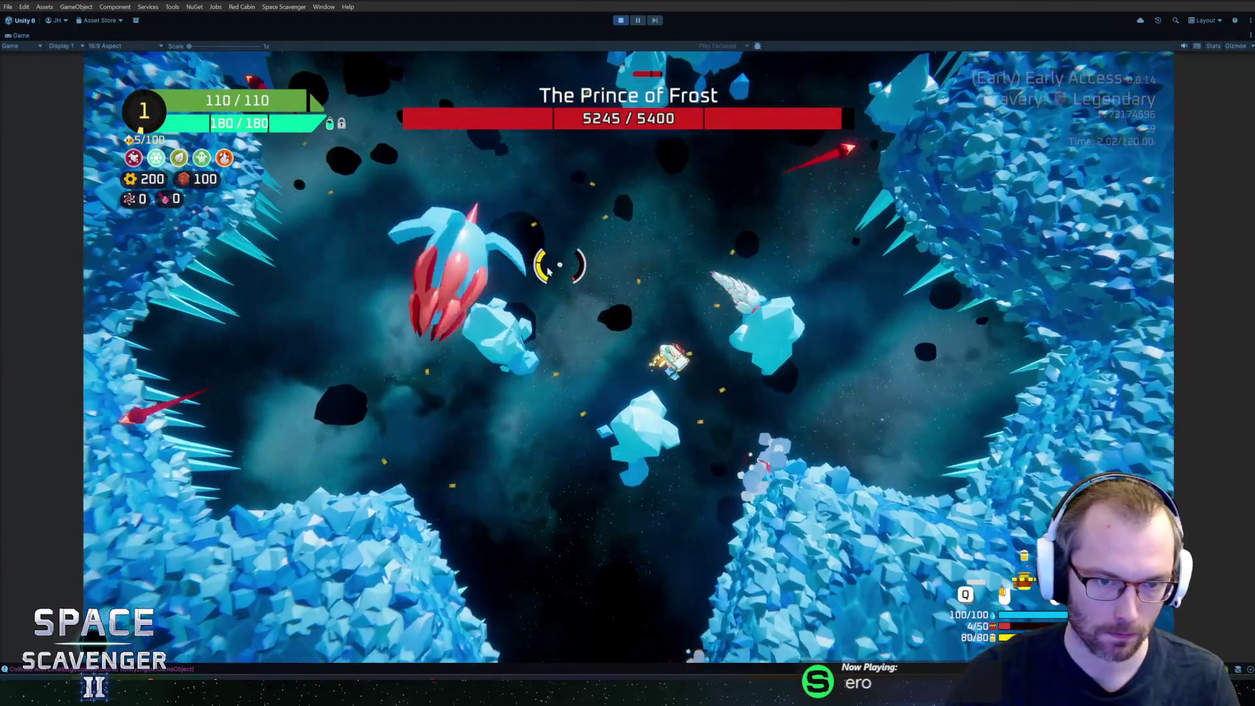
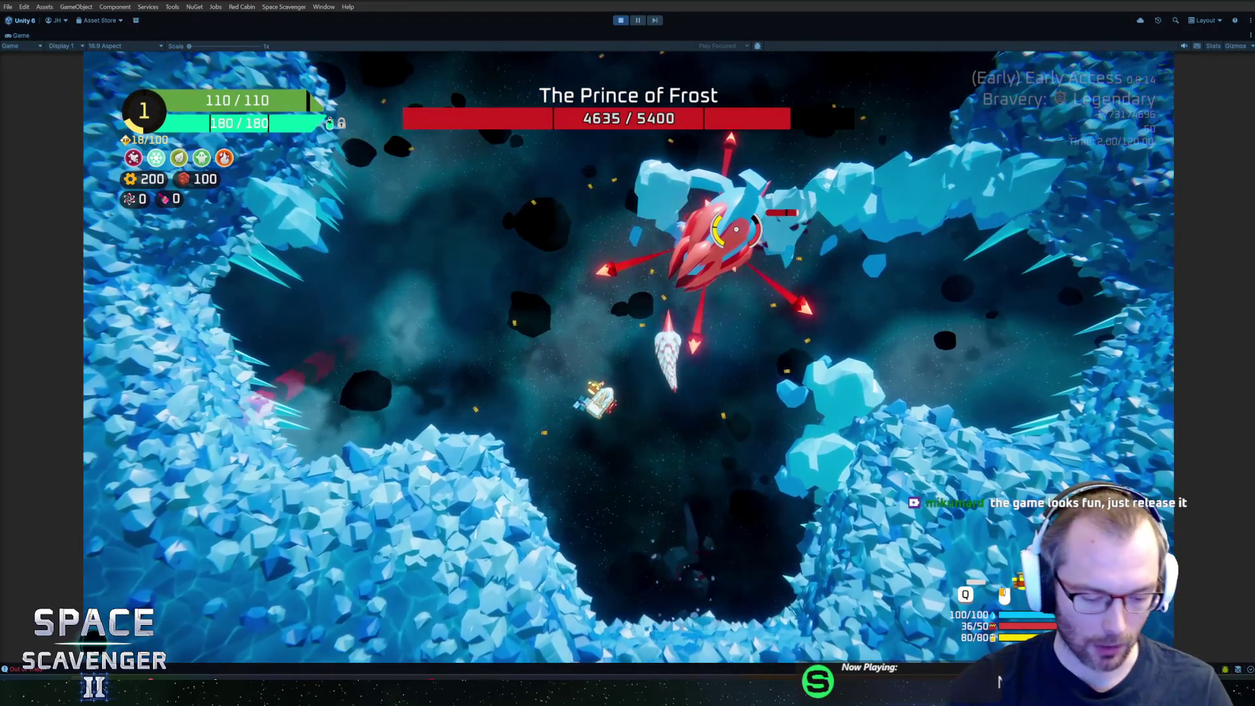
# Step: Leave the Unity boss fight and return to Blender with BossGlacier in Edit Mode
pyautogui.hotkey('alt', 'Tab')
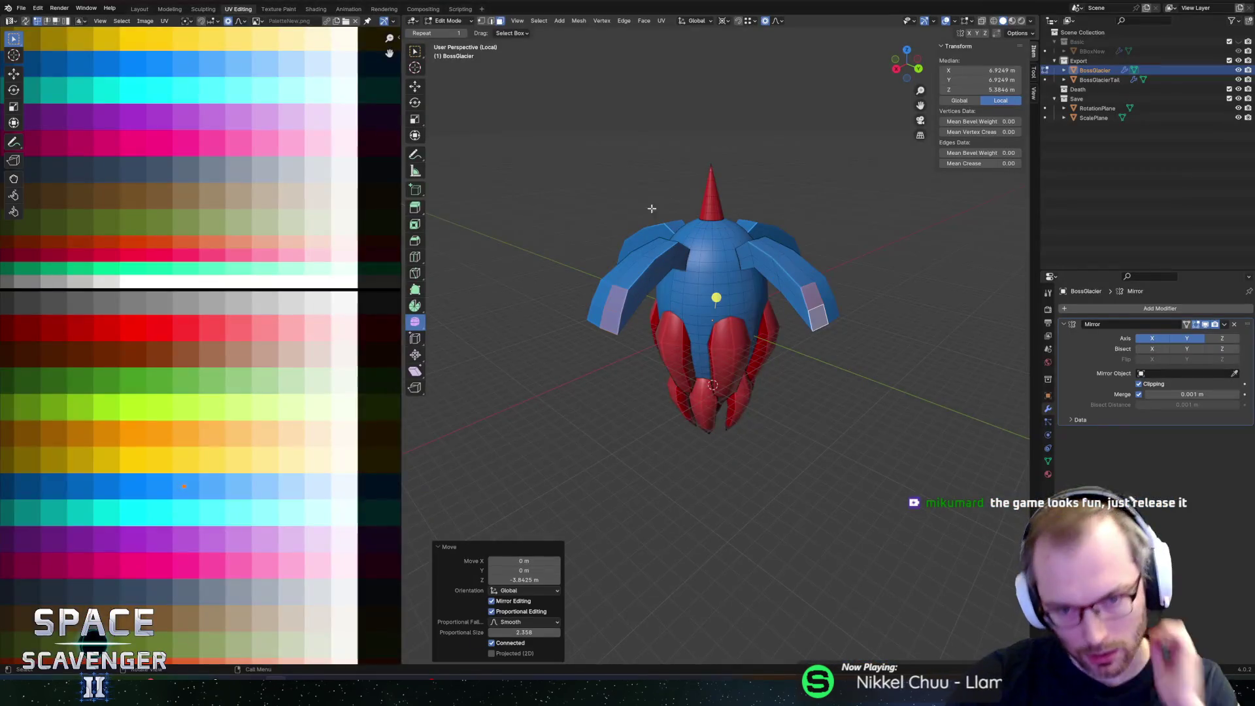
# Step: In edge select mode, select the two front vertical loops and the left wing's top loop
pyautogui.moveTo(902, 240); pyautogui.dragTo(866, 246, button='middle')
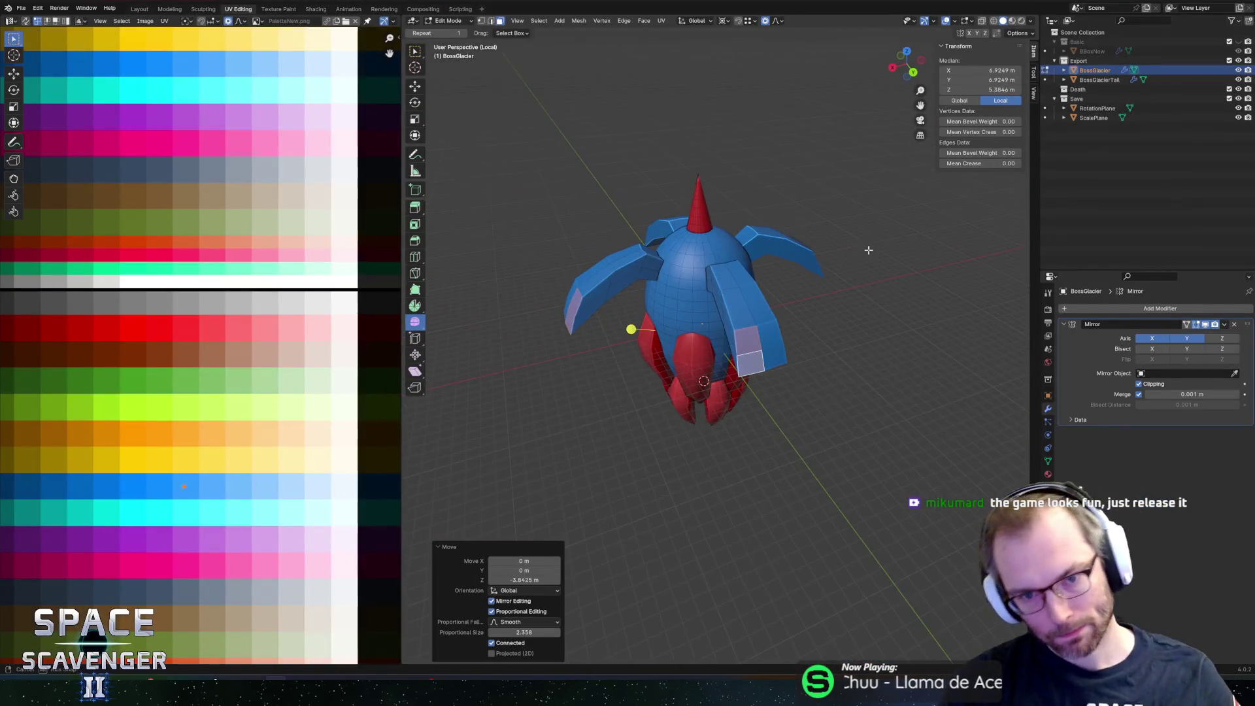
pyautogui.scroll(3, 792, 256)
pyautogui.press('2')
pyautogui.click(792, 256)
pyautogui.moveTo(792, 257)
pyautogui.mouseDown(button='middle')
pyautogui.moveTo(814, 221)
pyautogui.moveTo(801, 222)
pyautogui.moveTo(784, 174)
pyautogui.moveTo(752, 255)
pyautogui.moveTo(757, 231)
pyautogui.mouseUp(button='middle')
pyautogui.scroll(-3, 799, 226)
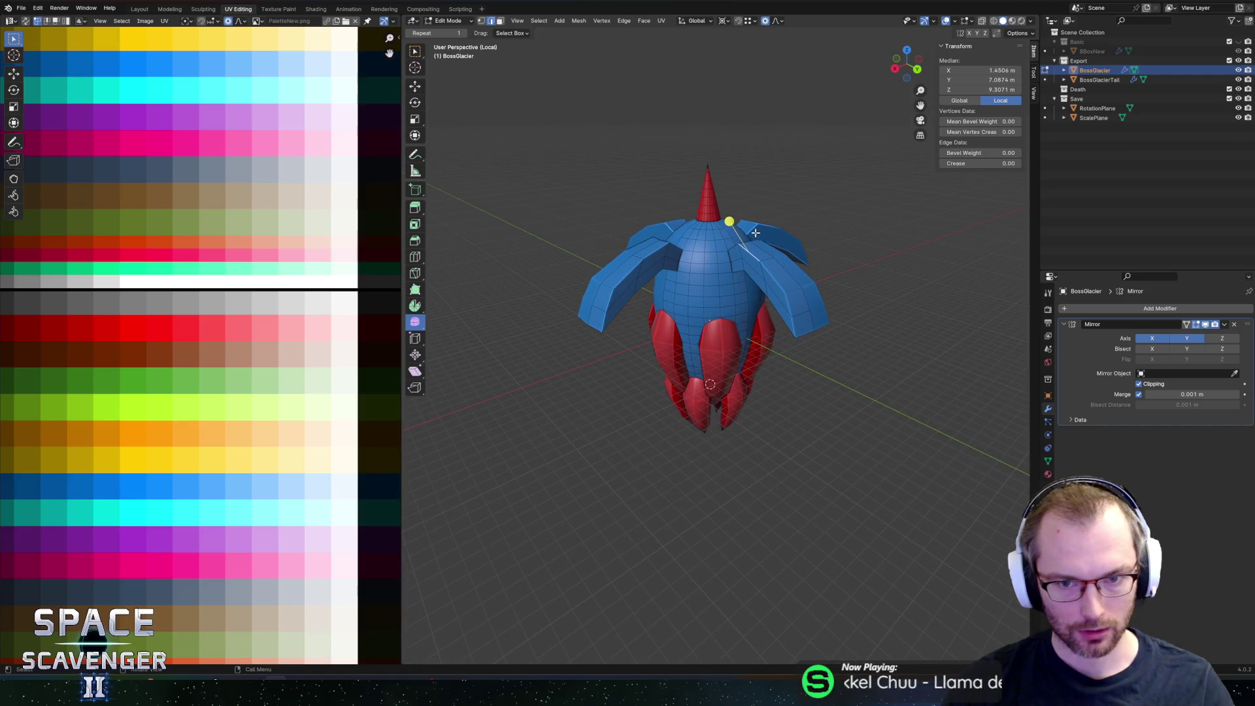
pyautogui.keyDown('alt'); pyautogui.click(699, 248); pyautogui.keyUp('alt')
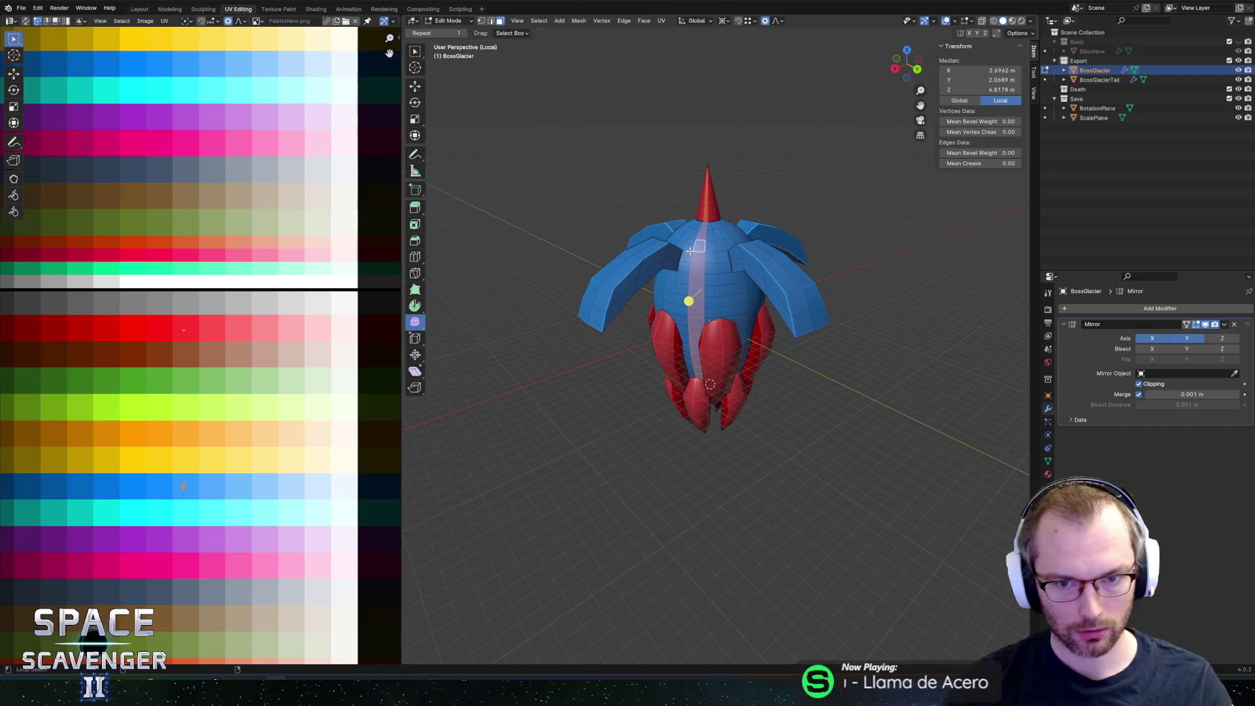
pyautogui.keyDown('alt'); pyautogui.keyDown('shift'); pyautogui.click(683, 242); pyautogui.keyUp('shift'); pyautogui.keyUp('alt')
pyautogui.keyDown('alt'); pyautogui.keyDown('shift'); pyautogui.click(684, 237); pyautogui.keyUp('shift'); pyautogui.keyUp('alt')
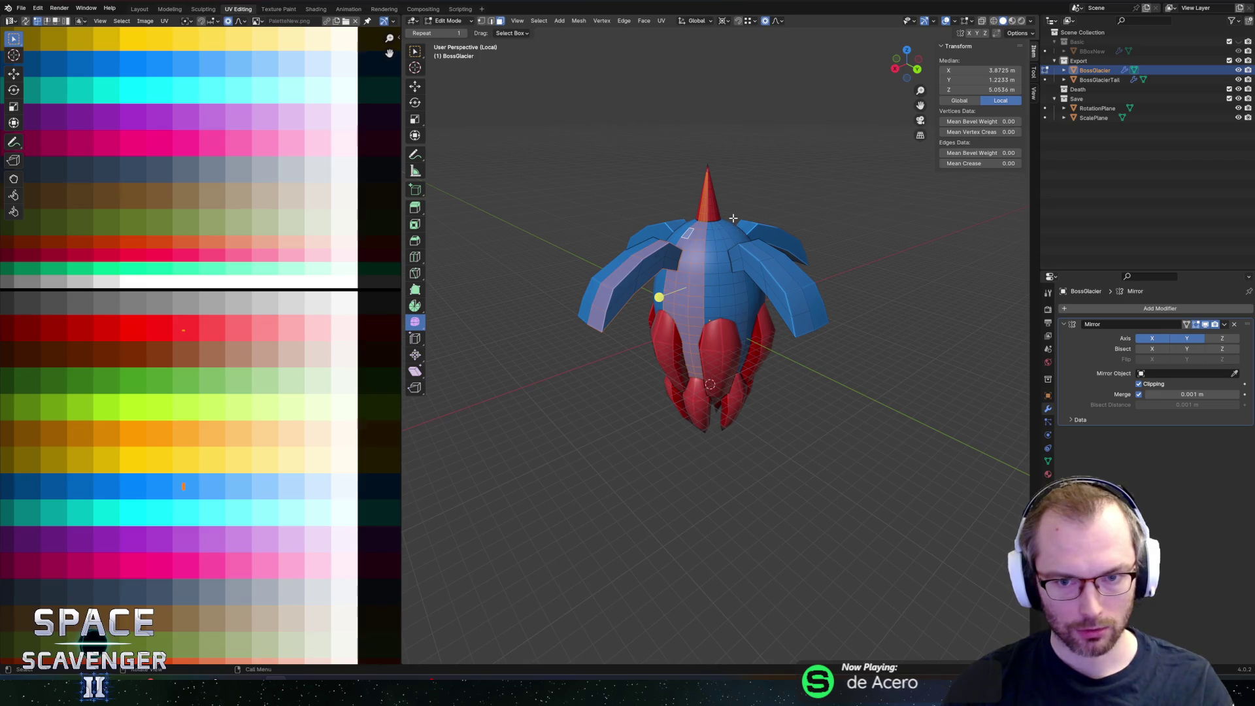
# Step: Expand and collapse the Mirror modifier's Data options to review its settings
pyautogui.moveTo(741, 209); pyautogui.dragTo(725, 239, button='middle')
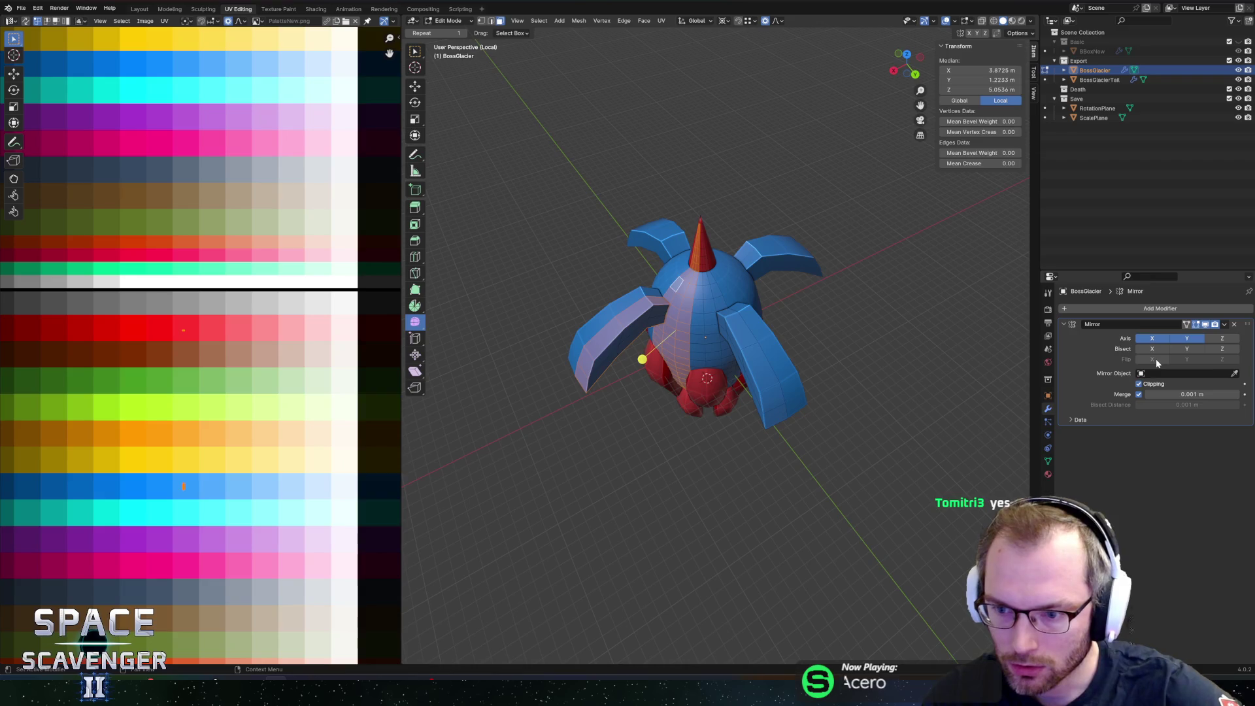
pyautogui.click(1078, 421)
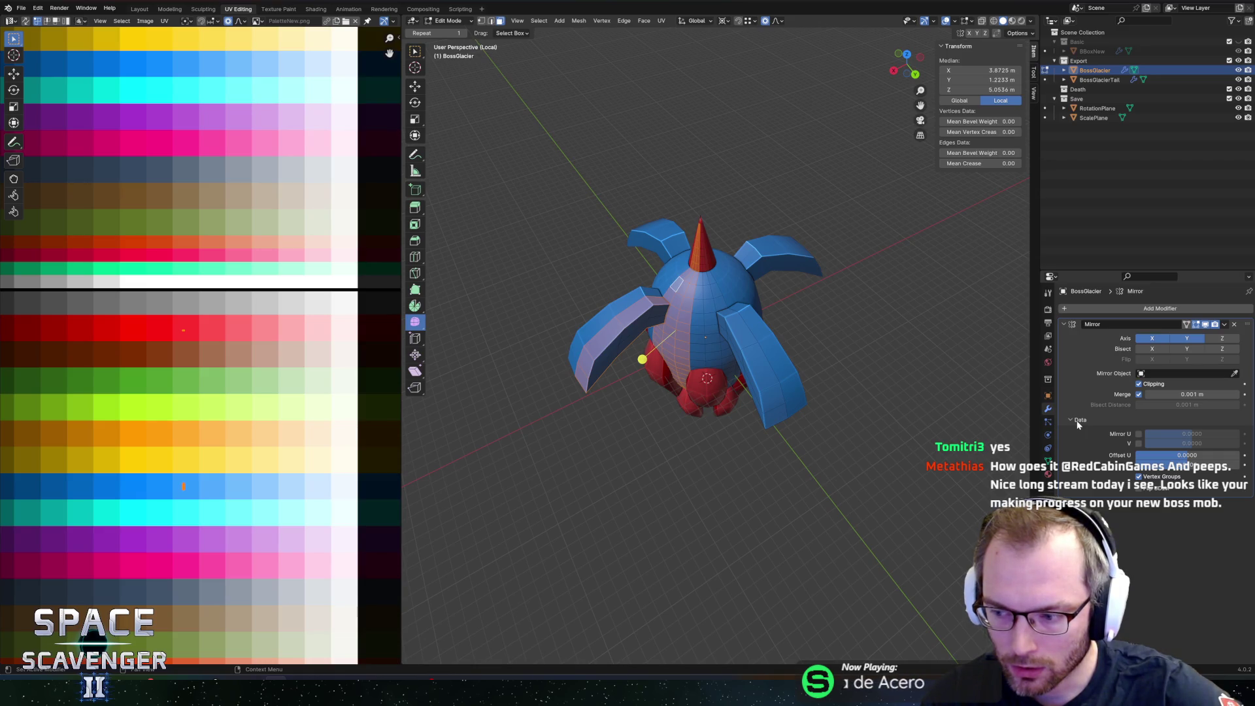
pyautogui.click(1077, 421)
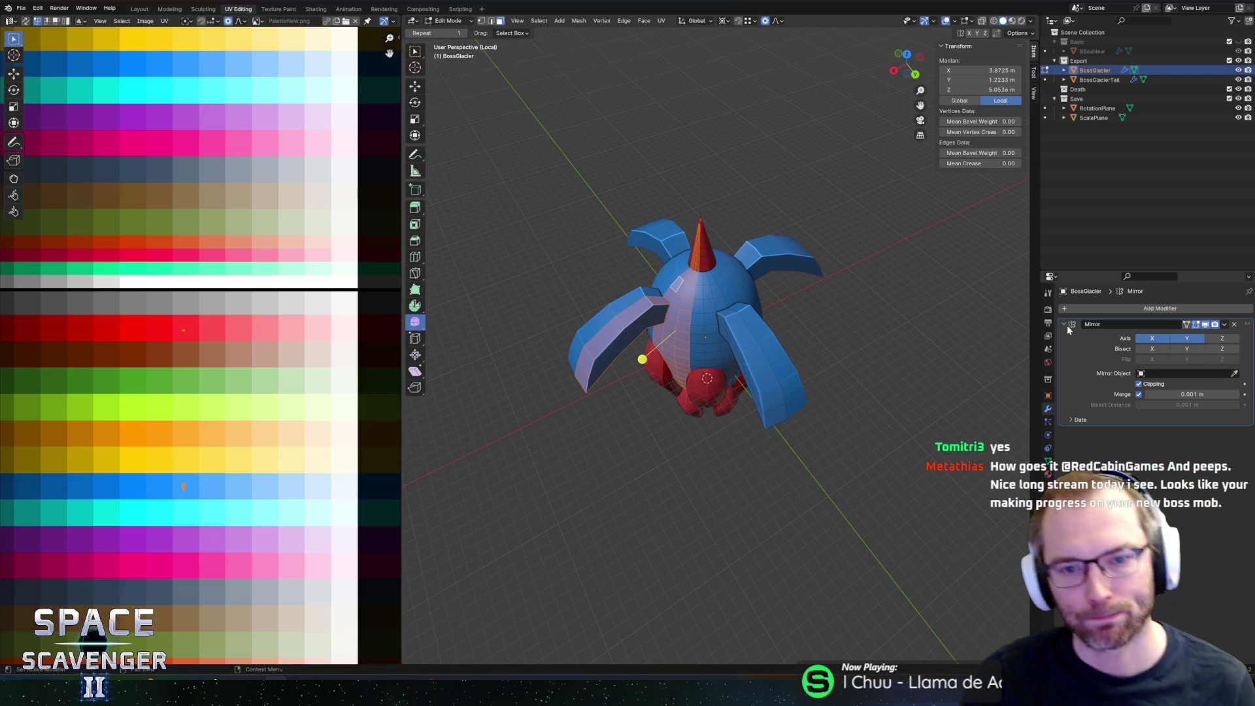
# Step: Reposition the view from above, then from the side, to line up the left wing
pyautogui.scroll(4, 545, 85)
pyautogui.moveTo(728, 140); pyautogui.dragTo(730, 202, button='middle')
pyautogui.scroll(6, 730, 203)
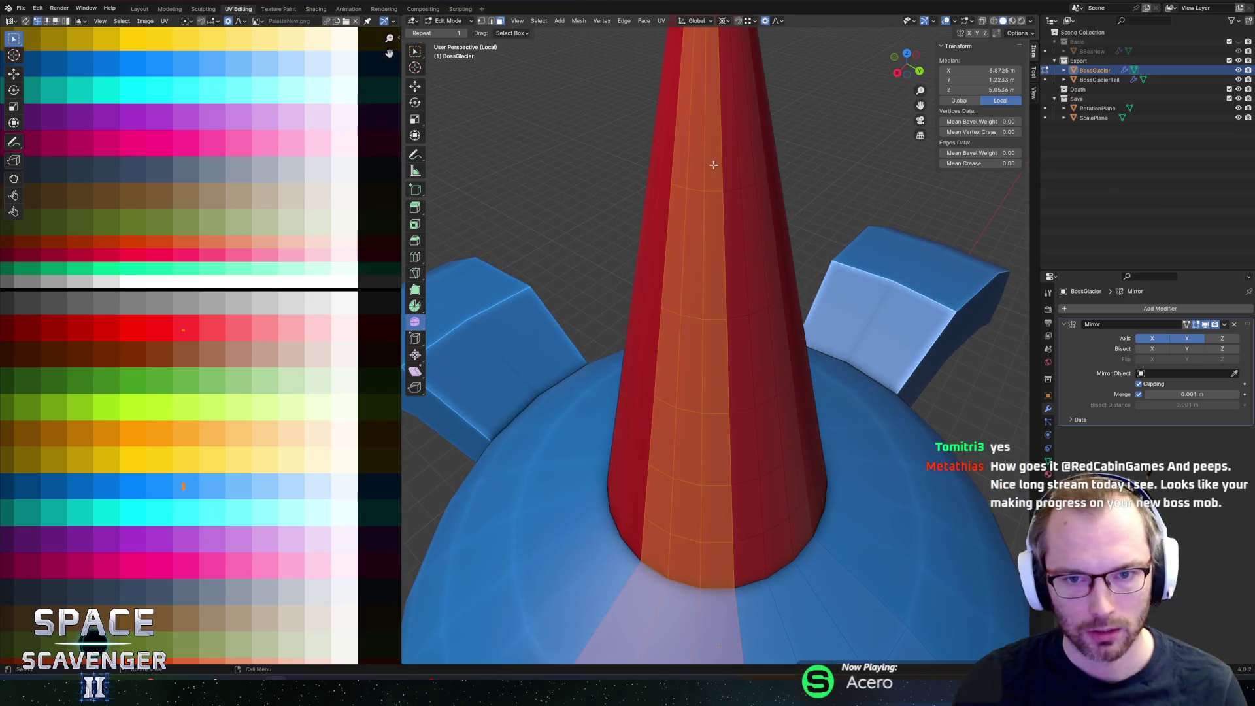
pyautogui.scroll(-3, 712, 172)
pyautogui.press('c')
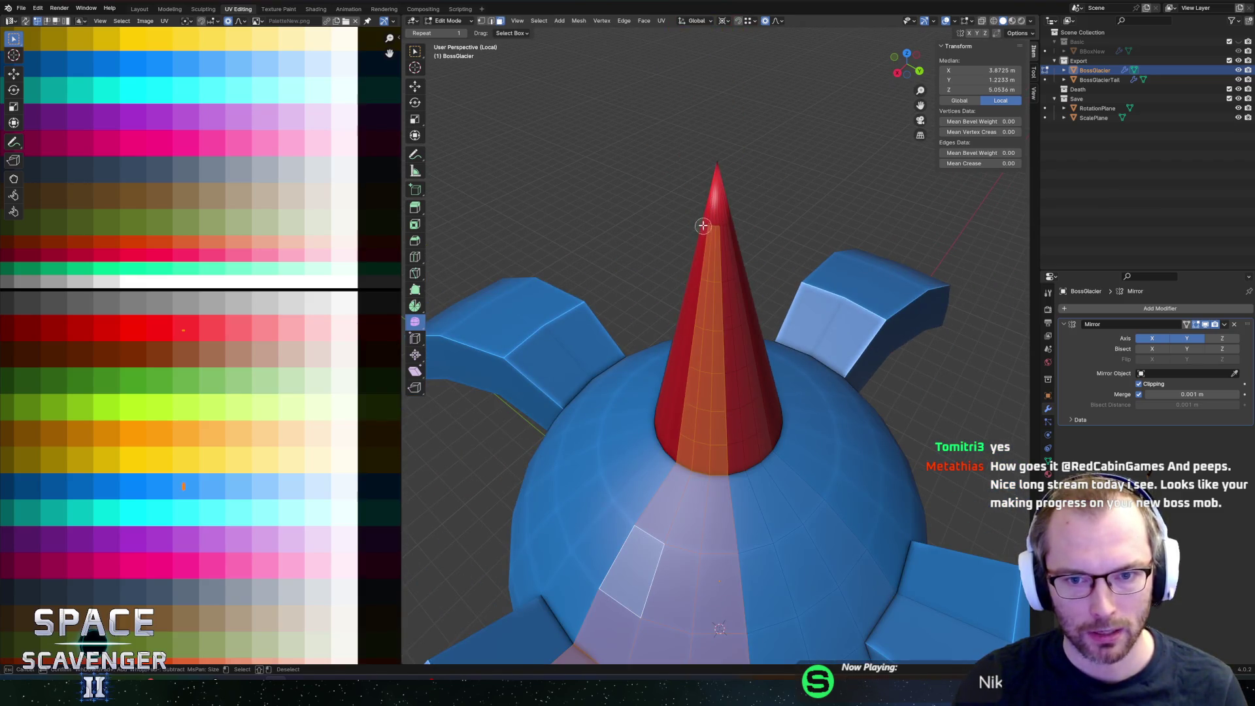
pyautogui.press('Escape')
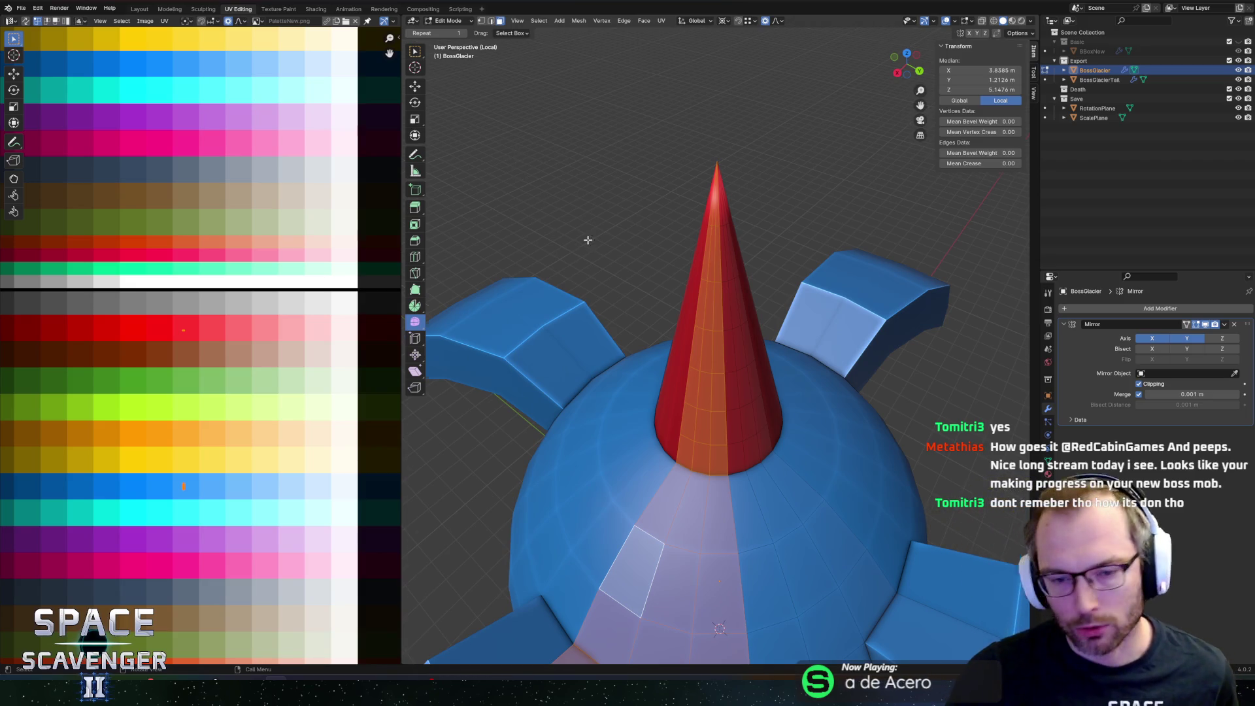
pyautogui.scroll(-6, 592, 248)
pyautogui.moveTo(757, 432); pyautogui.dragTo(737, 368, button='middle')
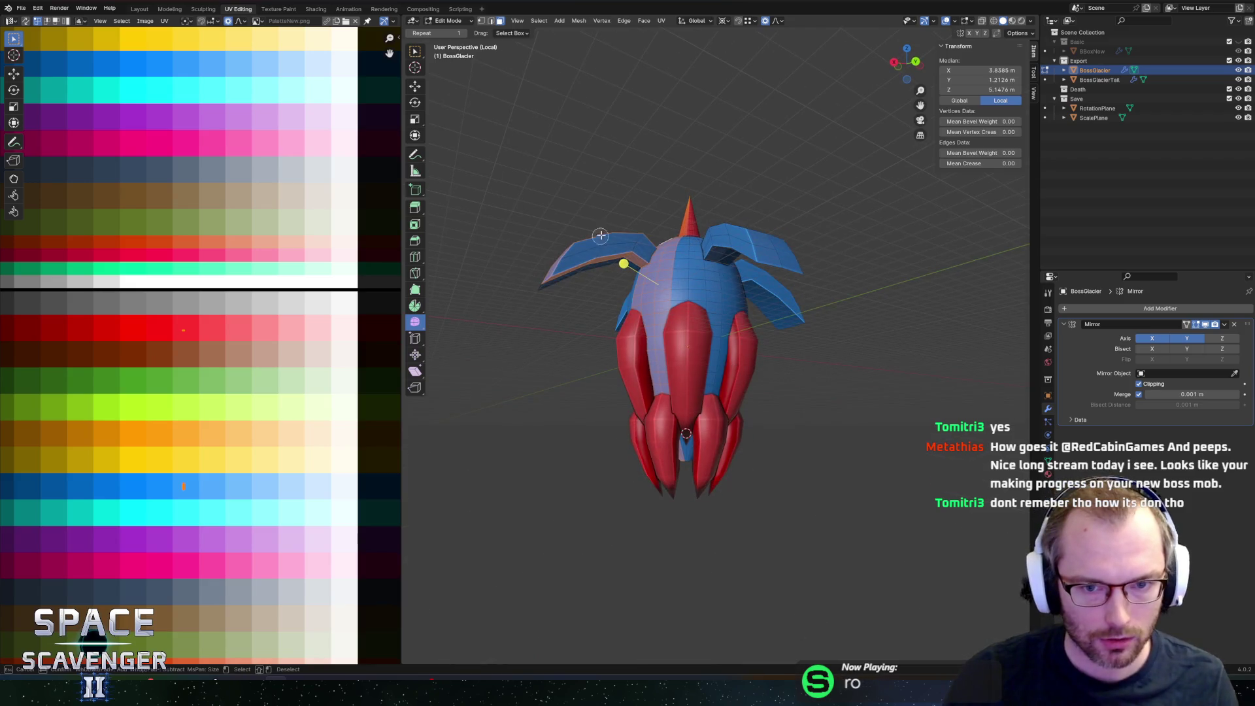
# Step: Circle-select the left wing faces and turn on X-ray with Alt+Z
pyautogui.press('c')
pyautogui.moveTo(600, 236); pyautogui.dragTo(631, 245)
pyautogui.press('Escape')
pyautogui.moveTo(575, 268)
pyautogui.mouseDown(button='middle')
pyautogui.moveTo(722, 341)
pyautogui.moveTo(727, 272)
pyautogui.mouseUp(button='middle')
pyautogui.hotkey('alt', 'z')
pyautogui.hotkey('alt', 'z')
pyautogui.scroll(2, 711, 324)
# Step: Delete the selected left half of BossGlacier as vertices
pyautogui.press('x')
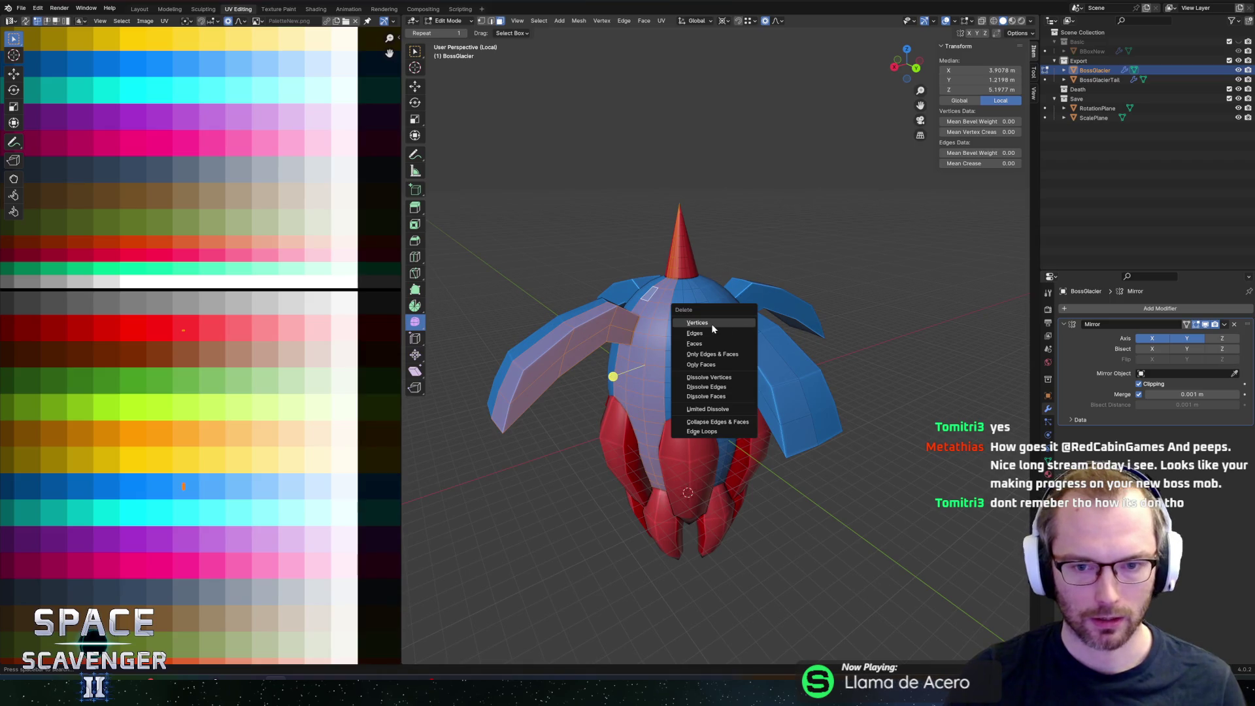
pyautogui.click(697, 345)
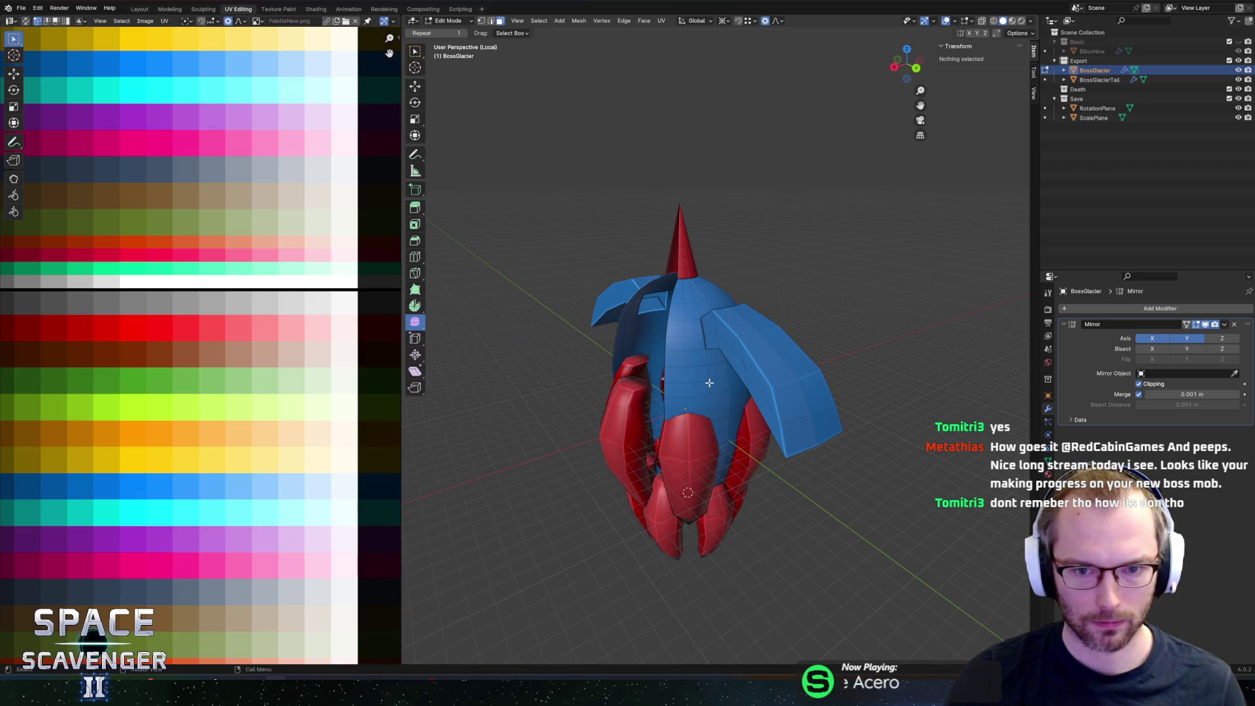
pyautogui.moveTo(707, 315); pyautogui.dragTo(711, 332, button='middle')
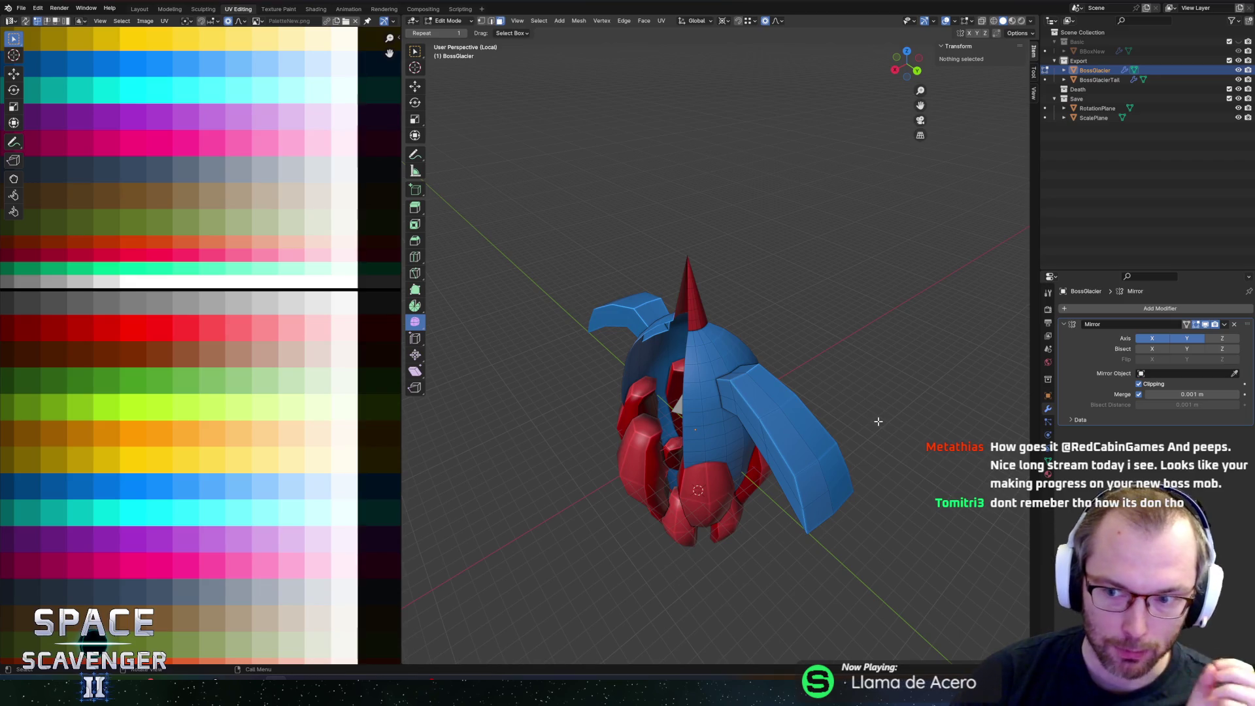
pyautogui.scroll(-5, 881, 416)
pyautogui.moveTo(882, 415)
pyautogui.mouseDown(button='middle')
pyautogui.moveTo(734, 403)
pyautogui.moveTo(795, 267)
pyautogui.moveTo(778, 260)
pyautogui.moveTo(758, 288)
pyautogui.mouseUp(button='middle')
pyautogui.scroll(8, 714, 332)
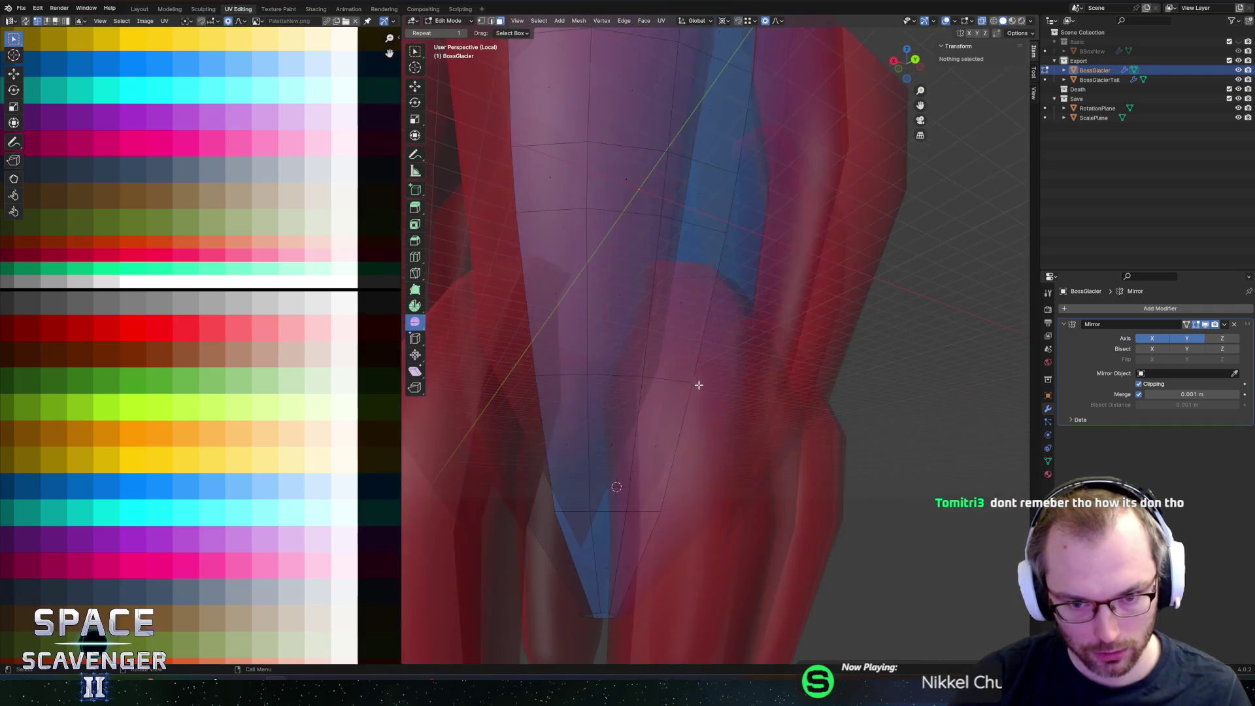
pyautogui.moveTo(714, 332); pyautogui.dragTo(678, 328, button='middle')
# Step: Select the blue bottom cap of the hull and delete its faces
pyautogui.click(620, 315)
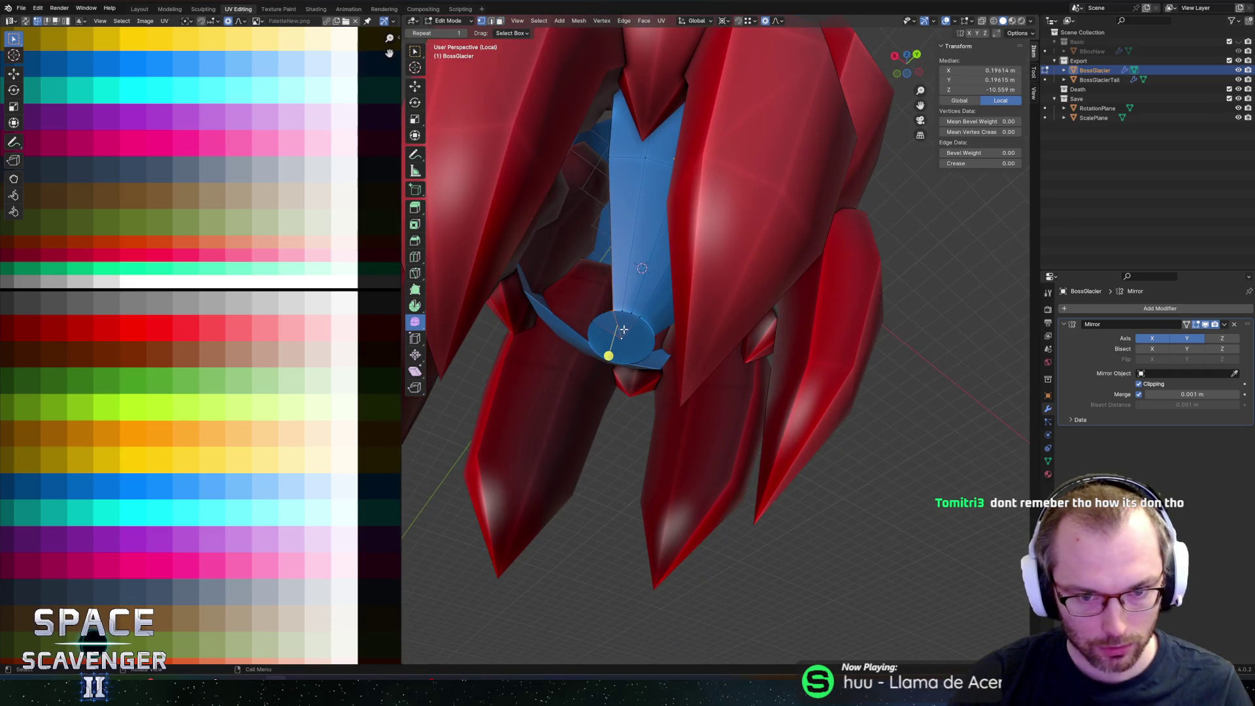
pyautogui.keyDown('shift'); pyautogui.click(624, 328); pyautogui.keyUp('shift')
pyautogui.hotkey('ctrl', 't')
pyautogui.hotkey('ctrl', 'z')
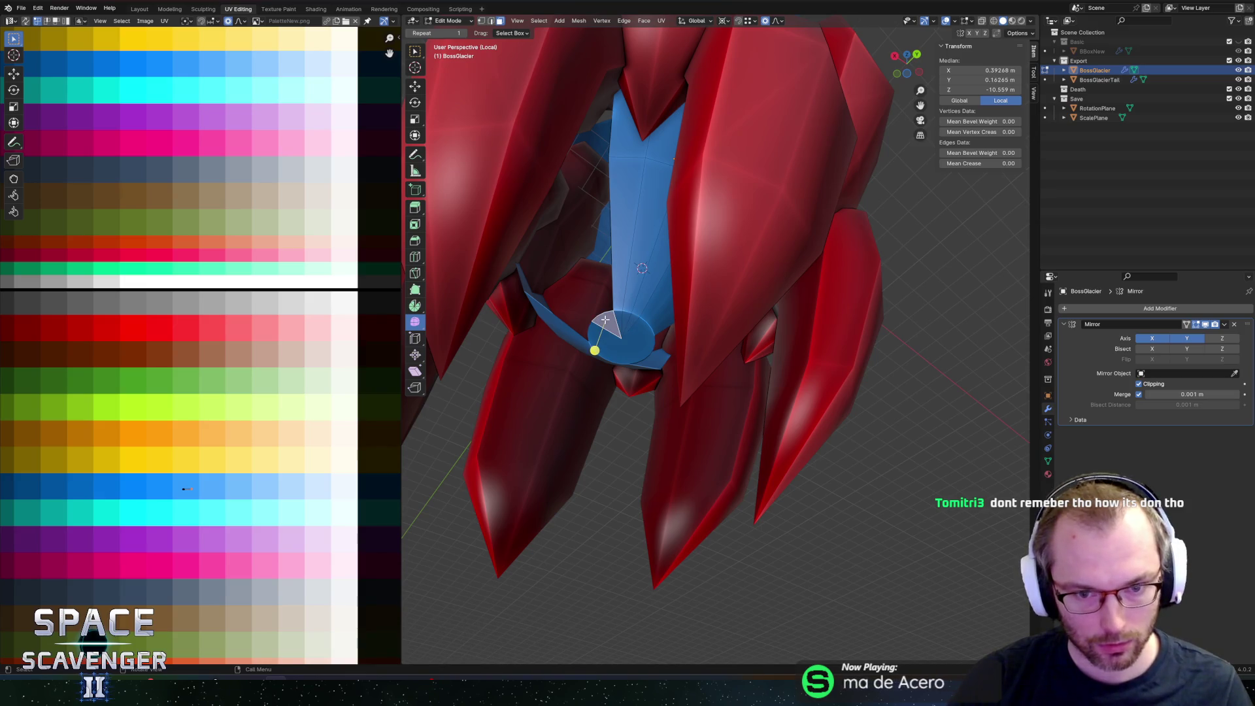
pyautogui.press('x')
pyautogui.click(602, 319)
pyautogui.scroll(-10, 601, 319)
pyautogui.moveTo(694, 171)
pyautogui.mouseDown(button='middle')
pyautogui.moveTo(683, 216)
pyautogui.moveTo(700, 301)
pyautogui.moveTo(726, 288)
pyautogui.moveTo(777, 308)
pyautogui.mouseUp(button='middle')
pyautogui.click(1138, 306)
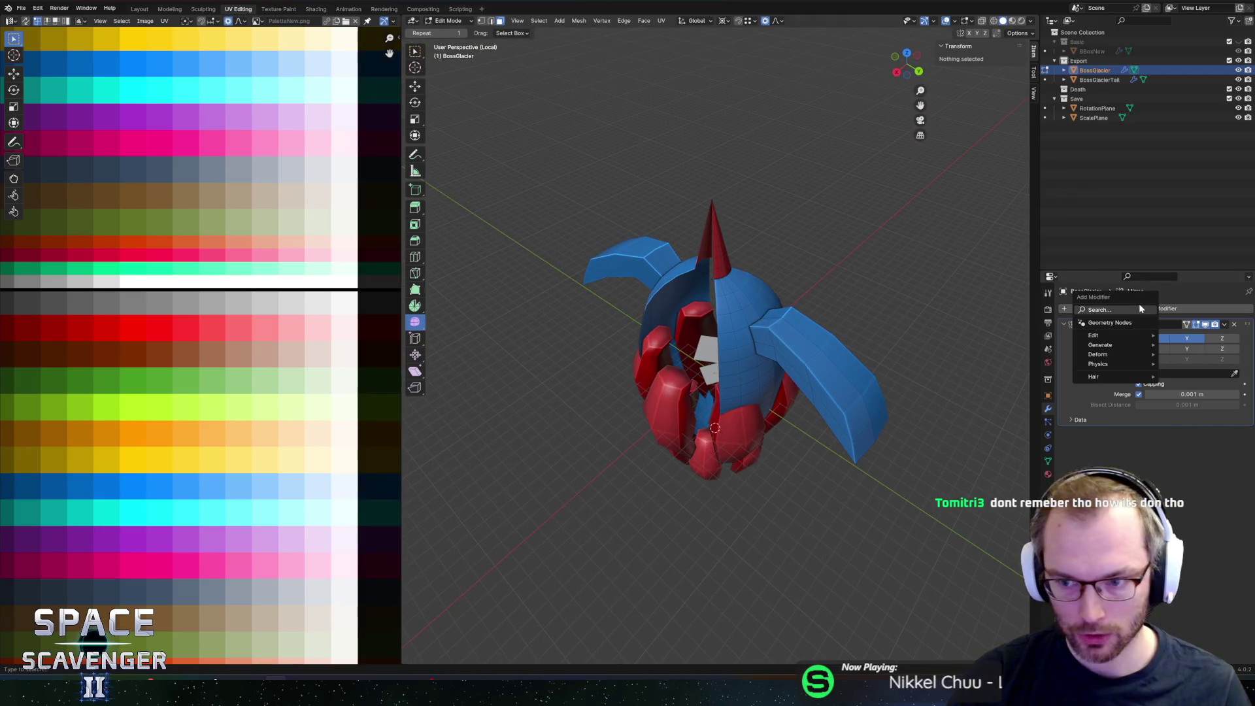
# Step: Add a second Mirror modifier, Mirror.001, select linked geometry and return to Object Mode
pyautogui.write('mirror')
pyautogui.press('Return')
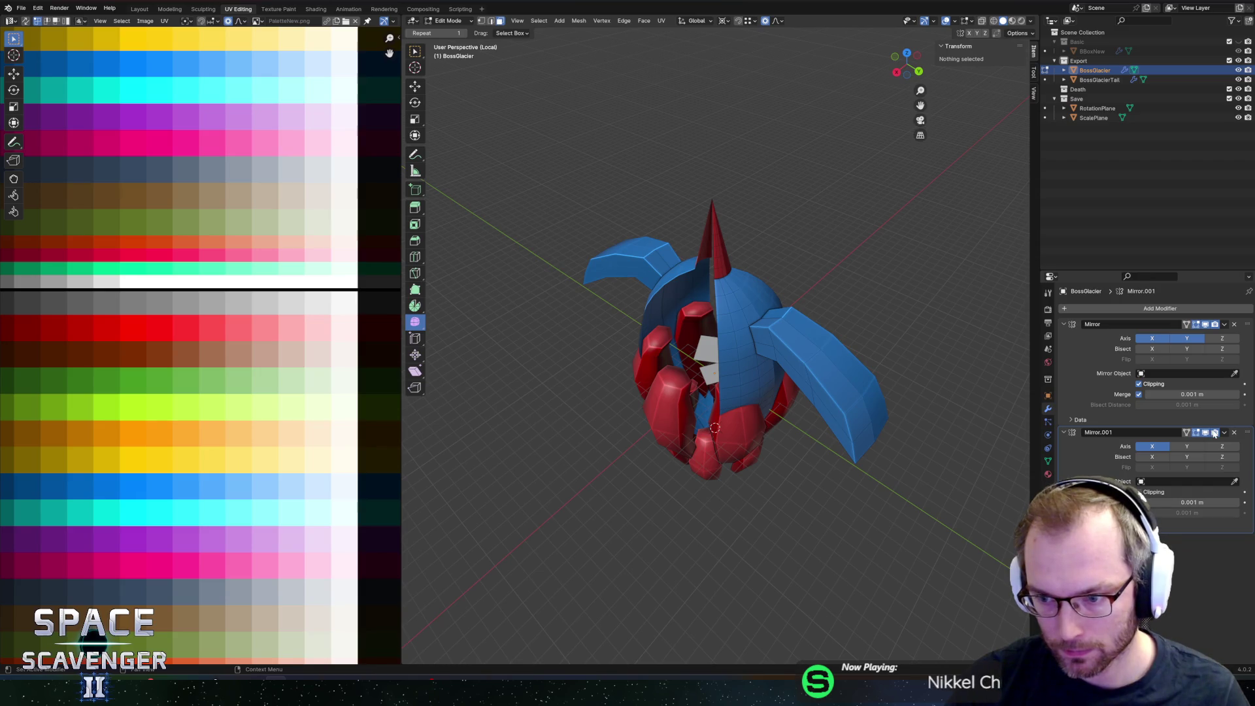
pyautogui.scroll(-5, 849, 269)
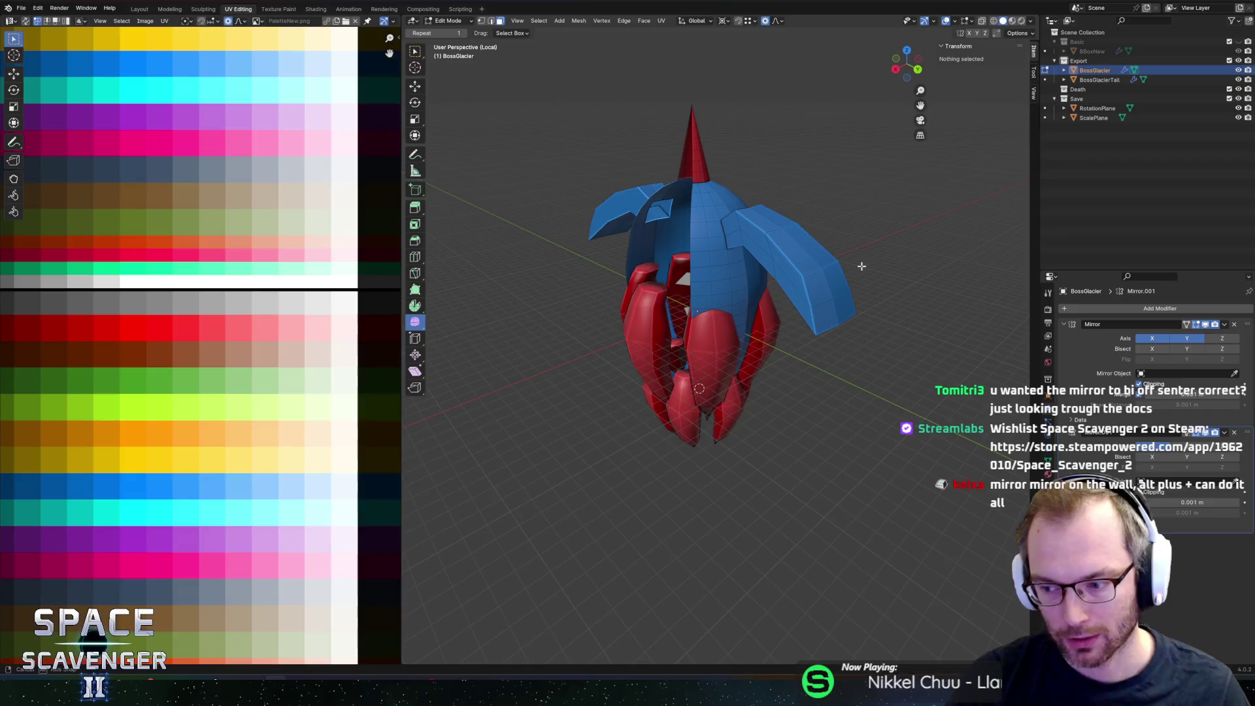
pyautogui.scroll(4, 788, 294)
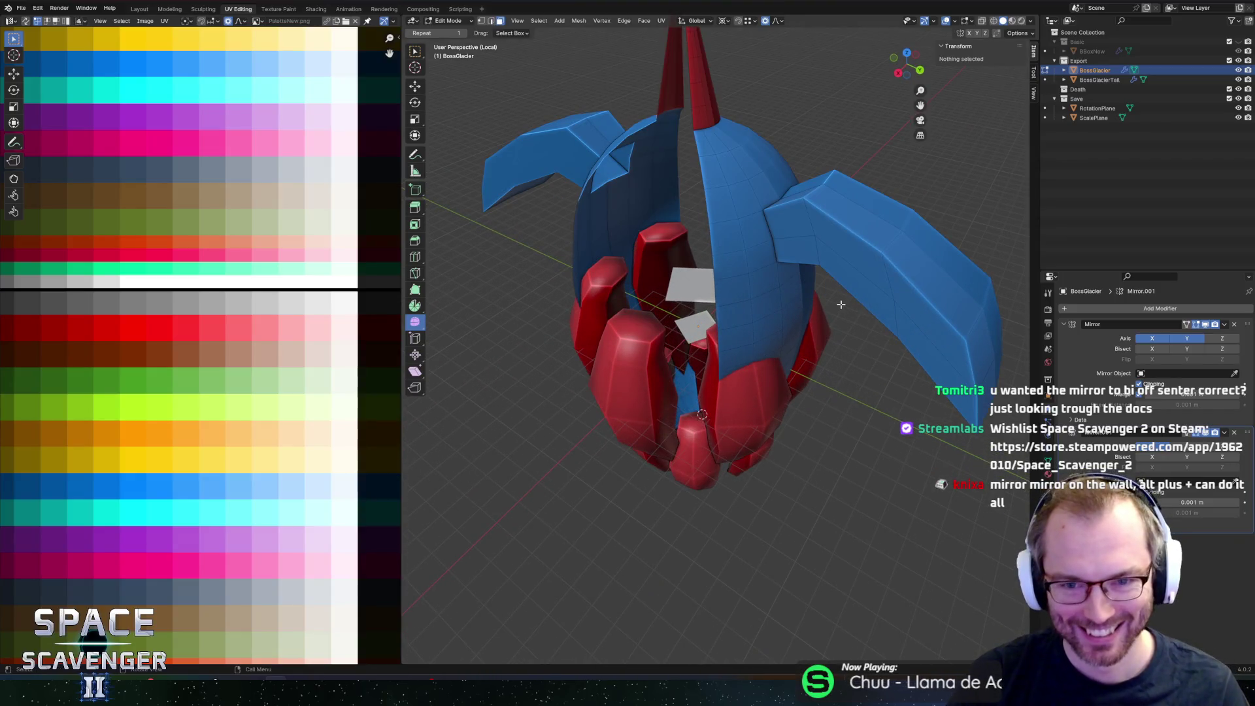
pyautogui.press('l')
pyautogui.moveTo(841, 305); pyautogui.dragTo(839, 313, button='middle')
pyautogui.press('Tab')
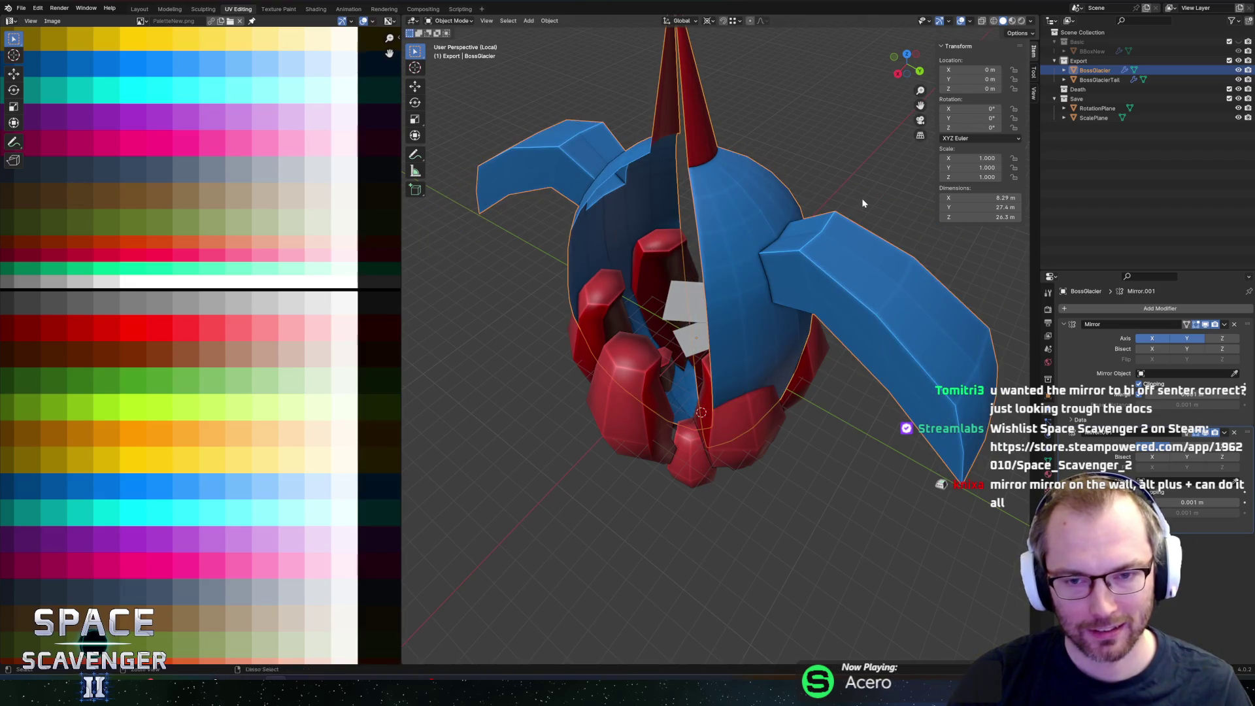
# Step: In Edit Mode, clear the selection and select the small face below the cone
pyautogui.press('Tab')
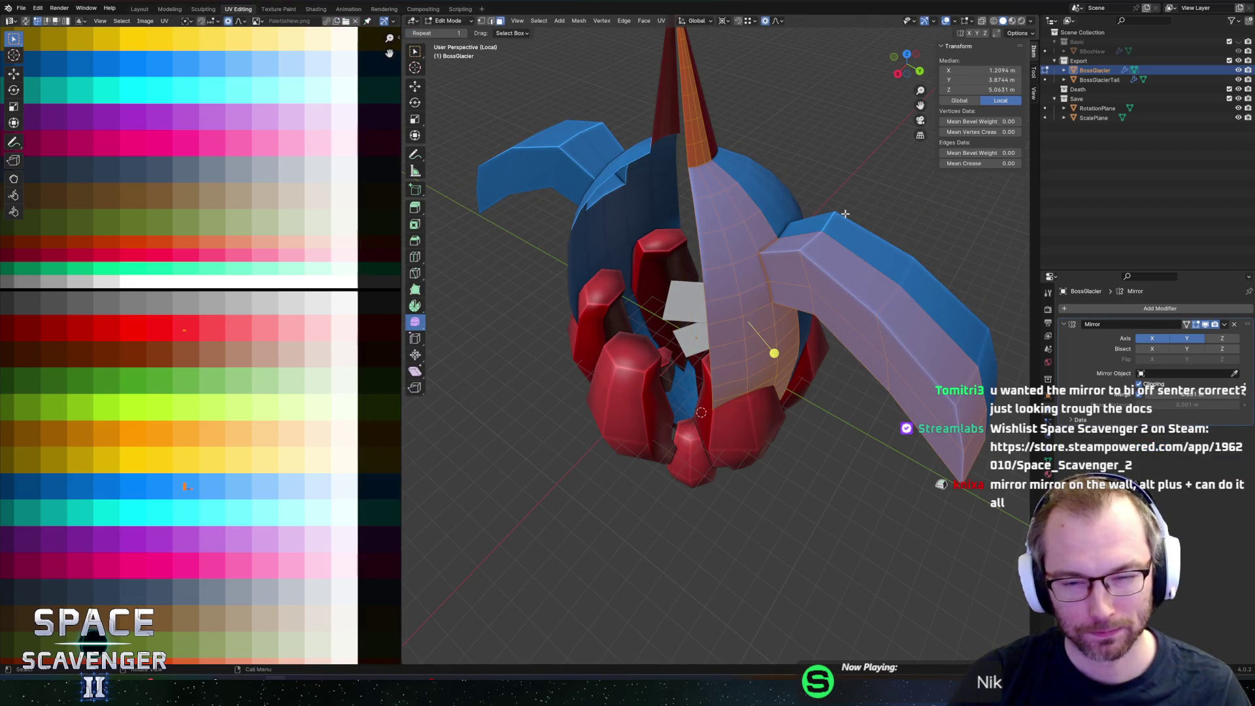
pyautogui.moveTo(805, 213)
pyautogui.mouseDown(button='middle')
pyautogui.moveTo(702, 209)
pyautogui.moveTo(719, 271)
pyautogui.moveTo(686, 255)
pyautogui.moveTo(678, 196)
pyautogui.mouseUp(button='middle')
pyautogui.hotkey('alt', 'a')
pyautogui.click(670, 251)
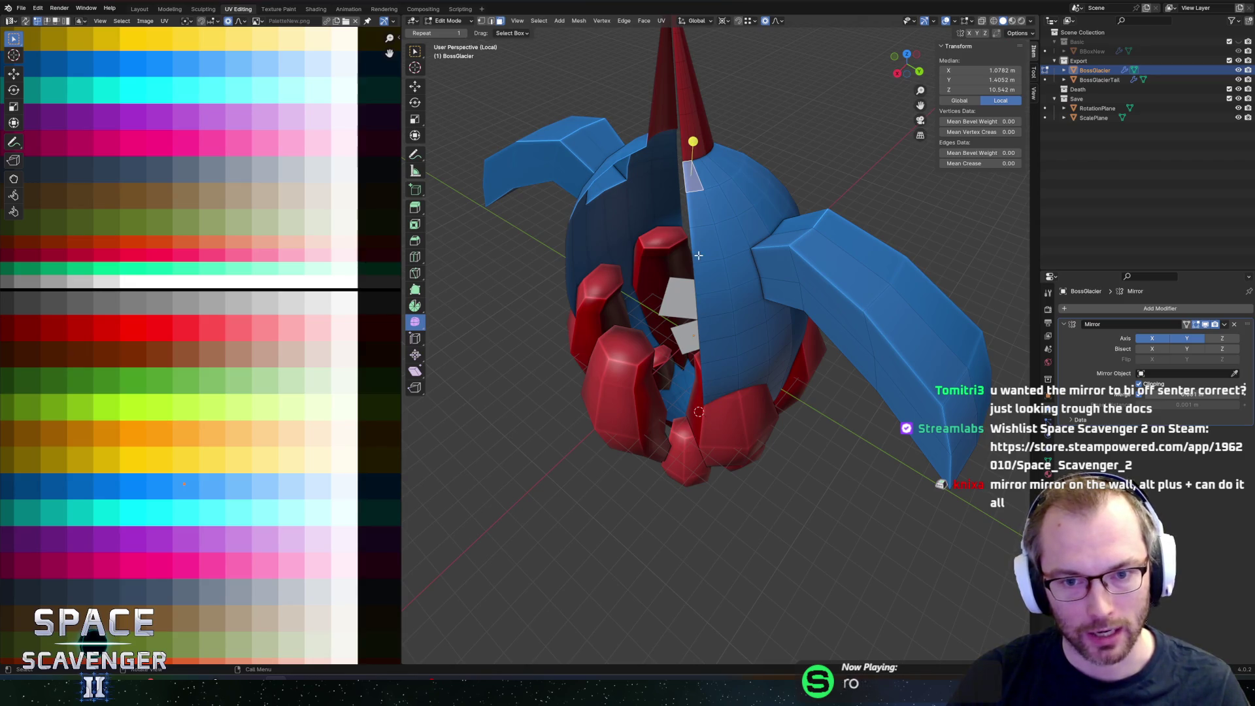
pyautogui.moveTo(626, 259); pyautogui.dragTo(682, 259, button='middle')
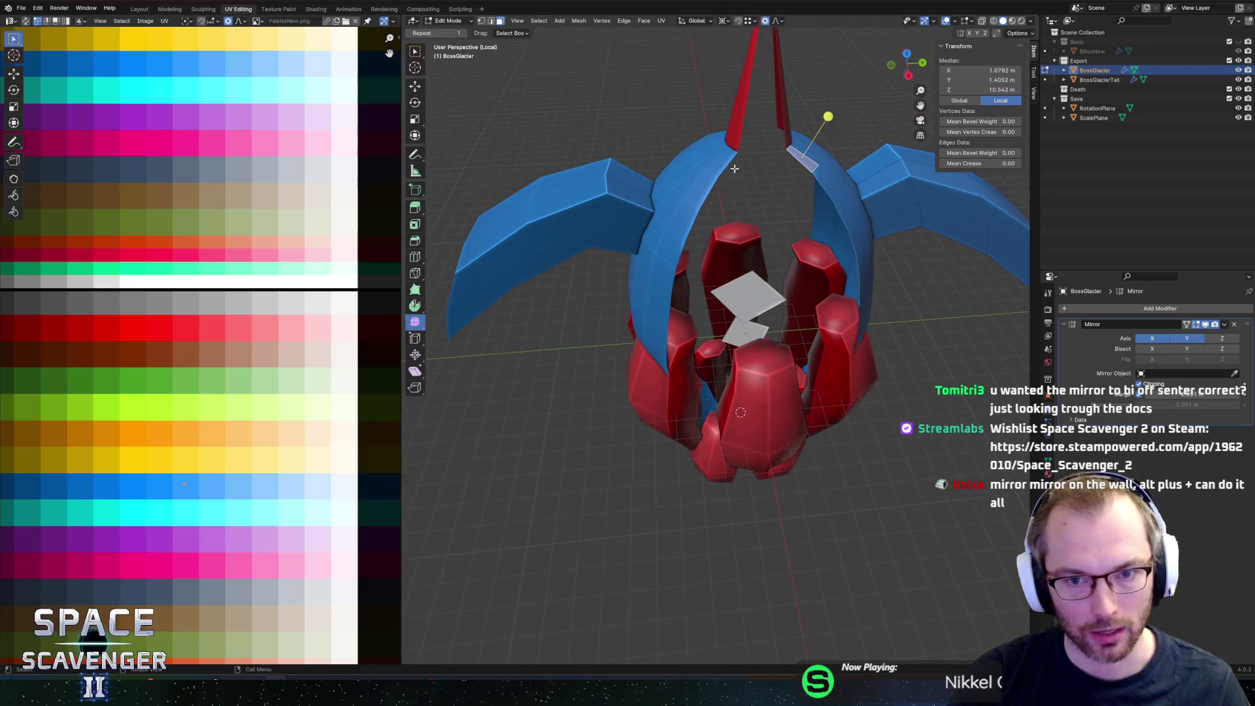
pyautogui.moveTo(717, 314); pyautogui.dragTo(651, 315, button='middle')
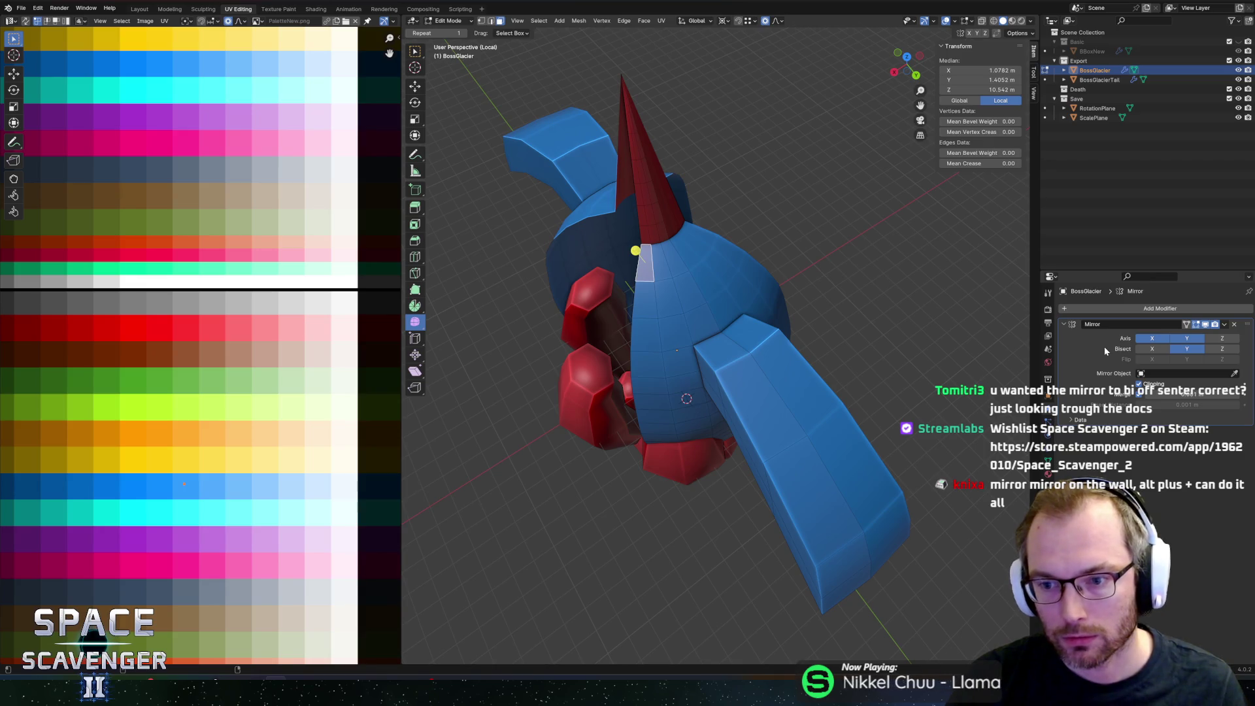
# Step: Turn off Bisect on the second Mirror modifier and inspect the mirrored ship
pyautogui.click(1122, 310)
pyautogui.click(1170, 415)
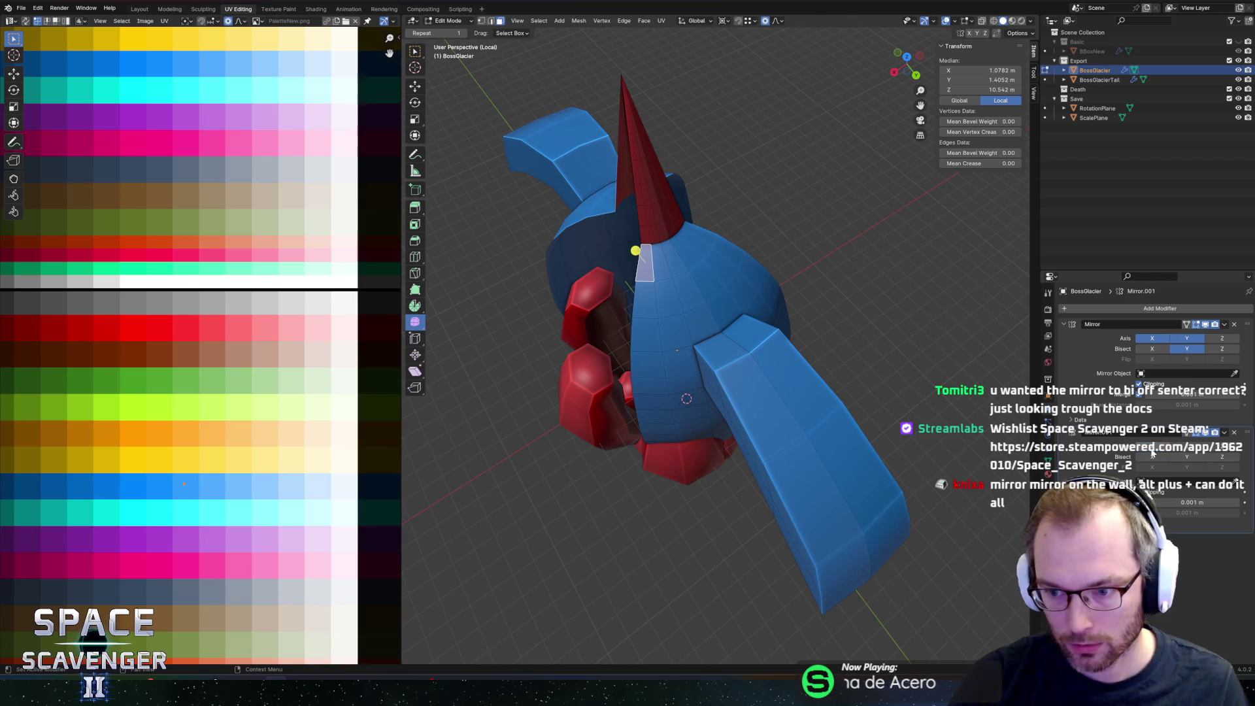
pyautogui.click(1176, 465)
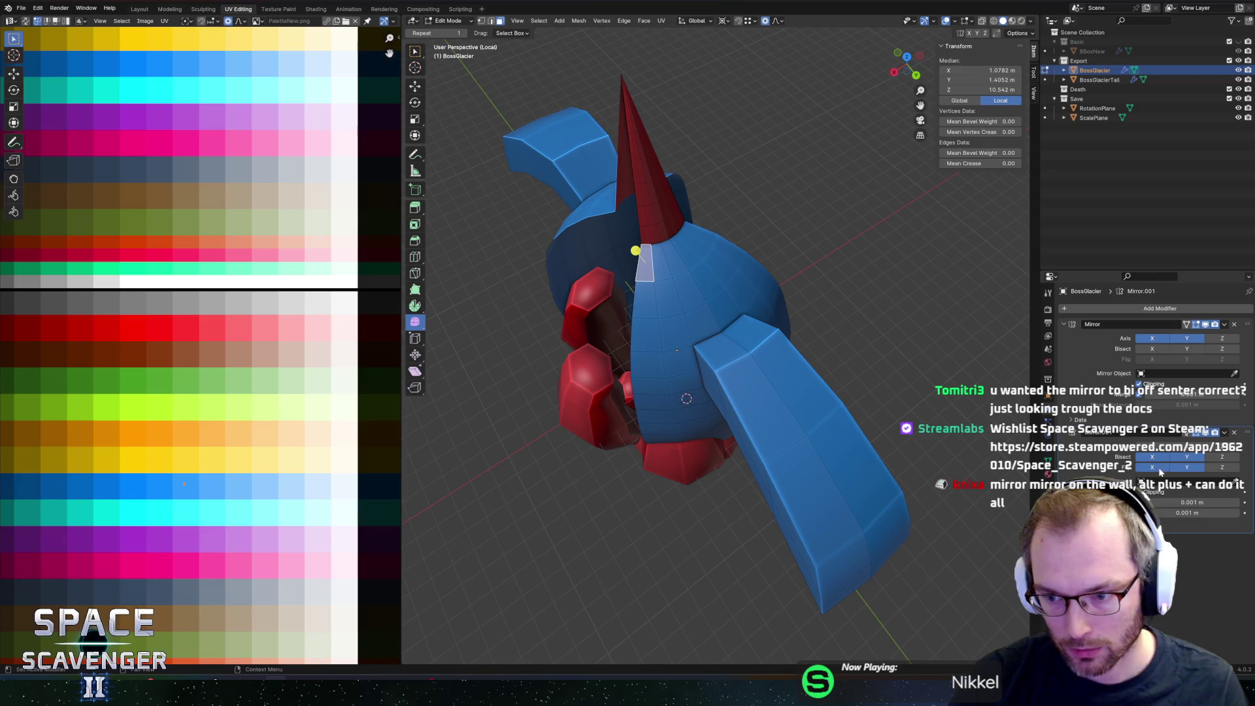
pyautogui.click(1158, 460)
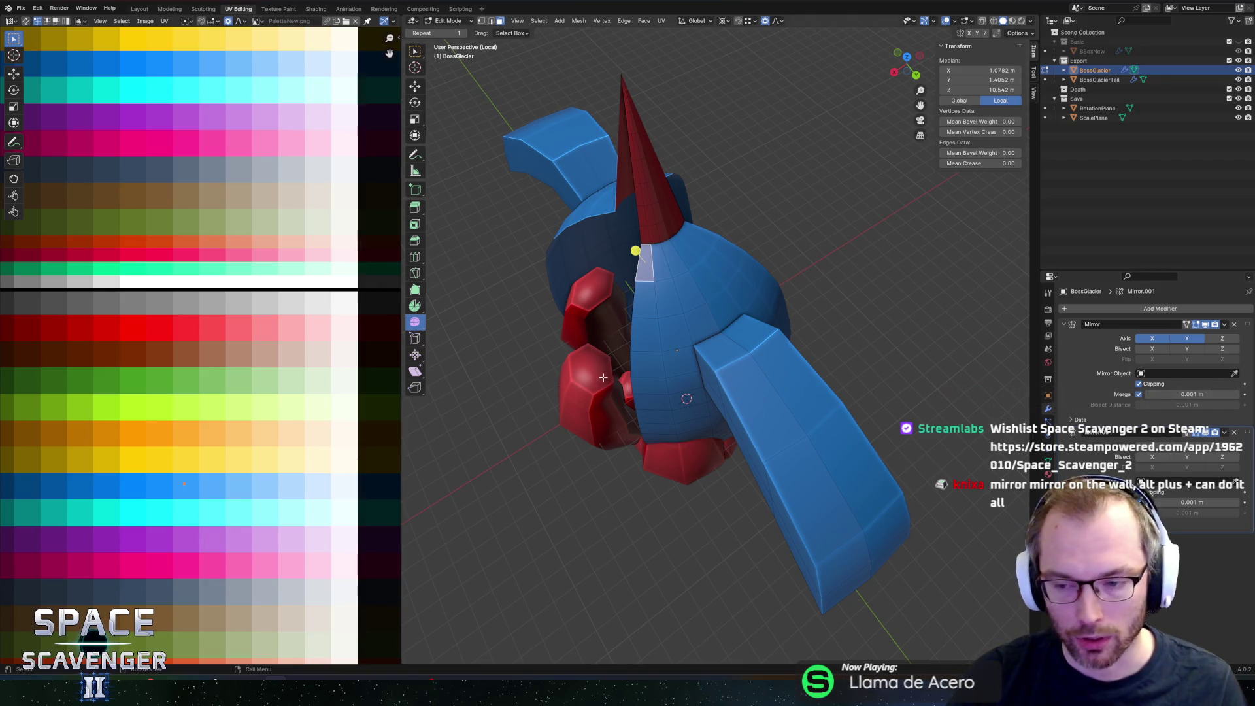
pyautogui.moveTo(685, 372); pyautogui.dragTo(699, 346, button='middle')
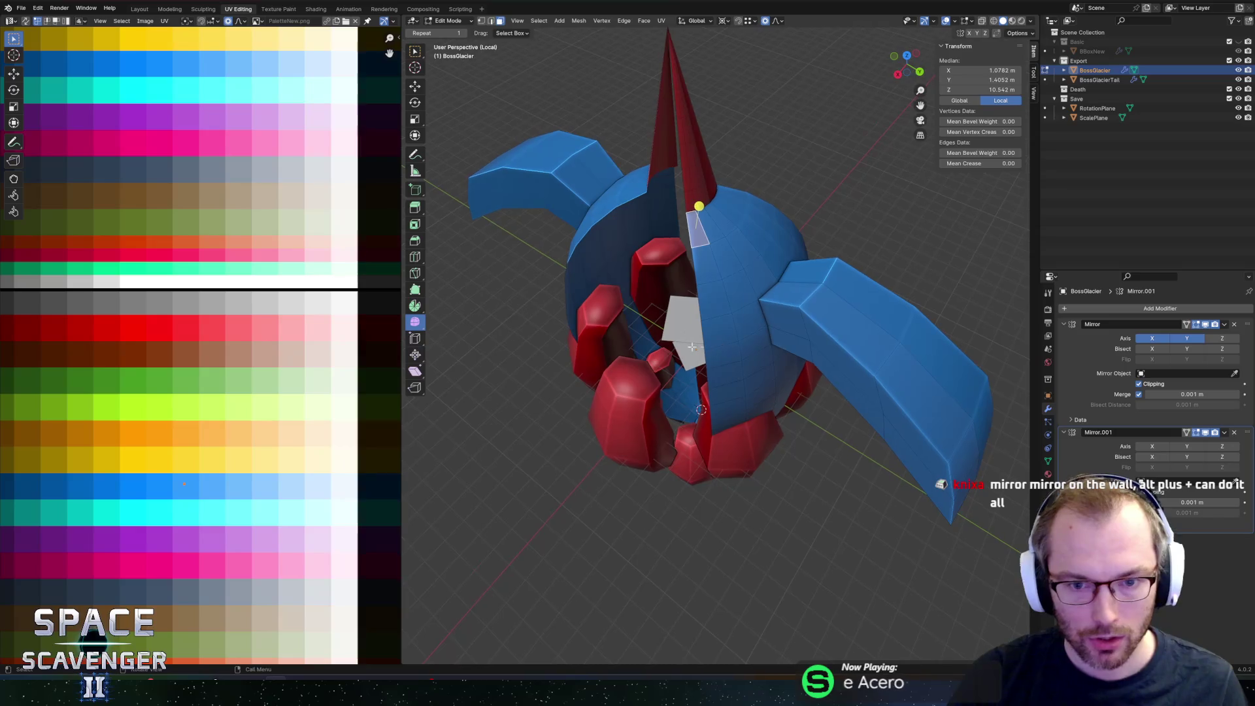
pyautogui.press('Tab')
# Step: Undo a misplaced plane and snap the 3D cursor to the world origin
pyautogui.hotkey('shift', 'a')
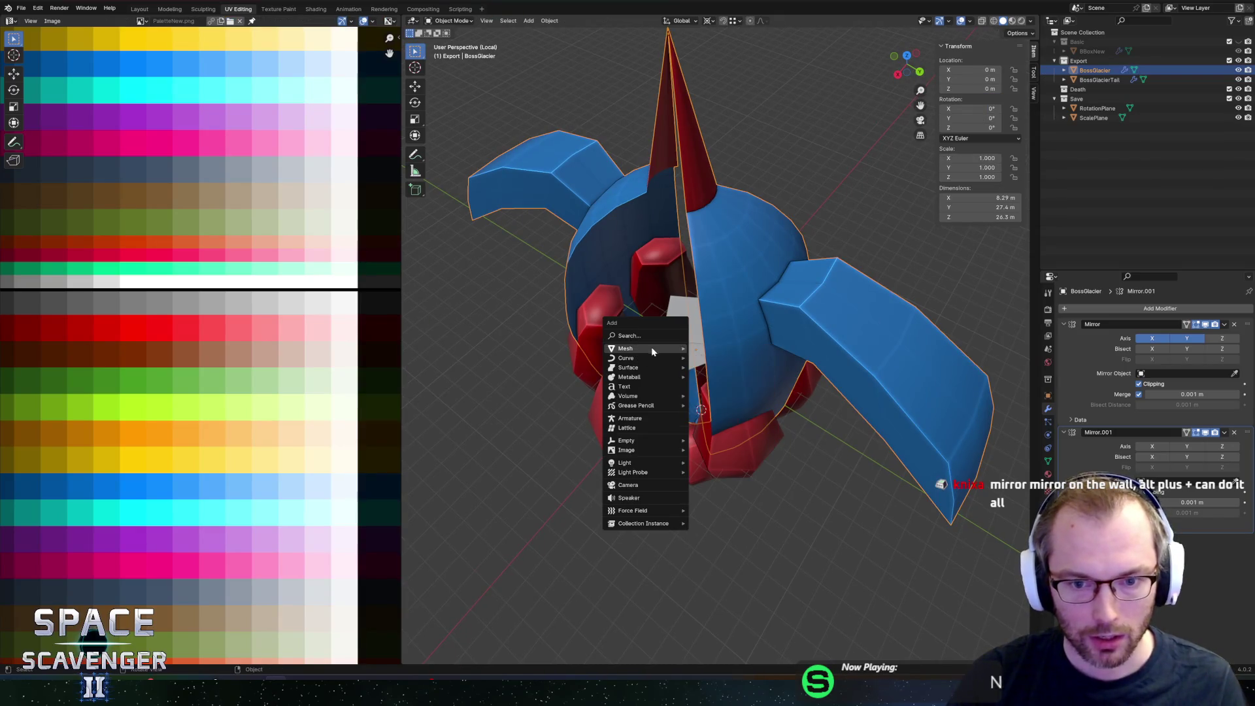
pyautogui.moveTo(655, 351)
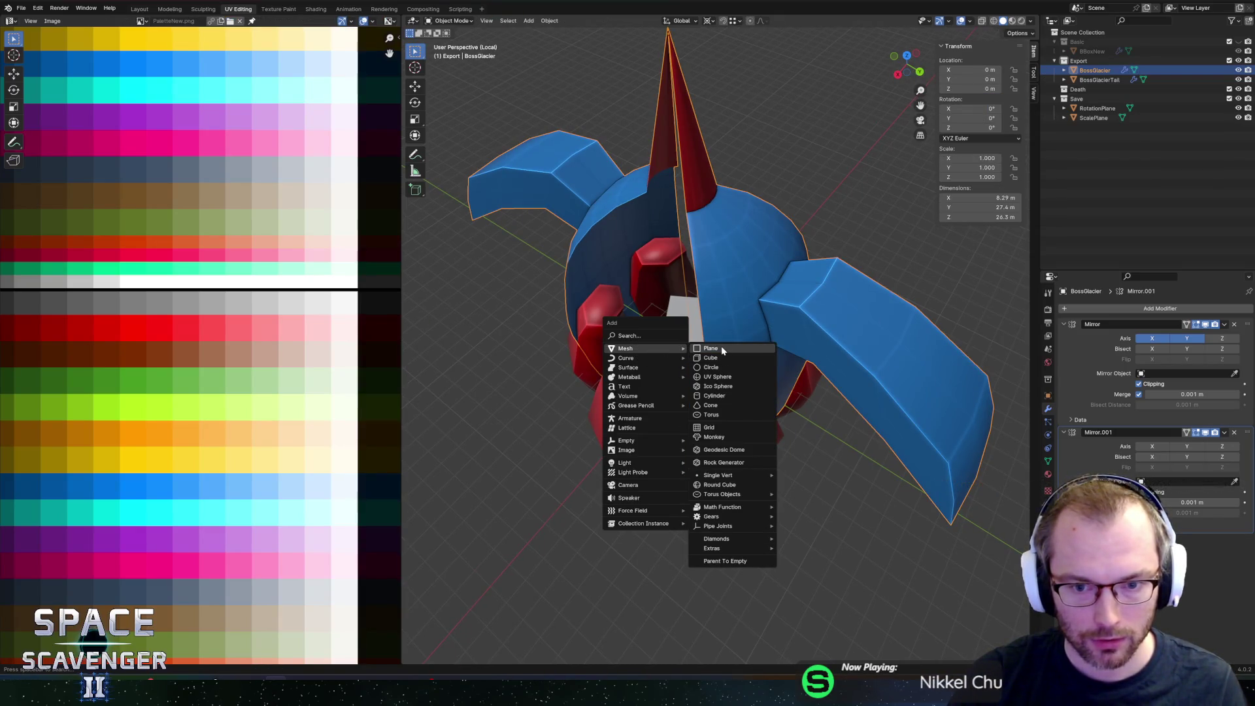
pyautogui.click(721, 351)
pyautogui.moveTo(720, 346); pyautogui.dragTo(734, 332, button='middle')
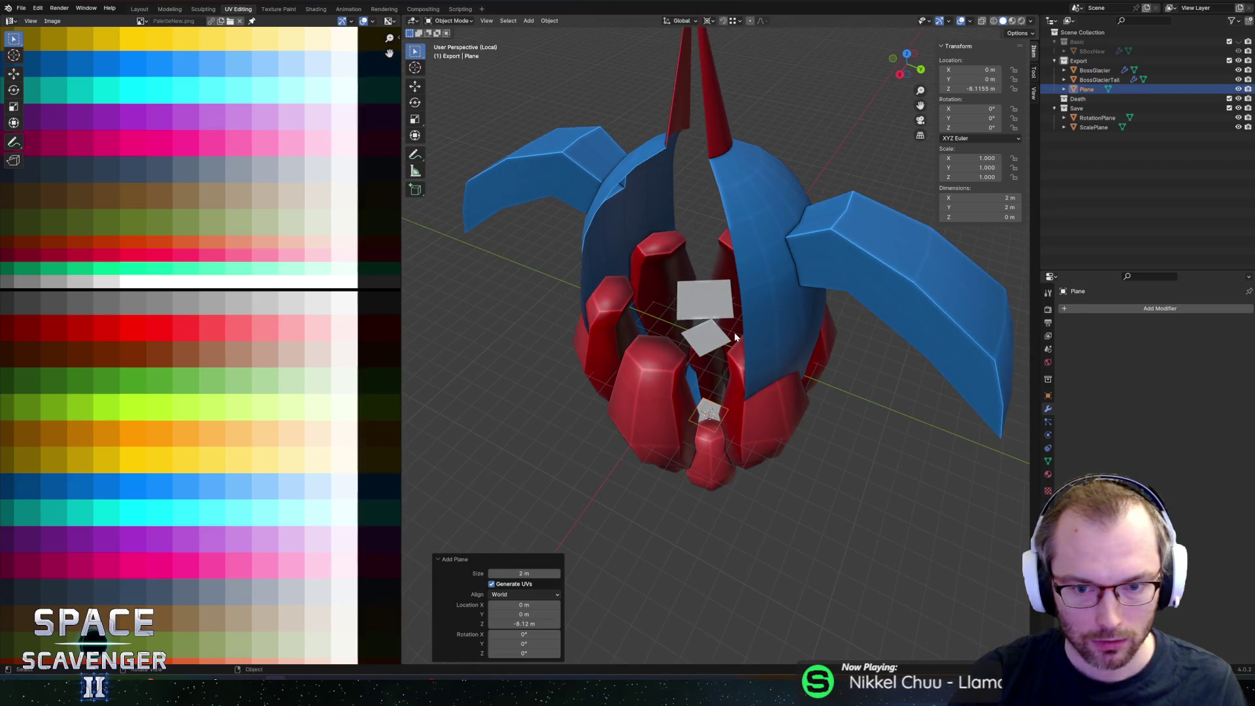
pyautogui.hotkey('ctrl', 'z')
pyautogui.hotkey('shift', 'a')
pyautogui.press('Escape')
pyautogui.hotkey('shift', 'a')
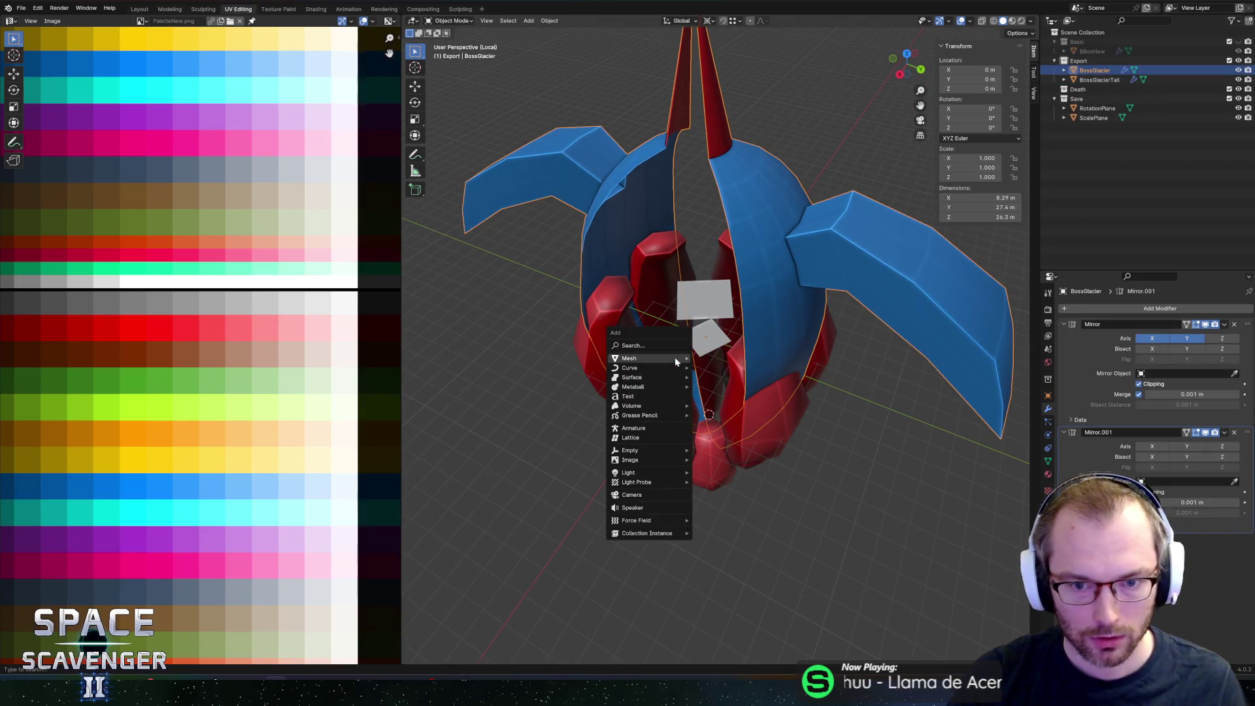
pyautogui.press('Escape')
pyautogui.hotkey('shift', 's')
pyautogui.press('Escape')
pyautogui.hotkey('shift', 's')
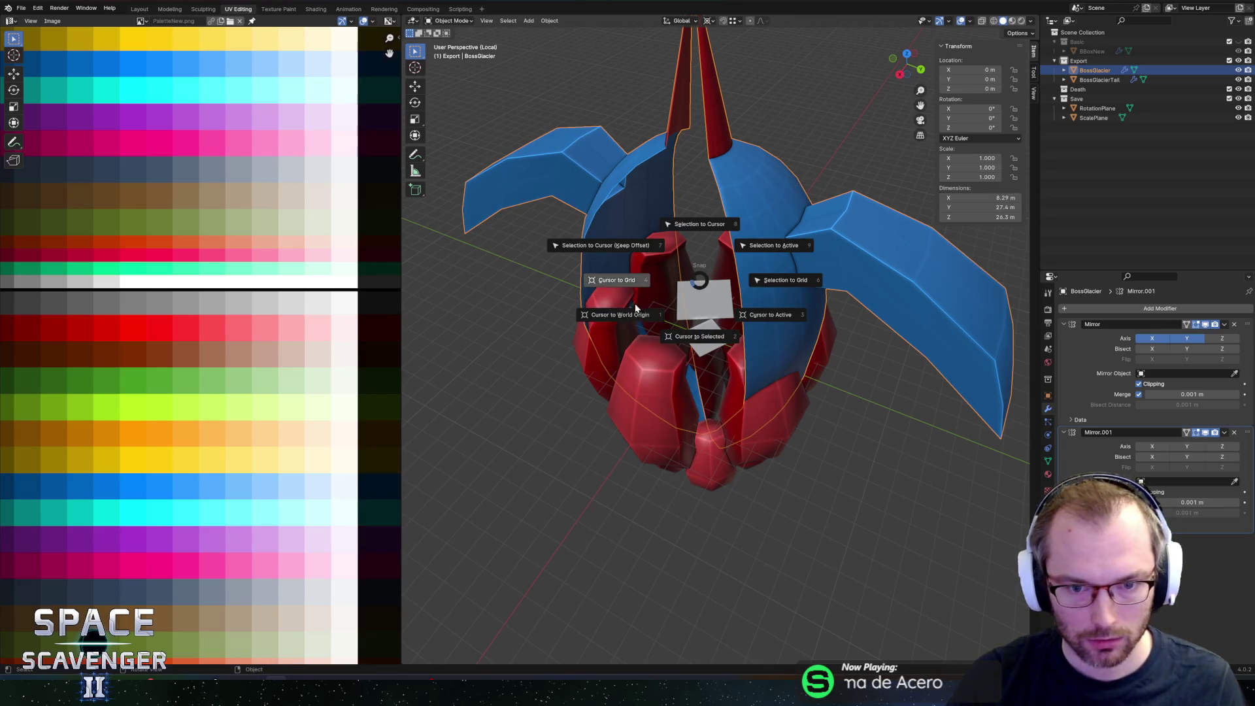
pyautogui.click(695, 331)
# Step: Add a plane at the origin and rotate it 90° about X and 45° about Z
pyautogui.hotkey('shift', 'a')
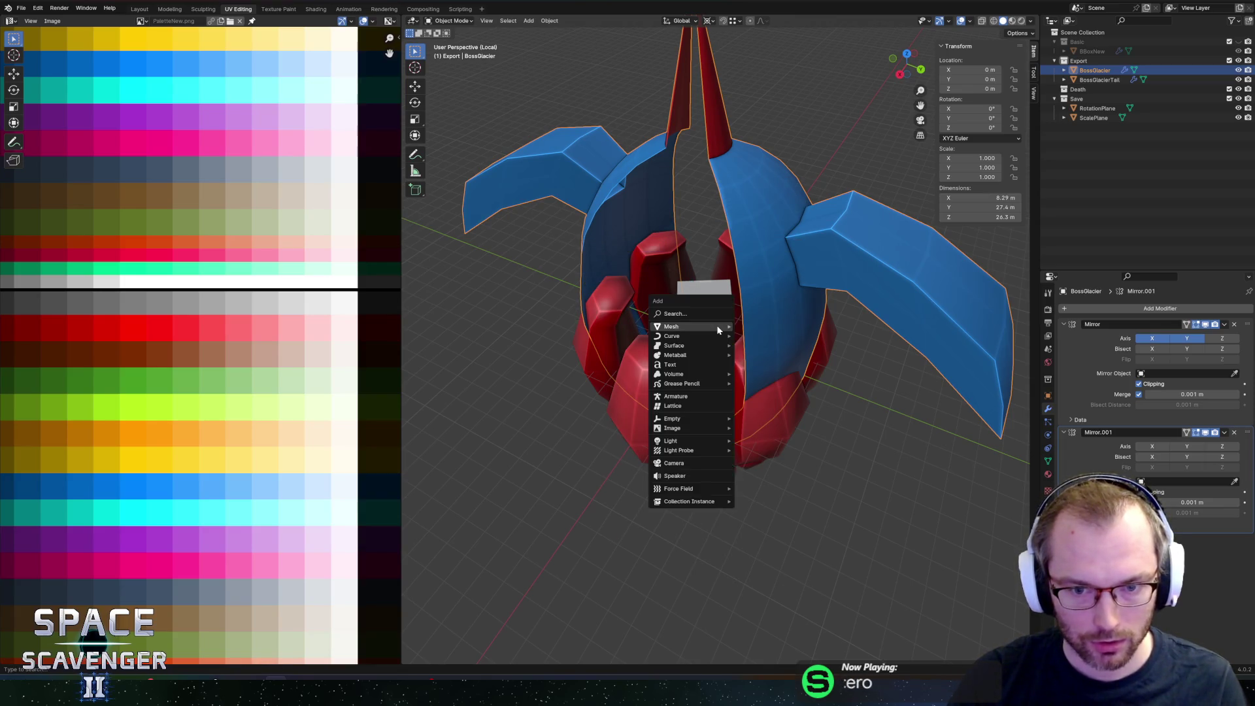
pyautogui.moveTo(689, 327)
pyautogui.click(760, 328)
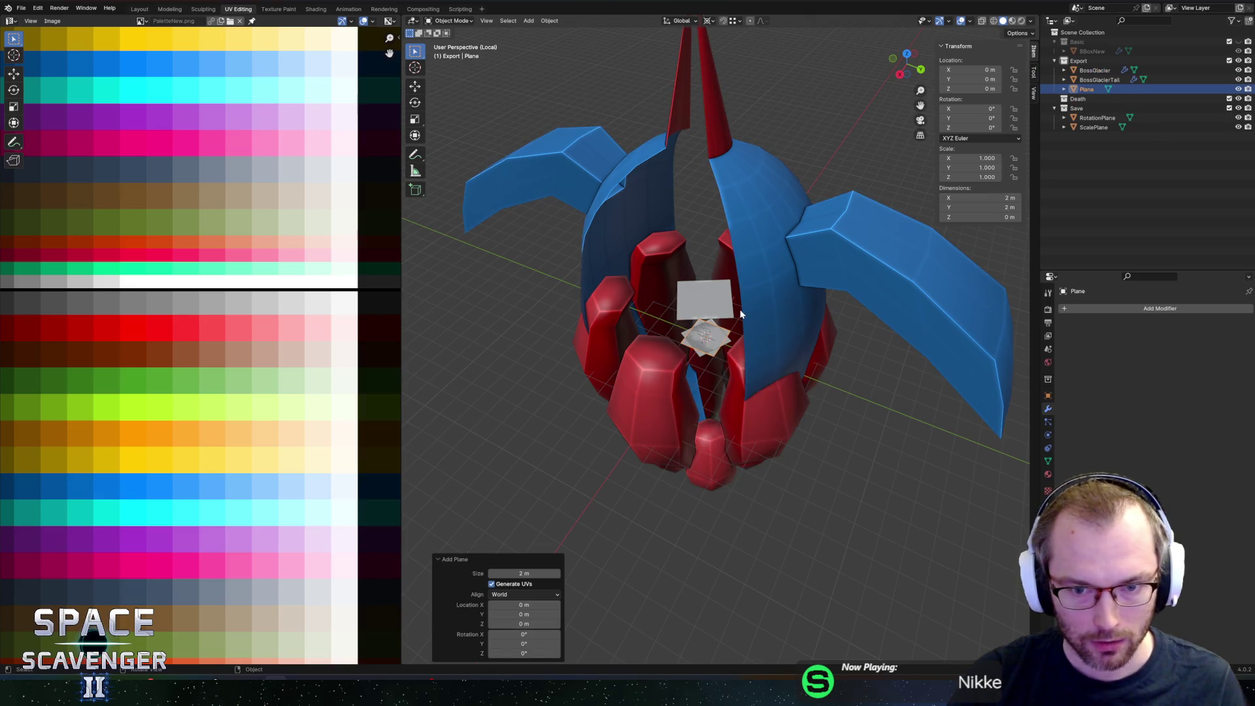
pyautogui.write('rx90')
pyautogui.press('Return')
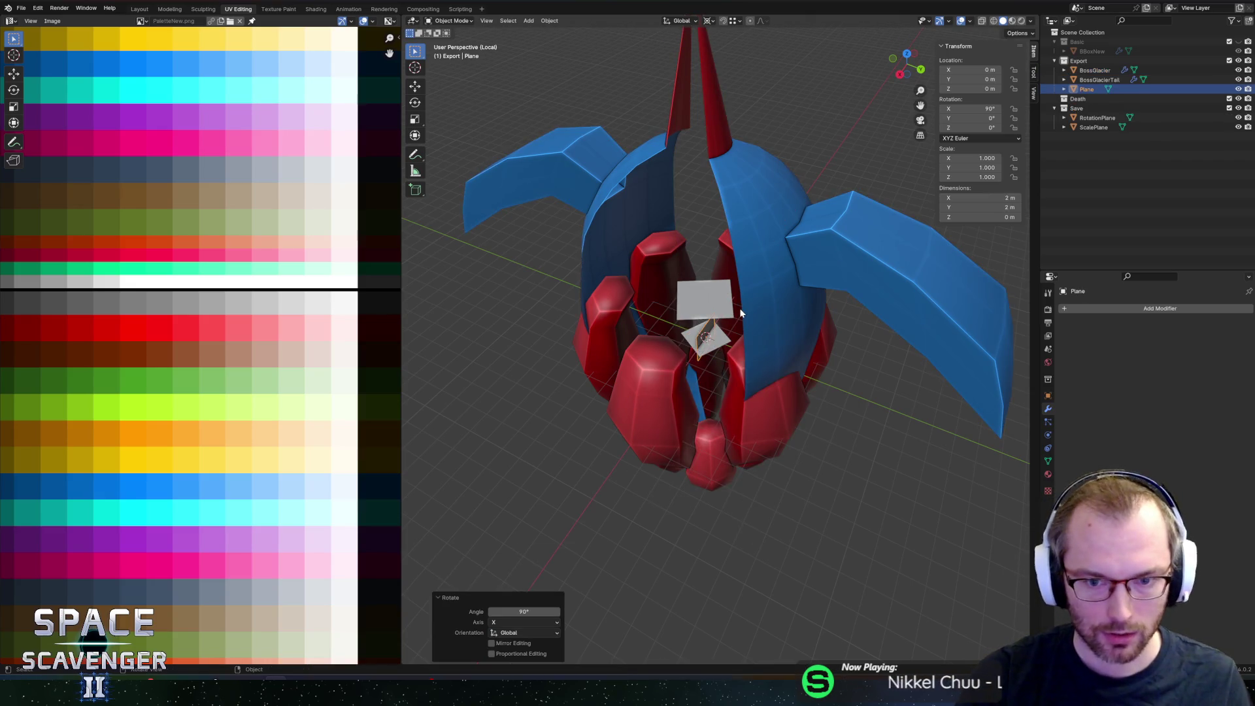
pyautogui.write('rz')
pyautogui.write('45')
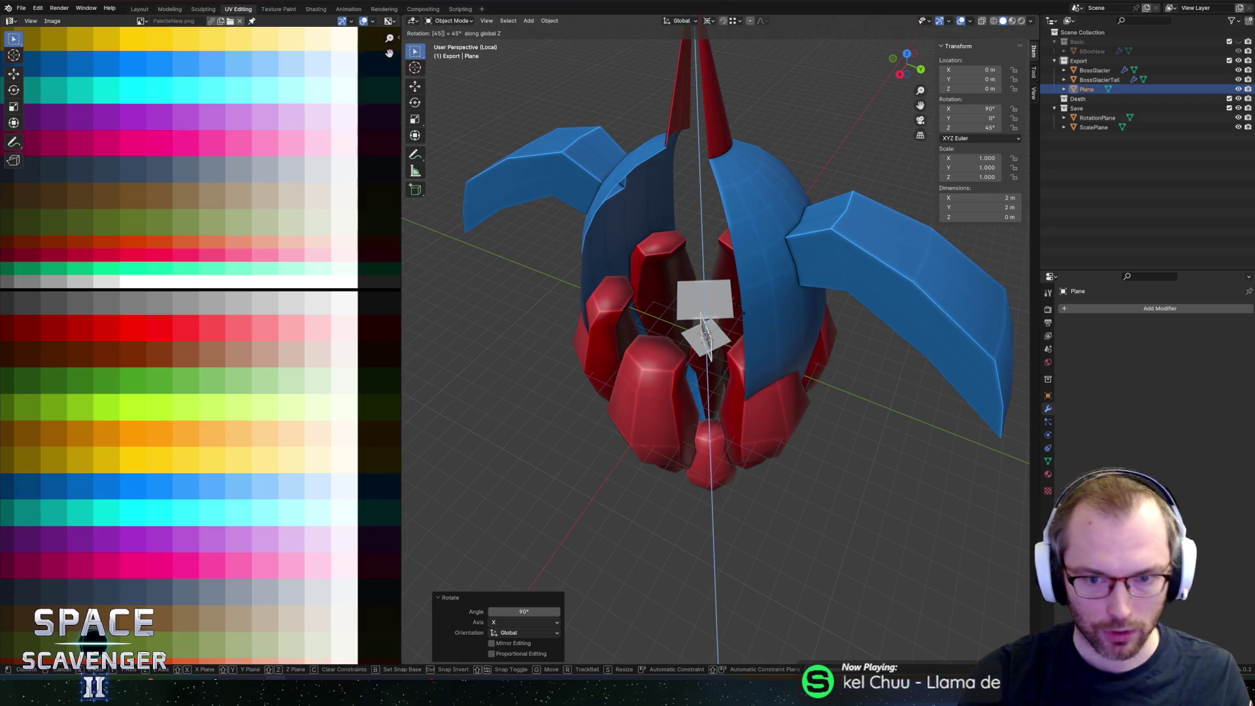
pyautogui.press('Return')
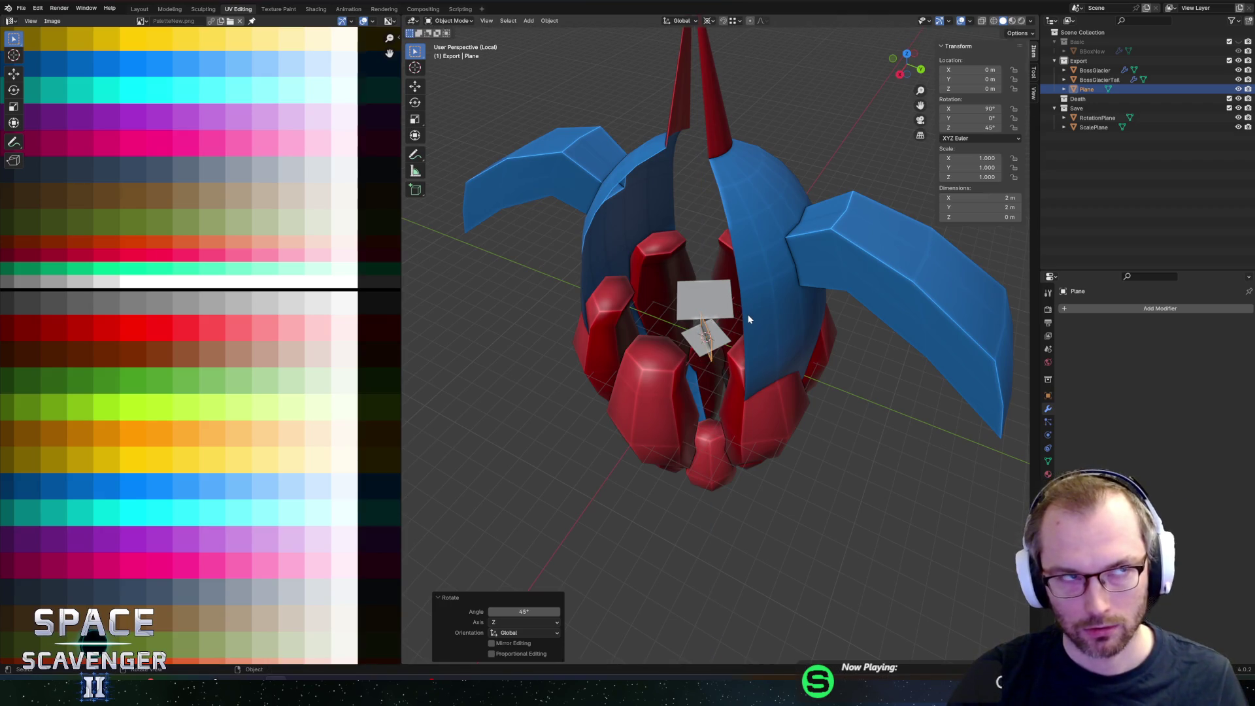
# Step: Apply the plane's rotation so it reads 0° on every axis
pyautogui.moveTo(750, 345); pyautogui.dragTo(757, 350, button='middle')
pyautogui.hotkey('ctrl', 'a')
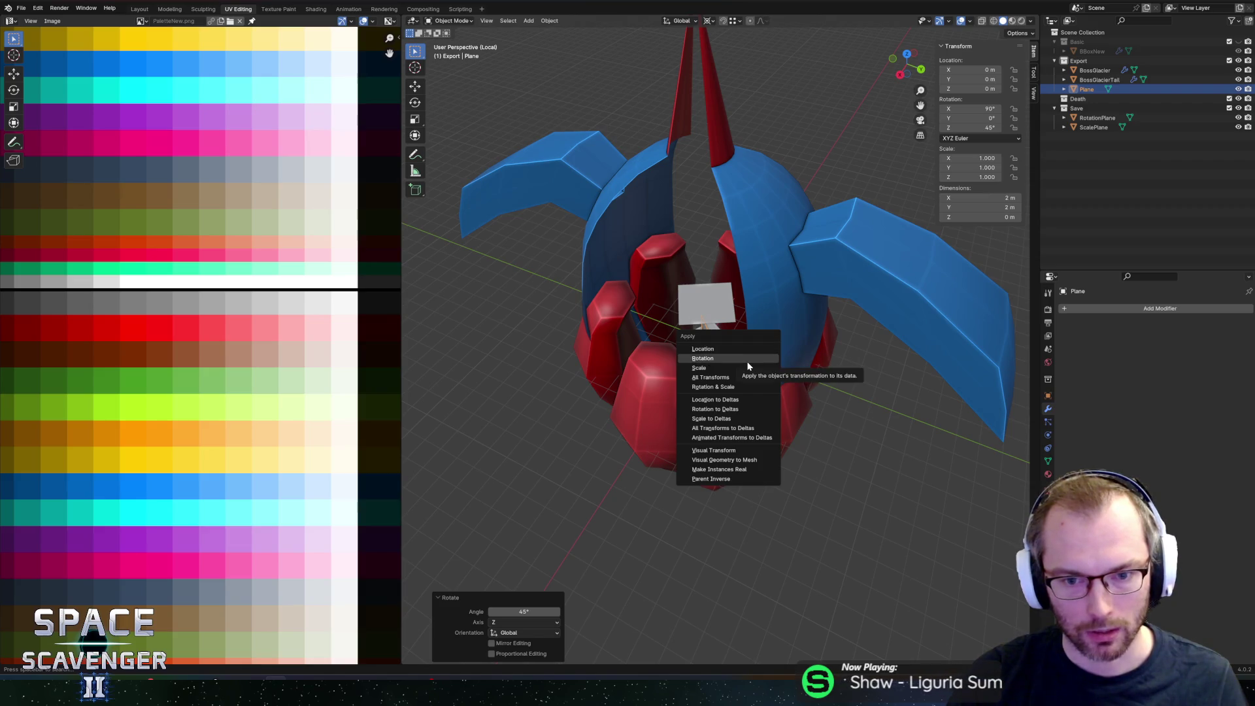
pyautogui.click(749, 364)
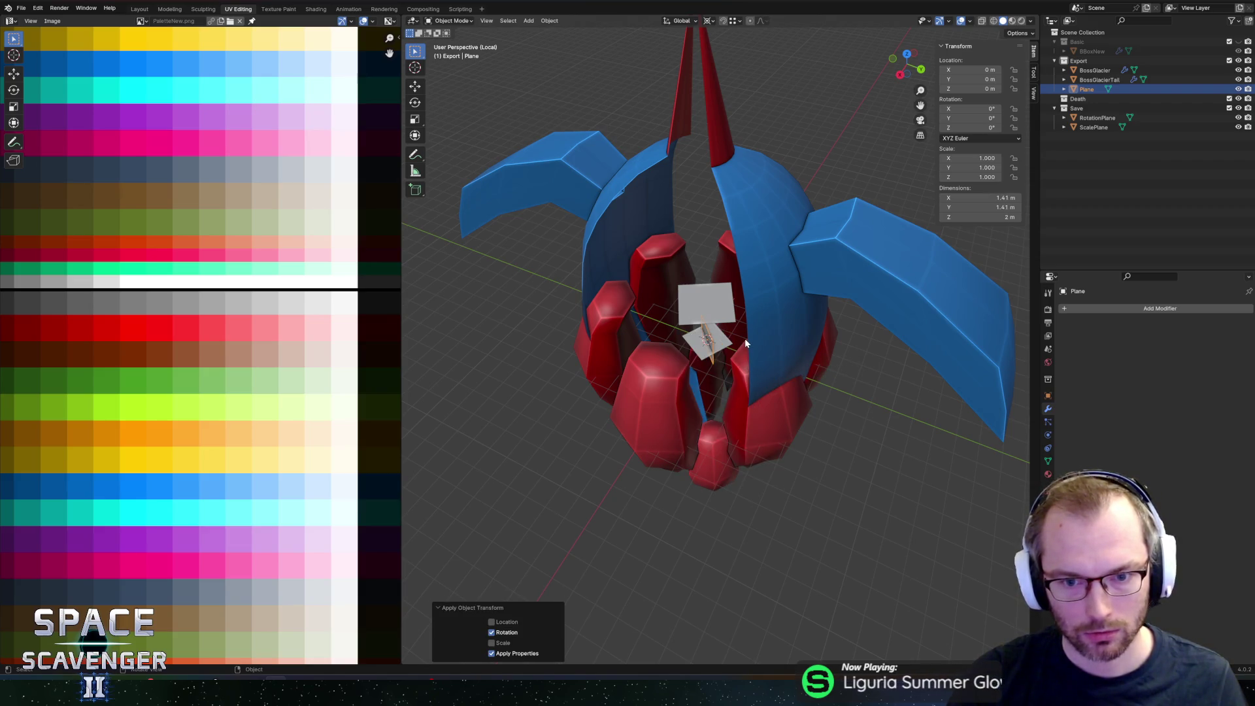
pyautogui.click(753, 332)
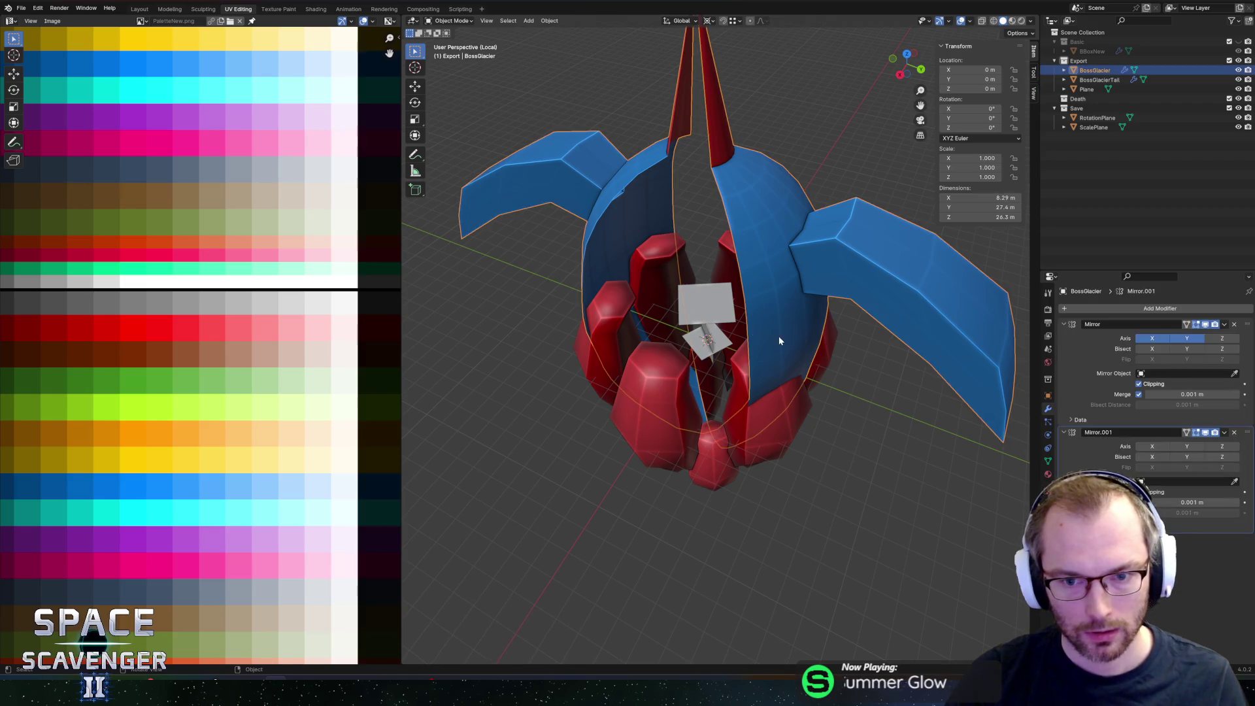
# Step: Set Plane as Mirror.001's mirror object, keeping only the X axis enabled
pyautogui.press('e')
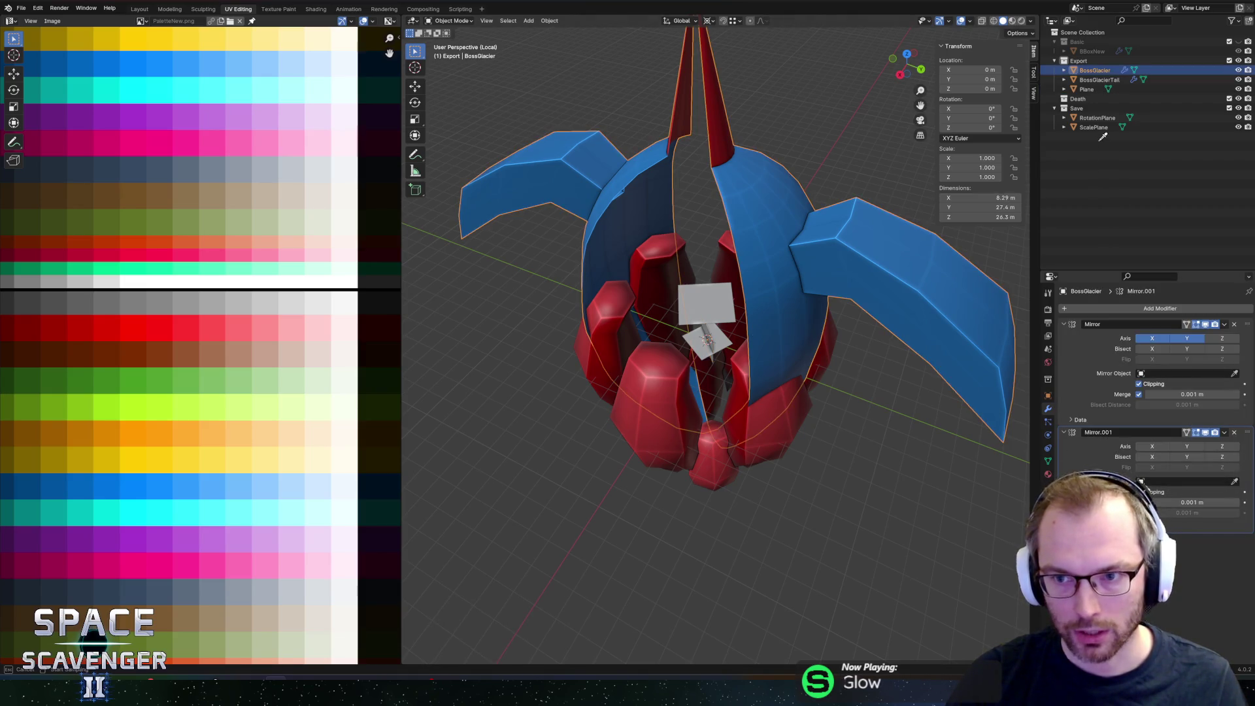
pyautogui.click(1086, 89)
pyautogui.click(1185, 446)
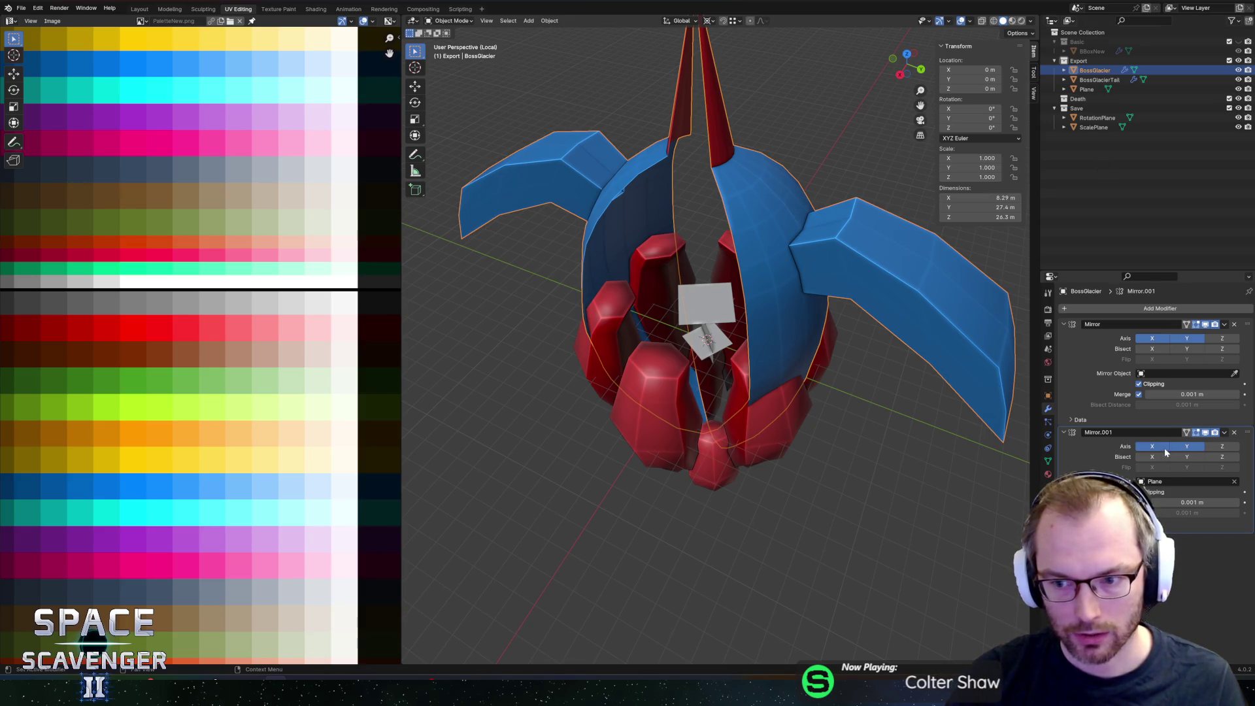
pyautogui.click(1151, 446)
pyautogui.click(1219, 446)
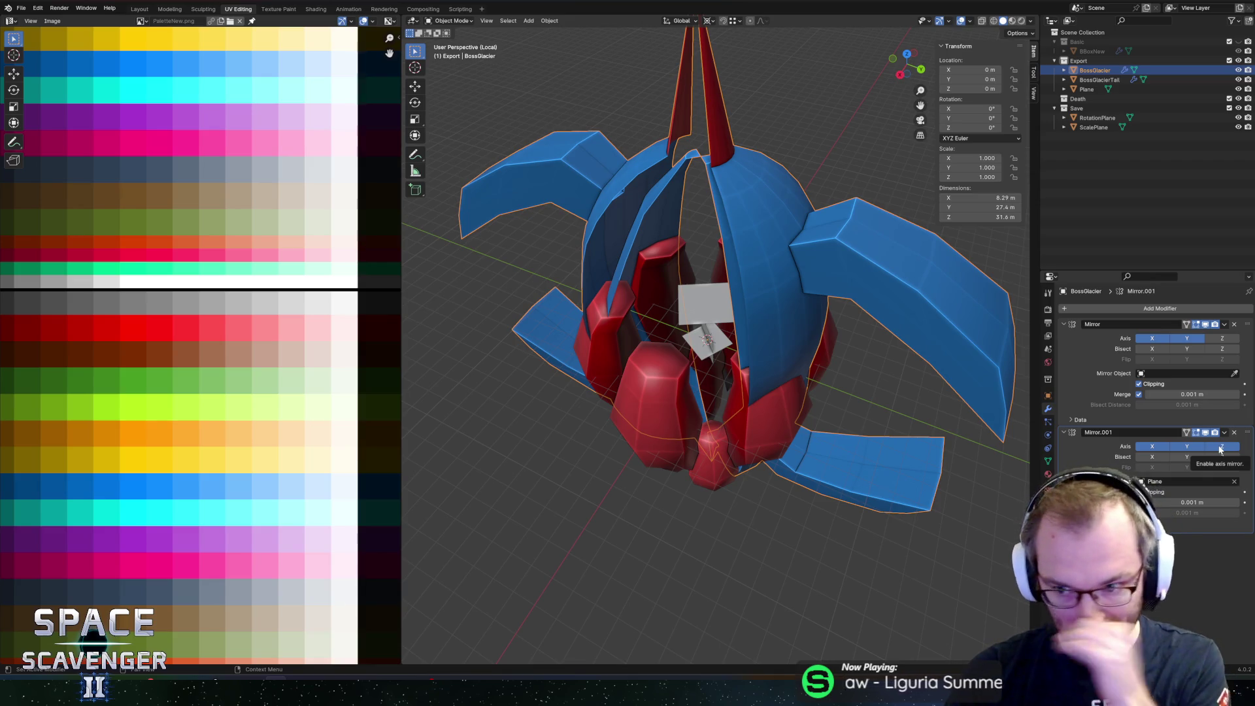
pyautogui.click(1185, 447)
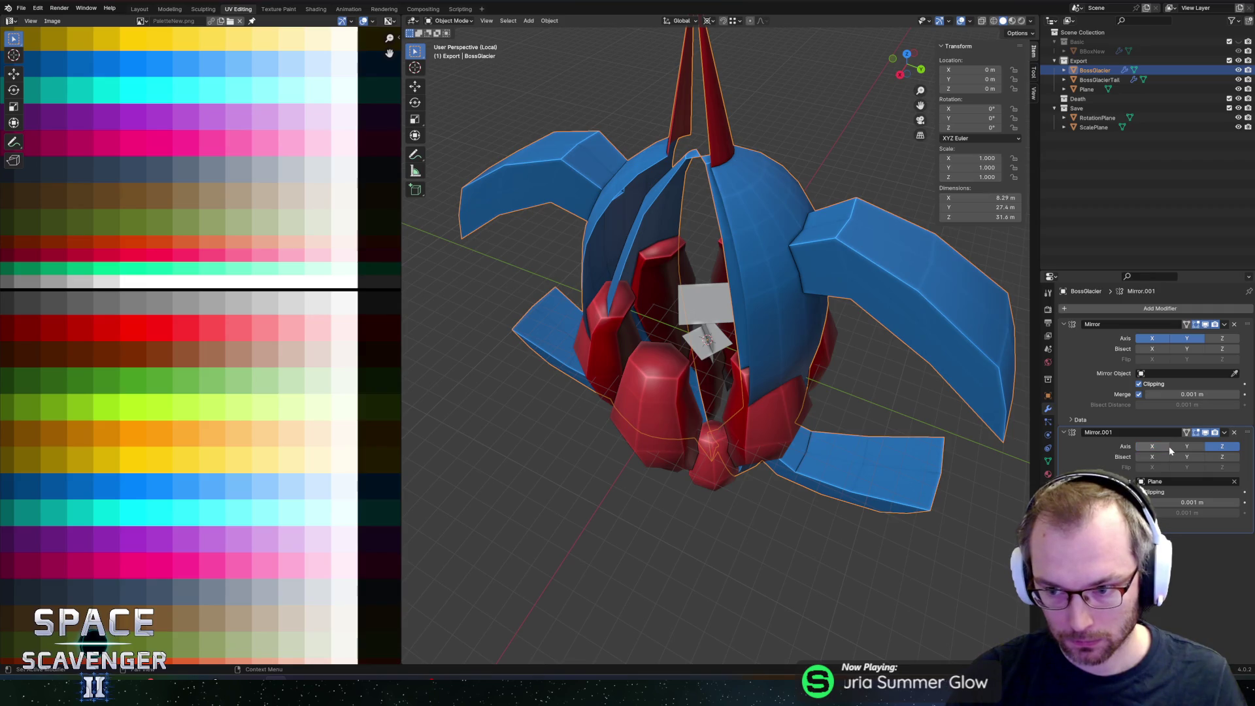
pyautogui.click(1220, 445)
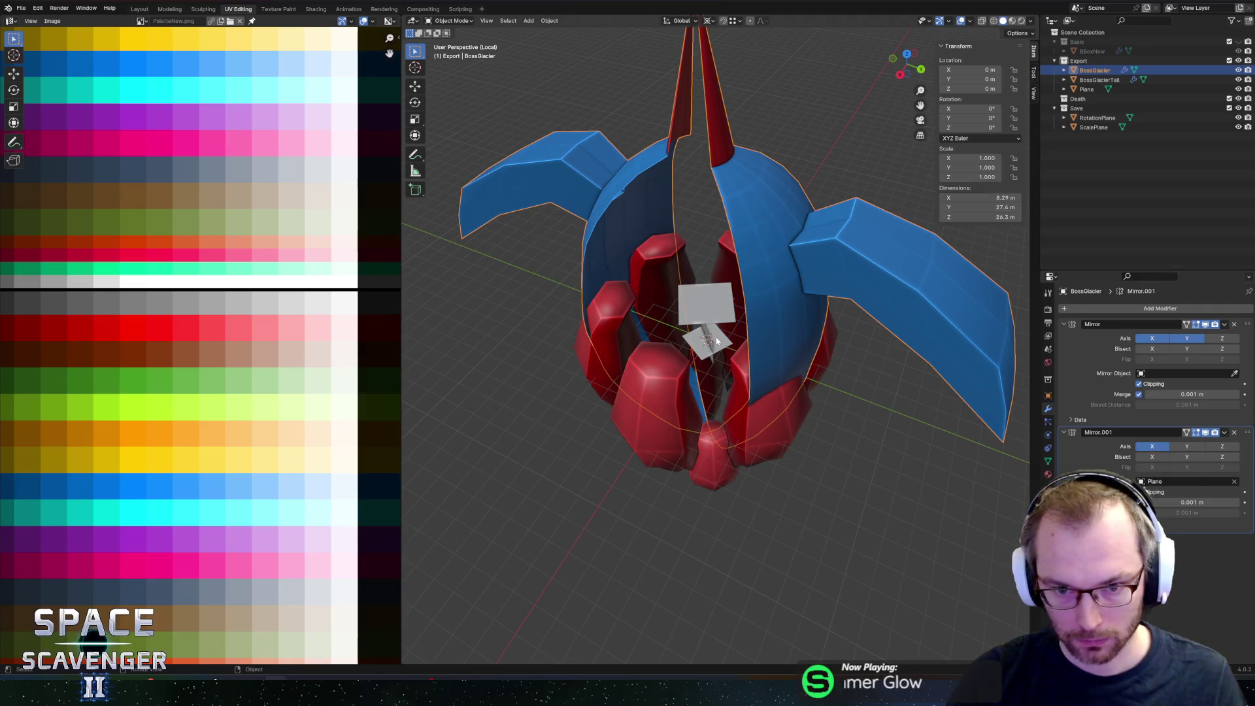
# Step: Turn the Plane 45° about Z, then go back to editing BossGlacier's mesh
pyautogui.click(706, 307)
pyautogui.press('r')
pyautogui.press('z')
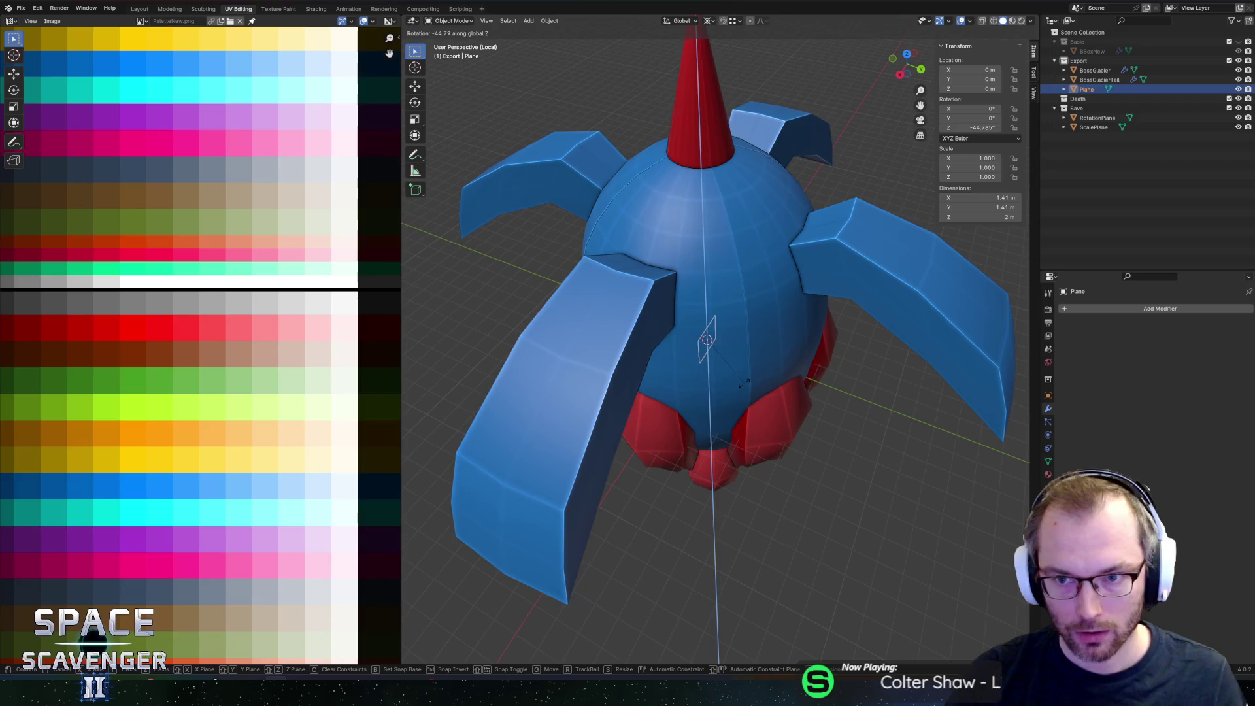
pyautogui.press('Escape')
pyautogui.write('rz45')
pyautogui.press('Return')
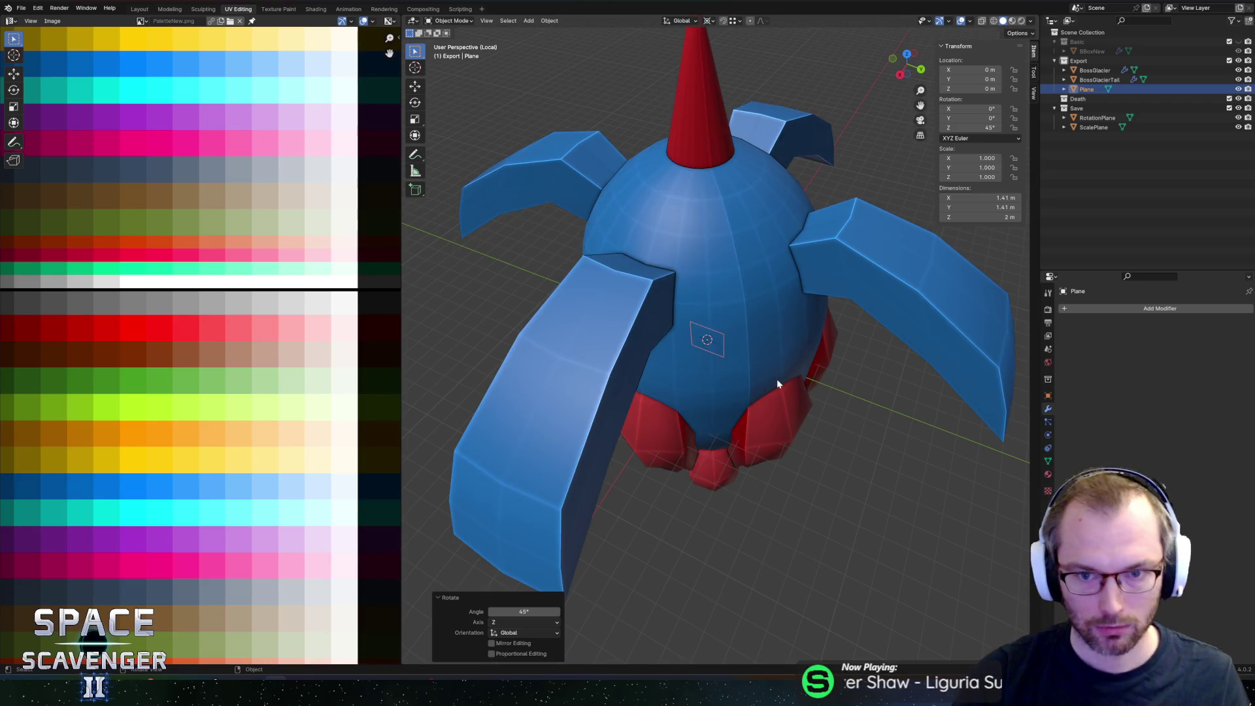
pyautogui.click(794, 378)
pyautogui.press('Tab')
# Step: Select an edge near the ship's top and start an edge slide, then cancel it
pyautogui.press('a')
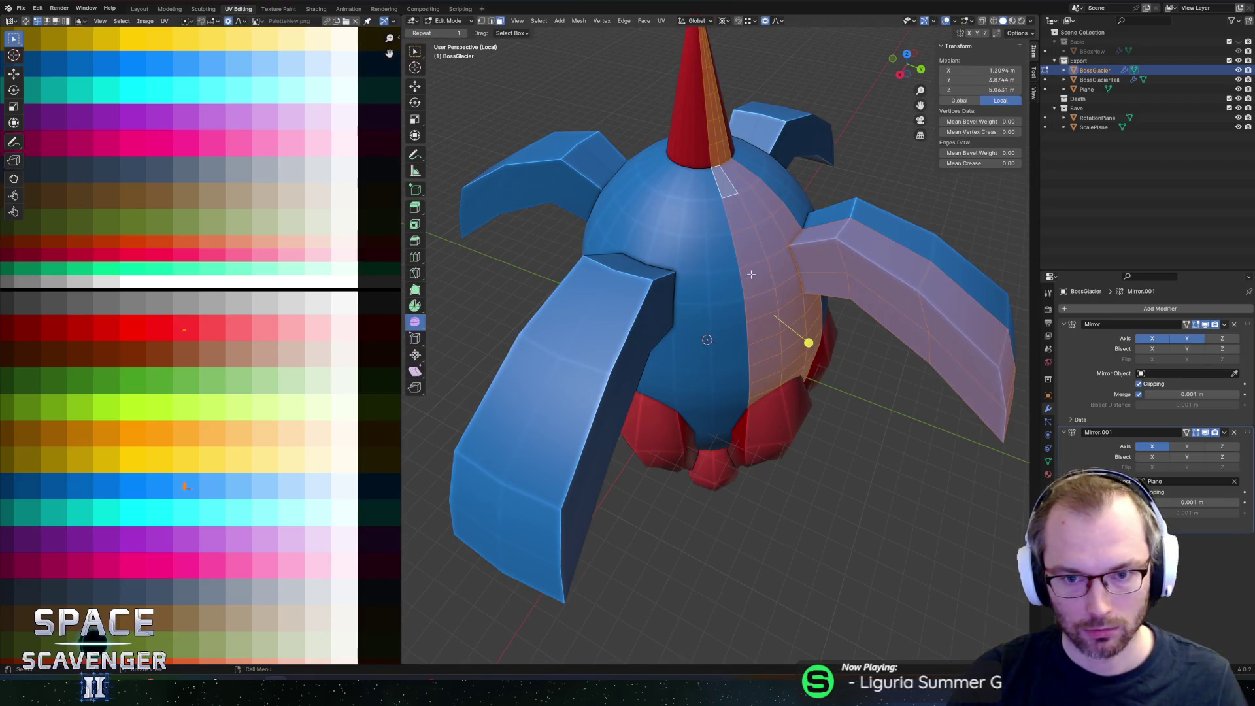
pyautogui.moveTo(754, 271); pyautogui.dragTo(726, 222, button='middle')
pyautogui.click(713, 206)
pyautogui.press('g')
pyautogui.press('g')
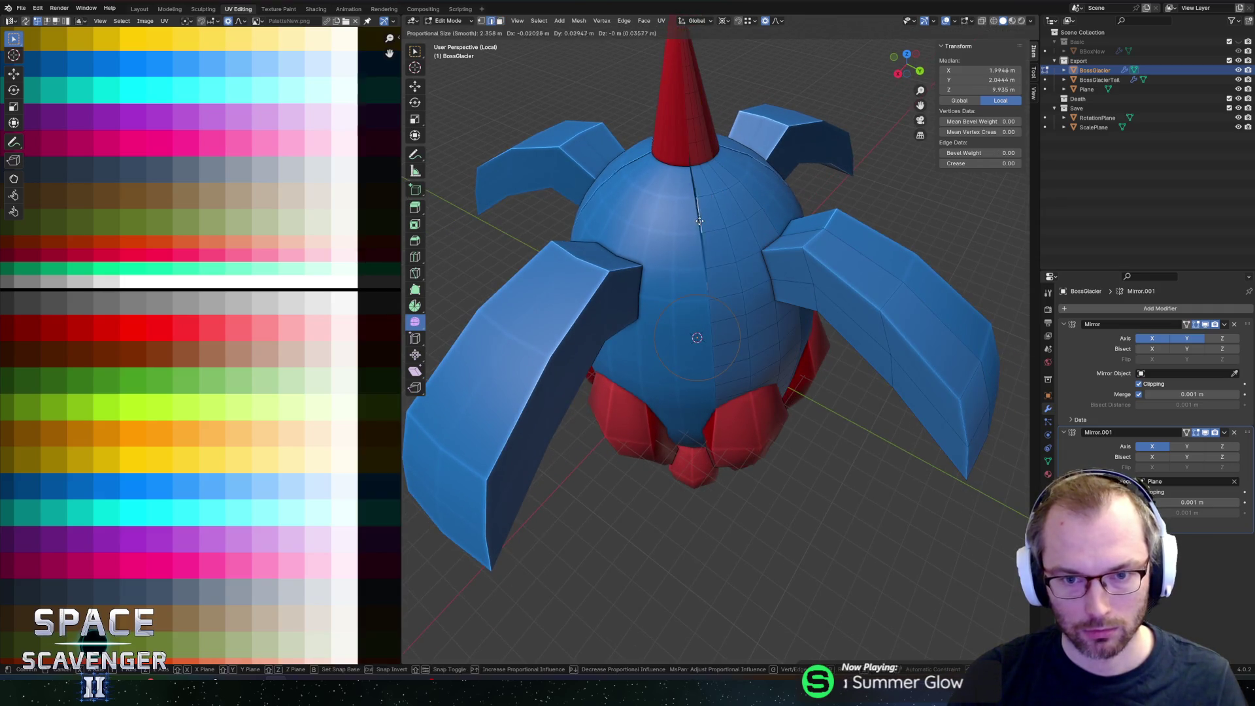
pyautogui.rightClick(725, 234)
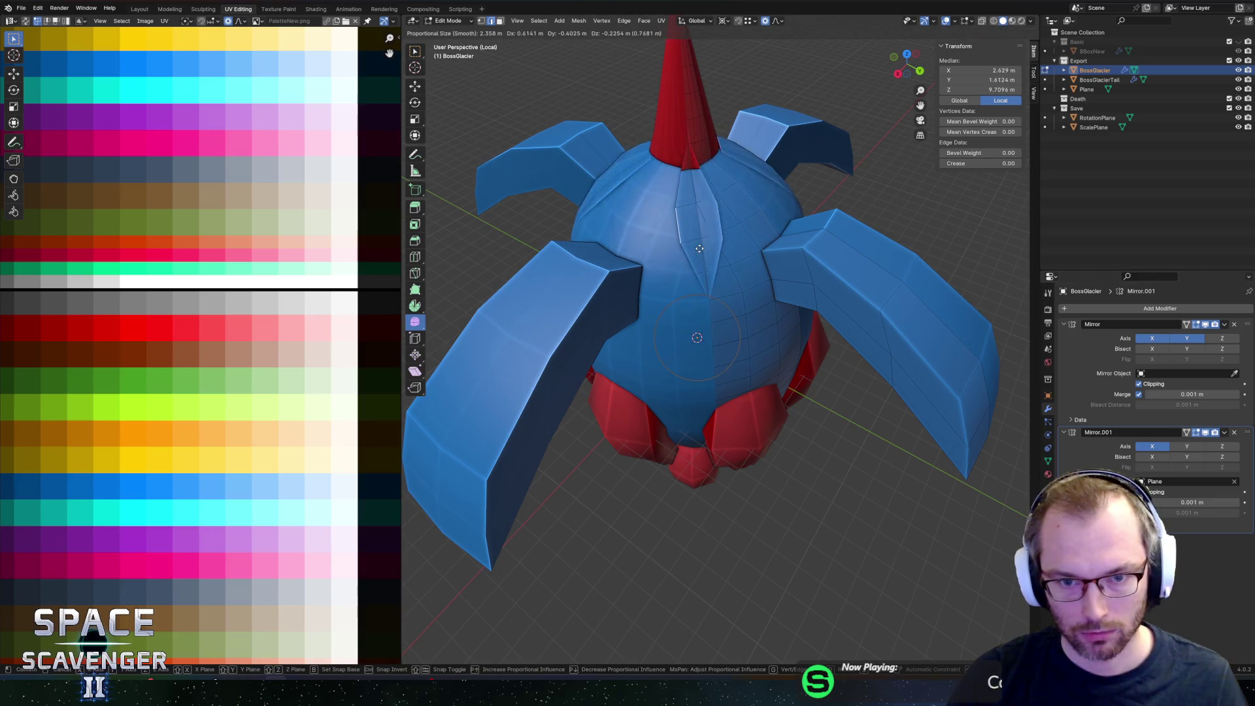
# Step: Move Mirror.001 above the first Mirror modifier in the stack
pyautogui.moveTo(779, 227)
pyautogui.mouseDown(button='middle')
pyautogui.moveTo(778, 207)
pyautogui.moveTo(638, 202)
pyautogui.moveTo(709, 198)
pyautogui.moveTo(745, 216)
pyautogui.mouseUp(button='middle')
pyautogui.keyDown('alt'); pyautogui.click(709, 198); pyautogui.keyUp('alt')
pyautogui.scroll(-5, 726, 189)
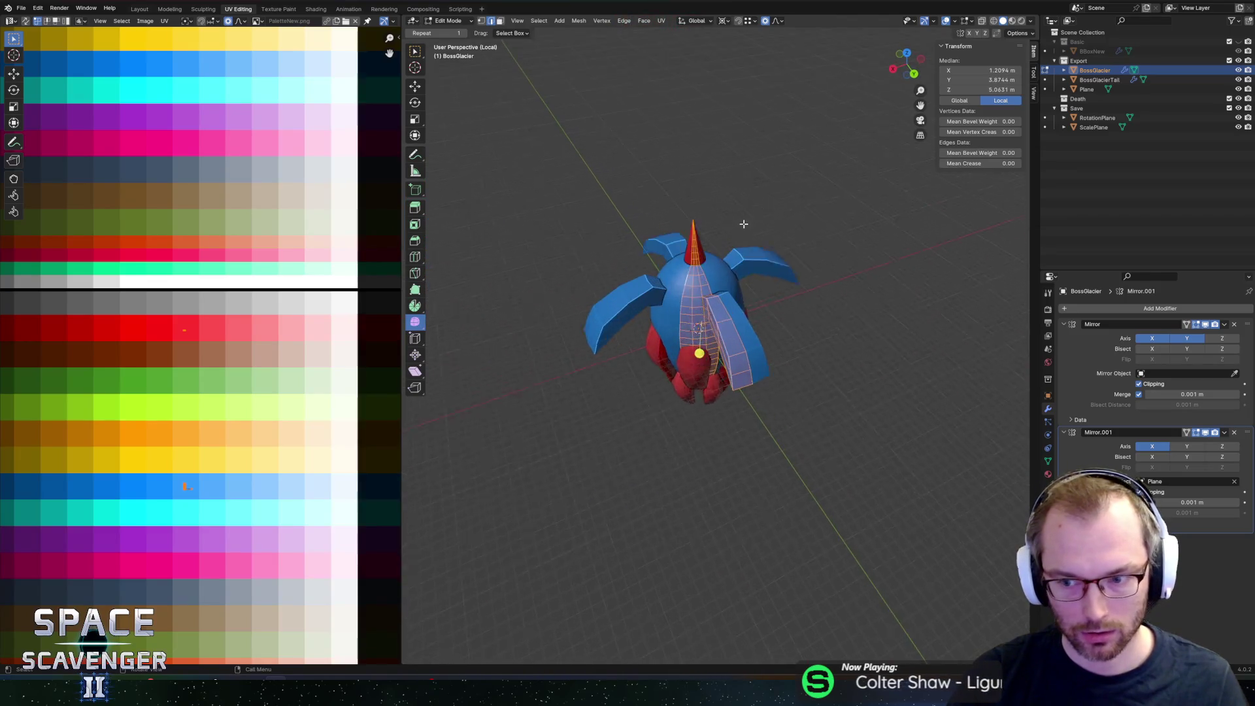
pyautogui.scroll(3, 725, 248)
pyautogui.moveTo(1246, 431); pyautogui.dragTo(1242, 323)
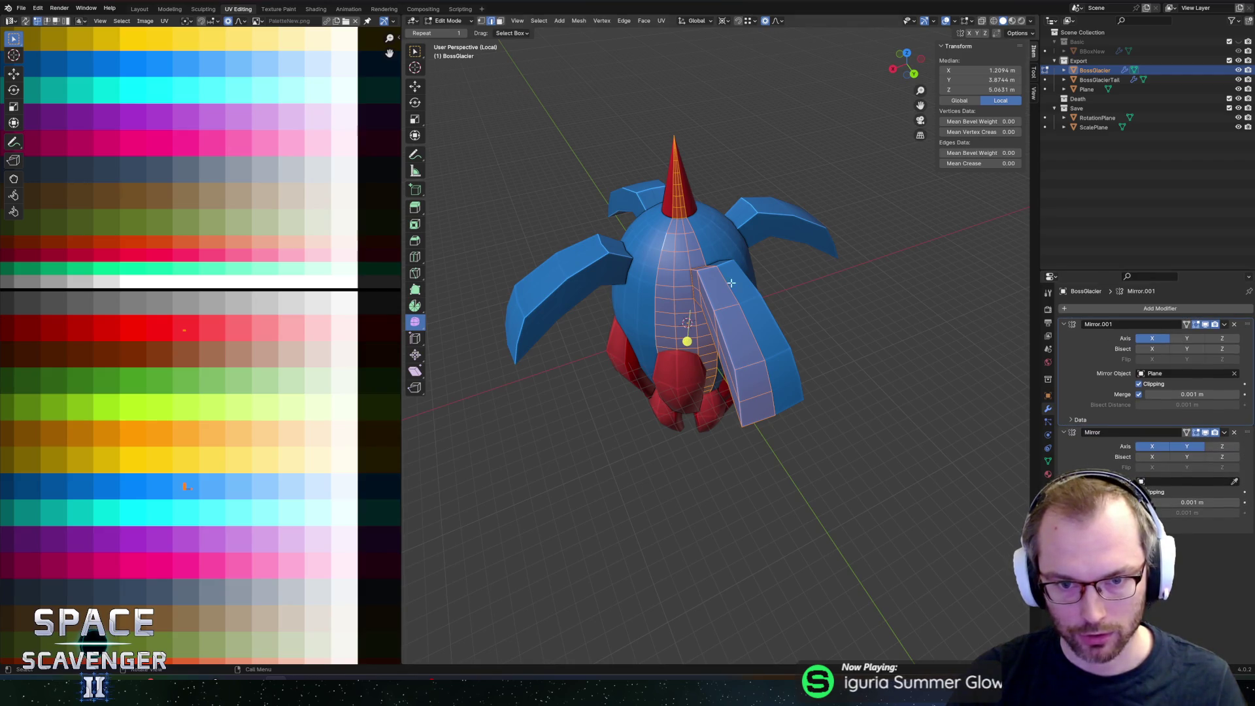
# Step: Select one mirrored quarter of the mesh and view it from the front
pyautogui.click(694, 261)
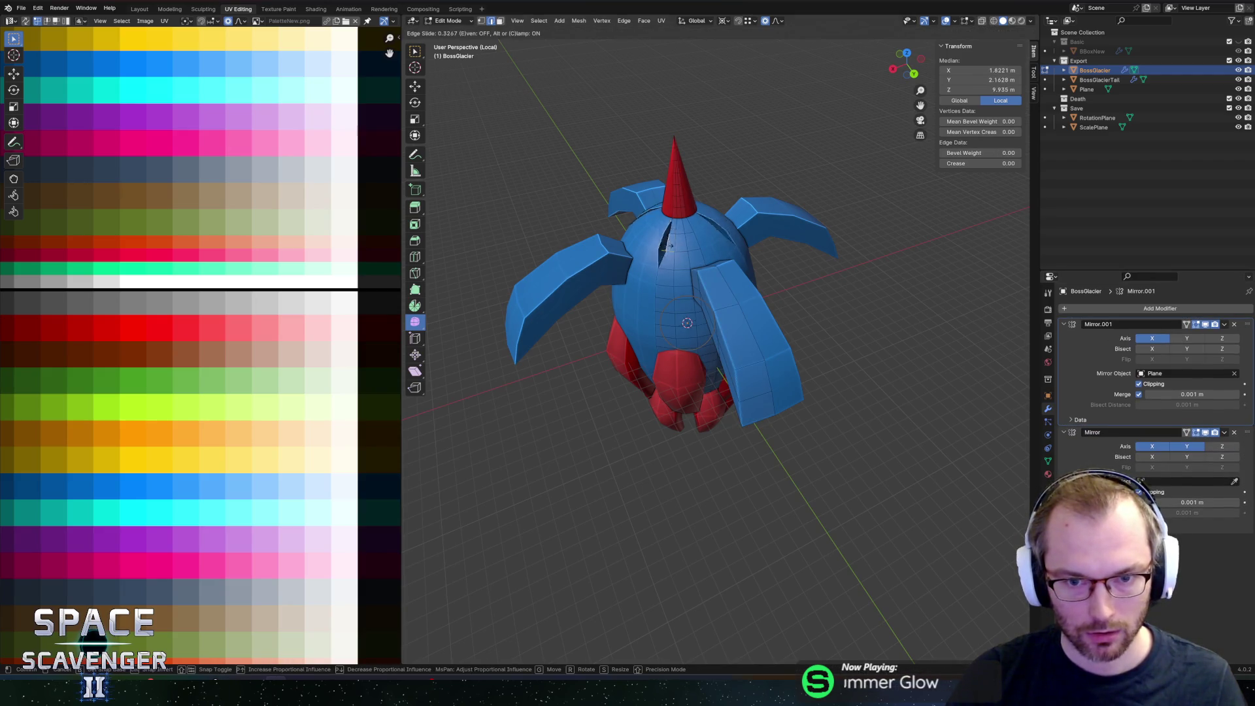
pyautogui.moveTo(623, 243)
pyautogui.mouseDown(button='middle')
pyautogui.moveTo(695, 195)
pyautogui.moveTo(722, 216)
pyautogui.moveTo(744, 172)
pyautogui.mouseUp(button='middle')
pyautogui.scroll(3, 724, 216)
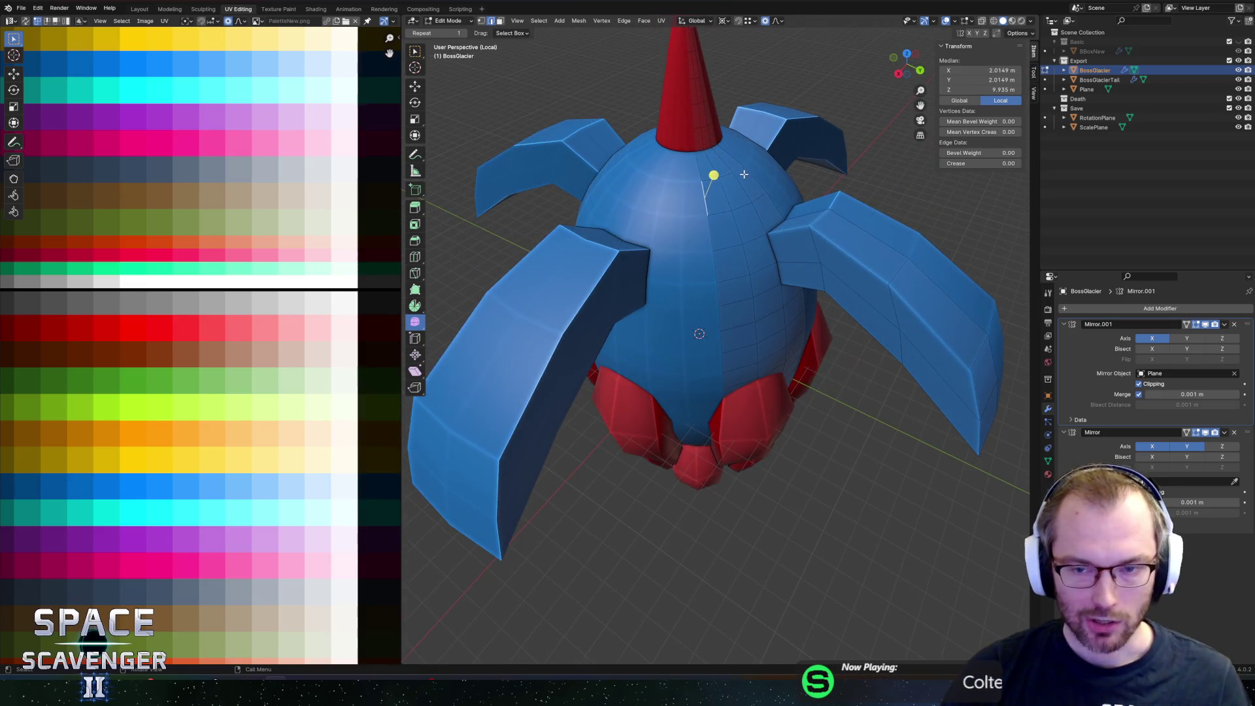
pyautogui.moveTo(782, 254); pyautogui.dragTo(872, 322, button='middle')
pyautogui.keyDown('shift'); pyautogui.scroll(2, 831, 268); pyautogui.keyUp('shift')
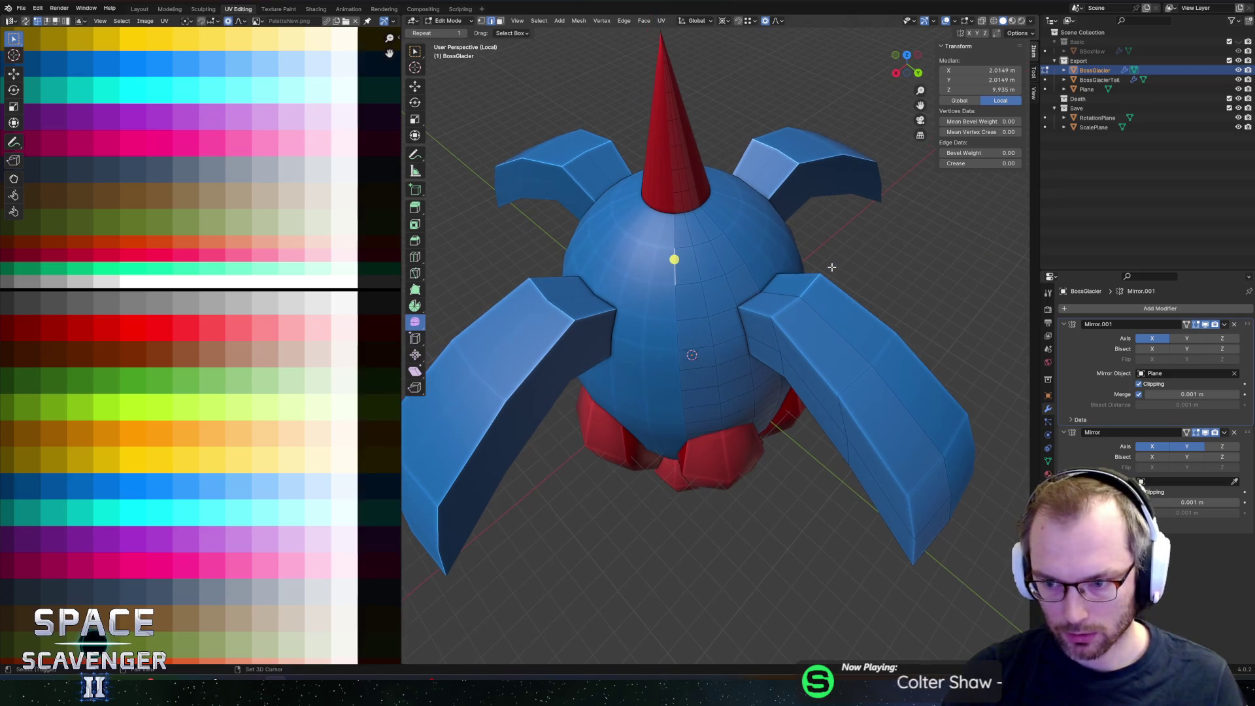
pyautogui.press('a')
pyautogui.moveTo(836, 253); pyautogui.dragTo(829, 238, button='middle')
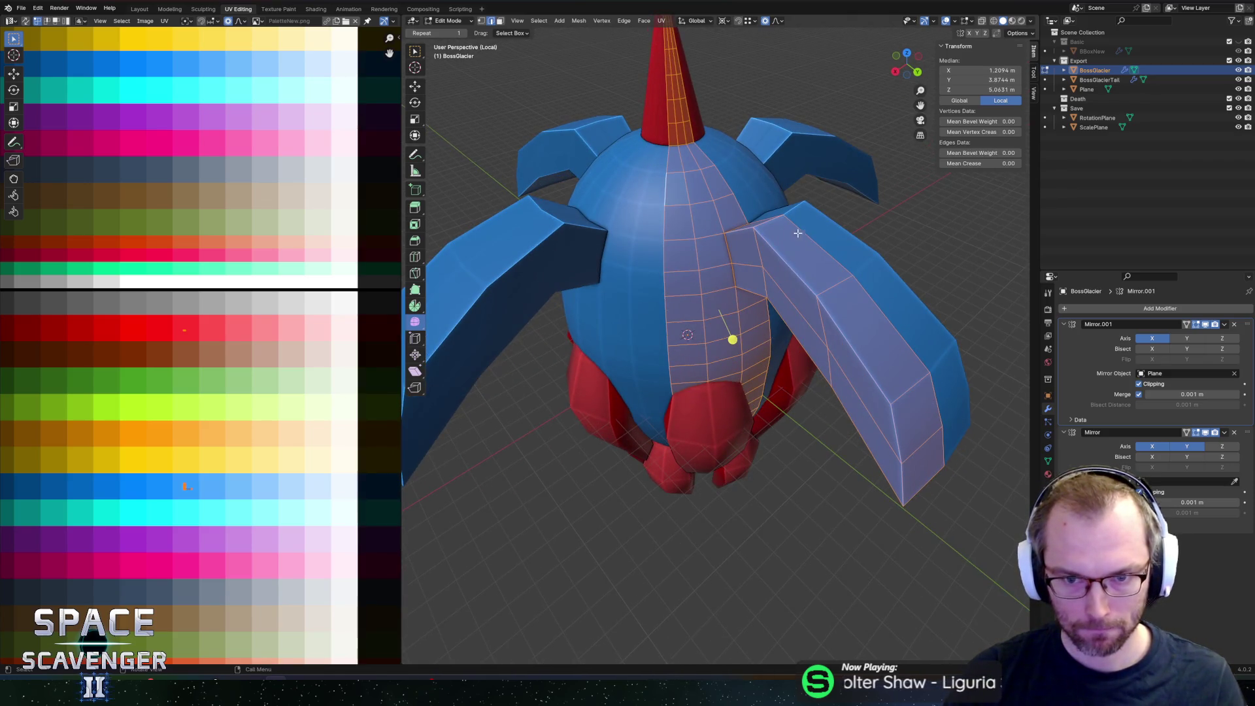
# Step: Edge-slide a lengthwise edge along the right fin's top across the fin
pyautogui.click(782, 254)
pyautogui.press('g')
pyautogui.press('g')
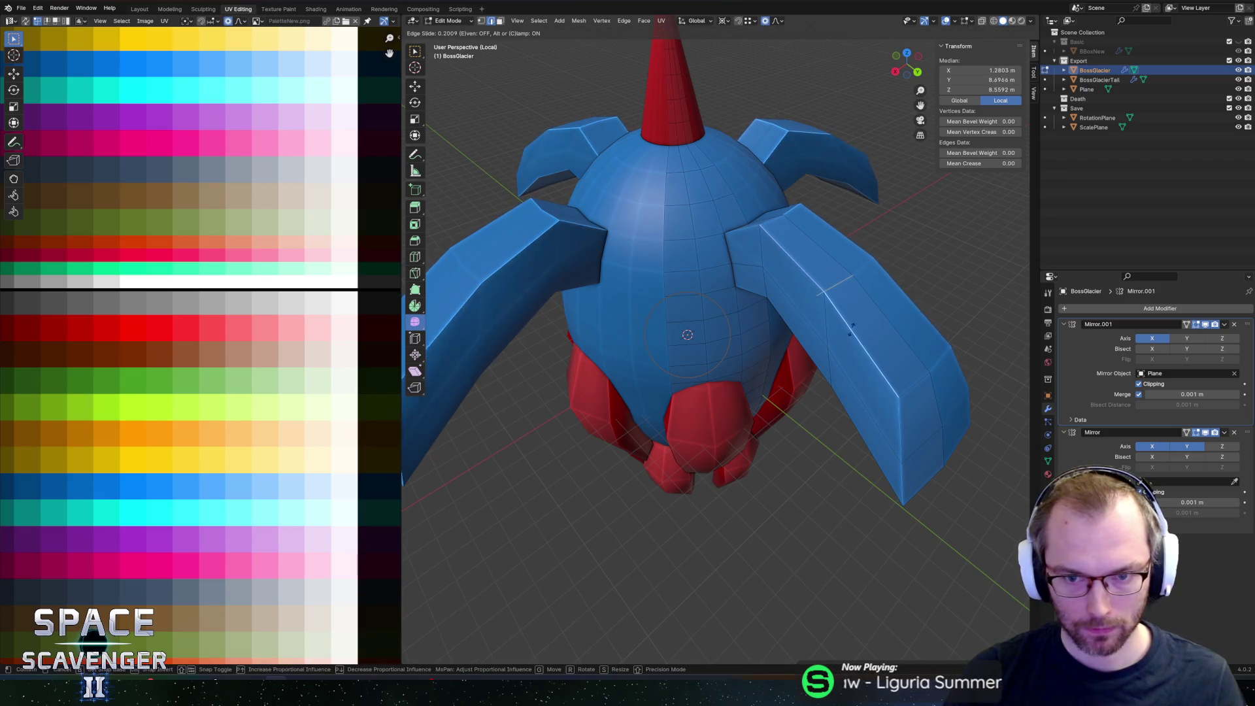
pyautogui.click(883, 321)
pyautogui.scroll(-6, 885, 292)
pyautogui.moveTo(885, 292)
pyautogui.mouseDown(button='middle')
pyautogui.moveTo(846, 204)
pyautogui.moveTo(877, 196)
pyautogui.moveTo(875, 236)
pyautogui.moveTo(747, 287)
pyautogui.mouseUp(button='middle')
pyautogui.scroll(3, 876, 236)
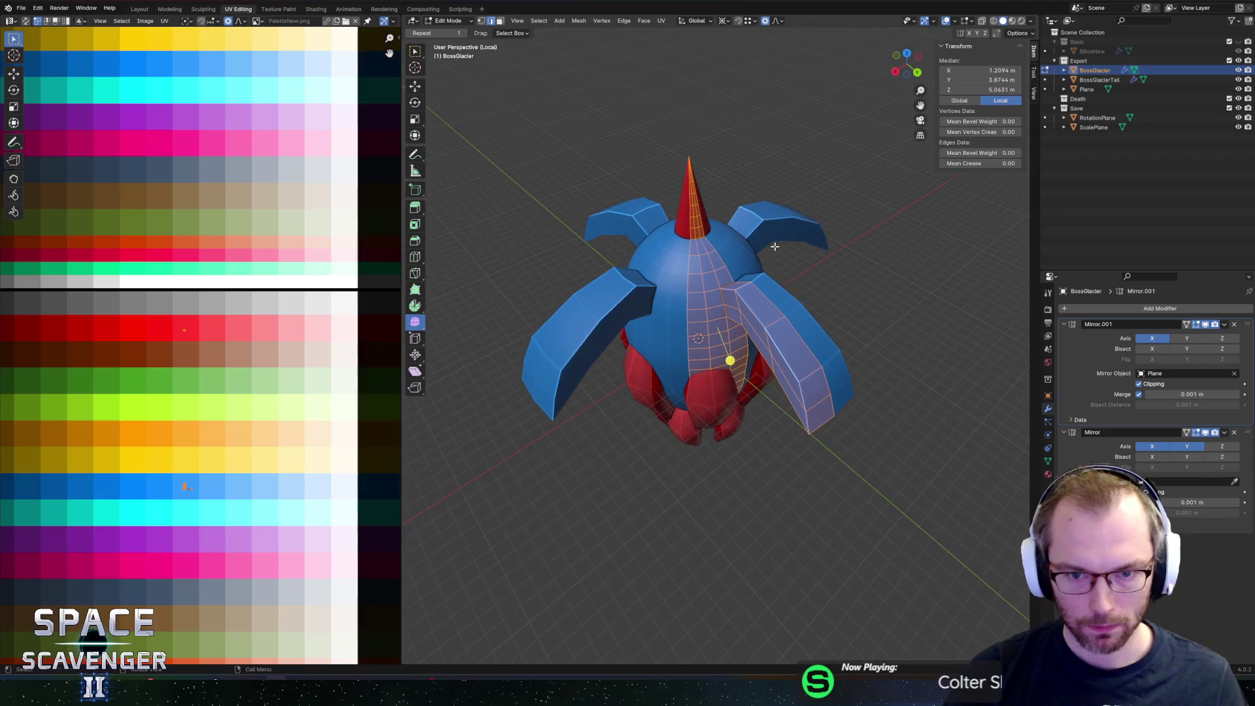
pyautogui.scroll(4, 747, 287)
pyautogui.click(739, 250)
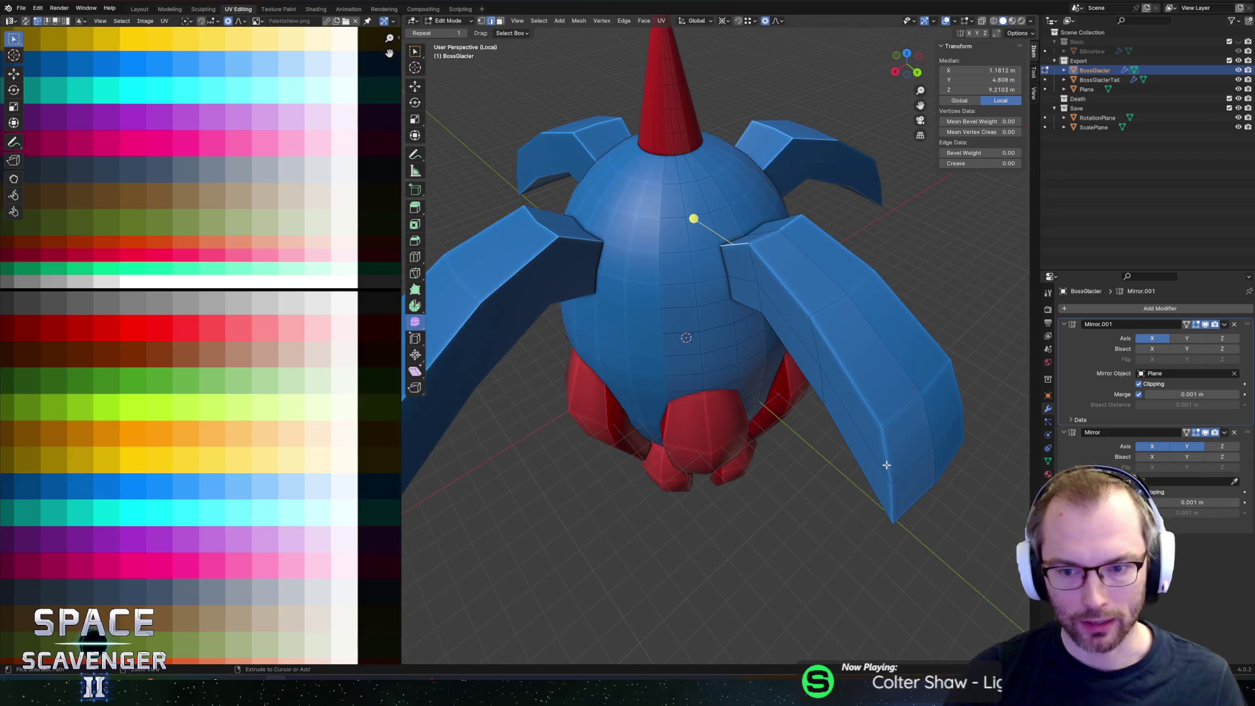
# Step: Select an edge path along the right fin and slide those edges
pyautogui.keyDown('ctrl'); pyautogui.keyDown('shift'); pyautogui.click(895, 490); pyautogui.keyUp('shift'); pyautogui.keyUp('ctrl')
pyautogui.click(735, 246)
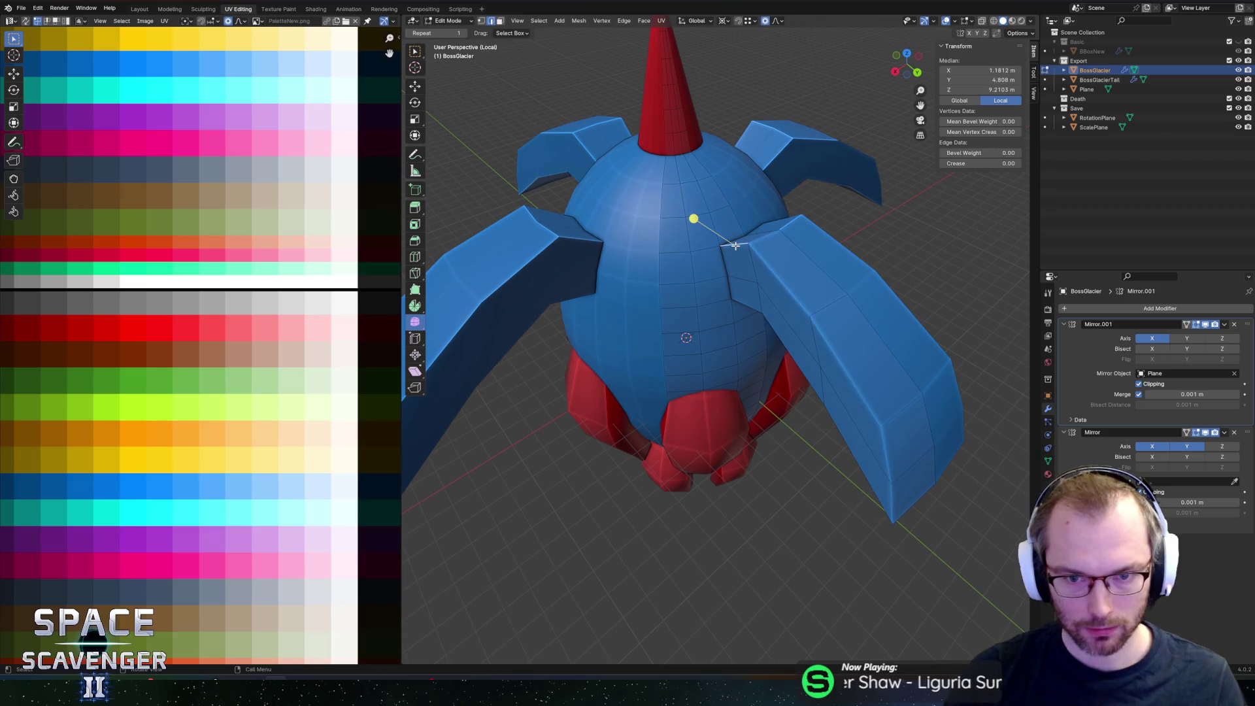
pyautogui.keyDown('ctrl'); pyautogui.keyDown('shift'); pyautogui.click(889, 451); pyautogui.keyUp('shift'); pyautogui.keyUp('ctrl')
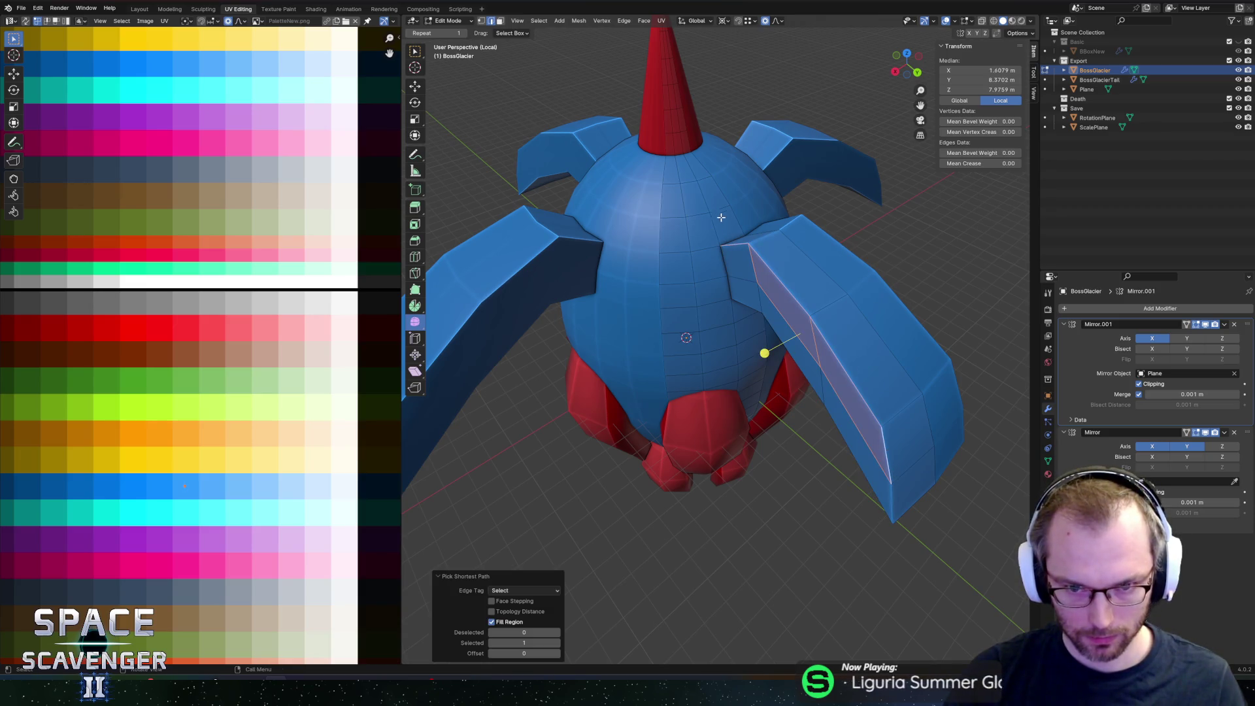
pyautogui.click(737, 246)
pyautogui.keyDown('ctrl'); pyautogui.click(885, 448); pyautogui.keyUp('ctrl')
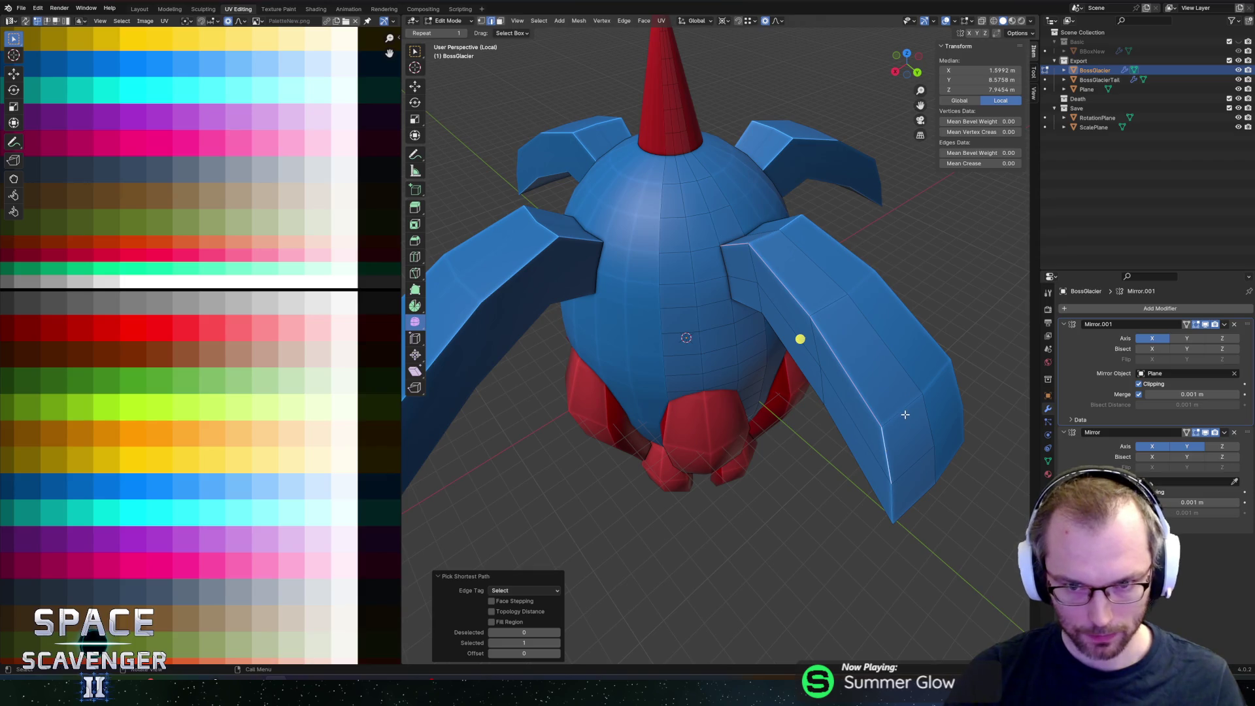
pyautogui.moveTo(813, 381); pyautogui.dragTo(751, 358, button='middle')
pyautogui.press('g')
pyautogui.press('g')
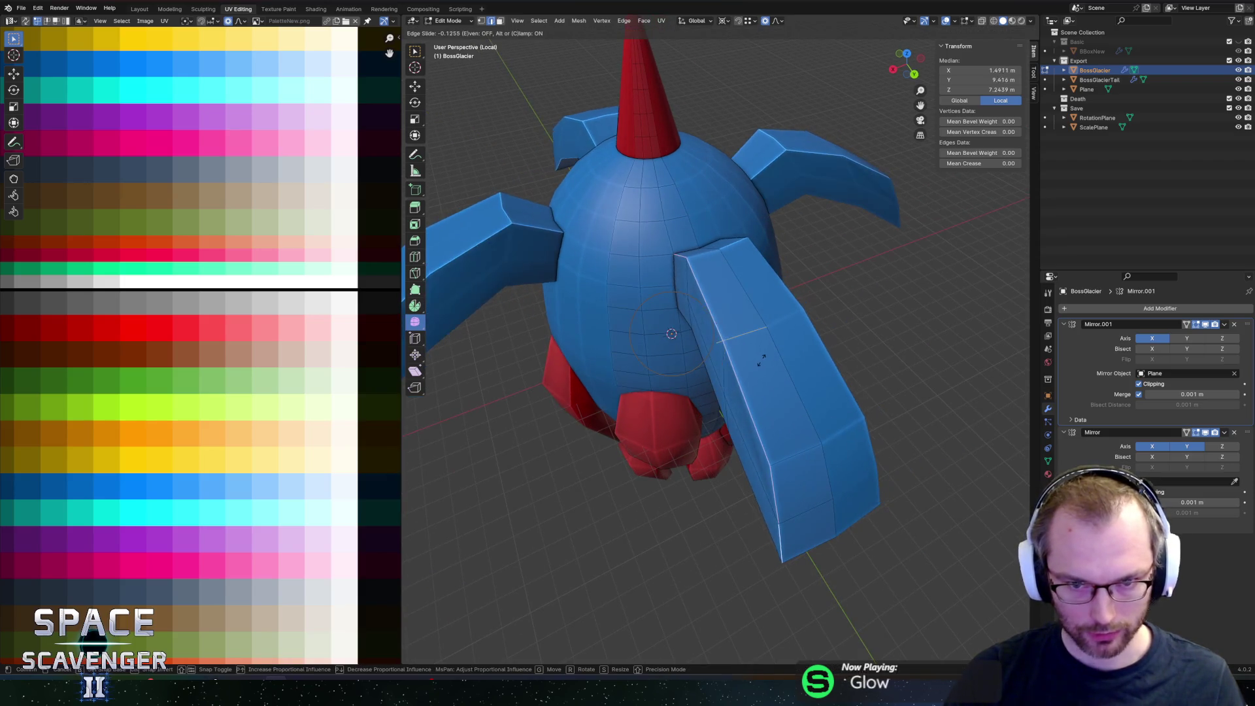
pyautogui.click(794, 373)
# Step: Slide a fin-tip vertex along its edge to give the fin a pointed tip
pyautogui.click(803, 487)
pyautogui.press('g')
pyautogui.press('g')
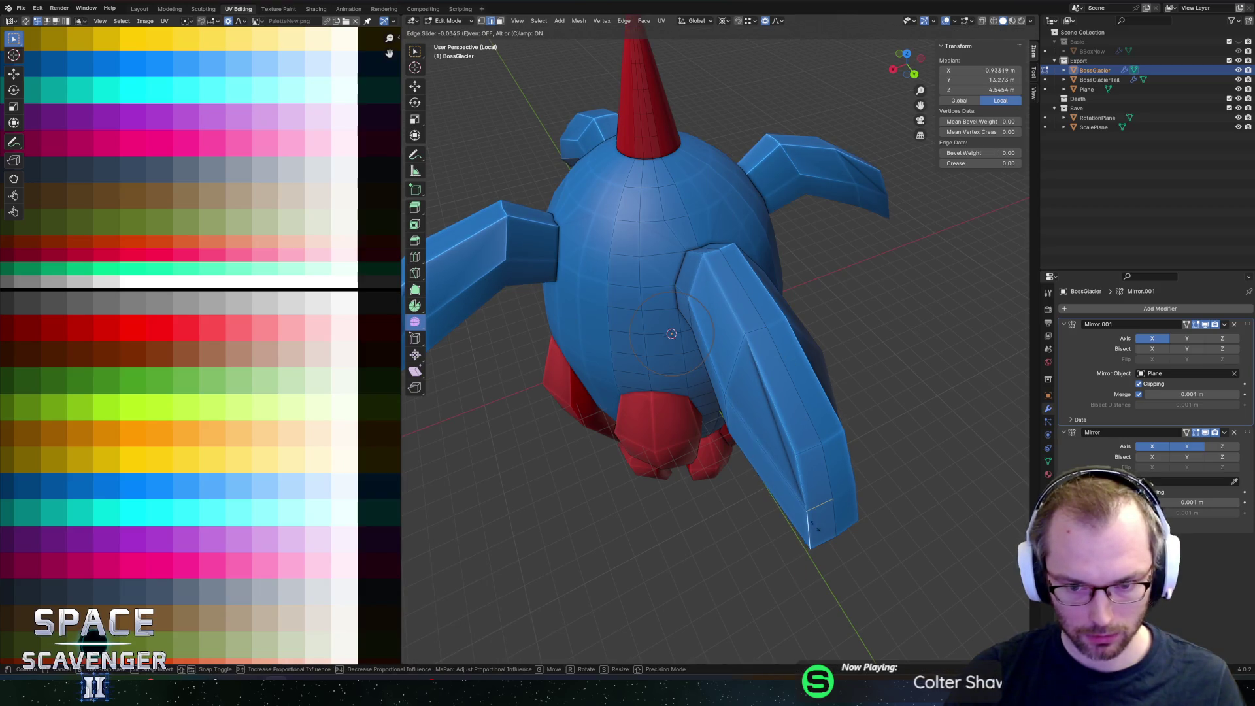
pyautogui.rightClick(899, 509)
pyautogui.click(823, 497)
pyautogui.press('g')
pyautogui.press('g')
pyautogui.click(811, 449)
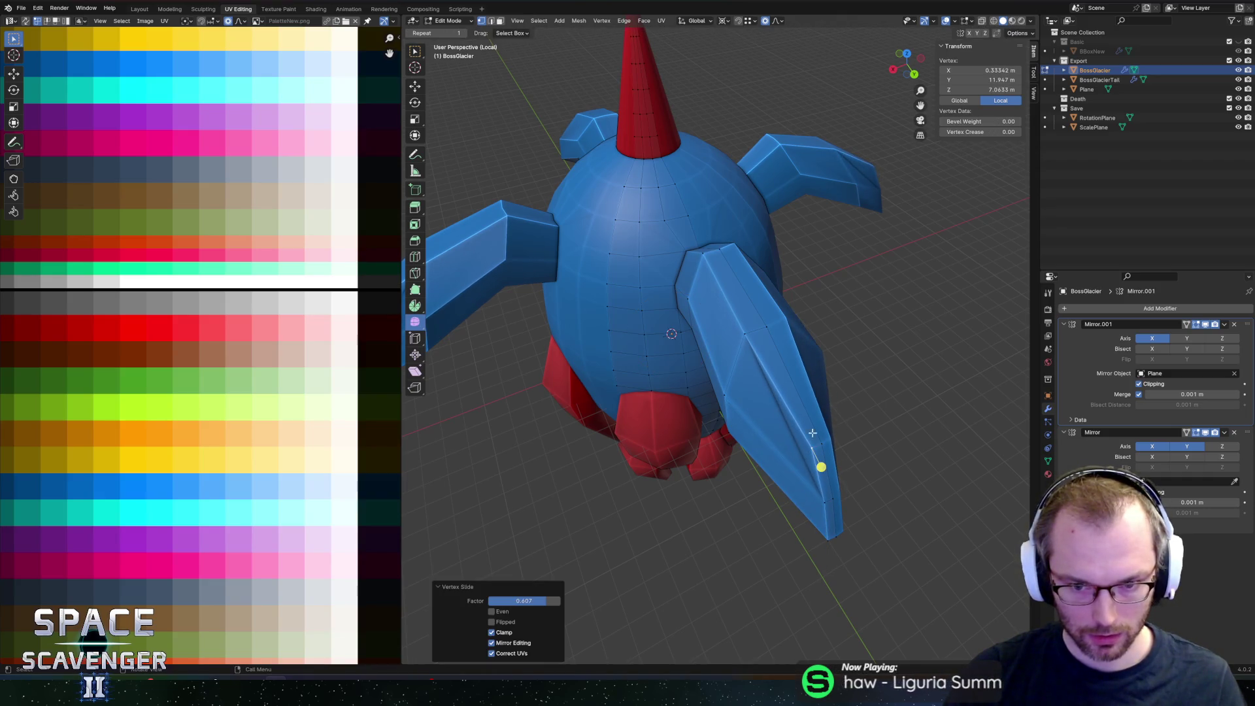
pyautogui.moveTo(811, 449); pyautogui.dragTo(803, 340, button='middle')
pyautogui.scroll(-3, 872, 358)
# Step: Inspect the whole ship in Object Mode, then return to edge selection on the fin
pyautogui.press('Tab')
pyautogui.moveTo(872, 359)
pyautogui.mouseDown(button='middle')
pyautogui.moveTo(805, 293)
pyautogui.moveTo(649, 291)
pyautogui.moveTo(825, 262)
pyautogui.moveTo(790, 316)
pyautogui.moveTo(778, 285)
pyautogui.moveTo(742, 307)
pyautogui.mouseUp(button='middle')
pyautogui.press('Tab')
pyautogui.scroll(4, 738, 311)
pyautogui.scroll(-2, 734, 315)
pyautogui.press('2')
pyautogui.keyDown('alt'); pyautogui.click(649, 274); pyautogui.keyUp('alt')
pyautogui.click(649, 273)
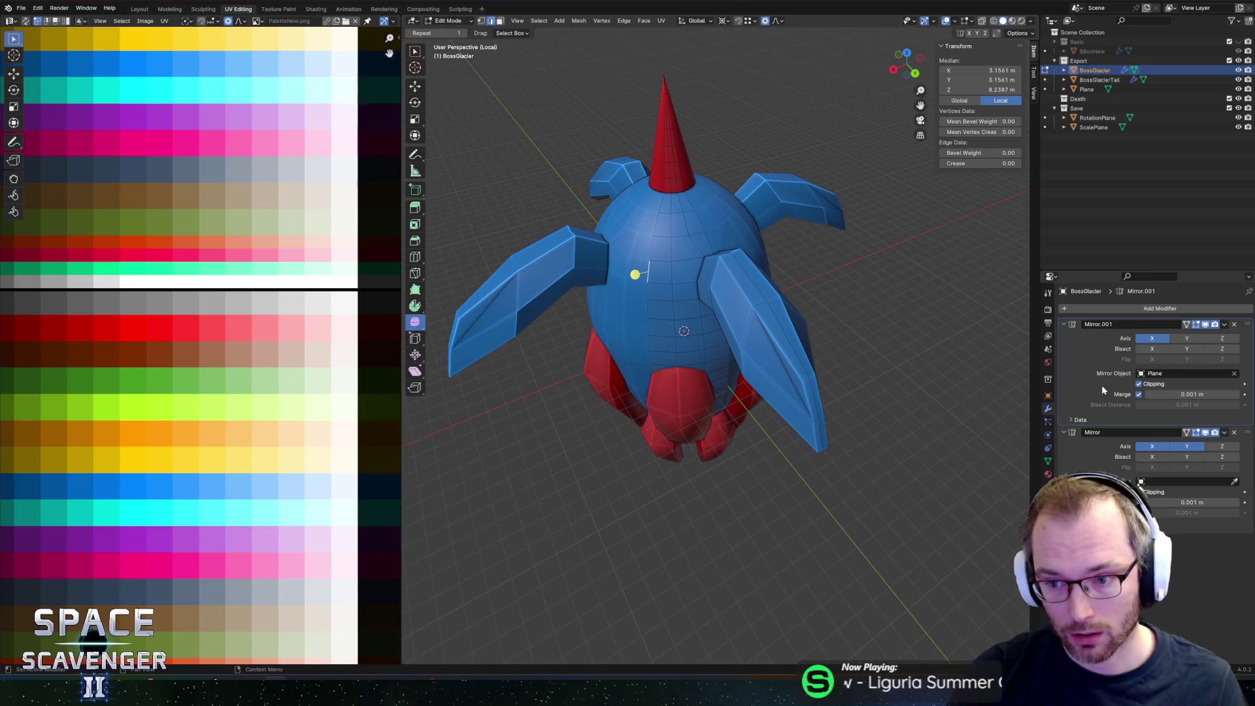
# Step: Enable merging on the second mirror modifier and undo the recent fin-tip reshaping
pyautogui.click(1139, 394)
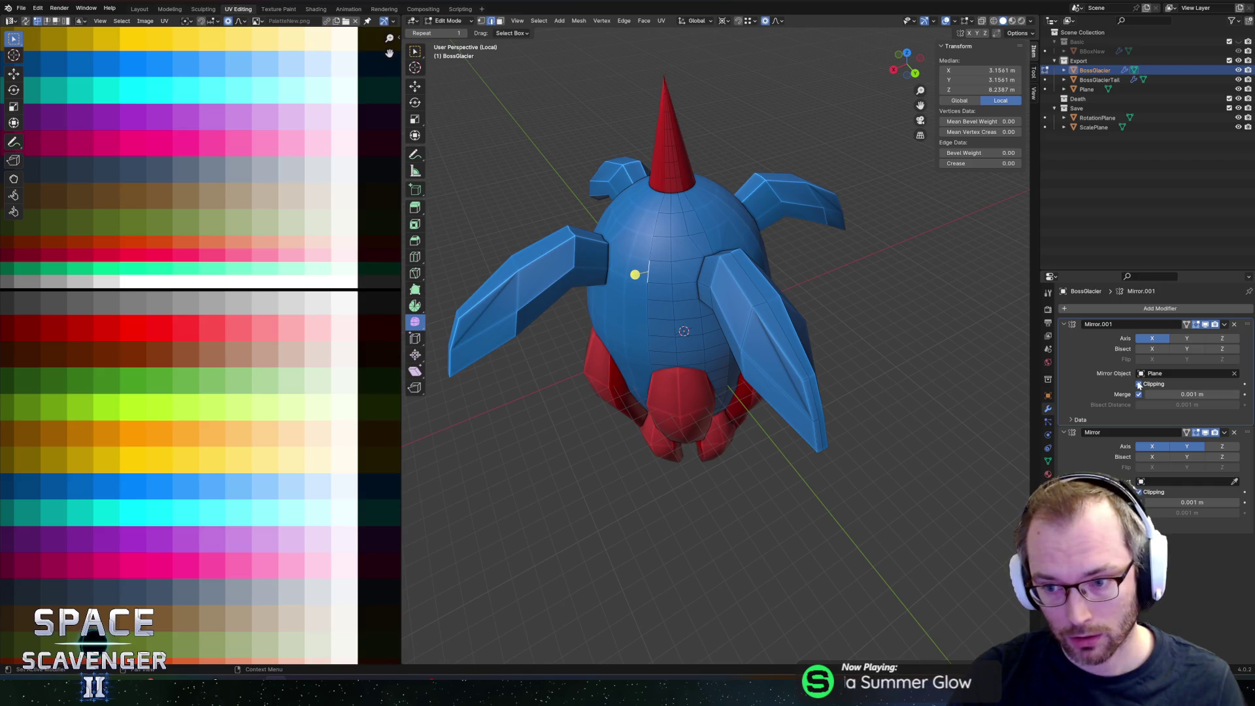
pyautogui.hotkey('ctrl', 'z')
pyautogui.hotkey('ctrl', 'z')
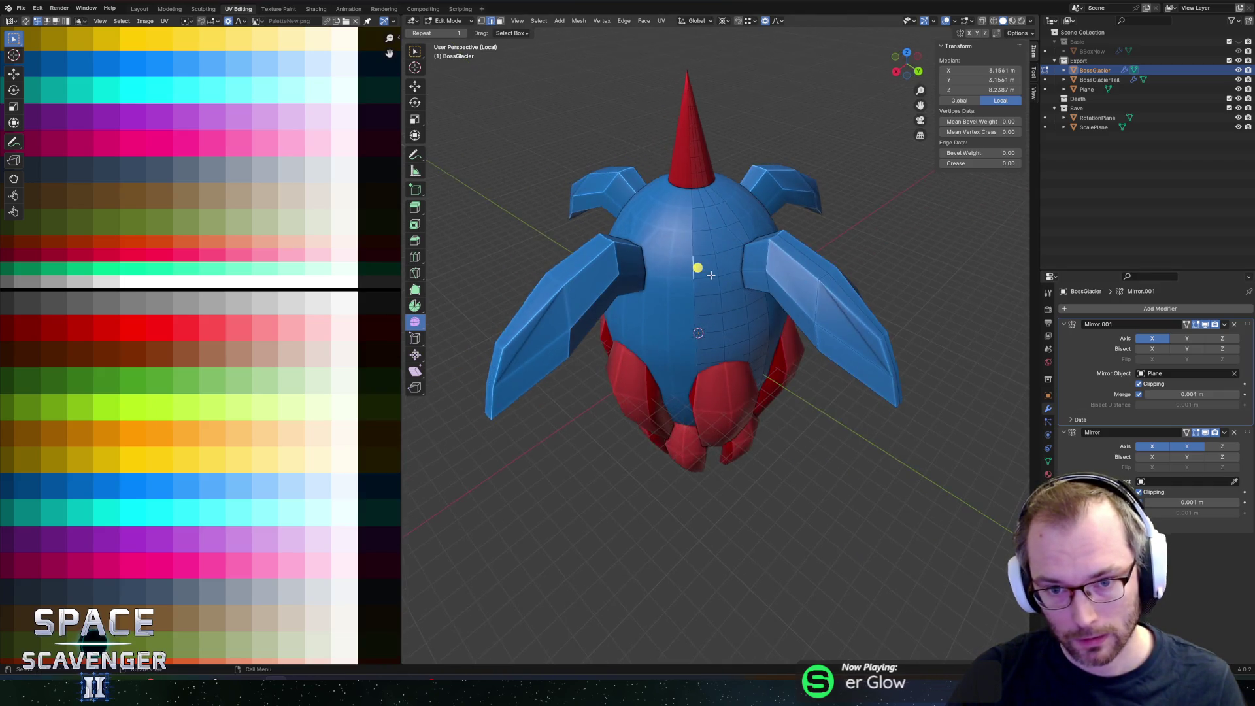
pyautogui.hotkey('ctrl', 'z')
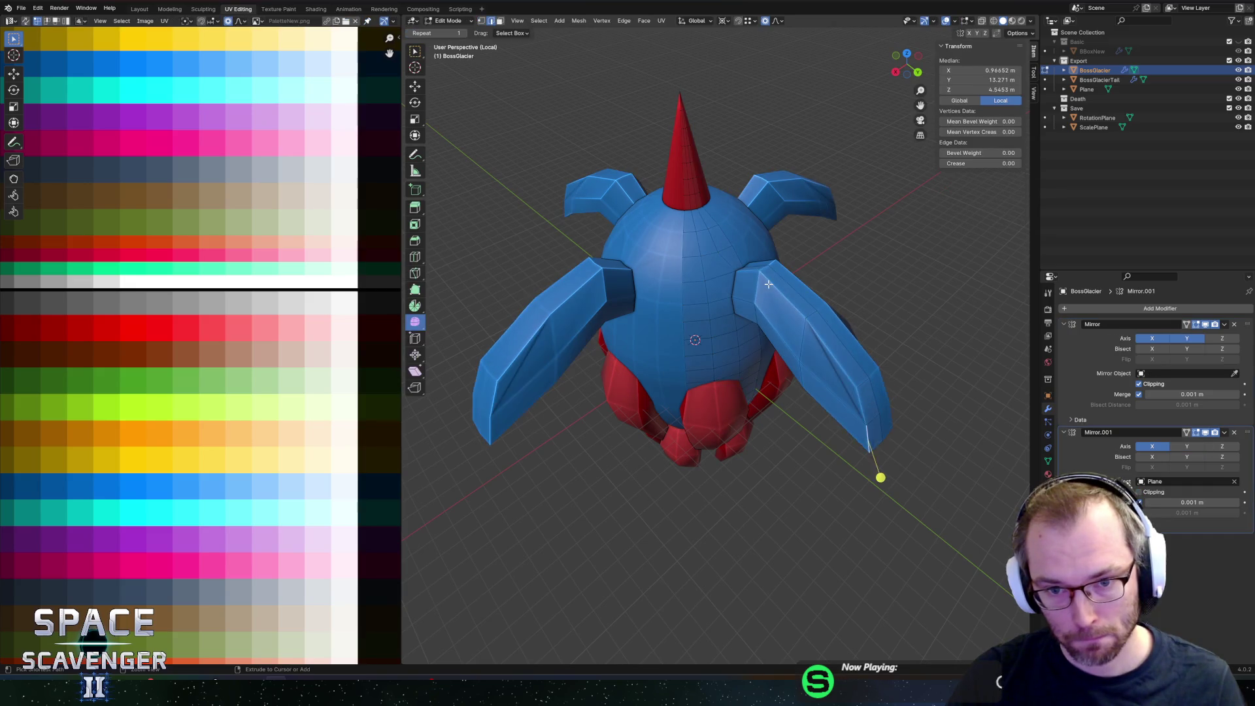
pyautogui.hotkey('ctrl', 'z')
pyautogui.hotkey('ctrl', 'z')
pyautogui.hotkey('ctrl', 'z')
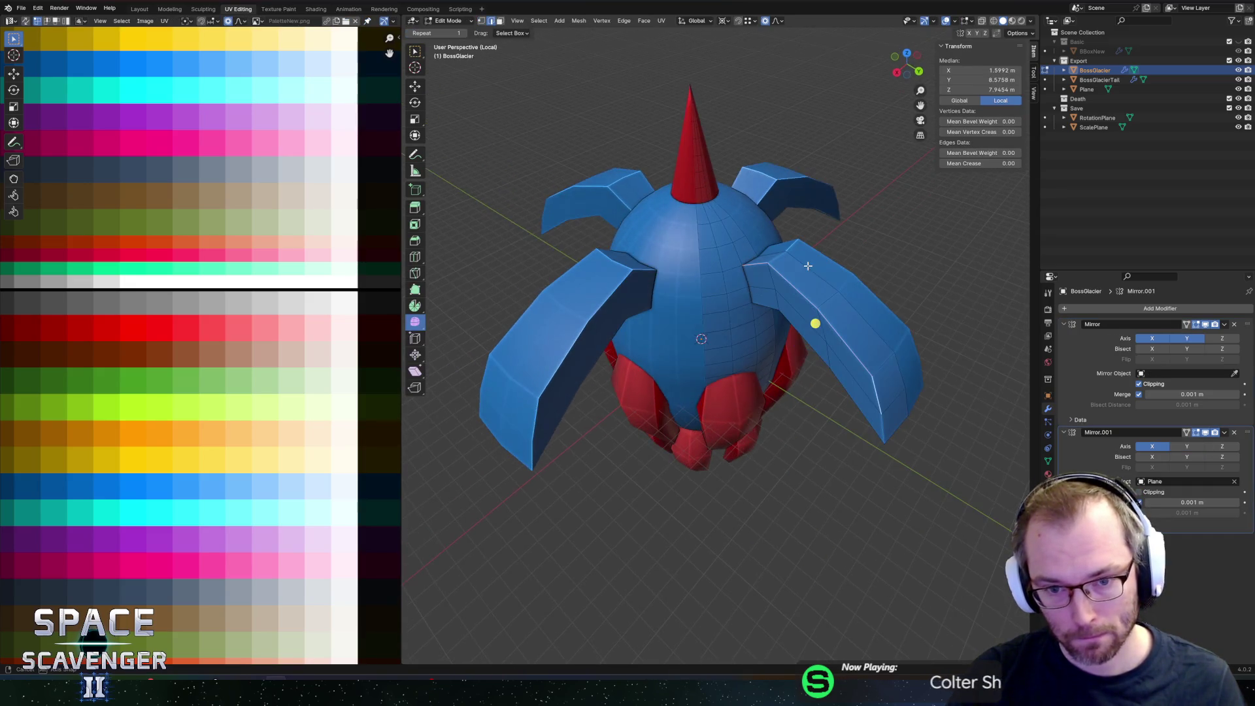
# Step: Slide the fin's edge loop outward; a trial vertex slide is undone
pyautogui.moveTo(819, 341); pyautogui.dragTo(822, 353, button='middle')
pyautogui.keyDown('alt'); pyautogui.click(842, 404); pyautogui.keyUp('alt')
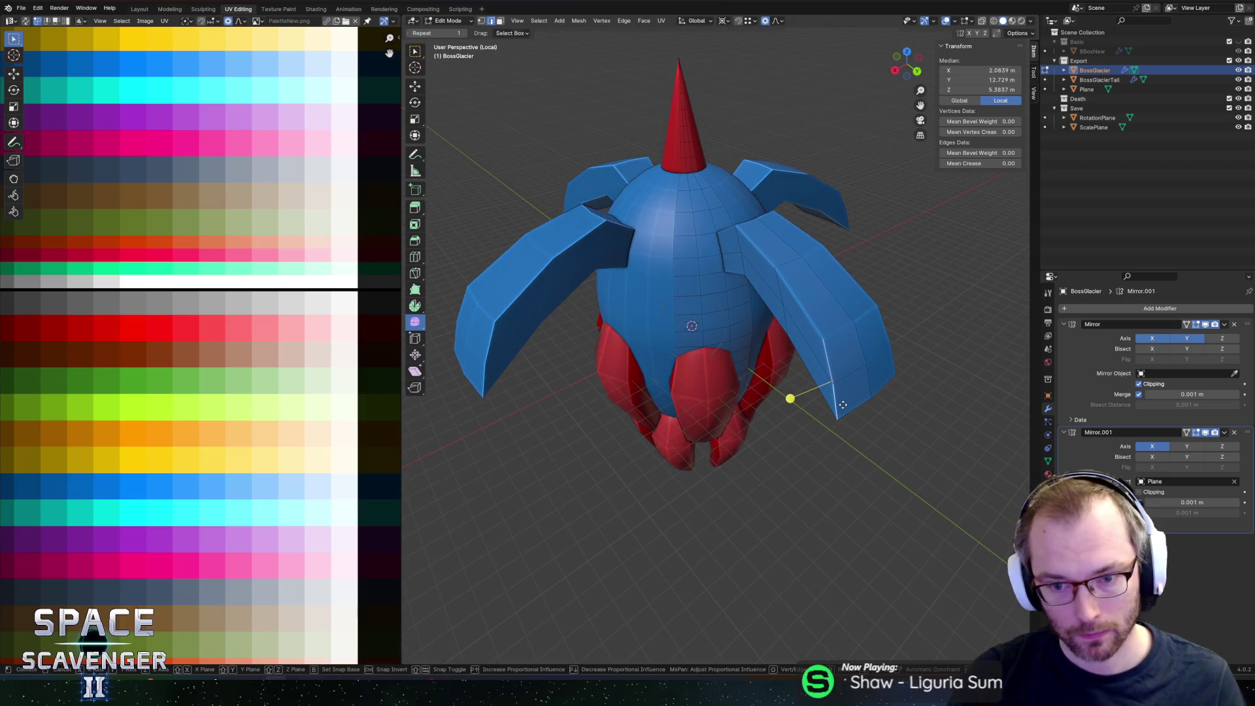
pyautogui.press('g')
pyautogui.press('g')
pyautogui.click(906, 393)
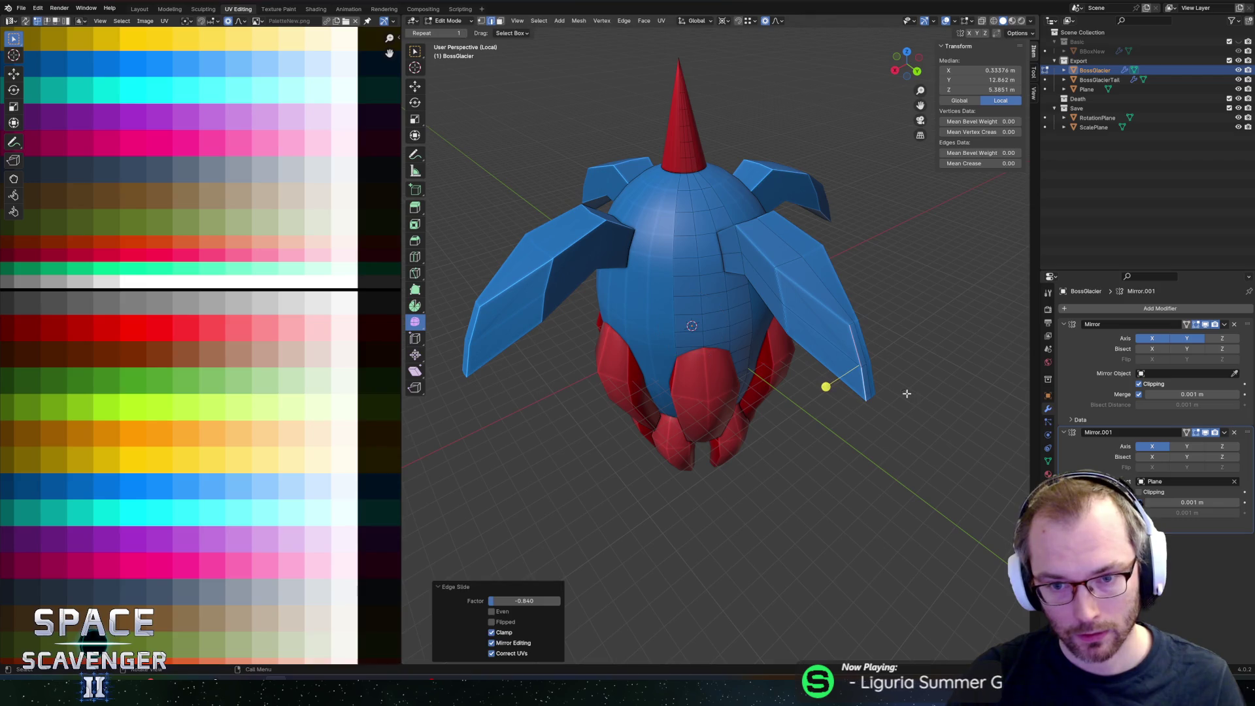
pyautogui.press('1')
pyautogui.click(778, 261)
pyautogui.press('g')
pyautogui.press('g')
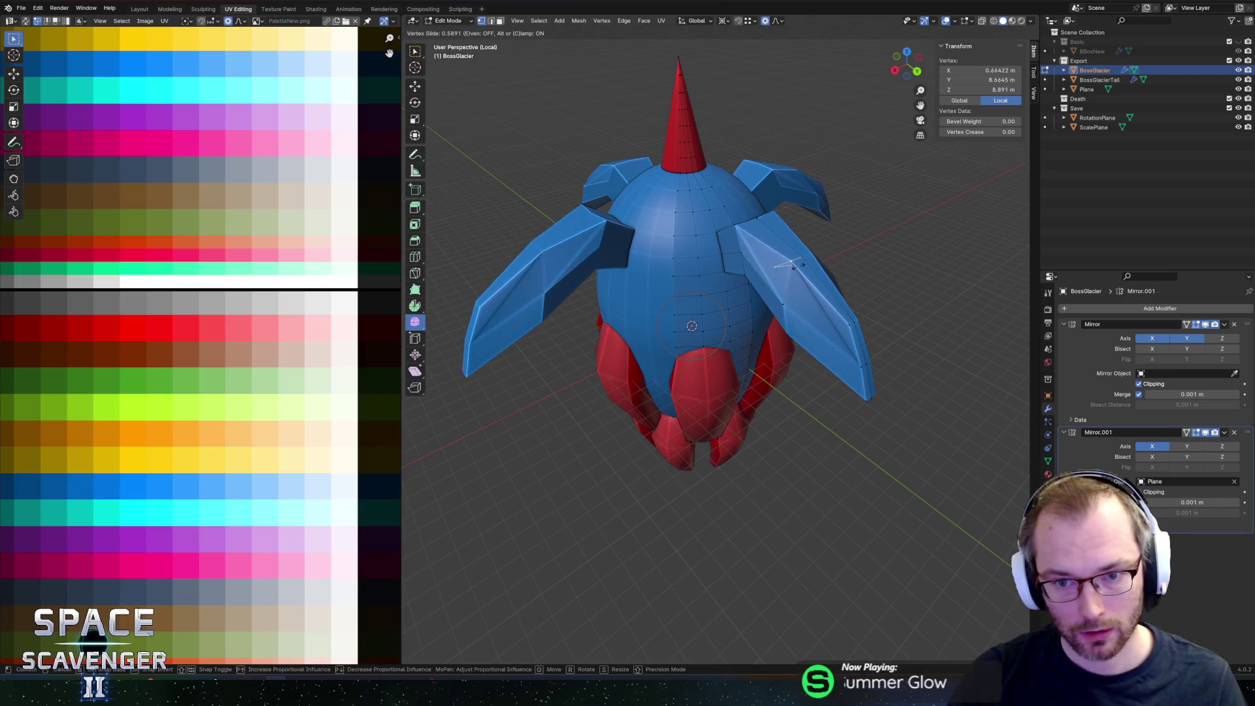
pyautogui.click(794, 265)
pyautogui.hotkey('ctrl', 'z')
# Step: Slide the vertex at the fin root from a top-down view
pyautogui.moveTo(740, 222); pyautogui.dragTo(723, 311, button='middle')
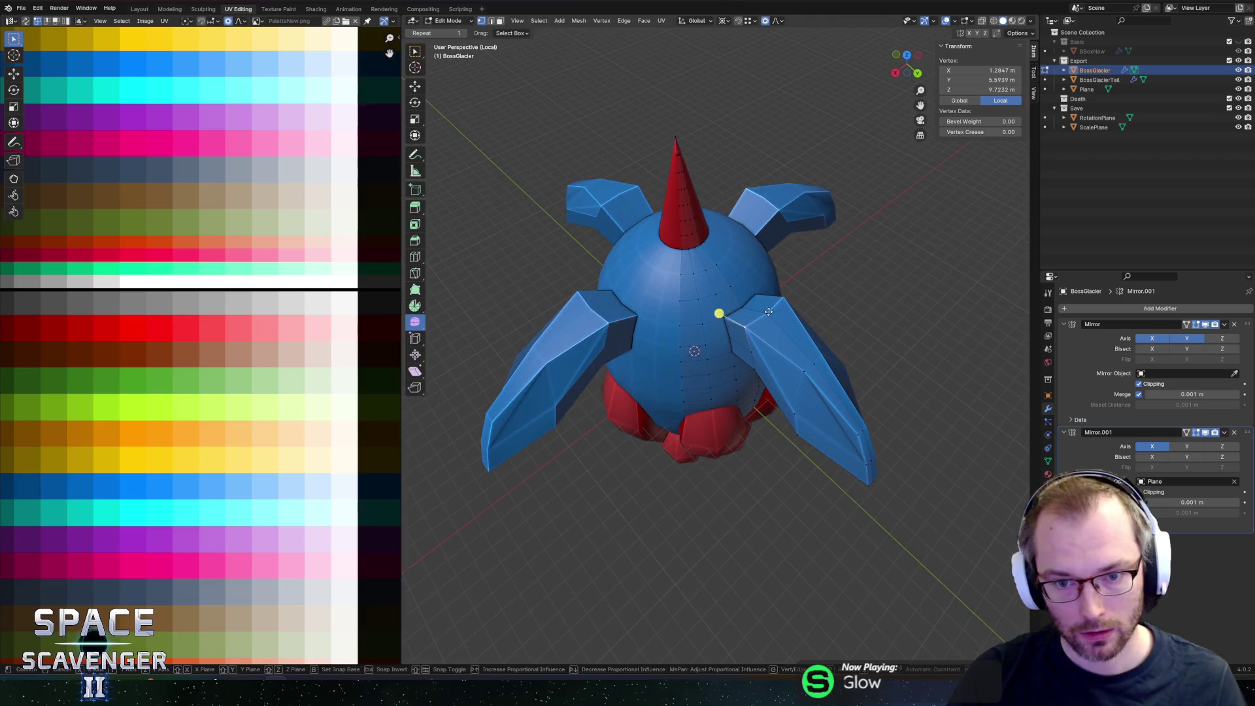
pyautogui.press('g')
pyautogui.press('g')
pyautogui.click(784, 300)
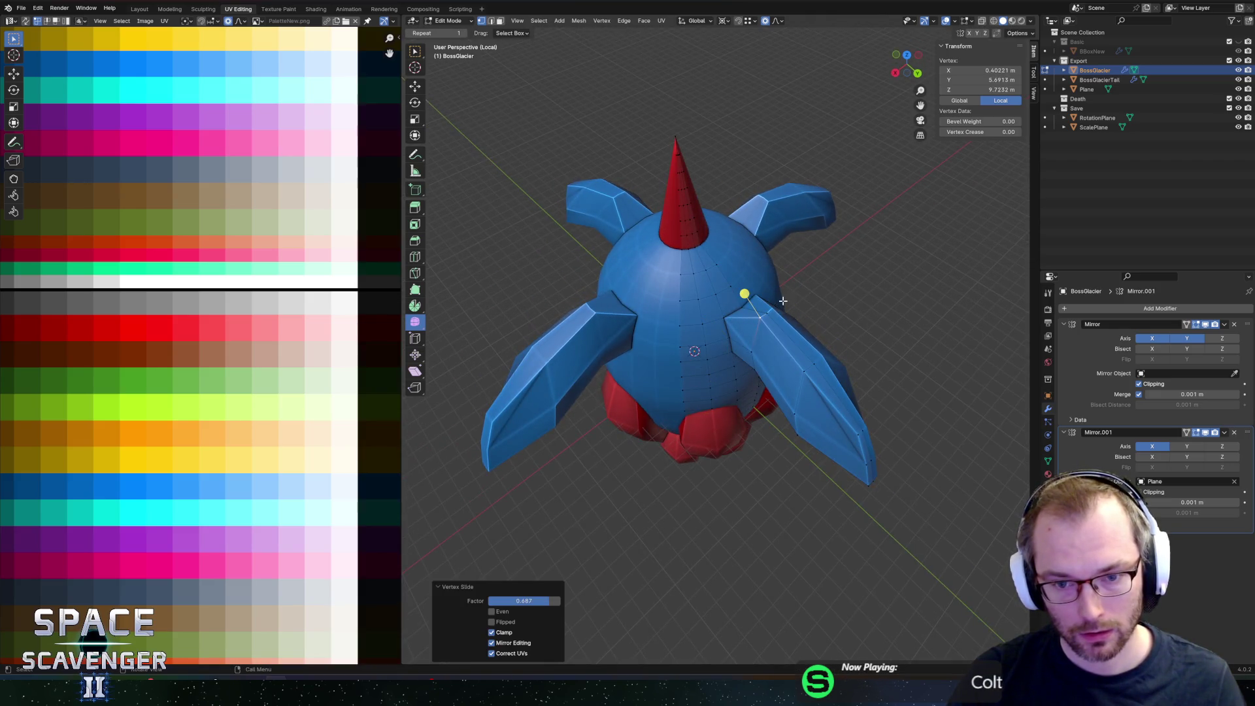
pyautogui.scroll(6, 804, 262)
pyautogui.scroll(-5, 830, 220)
pyautogui.moveTo(829, 220)
pyautogui.mouseDown(button='middle')
pyautogui.moveTo(811, 235)
pyautogui.moveTo(804, 222)
pyautogui.moveTo(819, 210)
pyautogui.moveTo(798, 261)
pyautogui.mouseUp(button='middle')
# Step: Switch the second mirror modifier's axis from X to Y and select centre body edges
pyautogui.click(1153, 447)
pyautogui.click(1187, 447)
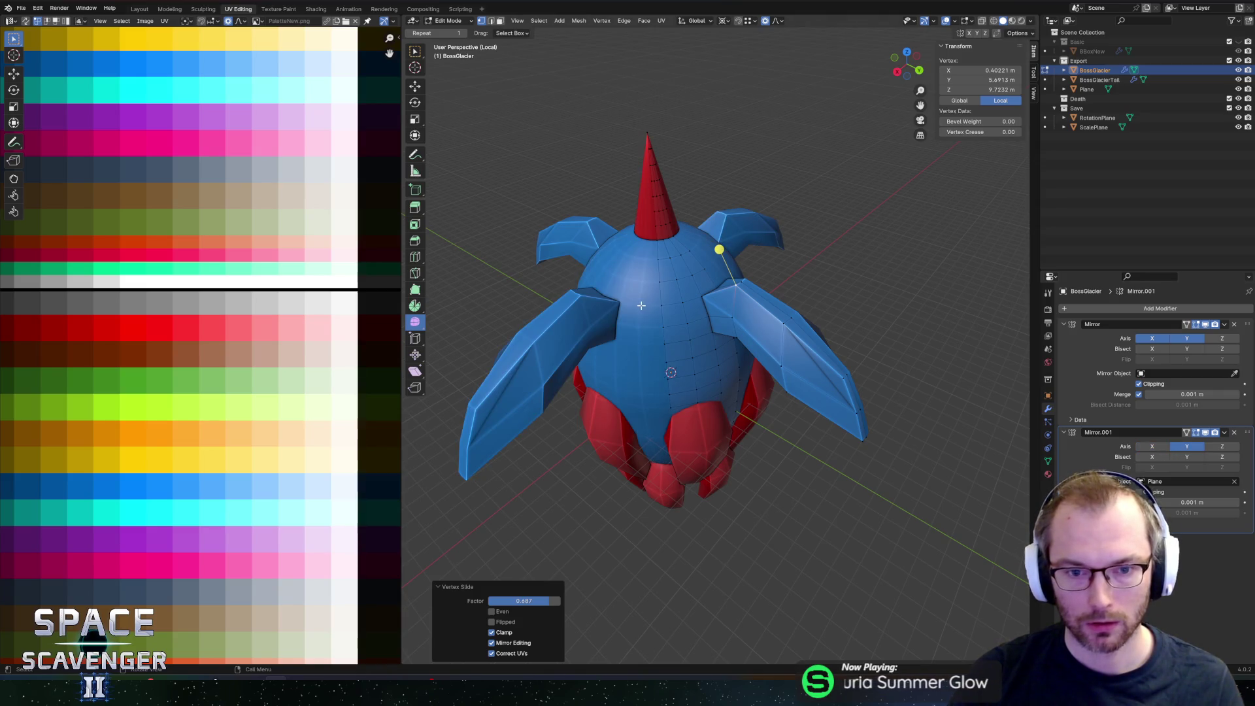
pyautogui.press('2')
pyautogui.click(664, 295)
pyautogui.press('g')
pyautogui.rightClick(672, 295)
pyautogui.click(699, 257)
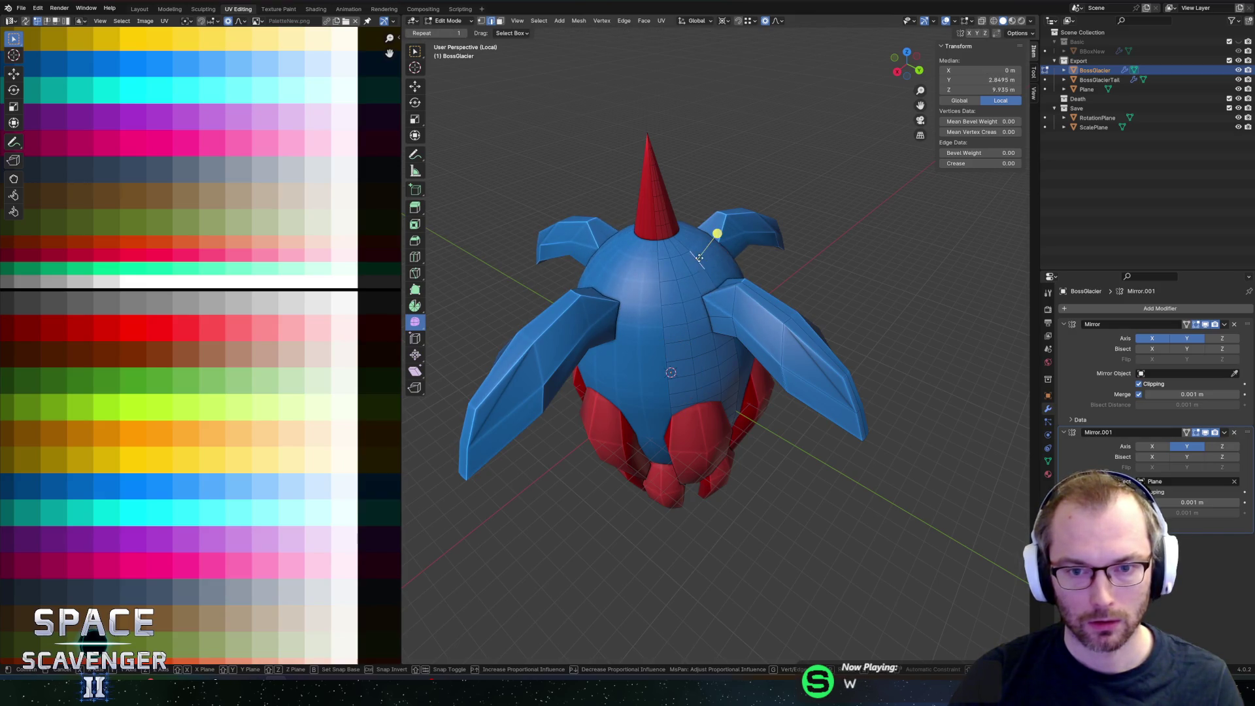
pyautogui.rightClick(757, 262)
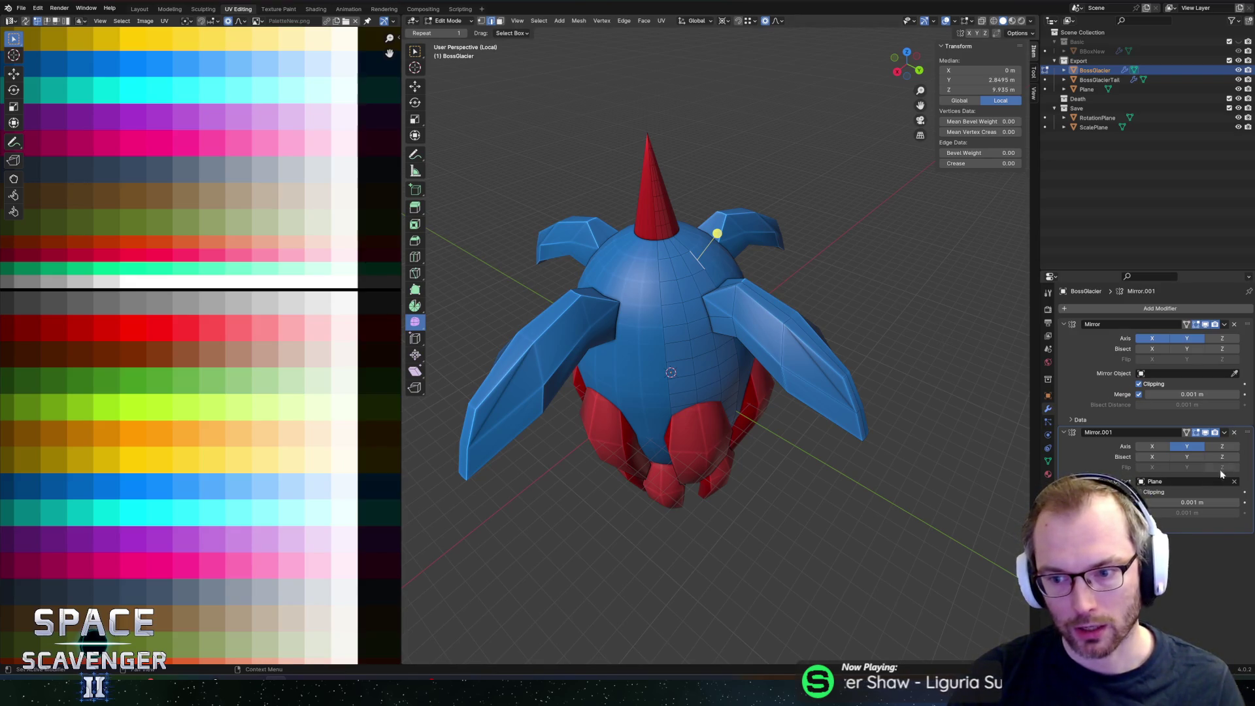
# Step: Try Plane as the mirror object in the mirror modifier, then clear it
pyautogui.click(1087, 90)
pyautogui.rightClick(791, 250)
pyautogui.click(864, 261)
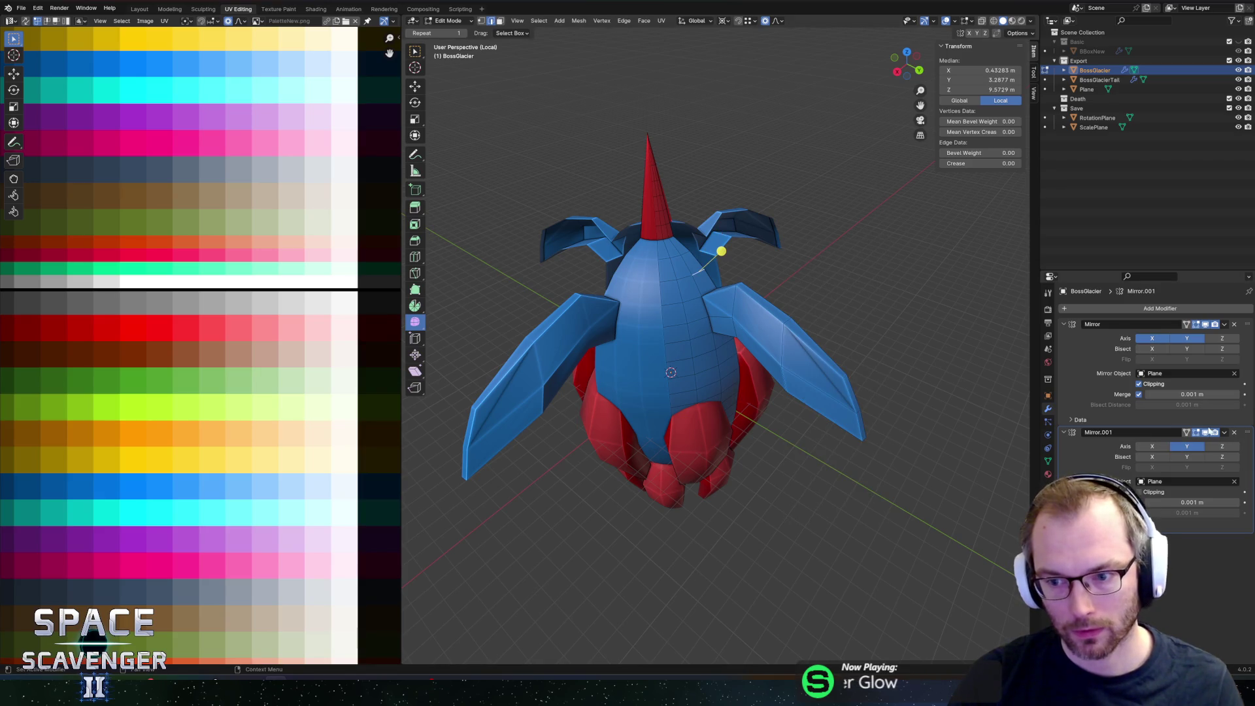
pyautogui.click(1235, 374)
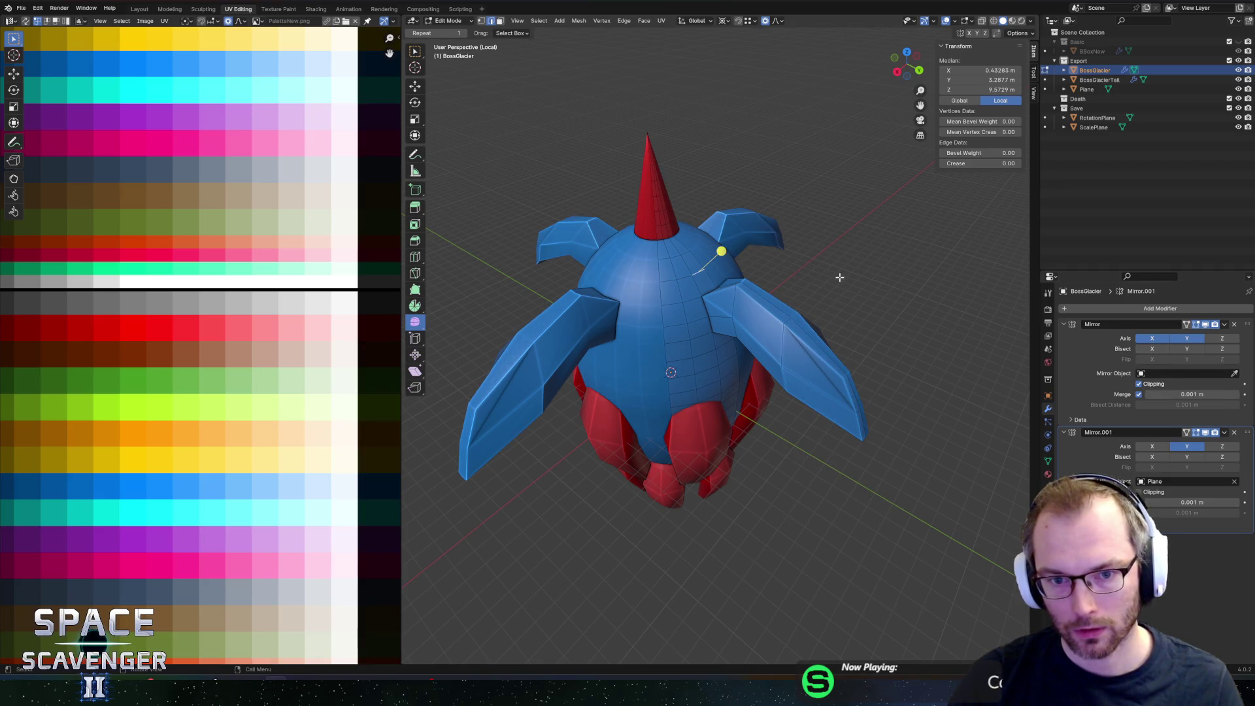
pyautogui.moveTo(799, 245)
pyautogui.mouseDown(button='middle')
pyautogui.moveTo(748, 241)
pyautogui.moveTo(740, 253)
pyautogui.mouseUp(button='middle')
pyautogui.scroll(3, 748, 241)
# Step: Slide a fin vertex along its edge to reshape the fin
pyautogui.click(720, 302)
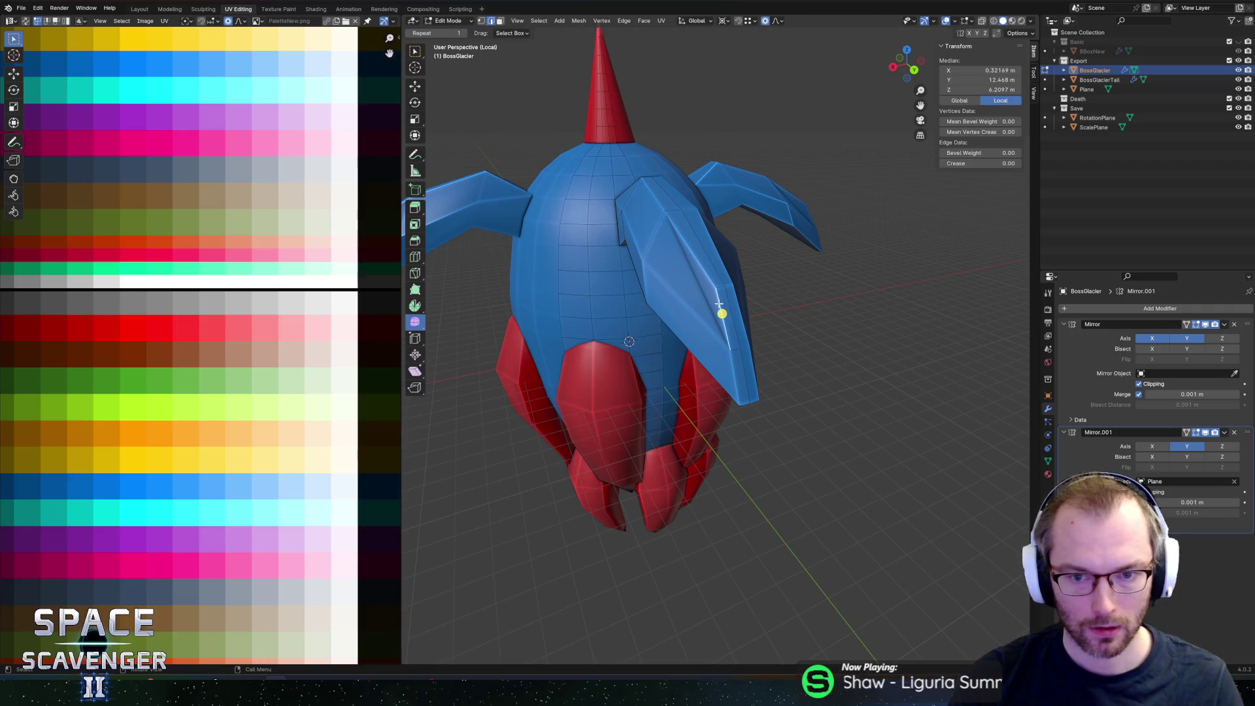
pyautogui.press('g')
pyautogui.press('g')
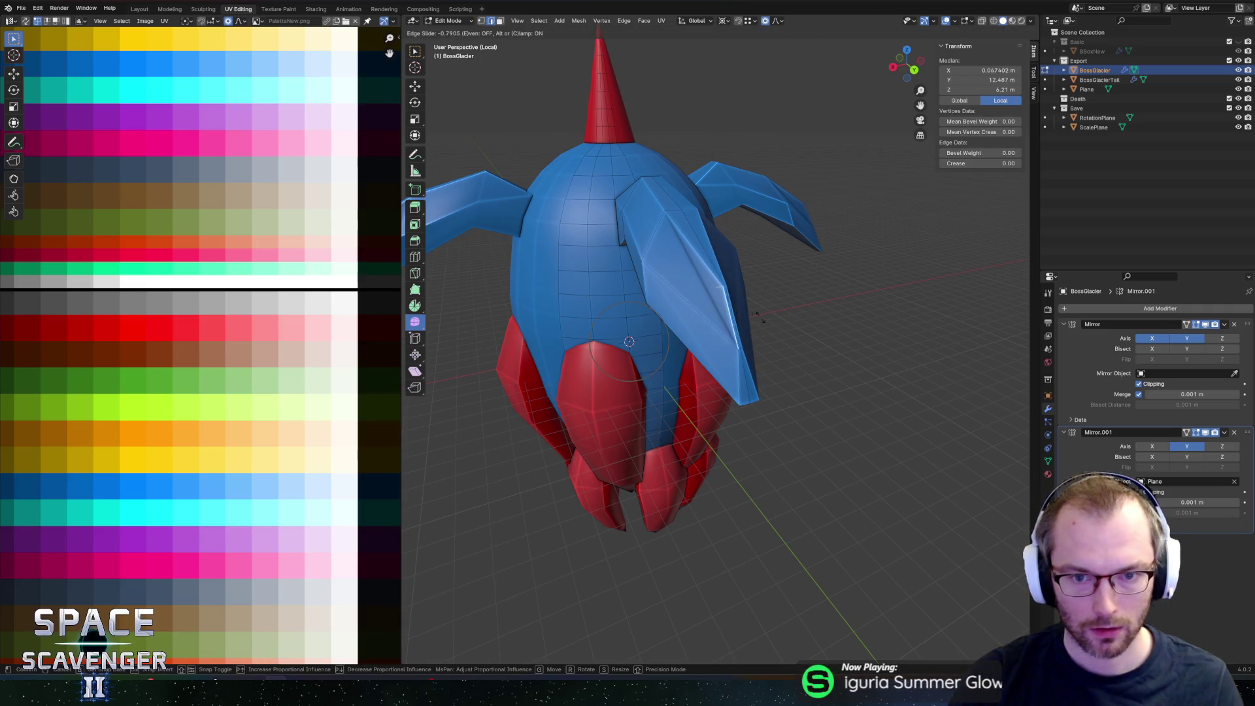
pyautogui.click(759, 262)
pyautogui.moveTo(760, 262)
pyautogui.mouseDown(button='middle')
pyautogui.moveTo(799, 280)
pyautogui.moveTo(837, 264)
pyautogui.mouseUp(button='middle')
# Step: Add a two-cut loop across the fin, left unslid, and select a fin-tip edge
pyautogui.hotkey('ctrl', 'r')
pyautogui.click(837, 264)
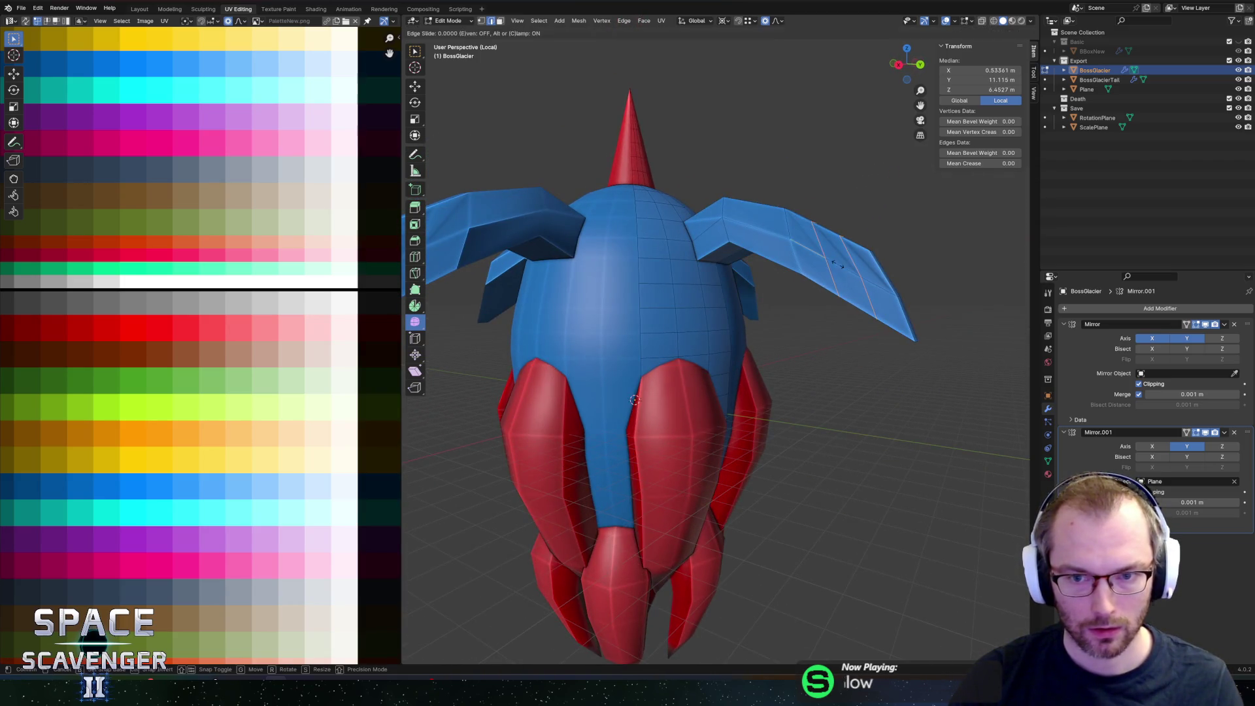
pyautogui.rightClick(761, 226)
pyautogui.moveTo(758, 219)
pyautogui.mouseDown(button='middle')
pyautogui.moveTo(725, 164)
pyautogui.moveTo(817, 157)
pyautogui.moveTo(883, 180)
pyautogui.mouseUp(button='middle')
pyautogui.click(838, 152)
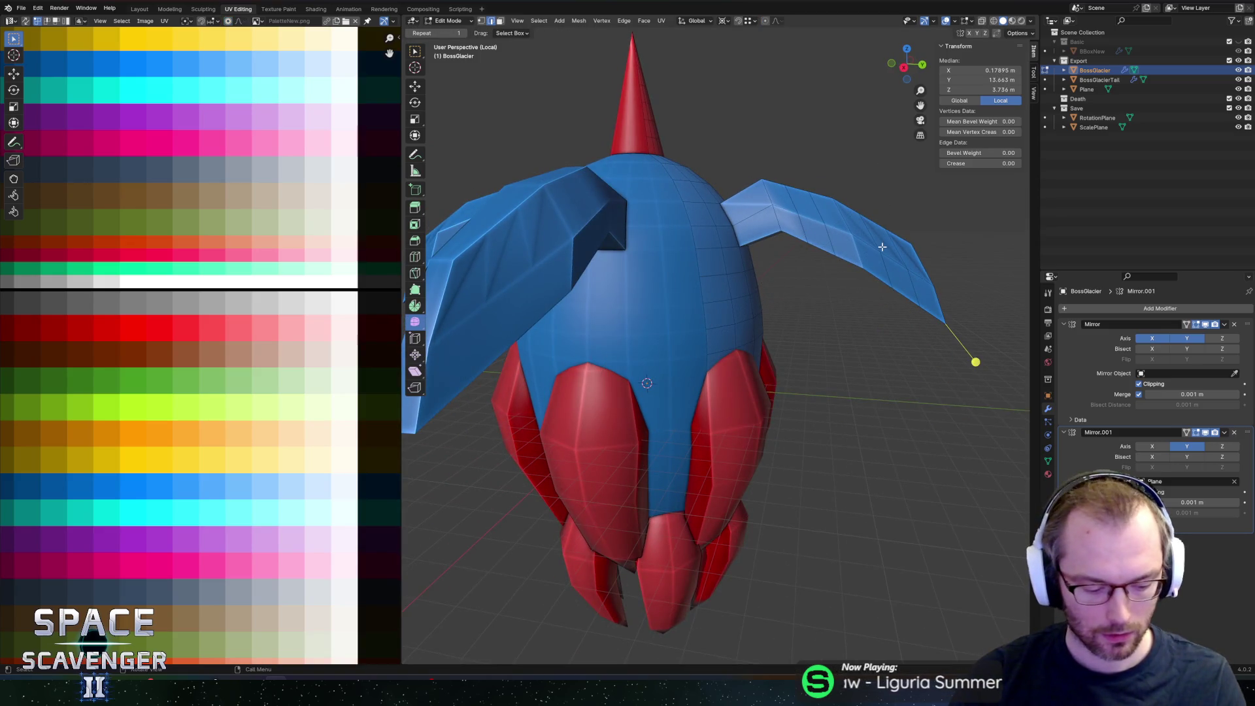
# Step: Tilt the fin tip on the X axis, then bend it again with smooth proportional falloff
pyautogui.press('r')
pyautogui.press('x')
pyautogui.click(883, 282)
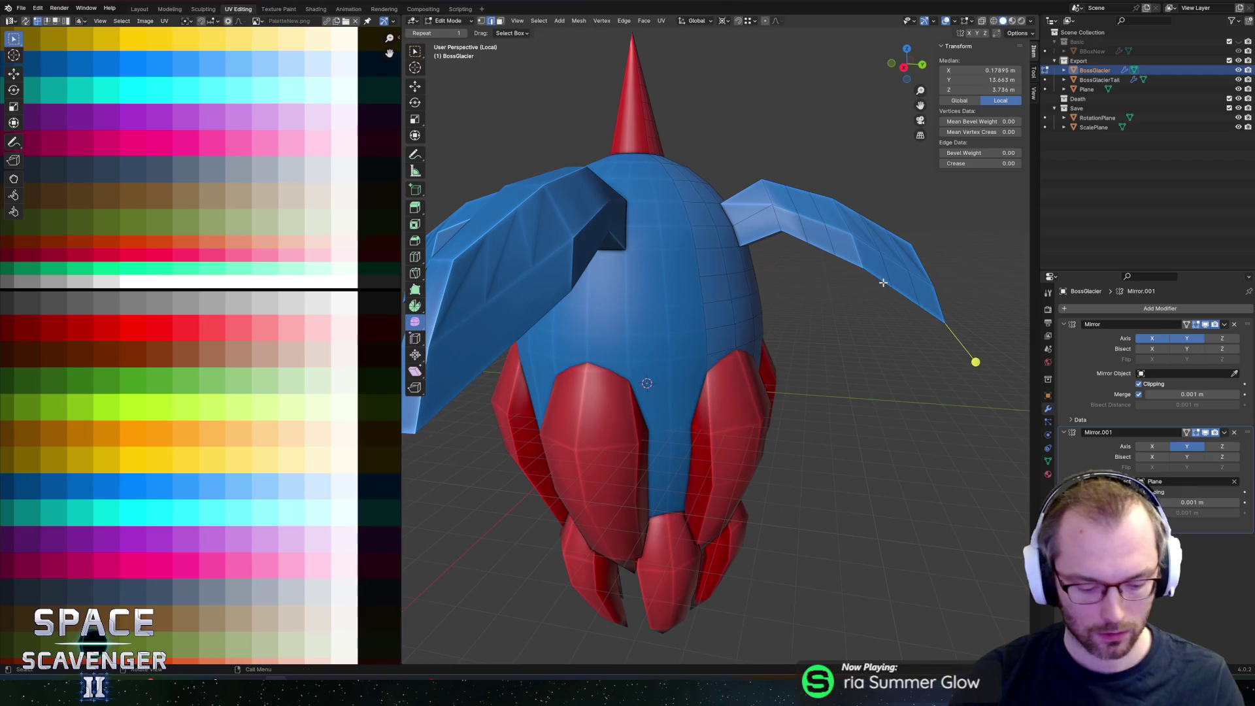
pyautogui.press('r')
pyautogui.press('x')
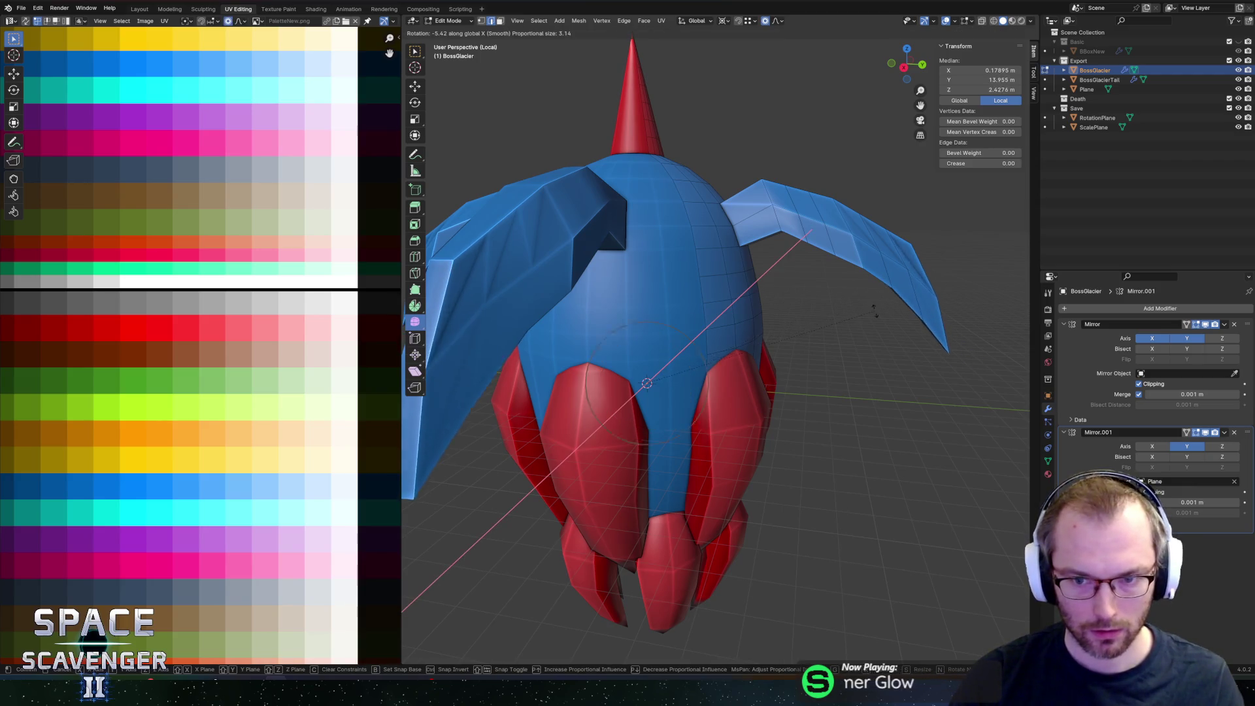
pyautogui.scroll(-2, 869, 324)
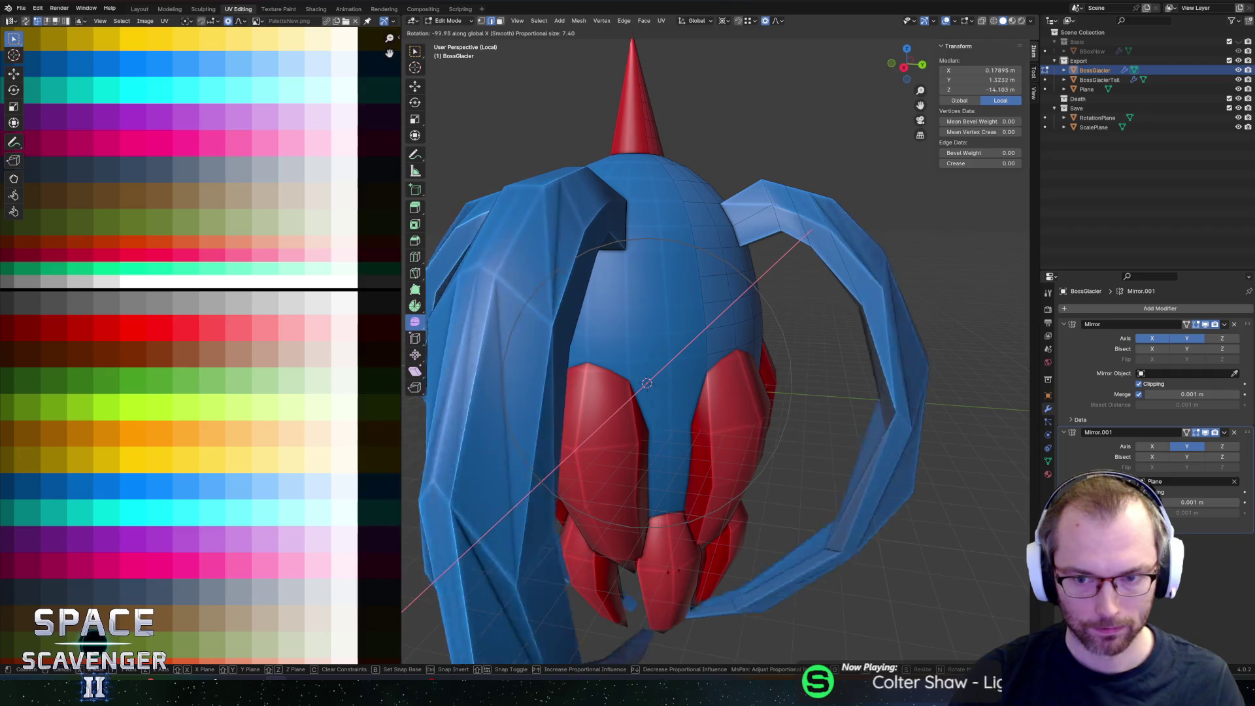
pyautogui.moveTo(880, 234); pyautogui.dragTo(875, 242, button='middle')
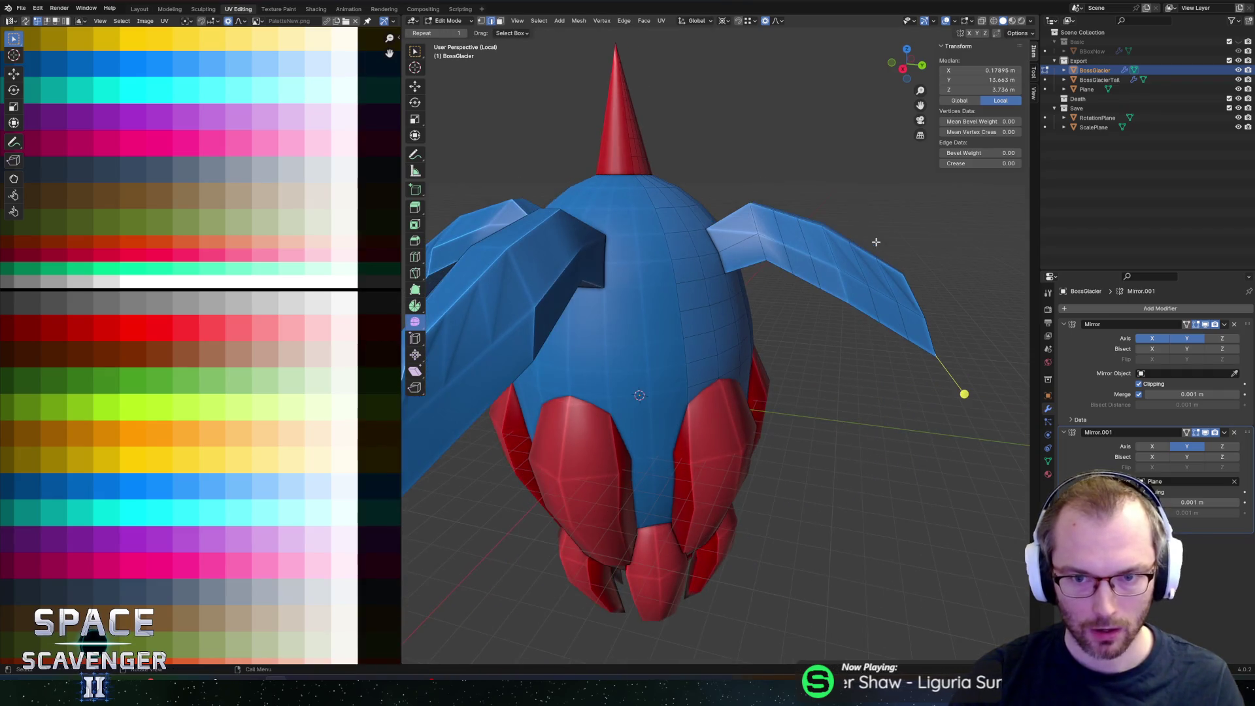
# Step: Add two more edge loops on the wing near its root
pyautogui.hotkey('ctrl', 'r')
pyautogui.click(765, 261)
pyautogui.rightClick(765, 261)
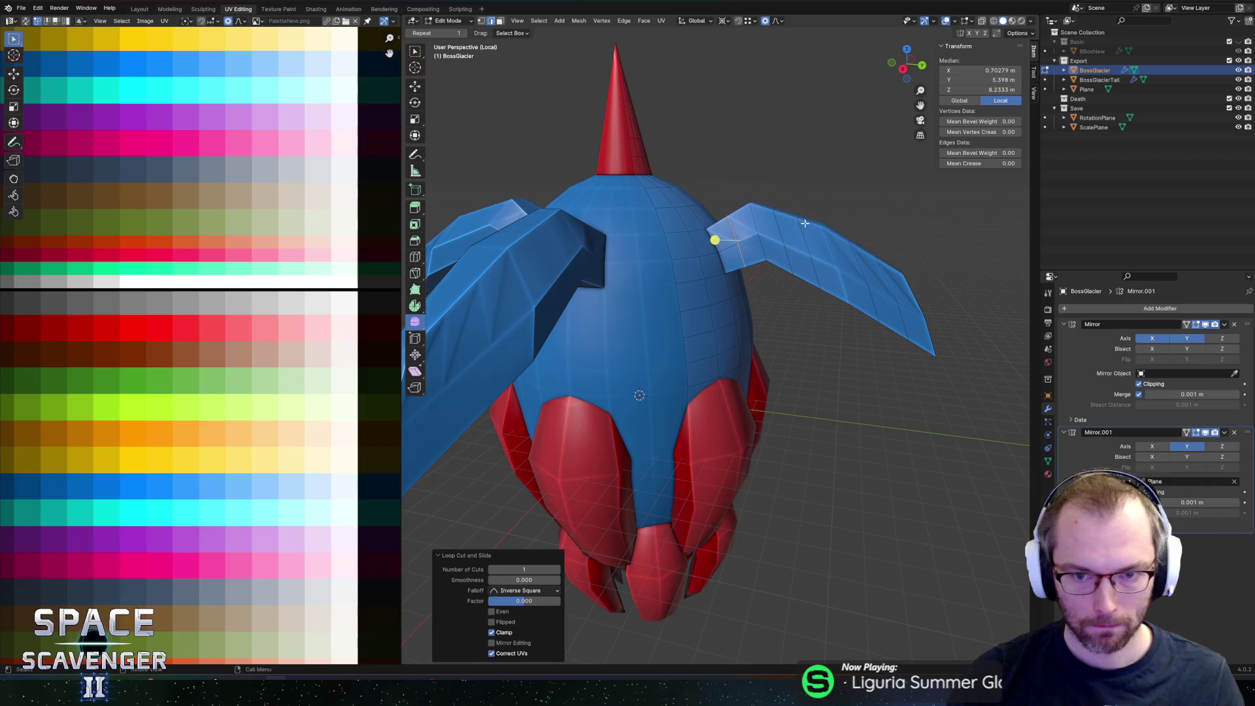
pyautogui.moveTo(764, 262); pyautogui.dragTo(801, 238, button='middle')
pyautogui.hotkey('ctrl', 'r')
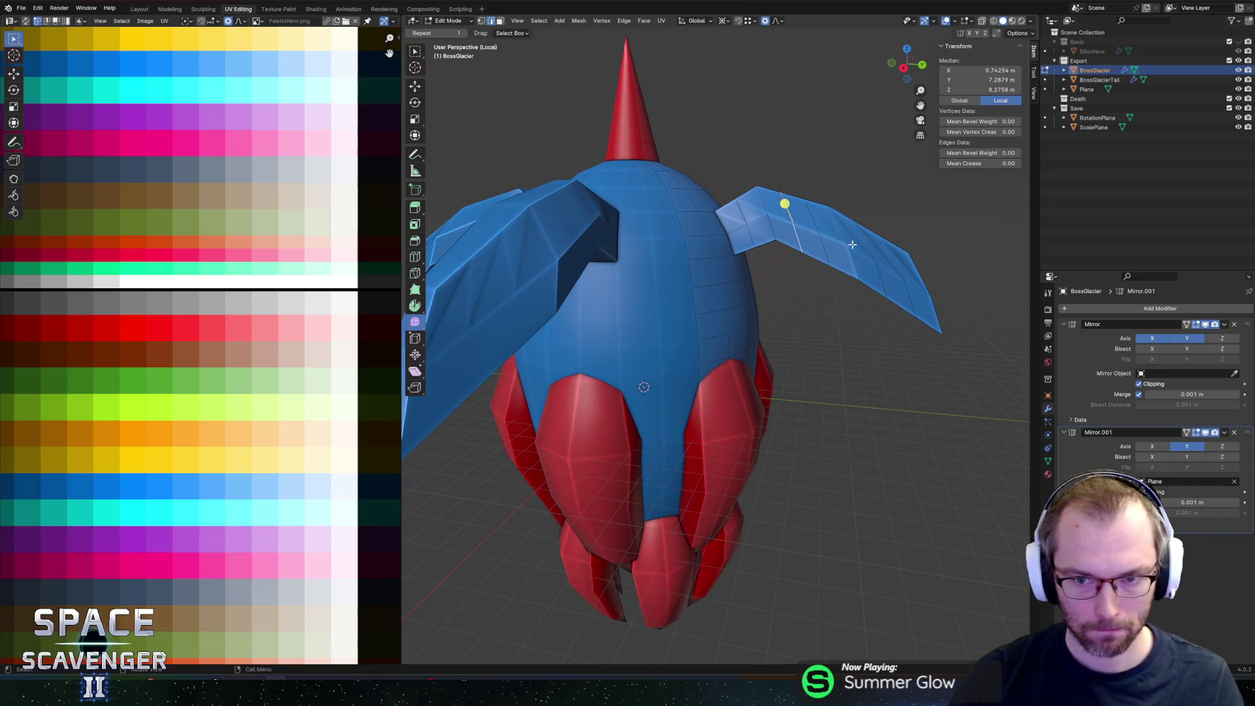
pyautogui.click(853, 244)
# Step: Select four face loops from the wing tip toward the root and rotate them -23.9° on X
pyautogui.keyDown('alt'); pyautogui.click(913, 286); pyautogui.keyUp('alt')
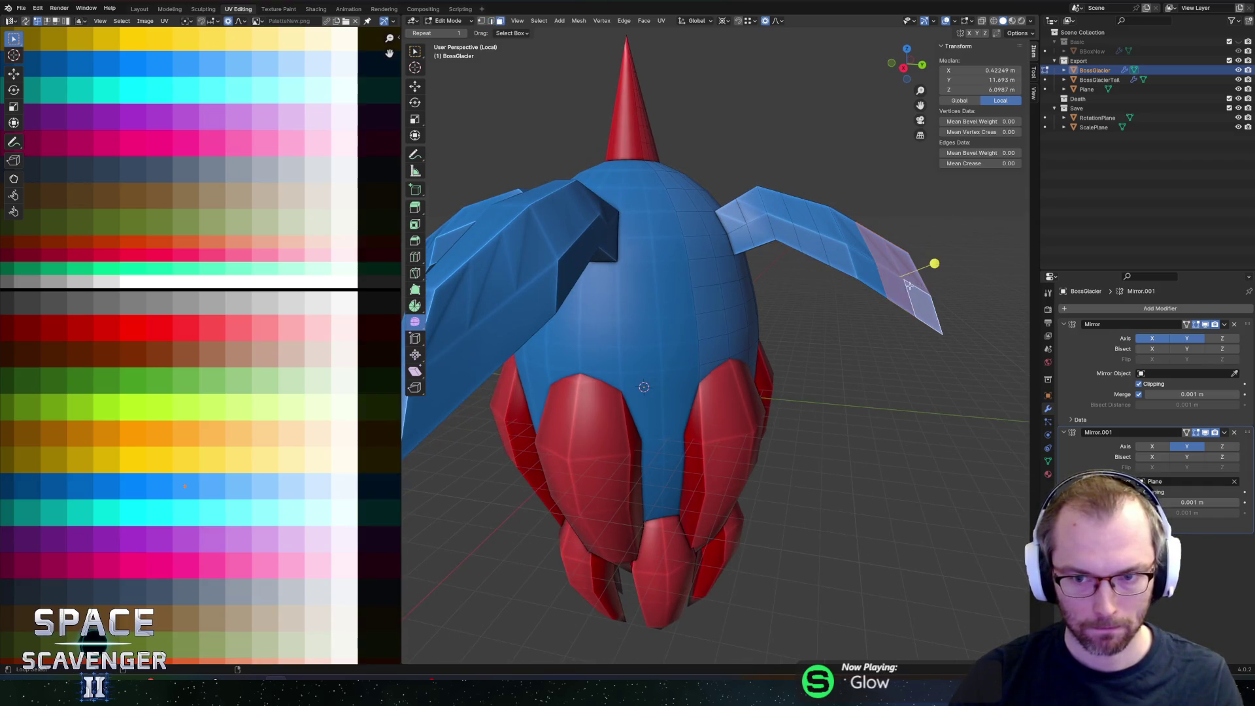
pyautogui.keyDown('alt'); pyautogui.keyDown('shift'); pyautogui.click(867, 259); pyautogui.keyUp('shift'); pyautogui.keyUp('alt')
pyautogui.keyDown('alt'); pyautogui.keyDown('shift'); pyautogui.click(838, 242); pyautogui.keyUp('shift'); pyautogui.keyUp('alt')
pyautogui.keyDown('alt'); pyautogui.keyDown('shift'); pyautogui.click(805, 227); pyautogui.keyUp('shift'); pyautogui.keyUp('alt')
pyautogui.press('g')
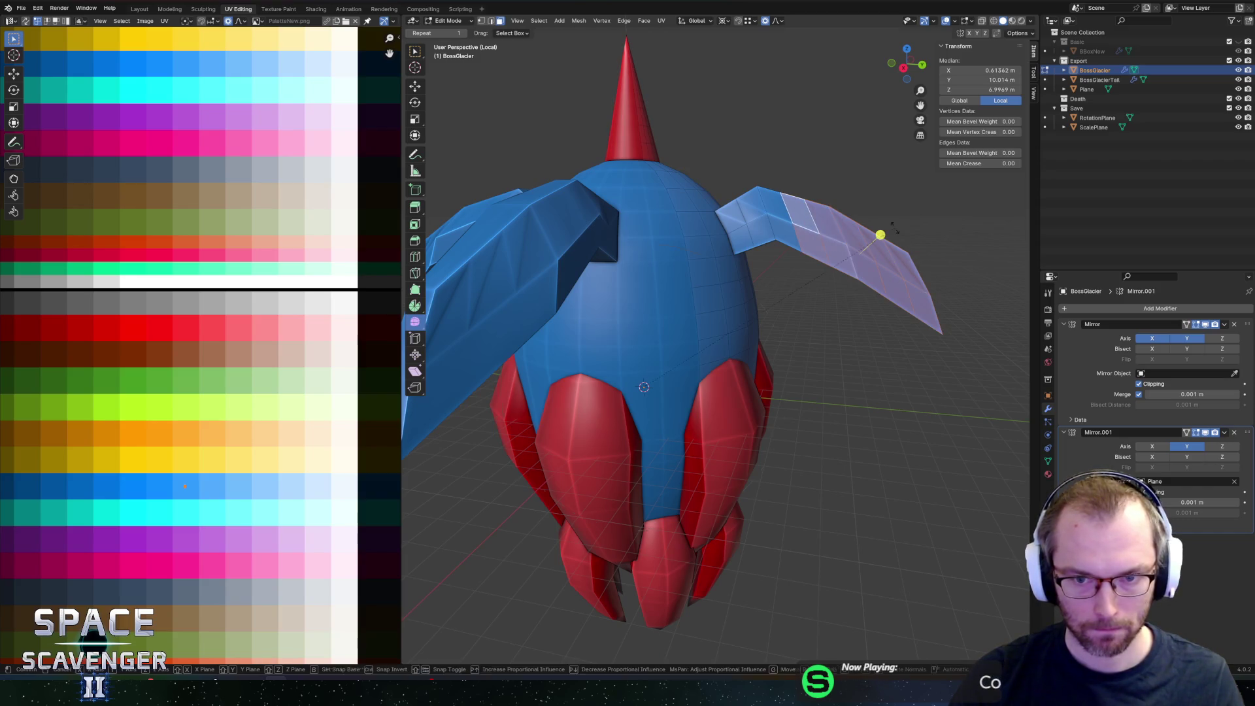
pyautogui.press('r')
pyautogui.press('x')
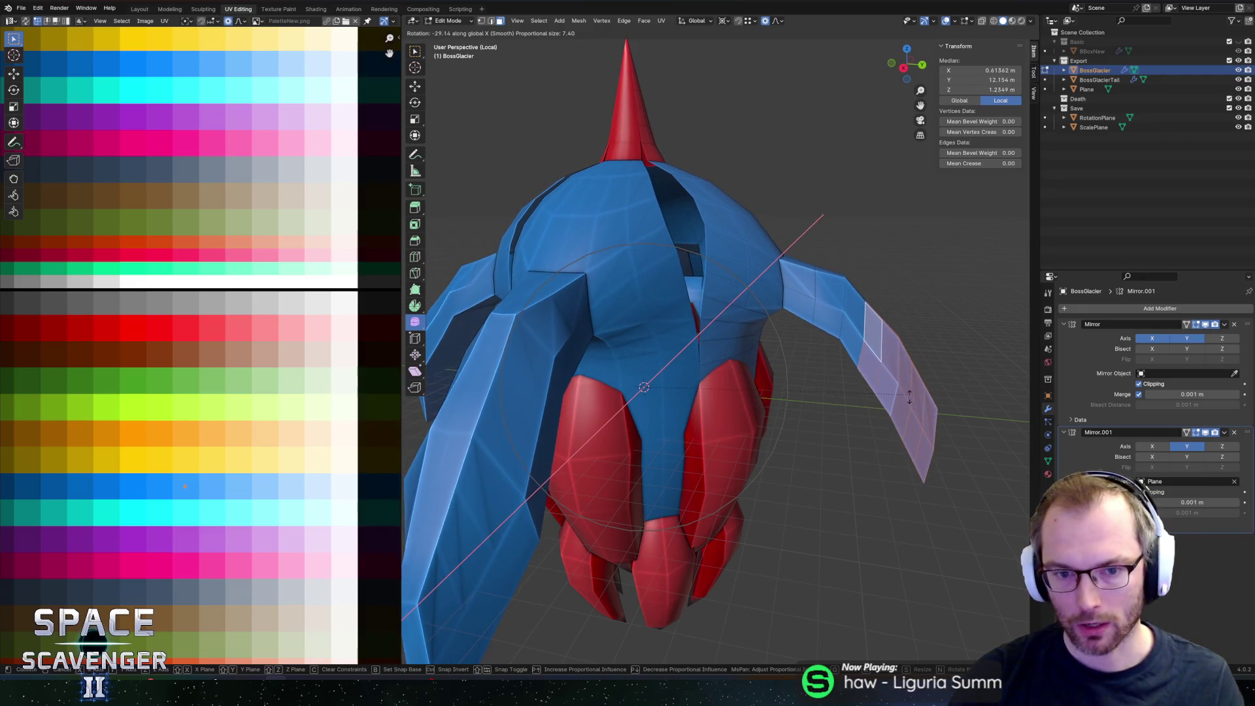
pyautogui.click(896, 365)
pyautogui.scroll(-5, 806, 351)
pyautogui.moveTo(807, 351)
pyautogui.mouseDown(button='middle')
pyautogui.moveTo(802, 271)
pyautogui.moveTo(773, 267)
pyautogui.moveTo(754, 241)
pyautogui.moveTo(764, 241)
pyautogui.moveTo(653, 248)
pyautogui.moveTo(724, 251)
pyautogui.mouseUp(button='middle')
pyautogui.scroll(4, 620, 248)
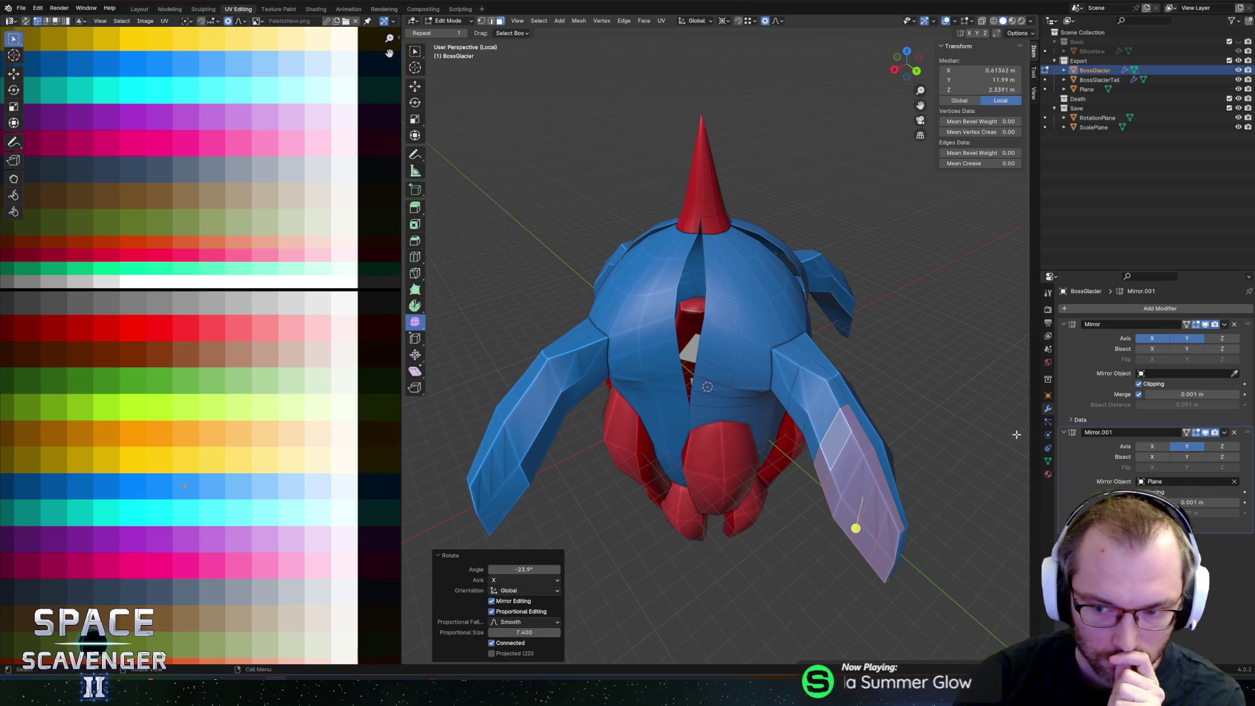
# Step: Export the ship as BossGlacier.fbx and resume the game to test the boss
pyautogui.click(1080, 527)
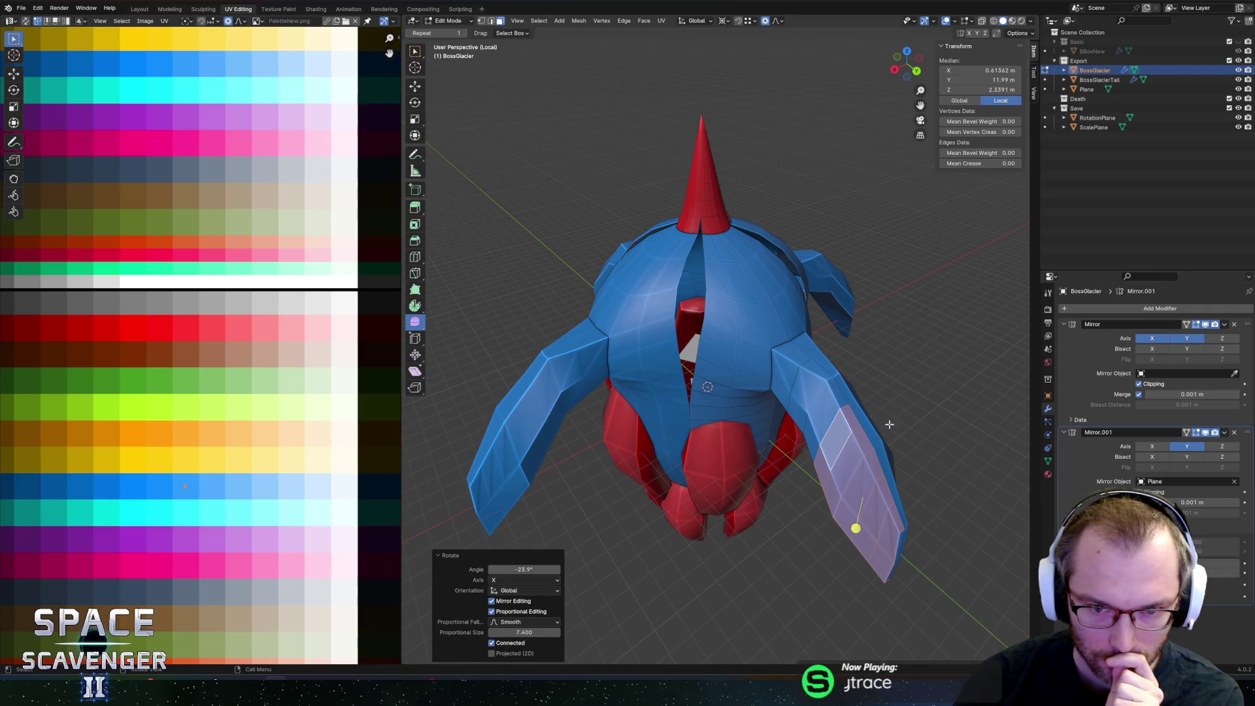
pyautogui.moveTo(820, 288)
pyautogui.mouseDown(button='middle')
pyautogui.moveTo(869, 258)
pyautogui.moveTo(821, 224)
pyautogui.moveTo(784, 320)
pyautogui.mouseUp(button='middle')
pyautogui.hotkey('ctrl', 'shift', 'e')
pyautogui.click(928, 592)
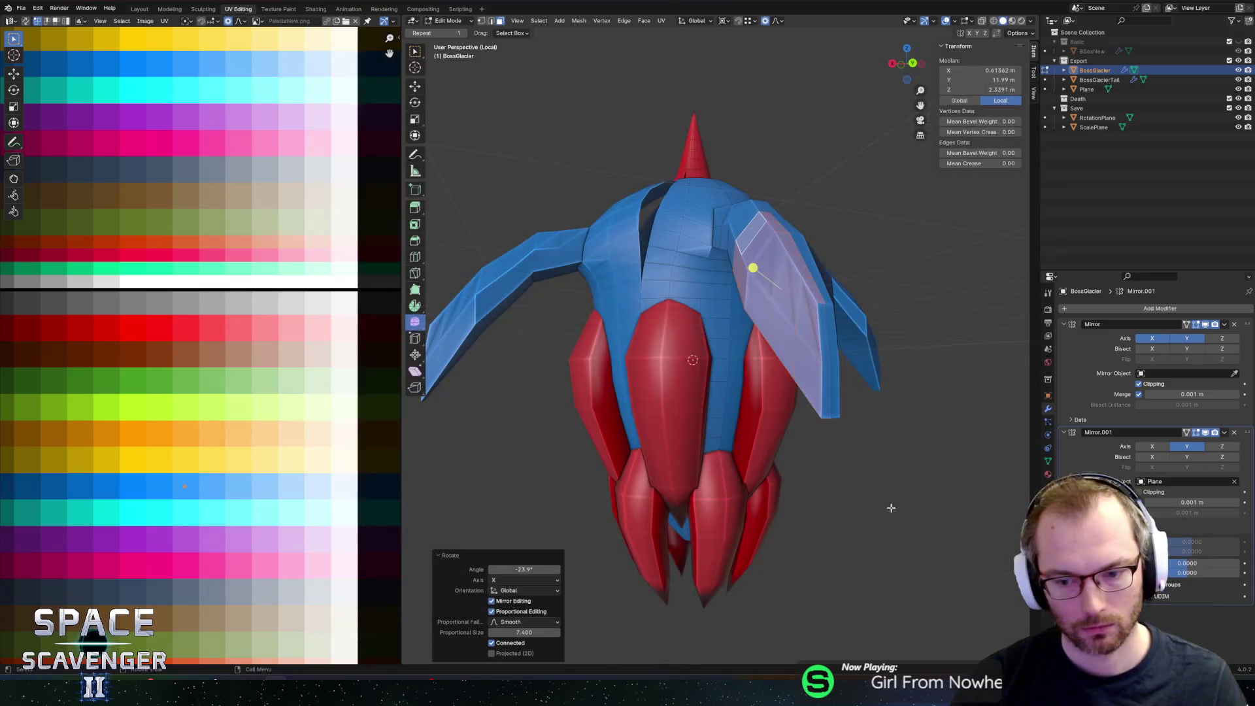
pyautogui.hotkey('alt', 'Tab')
pyautogui.click(256, 449)
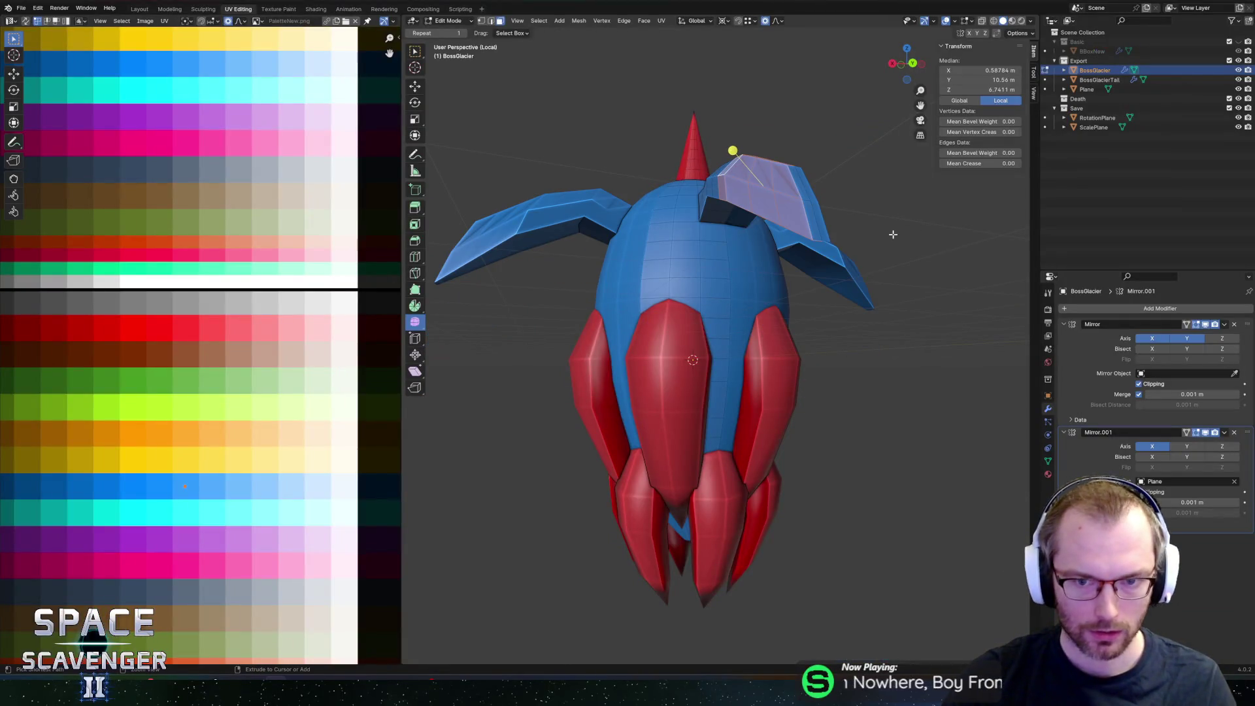
# Step: In X-ray, brush-select the faces from the wing root to the tip and delete them
pyautogui.moveTo(837, 140); pyautogui.dragTo(743, 224, button='middle')
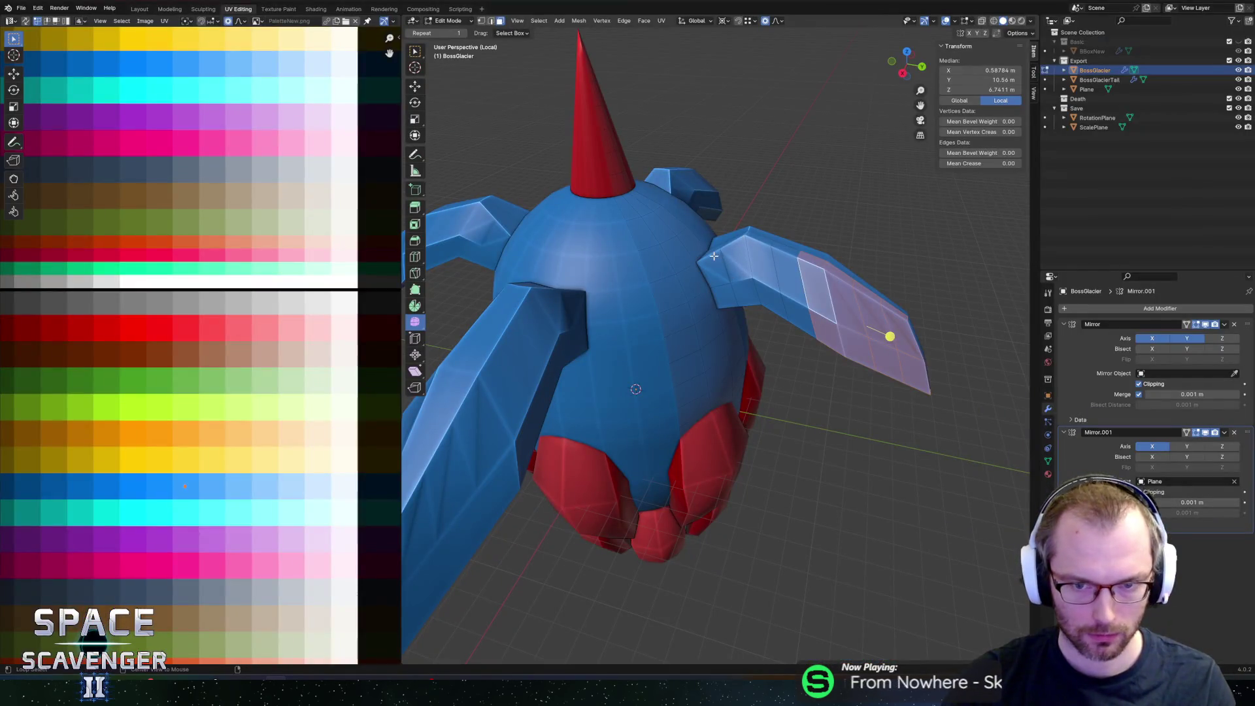
pyautogui.keyDown('alt'); pyautogui.click(731, 243); pyautogui.keyUp('alt')
pyautogui.keyDown('alt'); pyautogui.keyDown('shift'); pyautogui.click(767, 249); pyautogui.keyUp('shift'); pyautogui.keyUp('alt')
pyautogui.moveTo(766, 248); pyautogui.dragTo(802, 194, button='middle')
pyautogui.hotkey('alt', 'z')
pyautogui.press('c')
pyautogui.moveTo(751, 168)
pyautogui.mouseDown()
pyautogui.moveTo(807, 245)
pyautogui.moveTo(873, 287)
pyautogui.mouseUp()
pyautogui.press('Escape')
pyautogui.press('x')
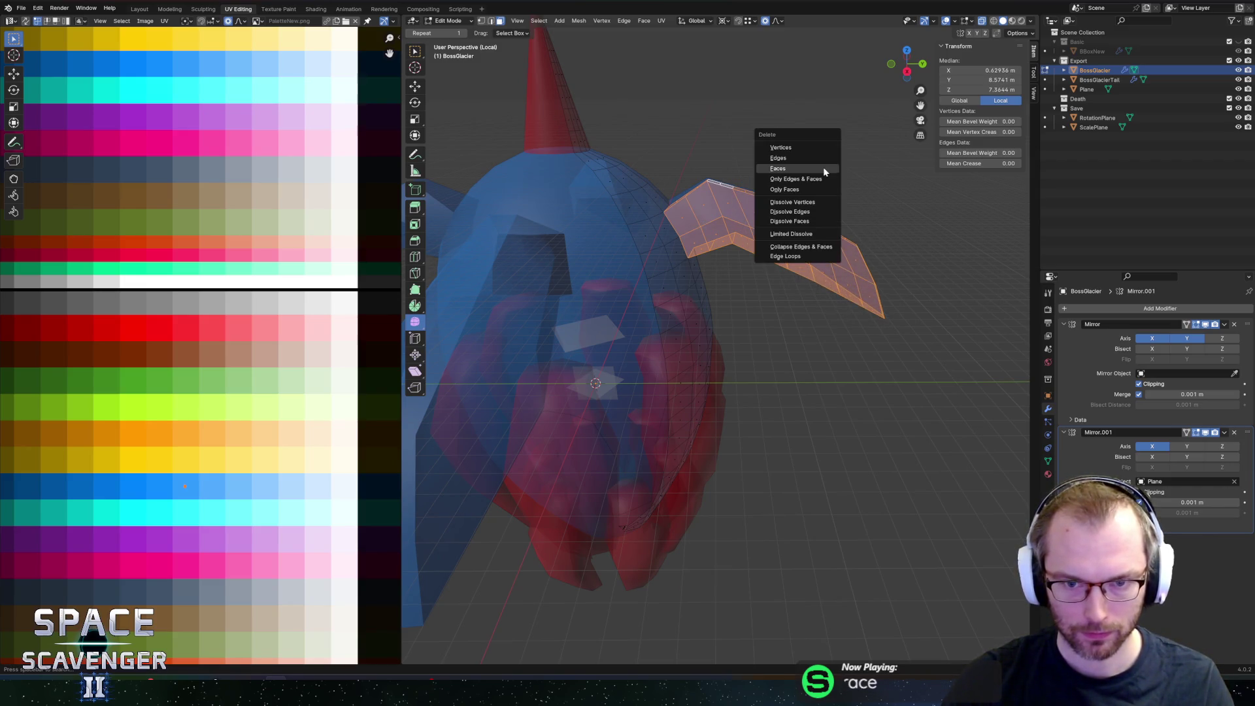
pyautogui.click(815, 172)
# Step: Select the edge loop around the resulting hole and try filling it with Grid Fill
pyautogui.moveTo(815, 172)
pyautogui.mouseDown(button='middle')
pyautogui.moveTo(736, 145)
pyautogui.moveTo(734, 213)
pyautogui.moveTo(773, 207)
pyautogui.moveTo(752, 216)
pyautogui.mouseUp(button='middle')
pyautogui.scroll(2, 751, 217)
pyautogui.click(733, 142)
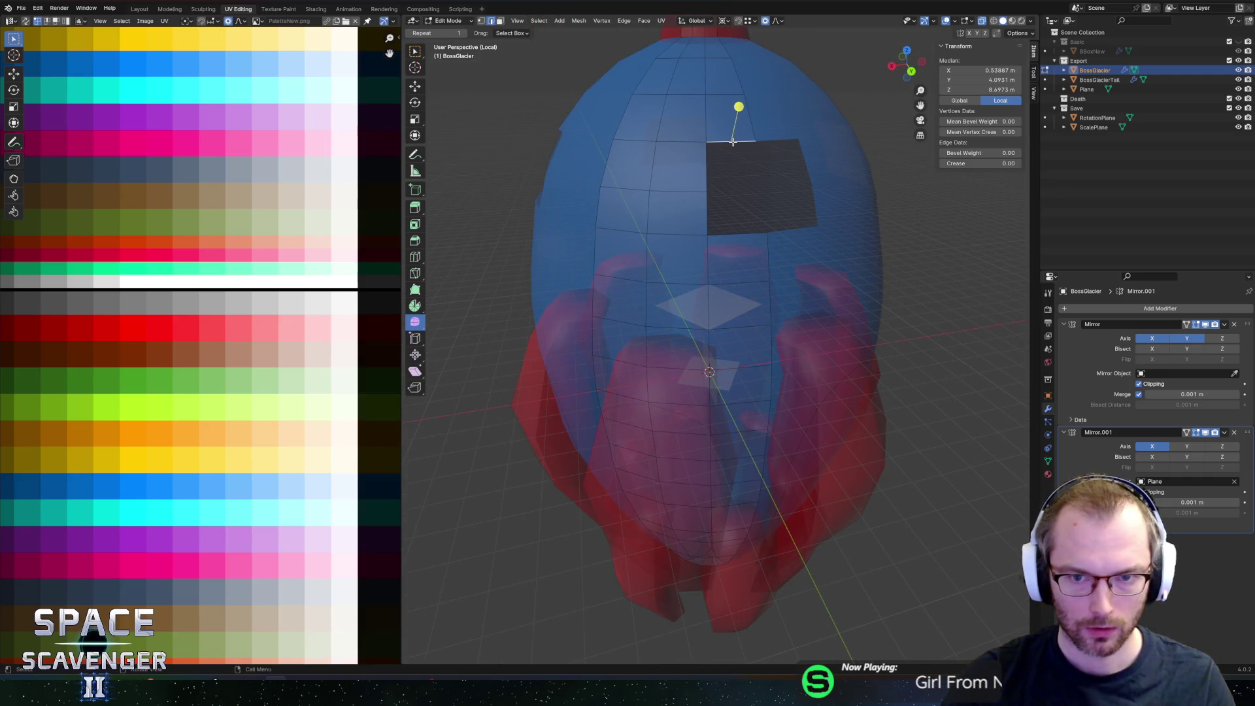
pyautogui.hotkey('alt', 'z')
pyautogui.click(703, 188)
pyautogui.moveTo(734, 202); pyautogui.dragTo(752, 229, button='middle')
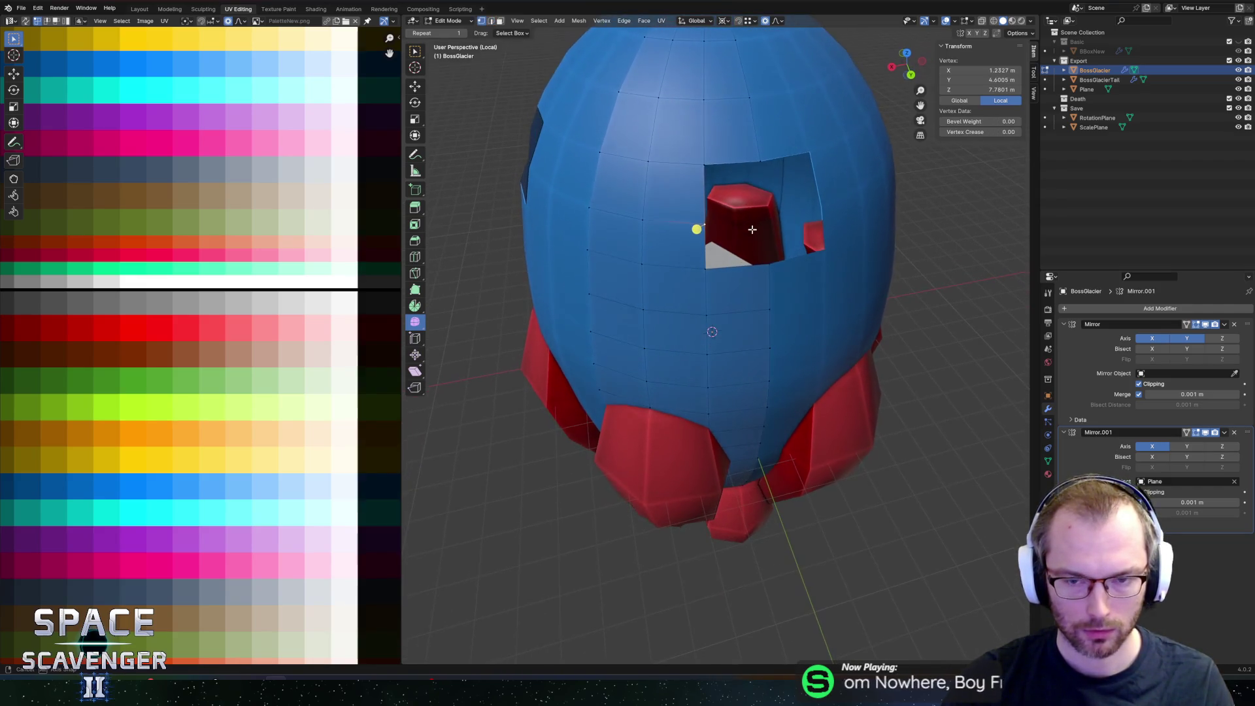
pyautogui.keyDown('alt'); pyautogui.click(705, 192); pyautogui.keyUp('alt')
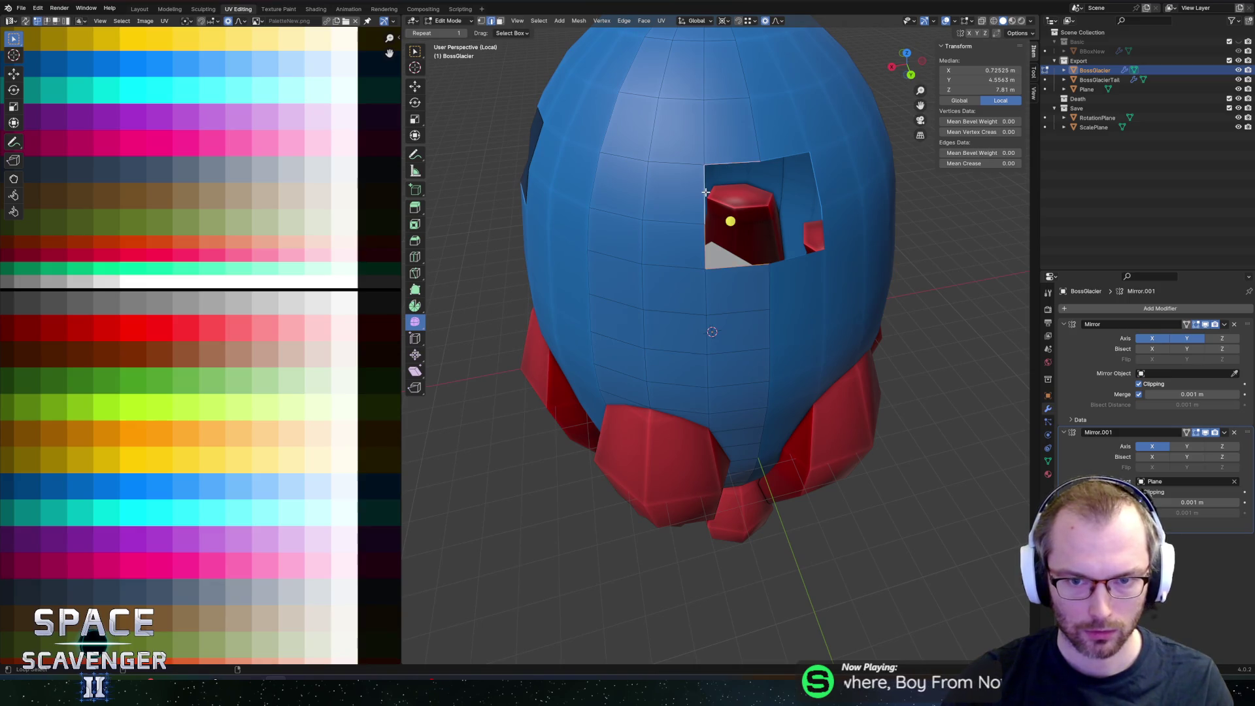
pyautogui.hotkey('ctrl', 'f')
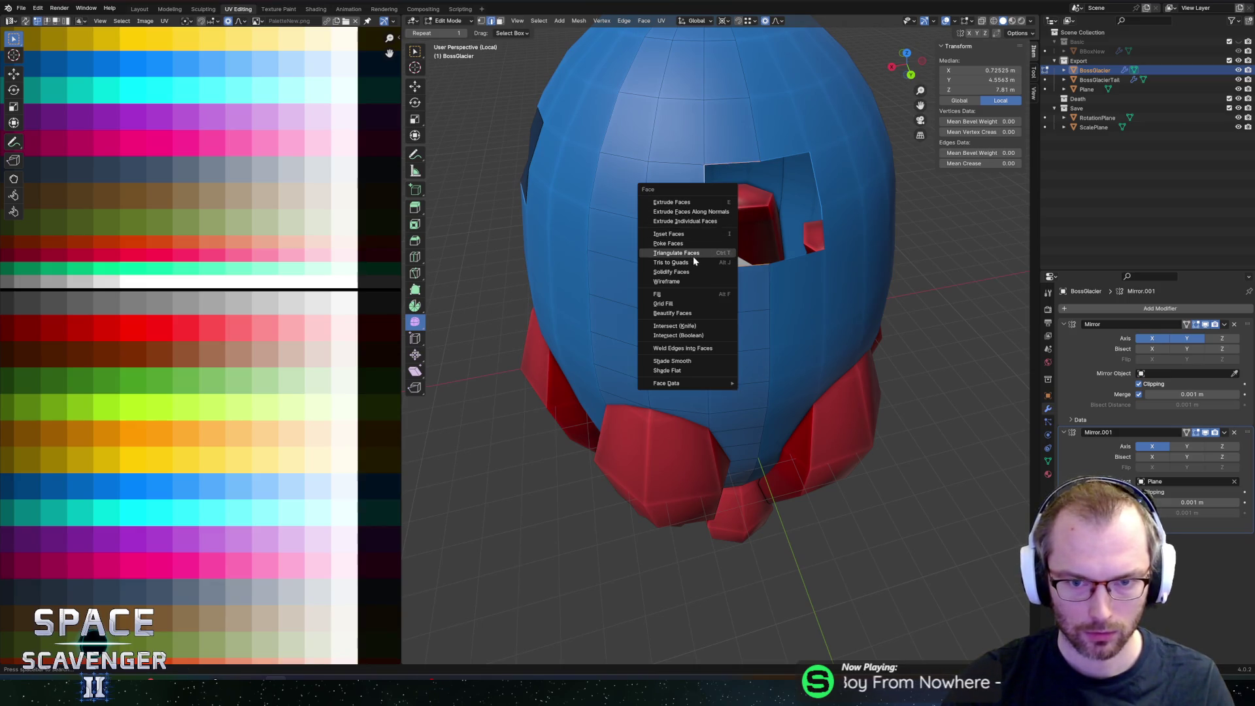
pyautogui.click(685, 306)
# Step: Join the hole's top and bottom seam vertices with an edge and subdivide it
pyautogui.moveTo(712, 243); pyautogui.dragTo(752, 215, button='middle')
pyautogui.press('1')
pyautogui.click(757, 157)
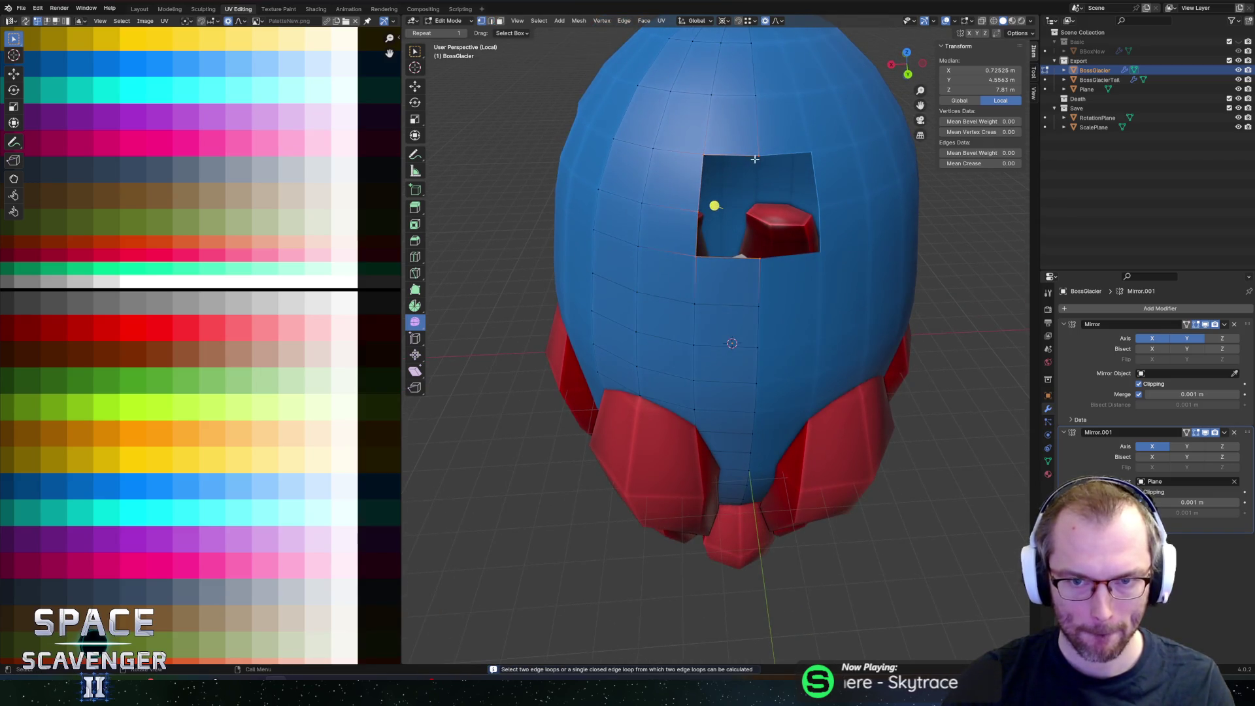
pyautogui.keyDown('shift'); pyautogui.click(755, 261); pyautogui.keyUp('shift')
pyautogui.moveTo(754, 265); pyautogui.dragTo(637, 259, button='middle')
pyautogui.press('j')
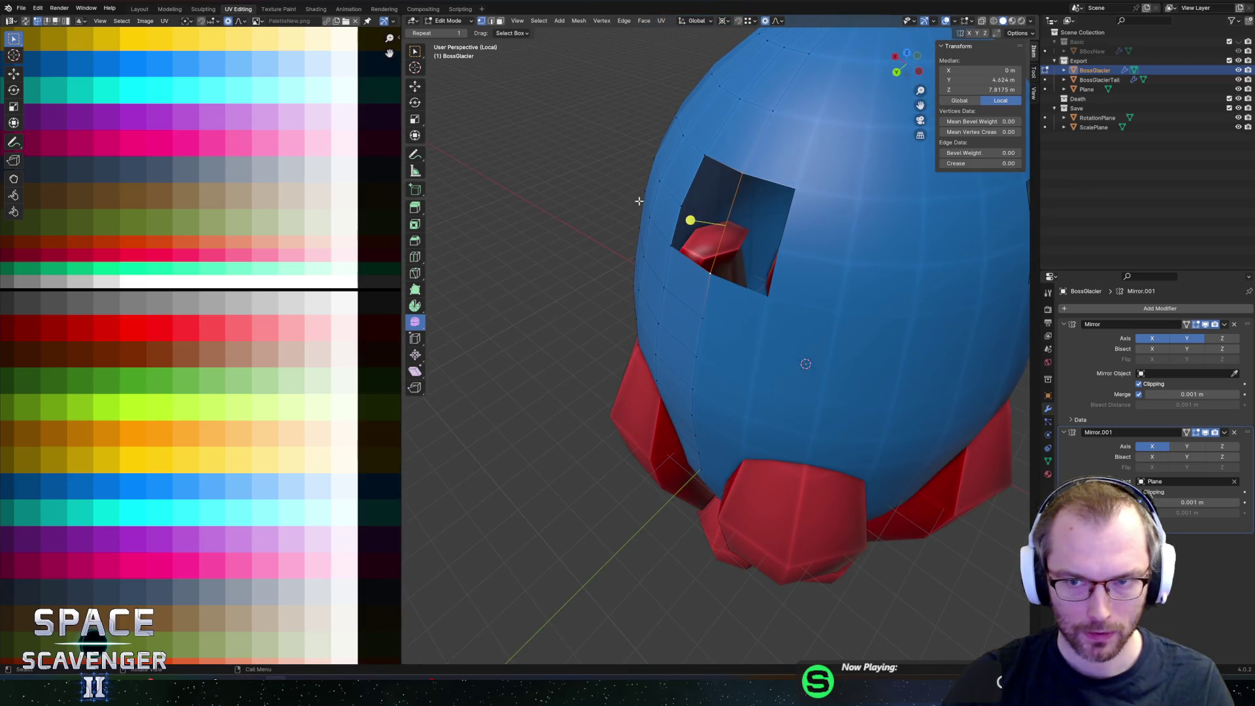
pyautogui.rightClick(728, 222)
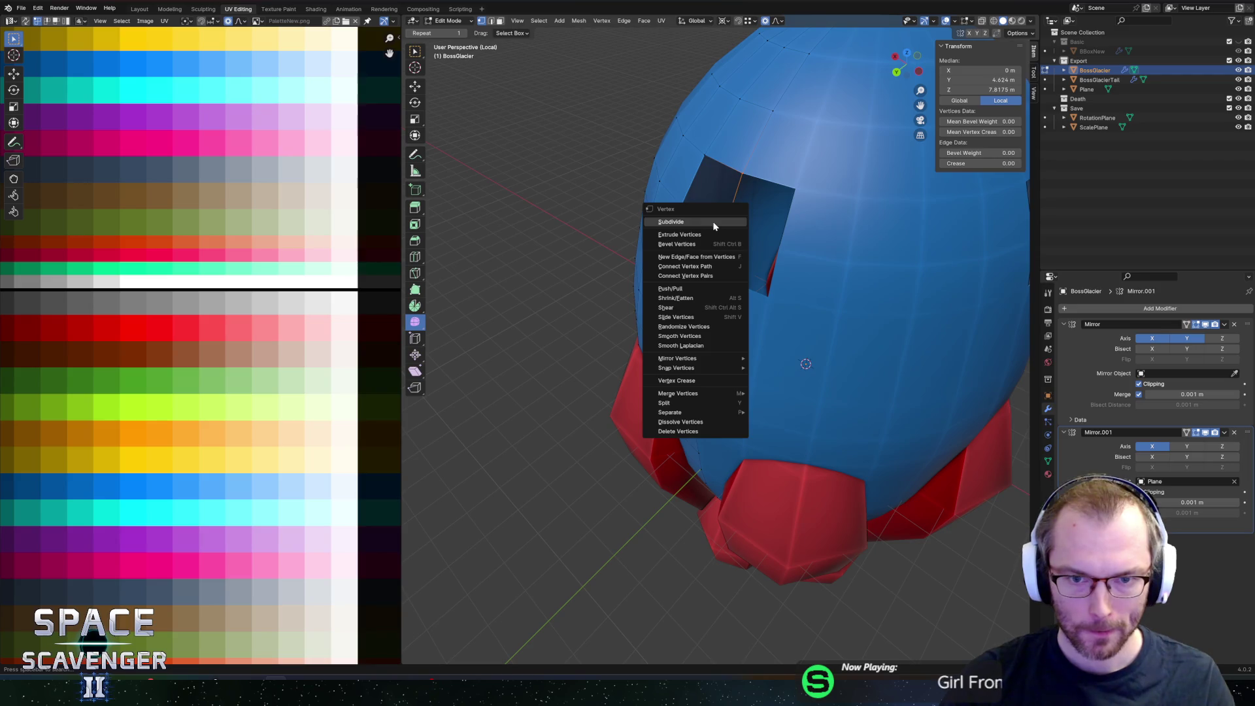
pyautogui.click(701, 226)
# Step: Push the new middle vertex outward along the Y axis
pyautogui.moveTo(701, 226); pyautogui.dragTo(663, 149, button='middle')
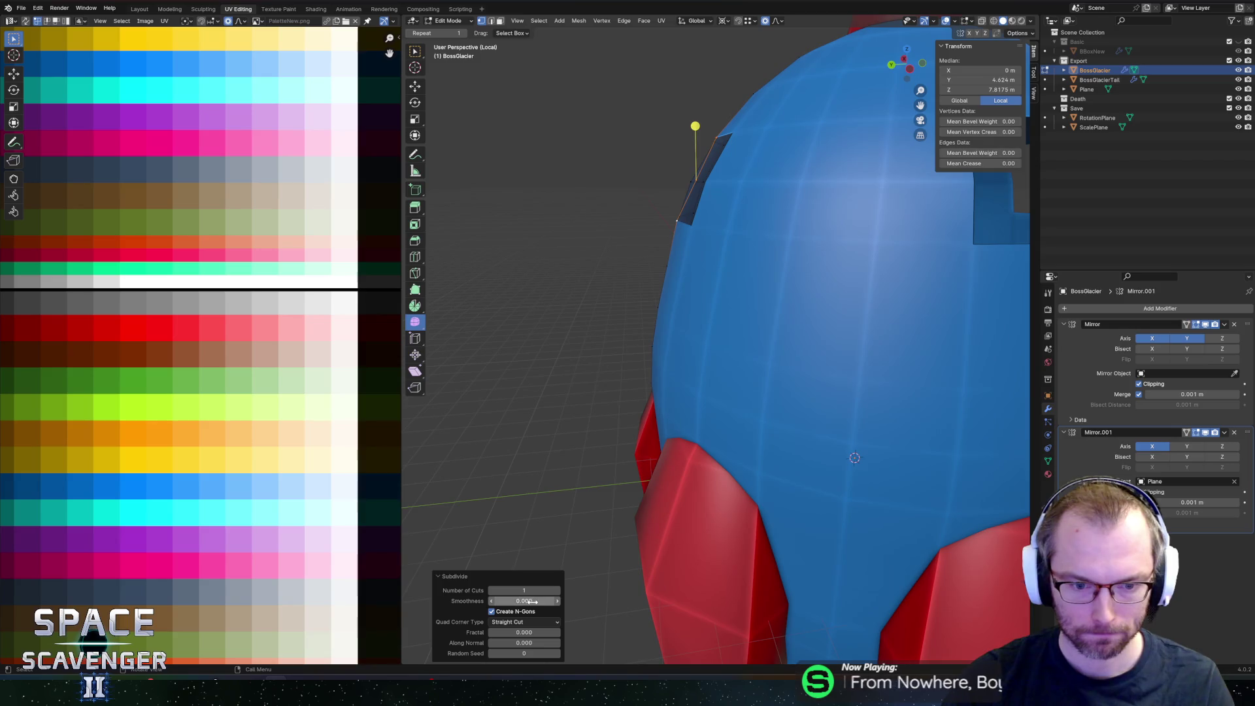
pyautogui.moveTo(701, 263)
pyautogui.mouseDown(button='middle')
pyautogui.moveTo(694, 206)
pyautogui.moveTo(696, 217)
pyautogui.mouseUp(button='middle')
pyautogui.click(692, 194)
pyautogui.press('g')
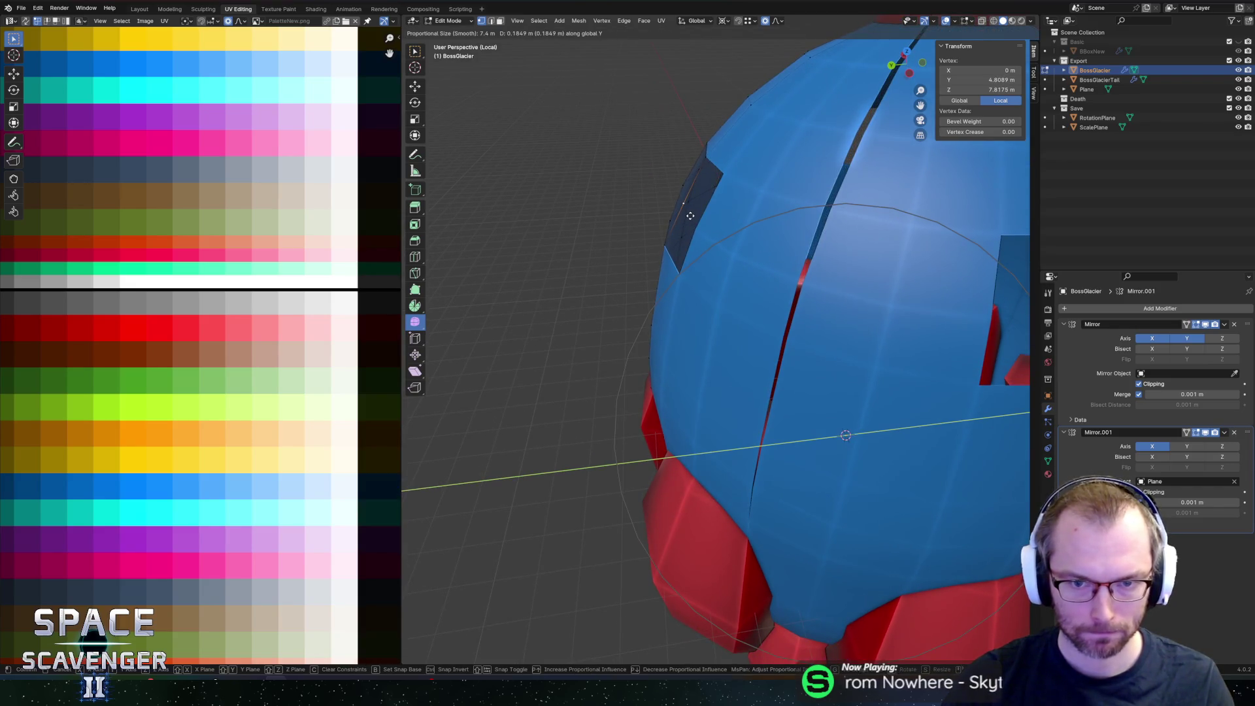
pyautogui.click(690, 216)
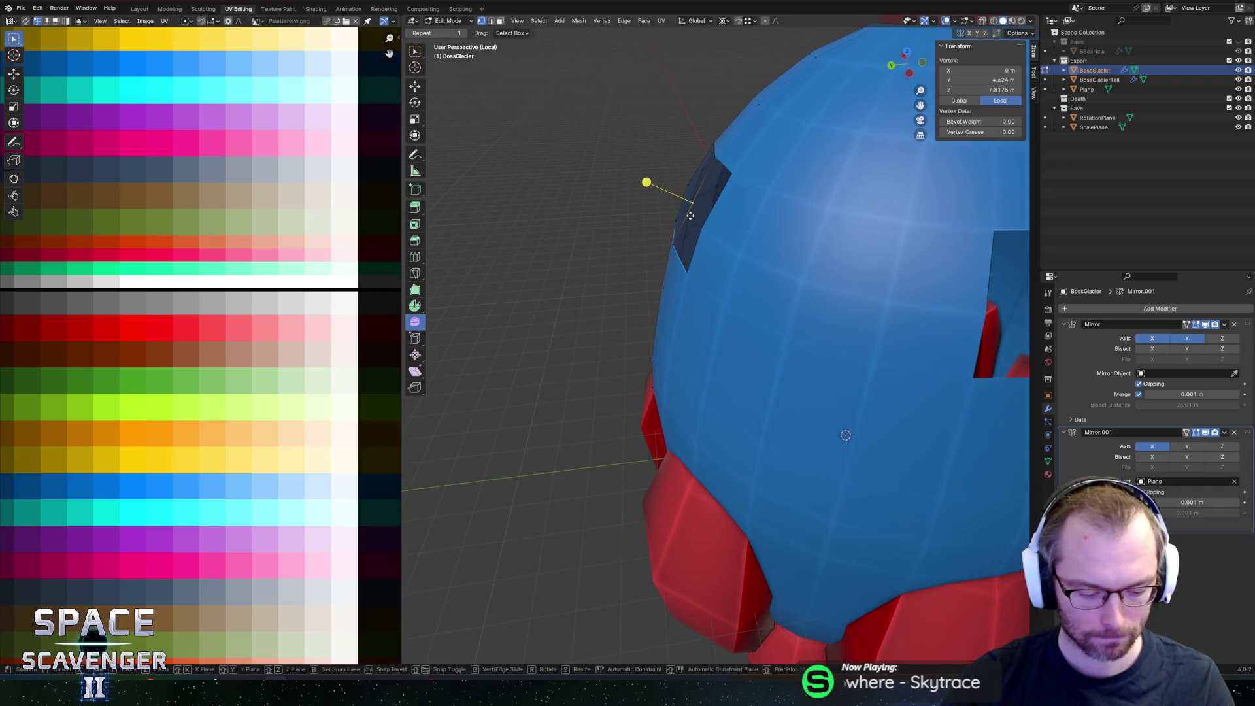
pyautogui.press('g')
pyautogui.press('y')
pyautogui.click(686, 216)
# Step: Select the edge loop through the window, the edges around its opening, and its centre-line edge
pyautogui.moveTo(686, 217); pyautogui.dragTo(838, 160, button='middle')
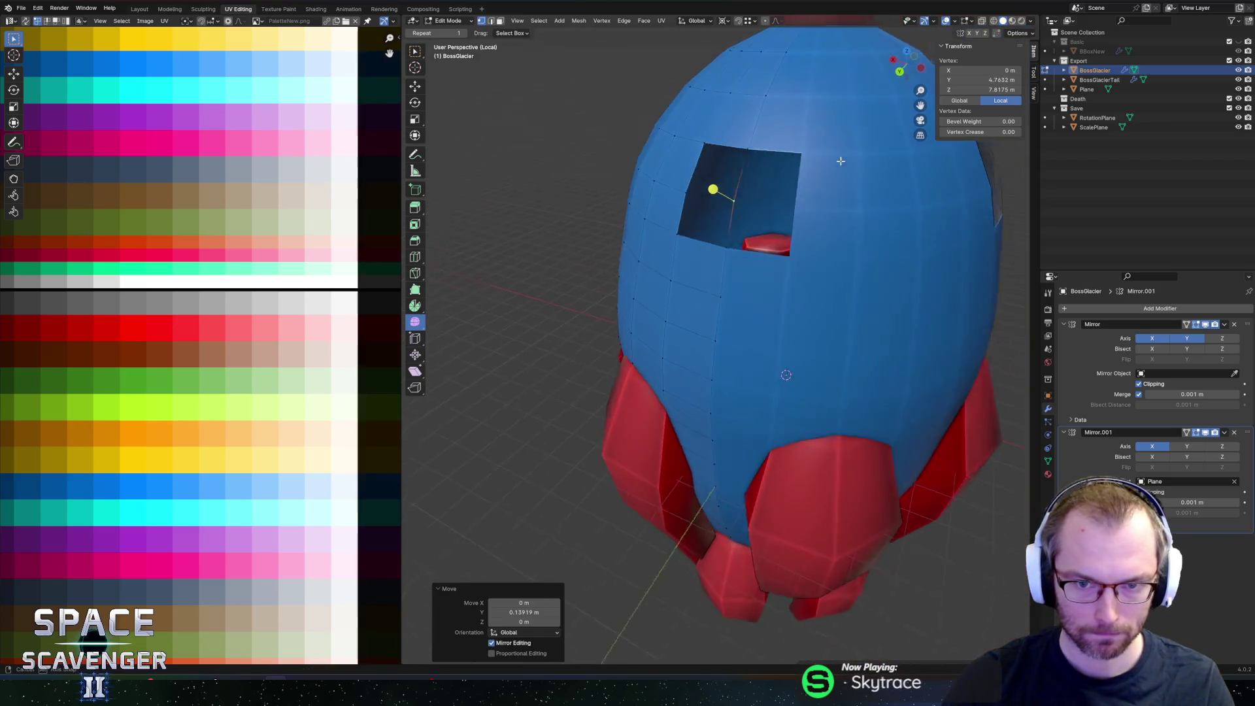
pyautogui.keyDown('alt'); pyautogui.click(709, 196); pyautogui.keyUp('alt')
pyautogui.moveTo(709, 196)
pyautogui.mouseDown(button='middle')
pyautogui.moveTo(784, 168)
pyautogui.moveTo(732, 145)
pyautogui.mouseUp(button='middle')
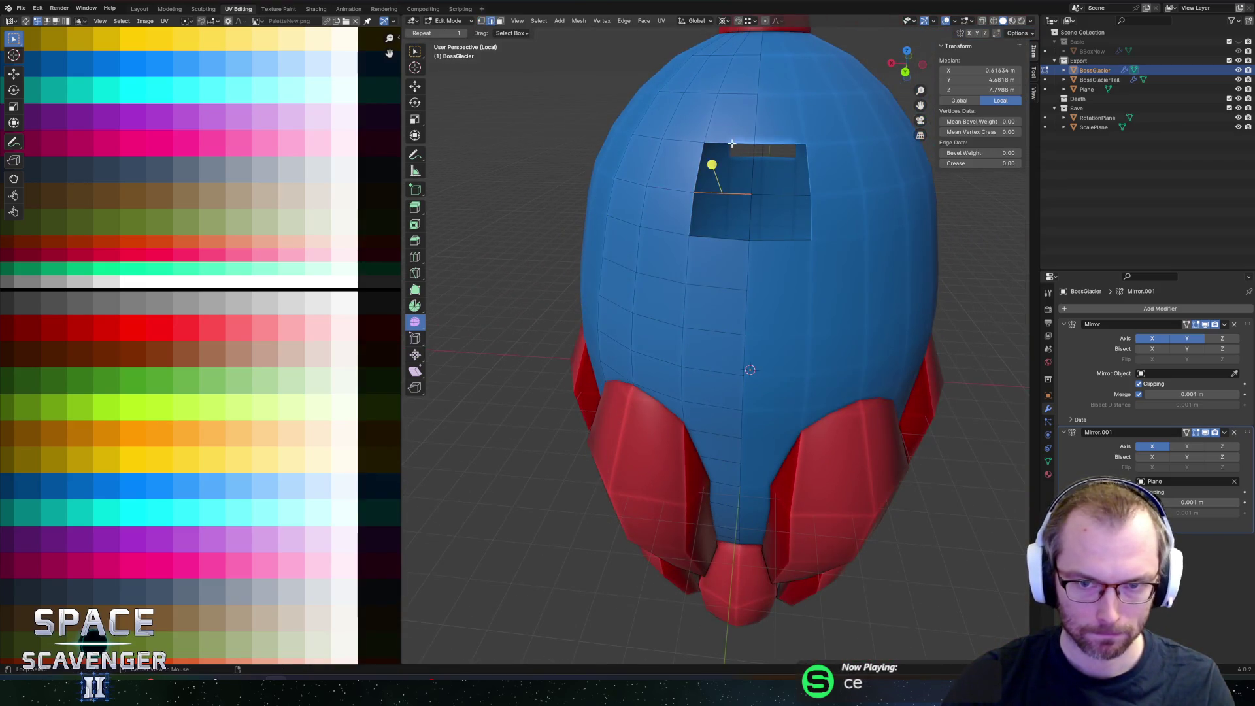
pyautogui.keyDown('shift'); pyautogui.click(719, 190); pyautogui.keyUp('shift')
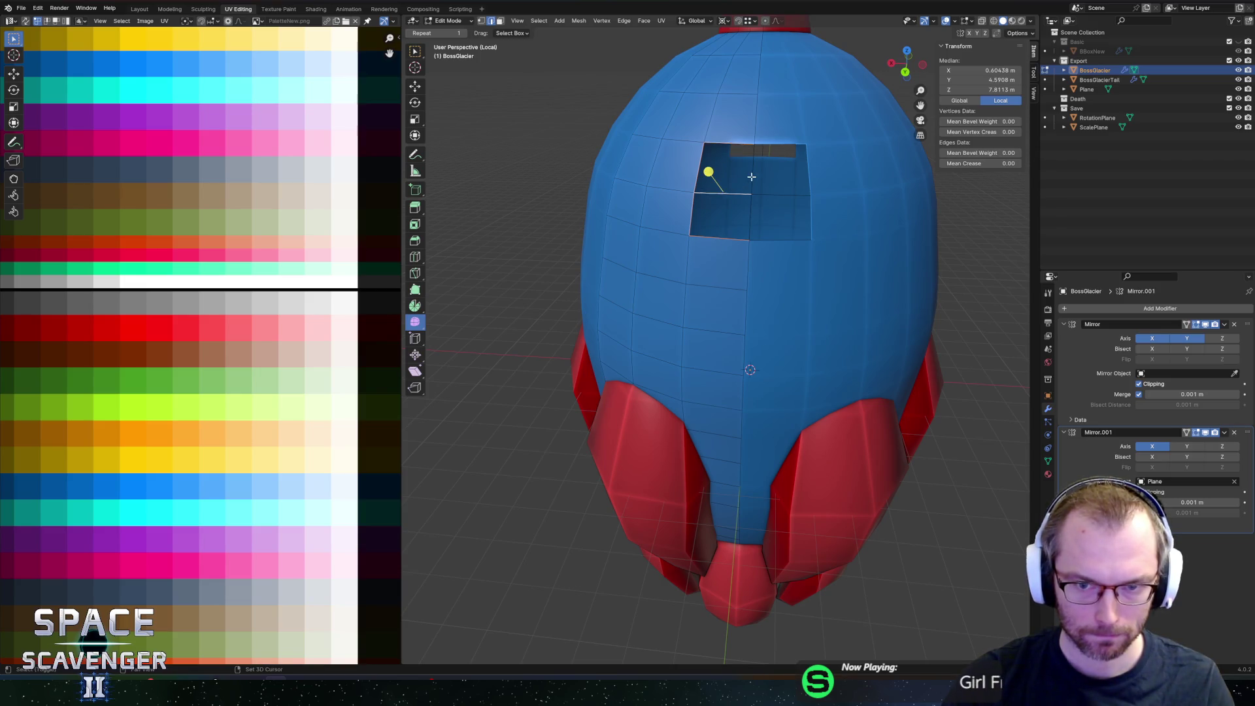
pyautogui.click(745, 214)
# Step: Reshape the hull window into a pentagon and select the face up-left of it
pyautogui.click(720, 205)
pyautogui.click(709, 190)
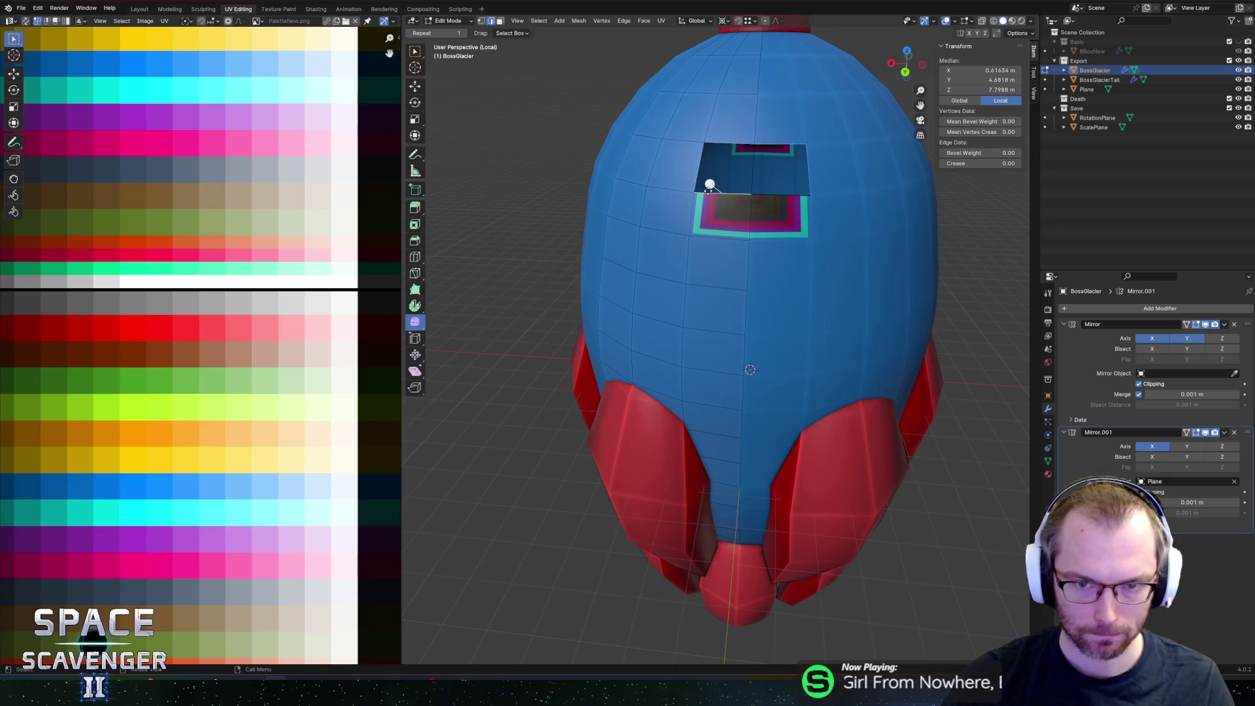
pyautogui.moveTo(709, 188)
pyautogui.mouseDown()
pyautogui.moveTo(723, 151)
pyautogui.moveTo(690, 159)
pyautogui.mouseUp()
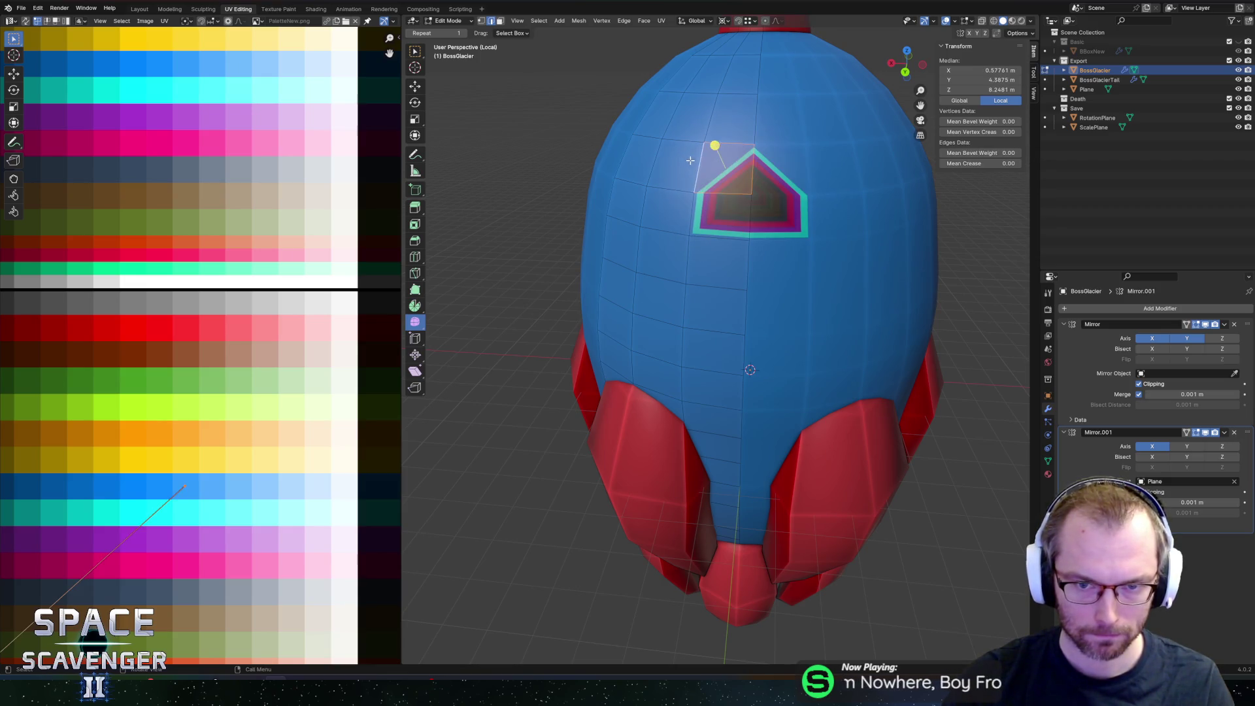
pyautogui.click(688, 168)
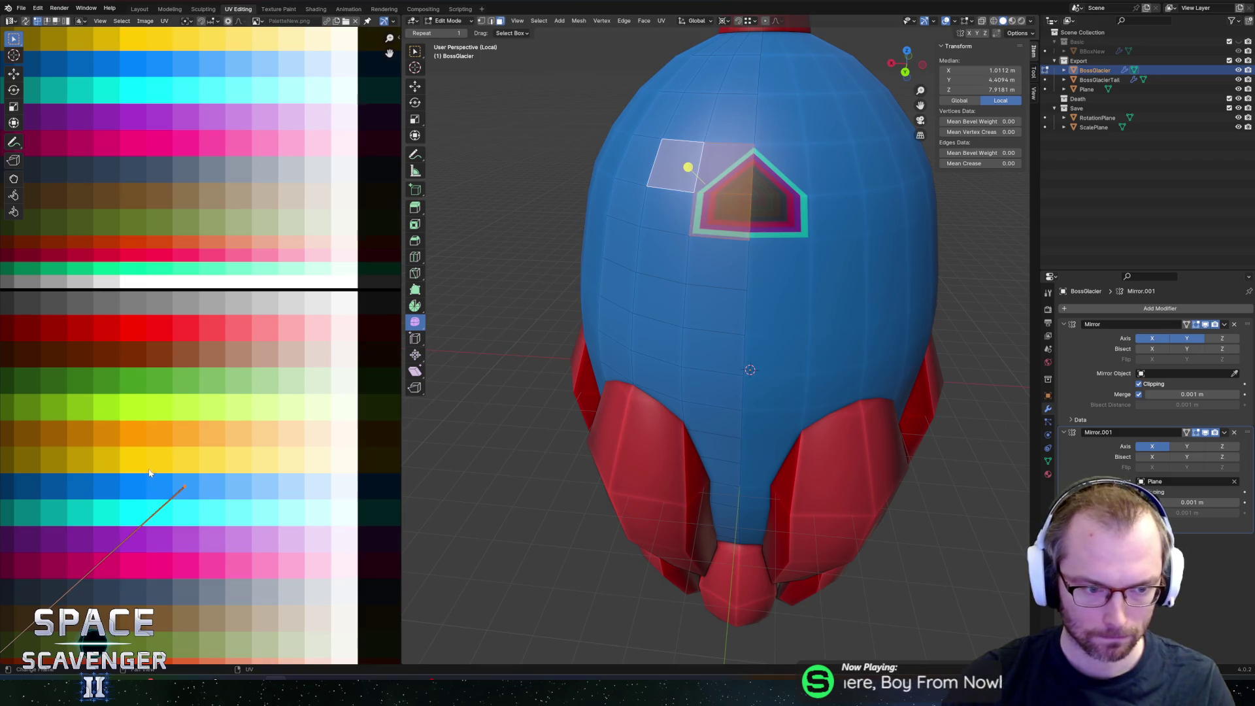
# Step: Move the window faces' UVs onto the blue palette swatch so they match the shell
pyautogui.scroll(-2, 149, 472)
pyautogui.moveTo(84, 516)
pyautogui.mouseDown()
pyautogui.moveTo(94, 568)
pyautogui.moveTo(147, 586)
pyautogui.mouseUp()
pyautogui.press('g')
pyautogui.click(260, 475)
# Step: Check the blue window on the whole ship, then bring up the 'blender mirror Object clipping' search
pyautogui.press('Tab')
pyautogui.scroll(-5, 741, 336)
pyautogui.moveTo(741, 337)
pyautogui.mouseDown(button='middle')
pyautogui.moveTo(802, 305)
pyautogui.moveTo(741, 344)
pyautogui.mouseUp(button='middle')
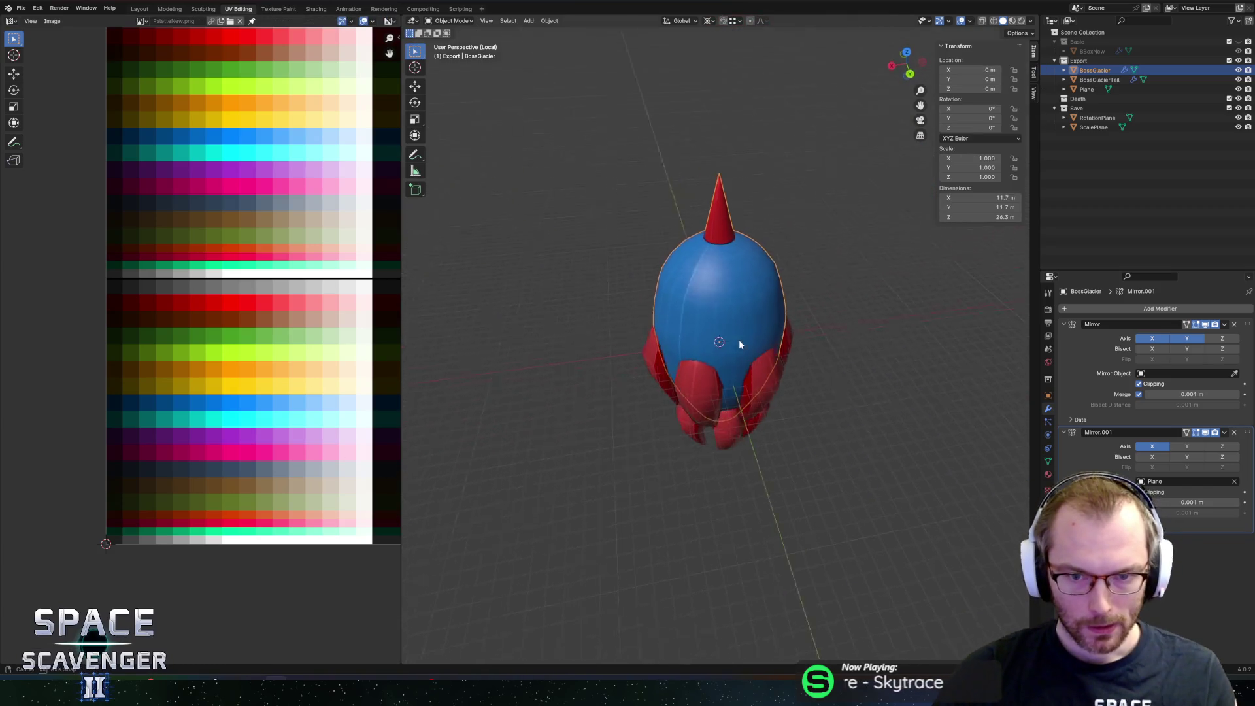
pyautogui.press('Tab')
pyautogui.scroll(3, 820, 328)
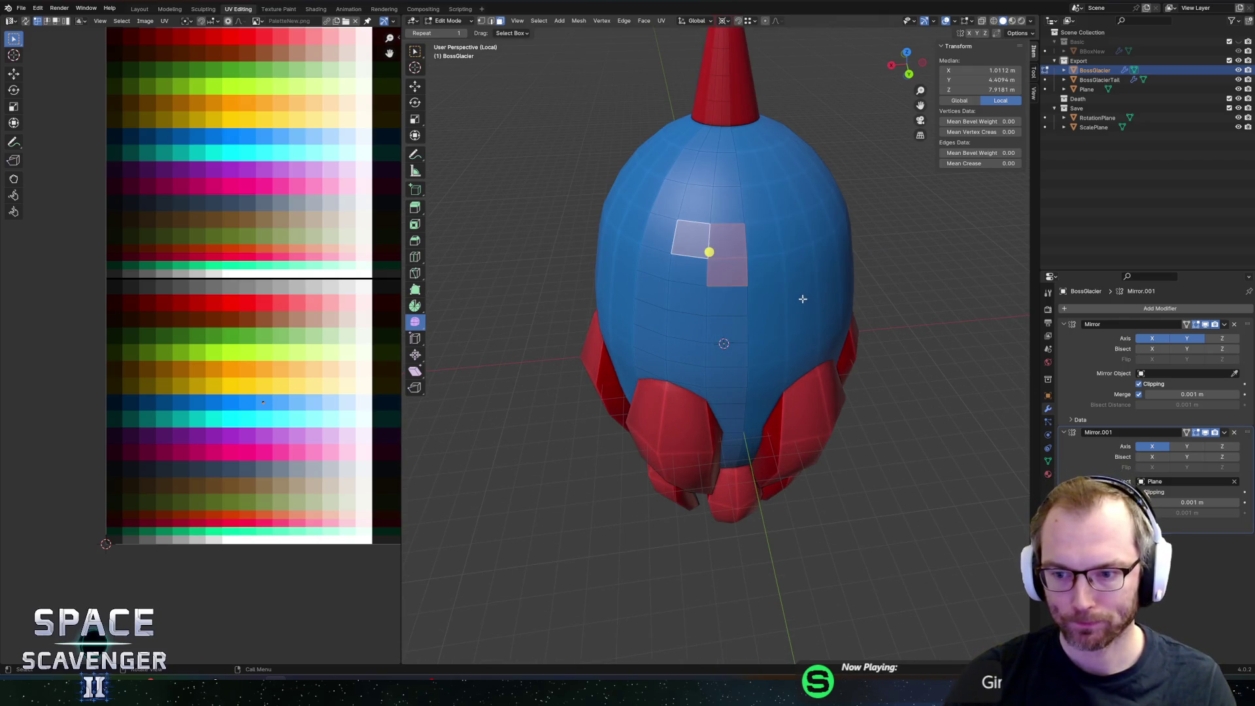
pyautogui.keyDown('shift'); pyautogui.moveTo(800, 295); pyautogui.dragTo(784, 328, button='middle'); pyautogui.keyUp('shift')
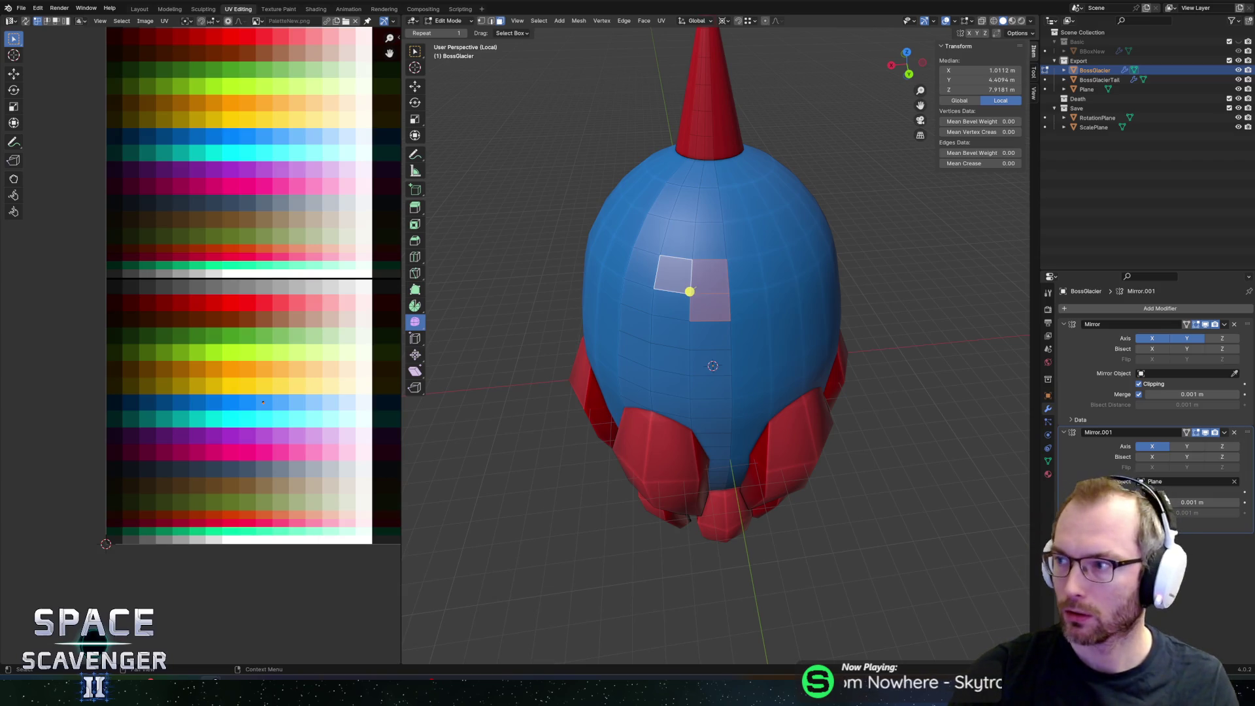
pyautogui.hotkey('alt', 'Tab')
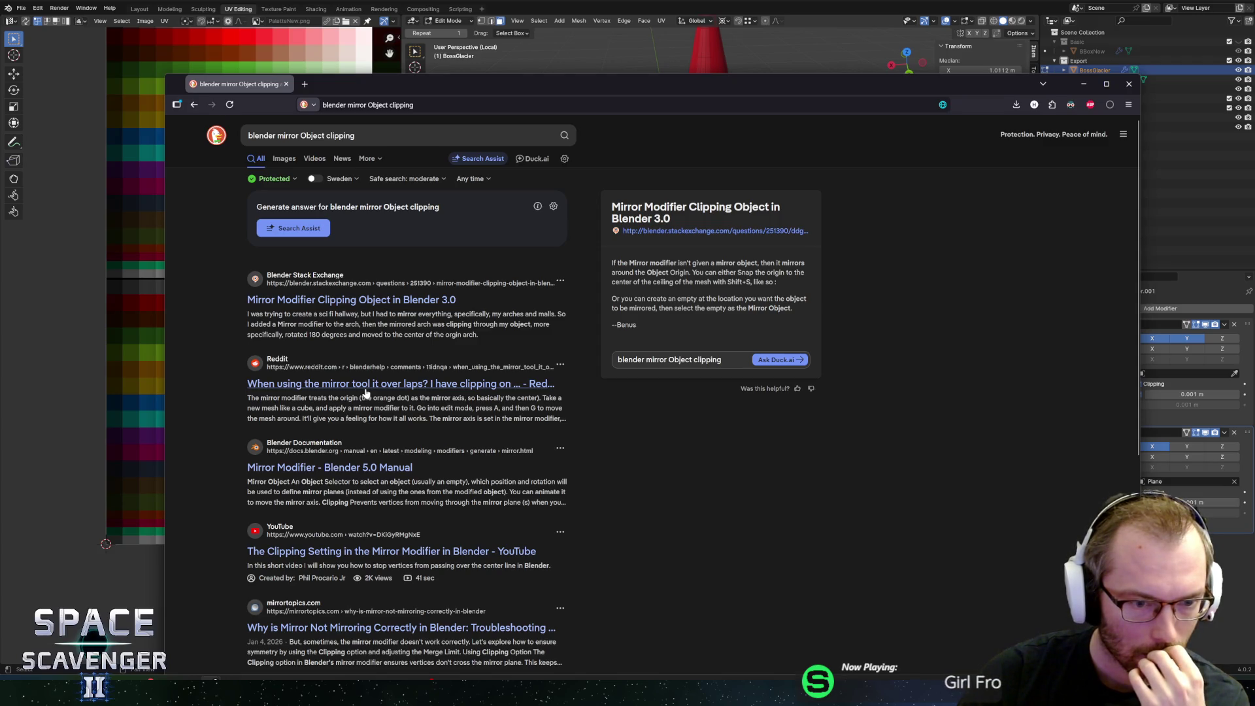
# Step: Queue the Reddit result and read through the Stack Exchange answer on mirror clipping
pyautogui.middleClick(366, 390)
pyautogui.click(371, 301)
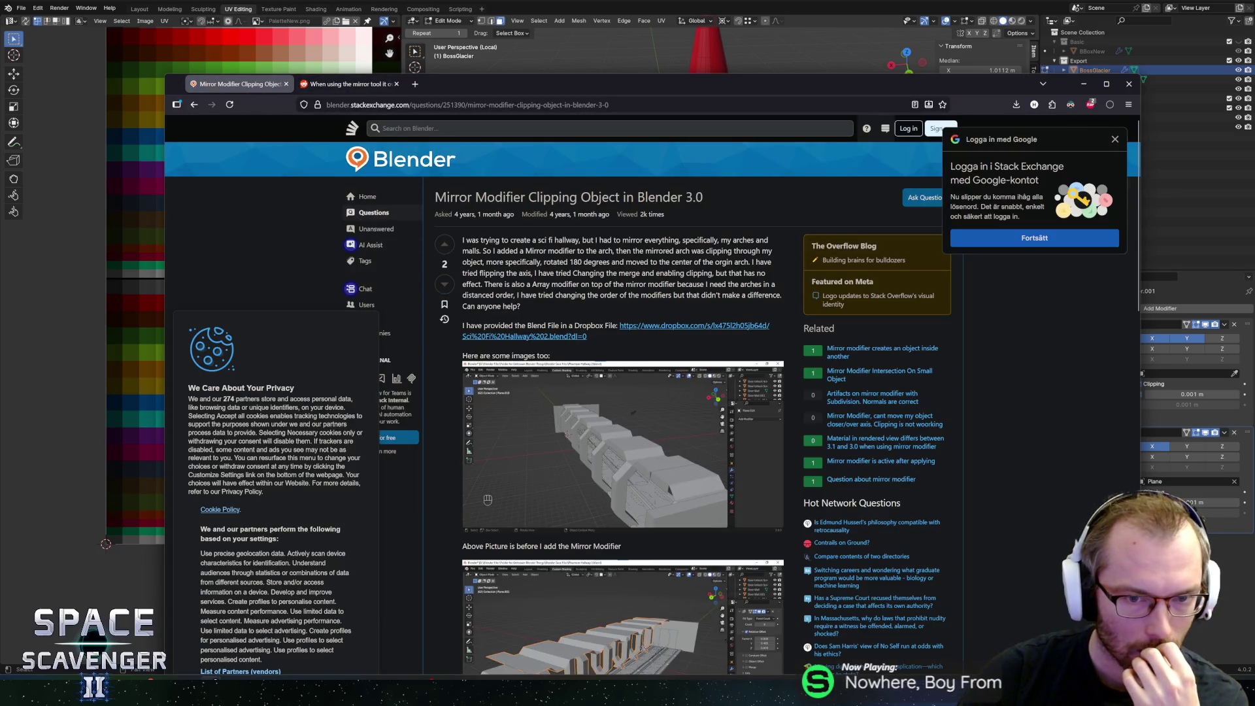
pyautogui.scroll(-9, 641, 331)
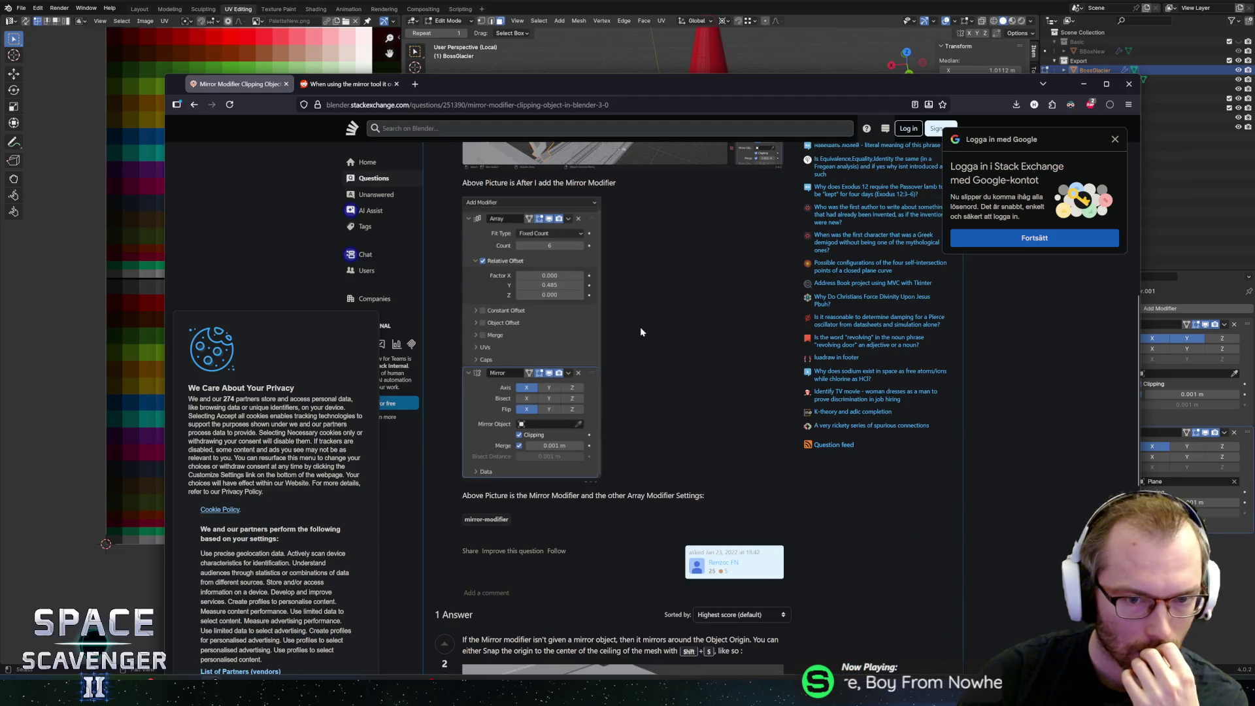
pyautogui.scroll(-5, 726, 442)
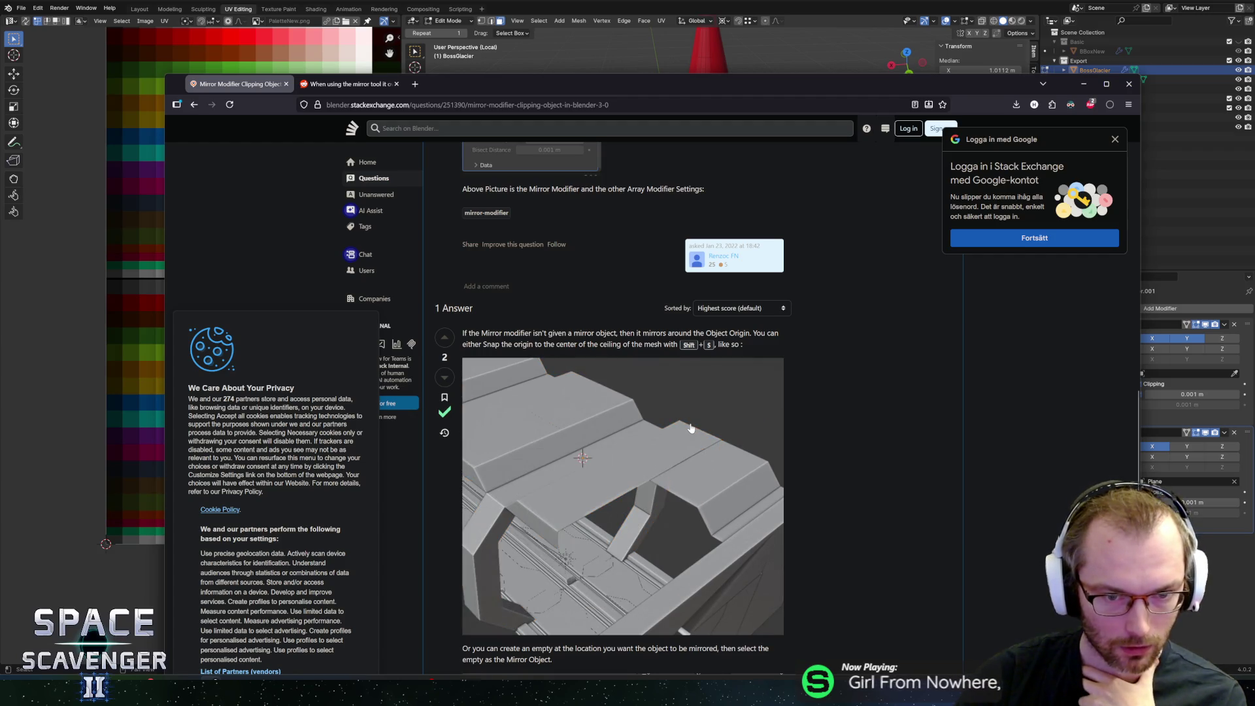
pyautogui.scroll(-4, 690, 428)
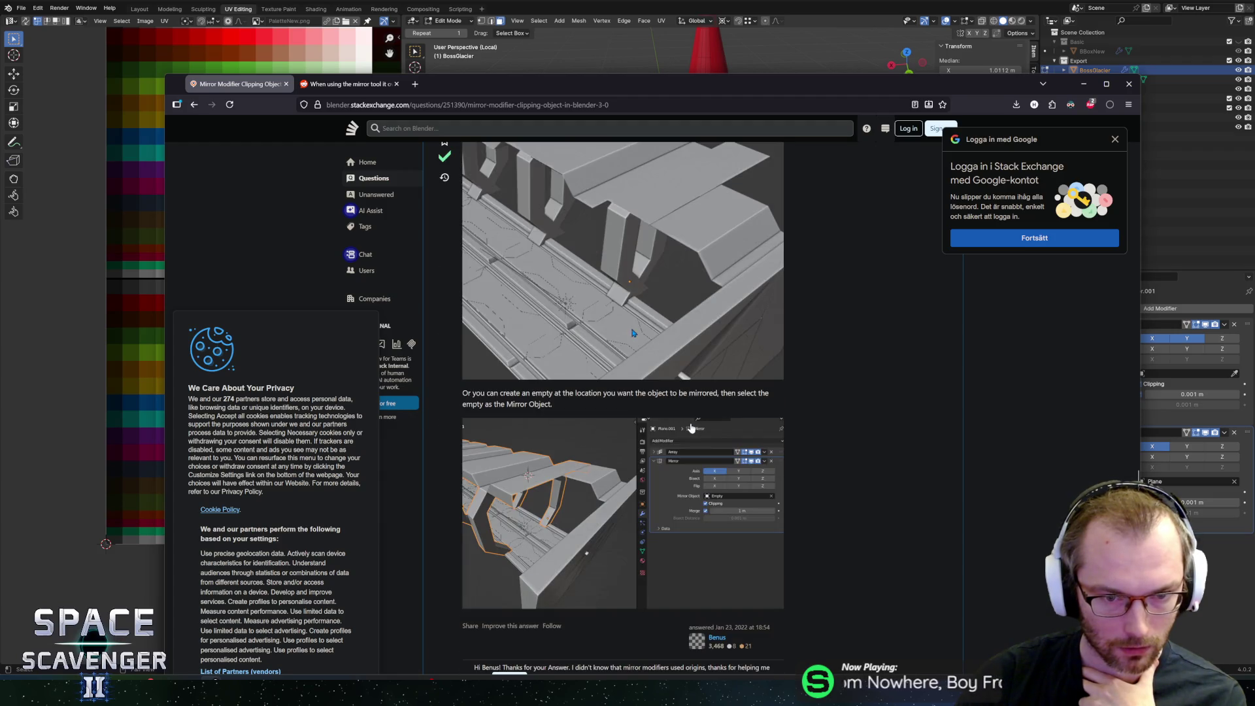
pyautogui.scroll(-3, 575, 403)
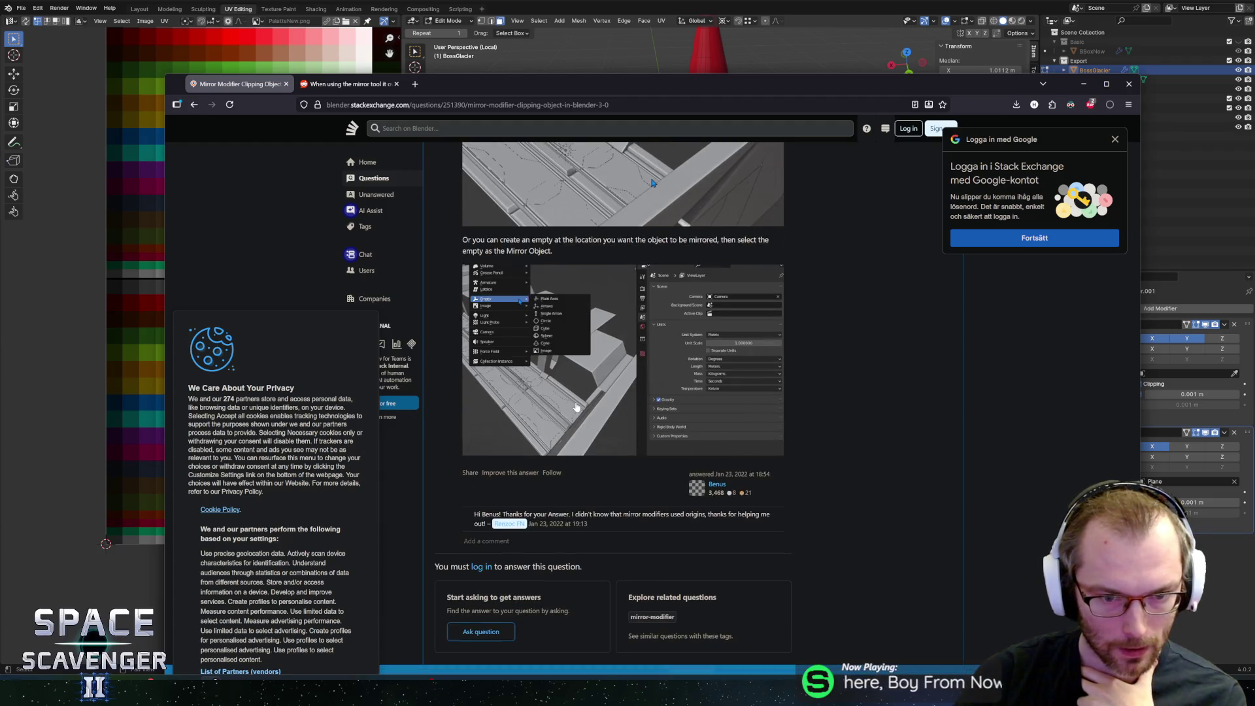
pyautogui.scroll(-2, 576, 406)
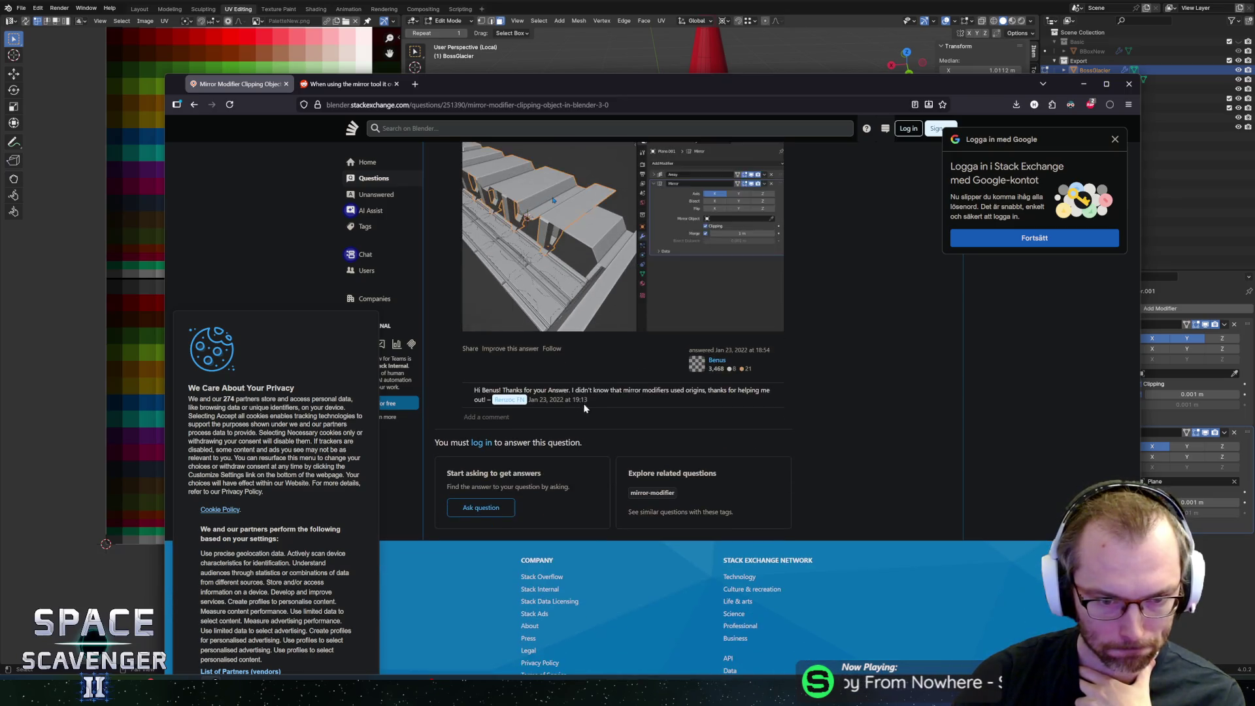
pyautogui.scroll(8, 583, 402)
# Step: Read the Reddit mirror-tool post at 100% zoom, then return to Blender
pyautogui.hotkey('ctrl', 'Tab')
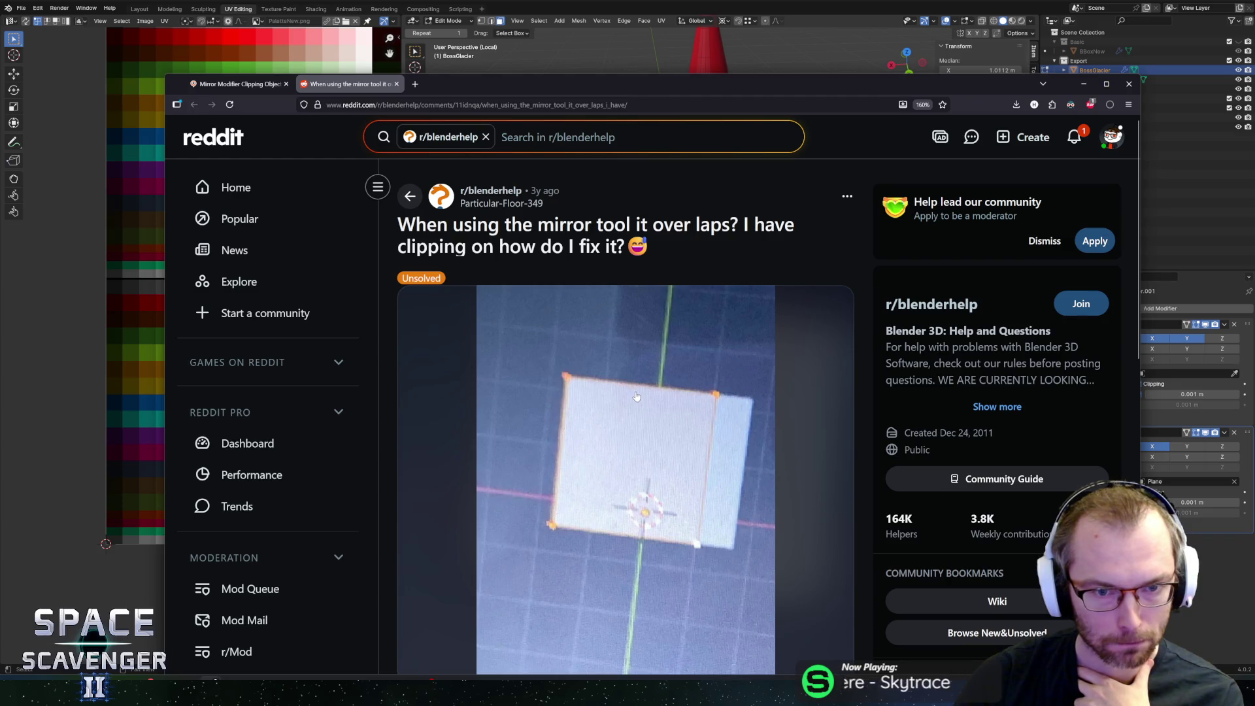
pyautogui.scroll(-5, 635, 395)
pyautogui.scroll(-5, 645, 423)
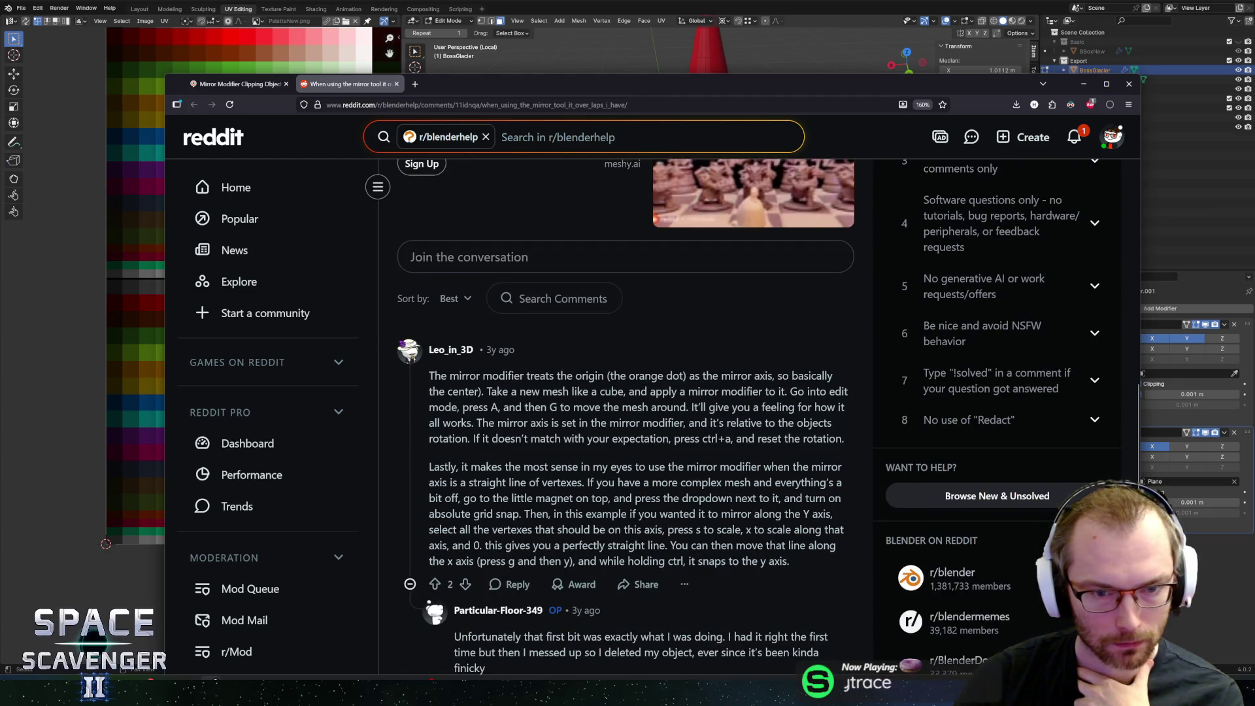
pyautogui.click(923, 106)
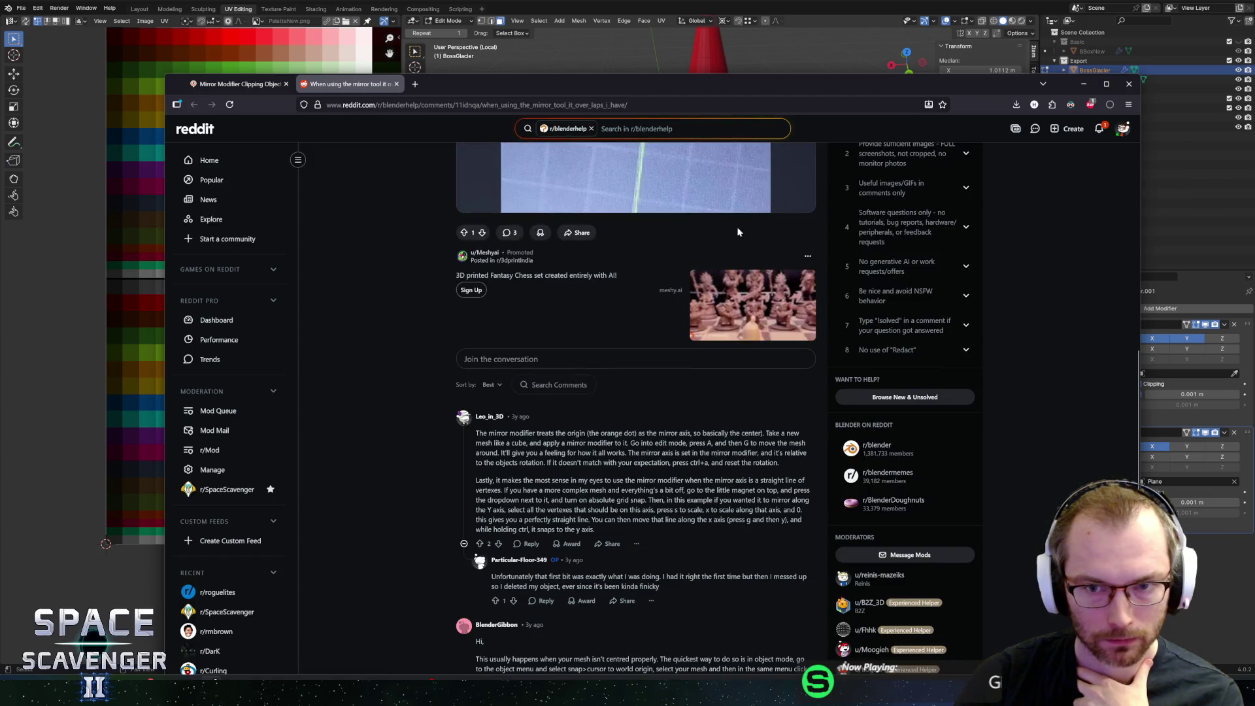
pyautogui.scroll(3, 723, 286)
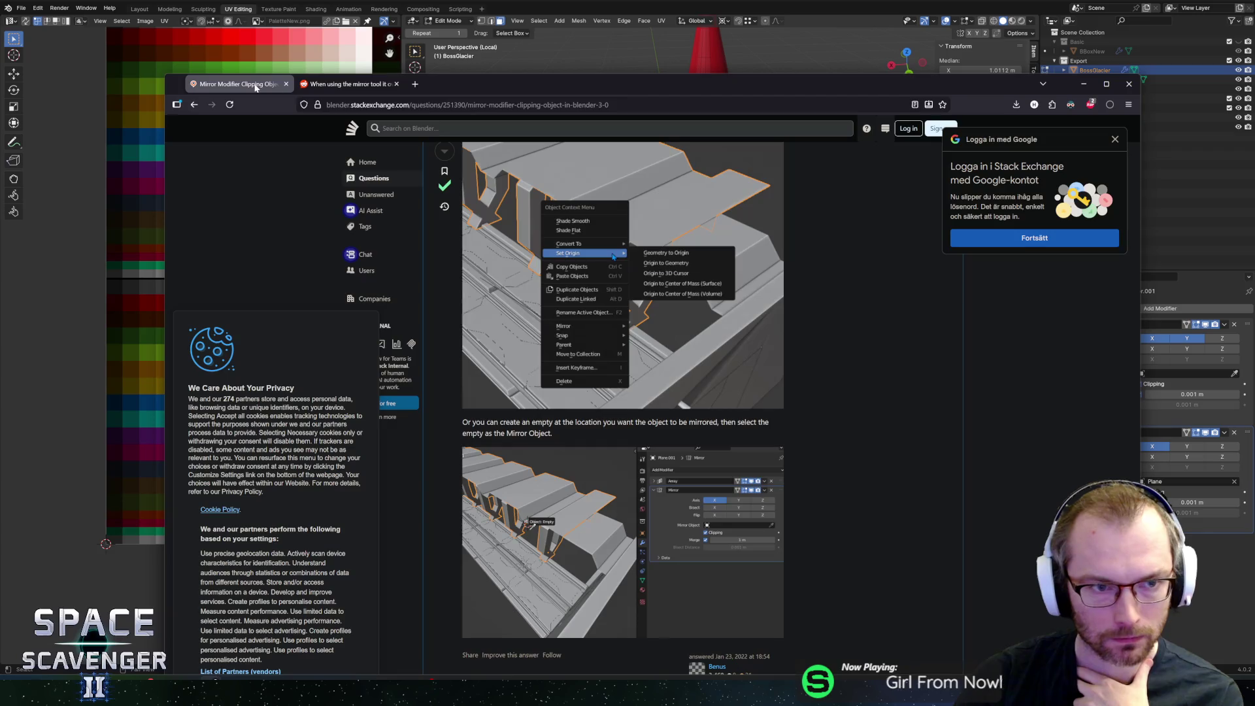
pyautogui.click(236, 84)
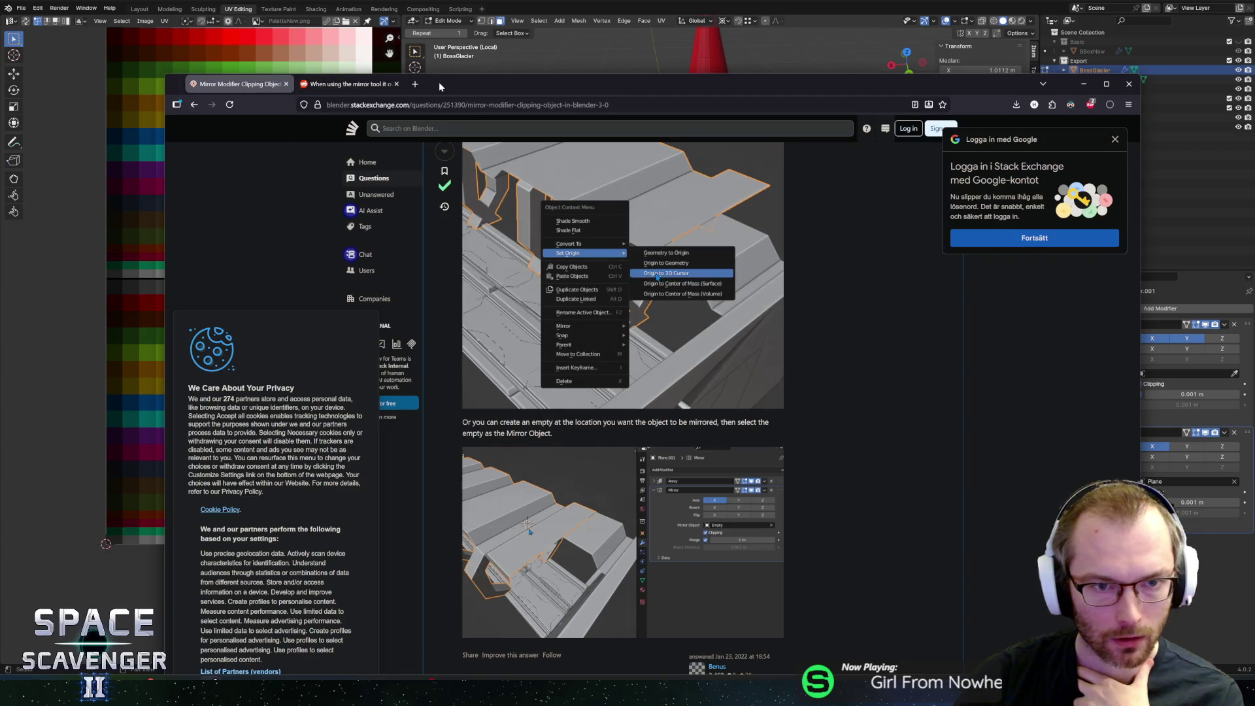
pyautogui.hotkey('alt', 'Tab')
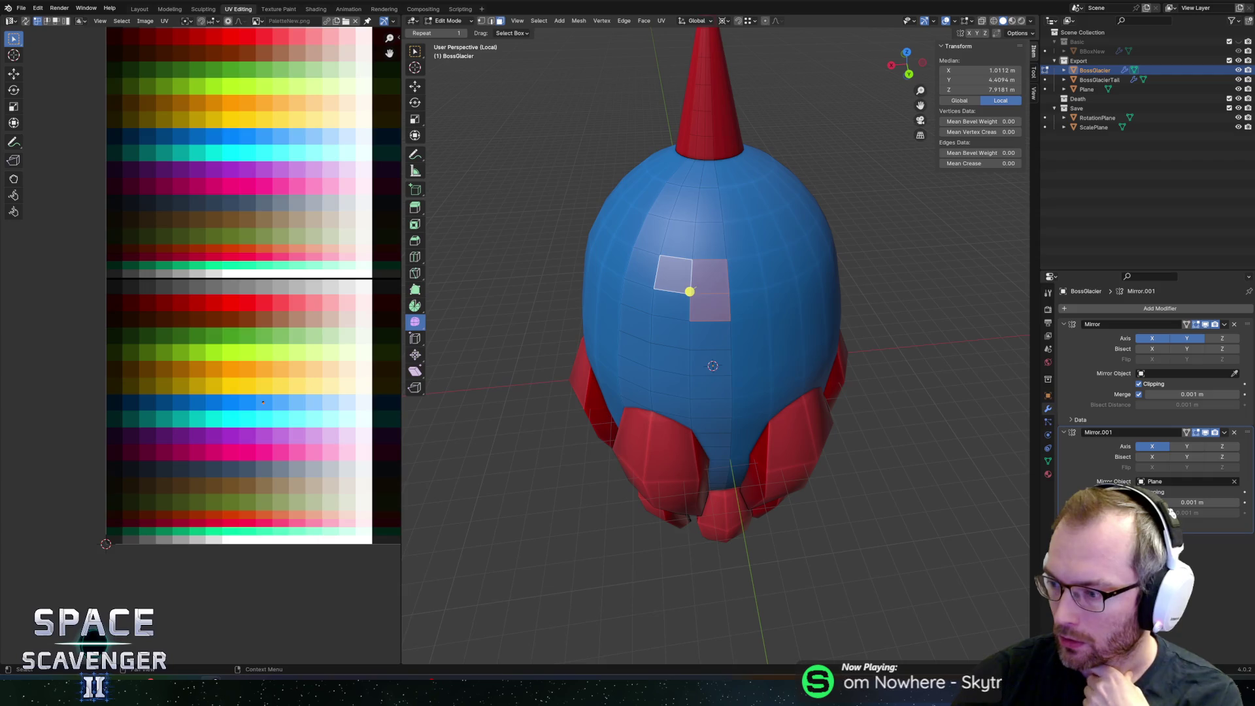
# Step: Move a stray face near the top of the hull and snap it onto a vertex
pyautogui.click(716, 255)
pyautogui.moveTo(723, 254)
pyautogui.mouseDown(button='middle')
pyautogui.moveTo(852, 247)
pyautogui.moveTo(820, 208)
pyautogui.moveTo(801, 217)
pyautogui.mouseUp(button='middle')
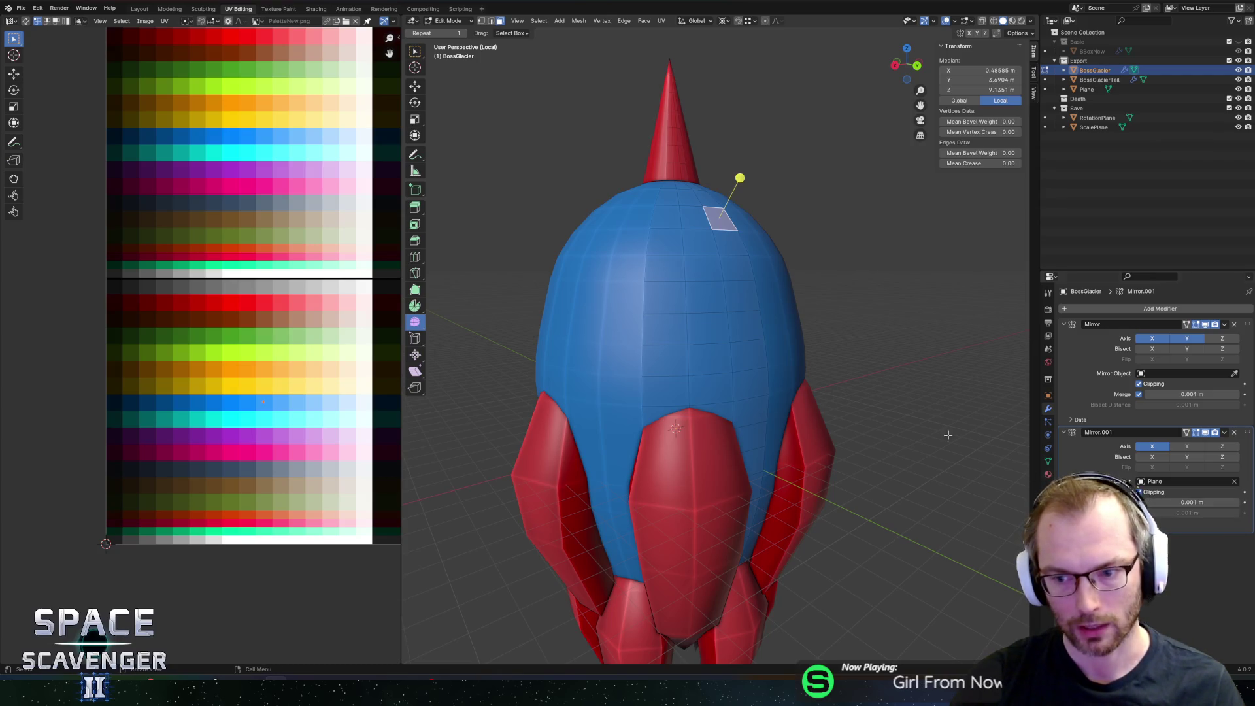
pyautogui.click(656, 305)
pyautogui.press('g')
pyautogui.click(671, 302)
# Step: Turn on X-ray and select the vertical face loop running down the hull's centre
pyautogui.click(652, 259)
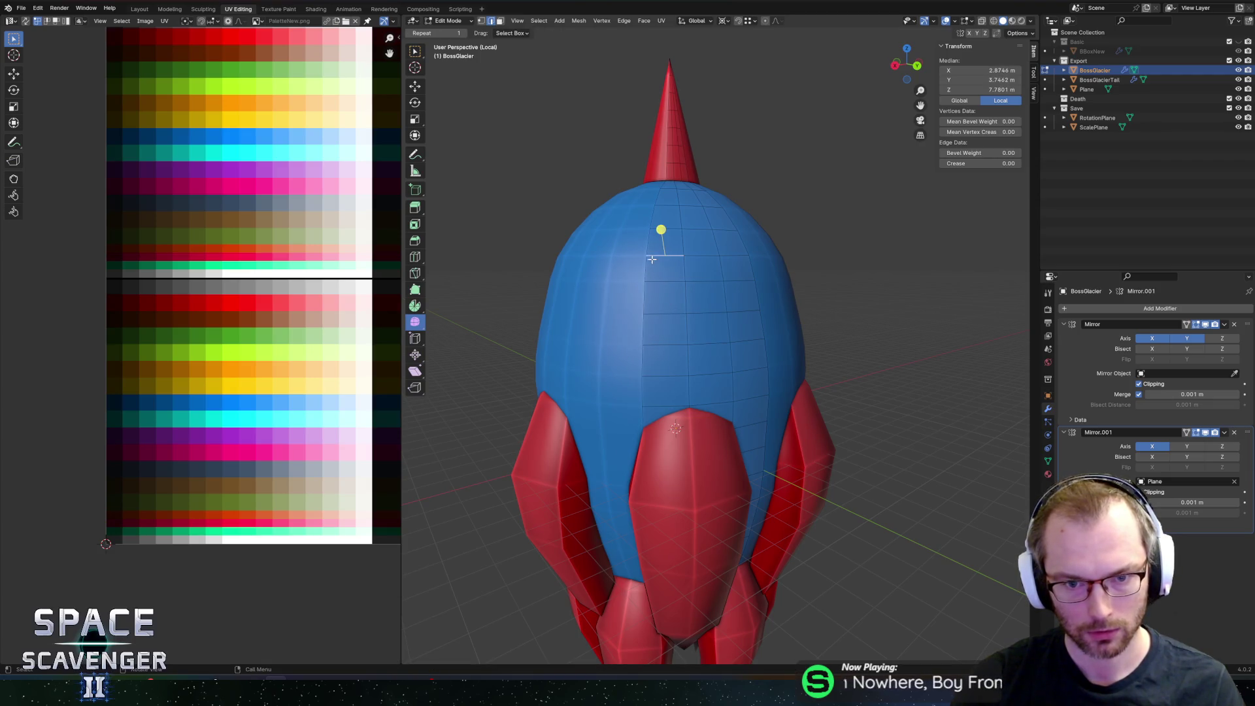
pyautogui.hotkey('alt', 'z')
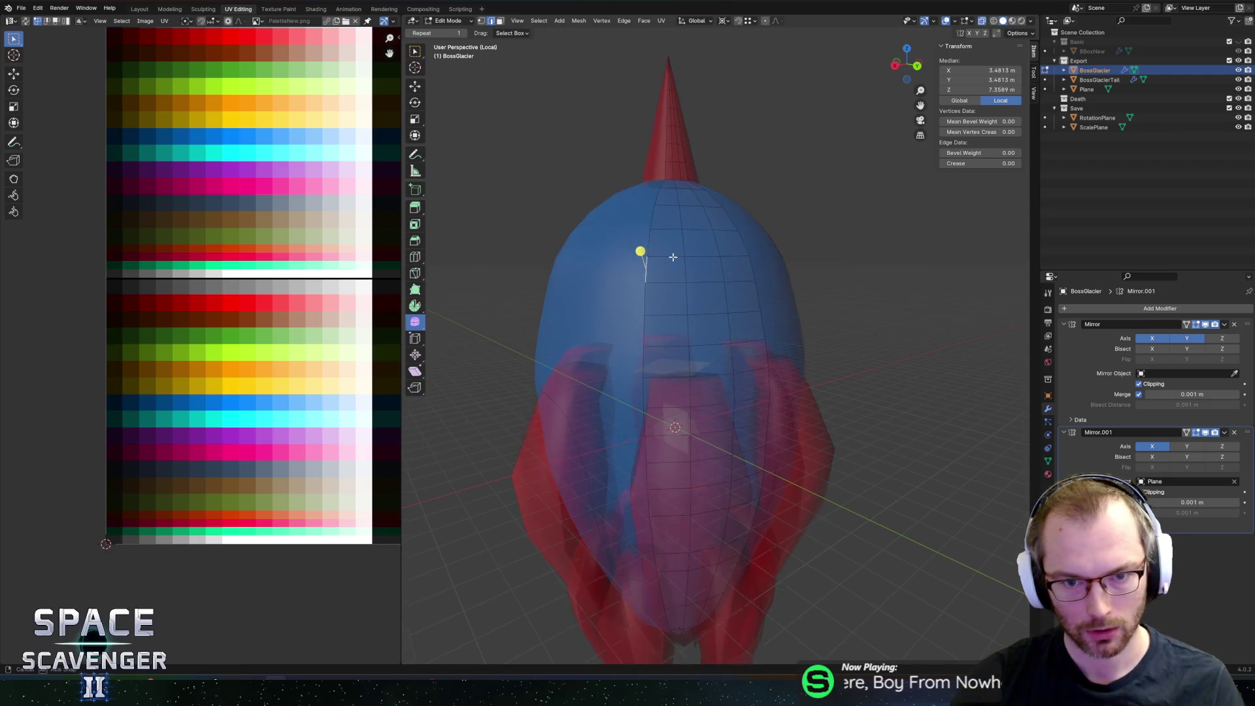
pyautogui.keyDown('alt'); pyautogui.click(677, 269); pyautogui.keyUp('alt')
pyautogui.scroll(5, 678, 269)
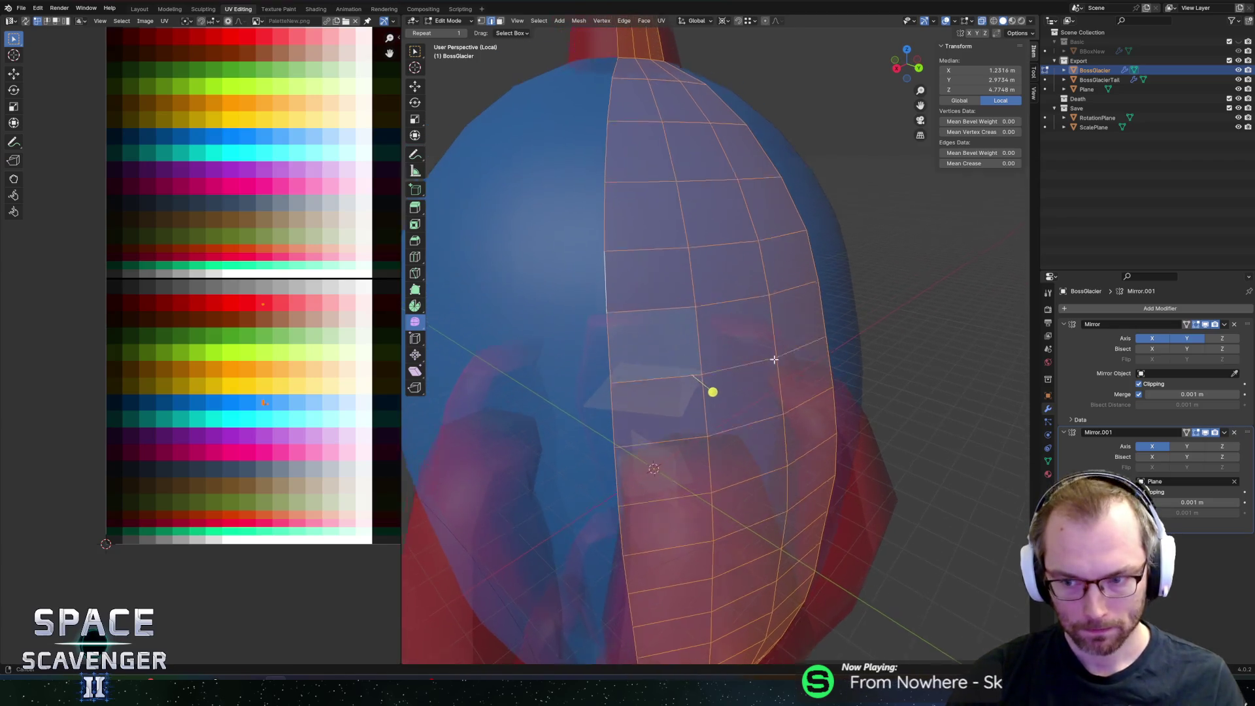
pyautogui.moveTo(731, 350)
pyautogui.mouseDown(button='middle')
pyautogui.moveTo(785, 382)
pyautogui.moveTo(832, 389)
pyautogui.moveTo(661, 457)
pyautogui.moveTo(693, 471)
pyautogui.moveTo(680, 477)
pyautogui.mouseUp(button='middle')
# Step: Apply the Plane's rotation, then turn it 45° about Z
pyautogui.hotkey('alt', 'a')
pyautogui.press('Tab')
pyautogui.click(650, 485)
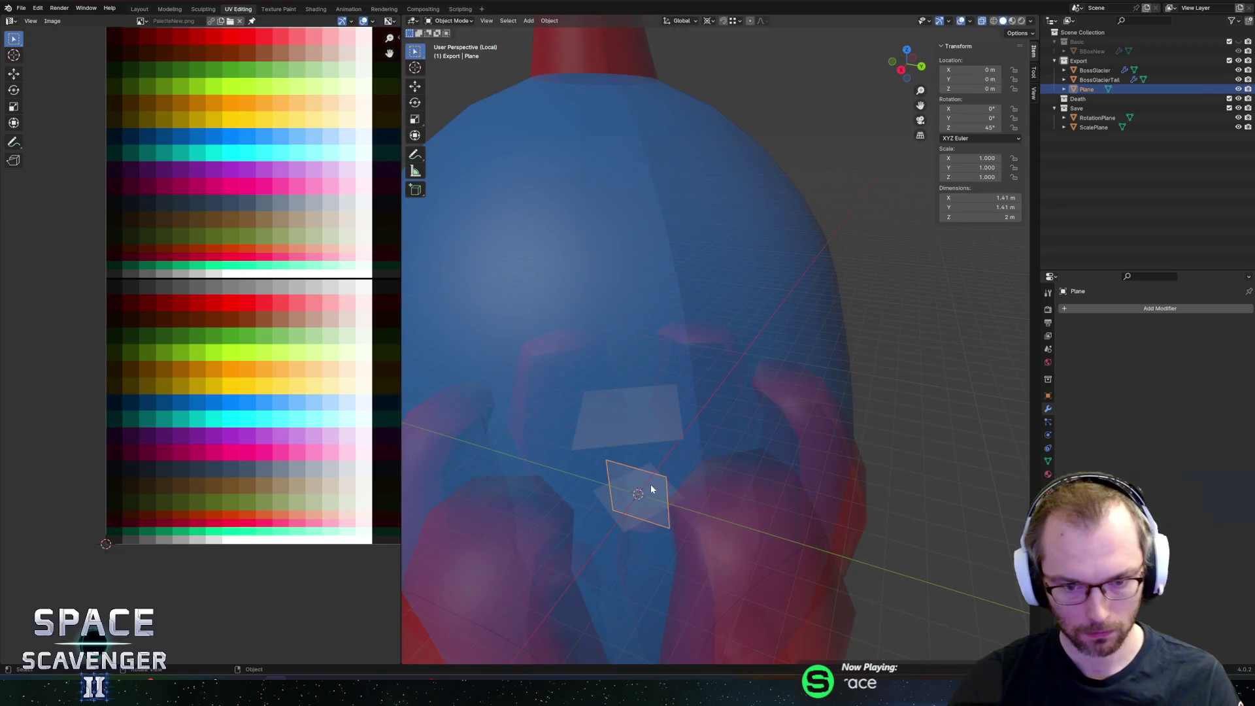
pyautogui.hotkey('ctrl', 'a')
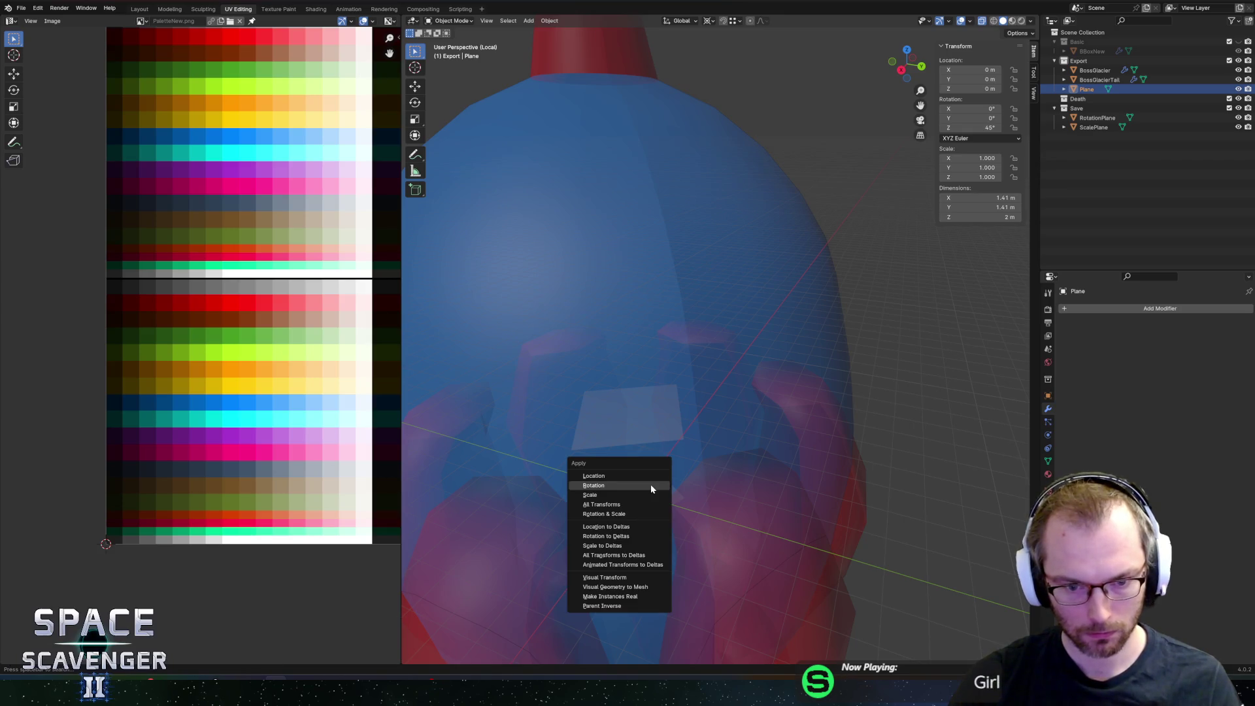
pyautogui.click(651, 486)
pyautogui.write('rz')
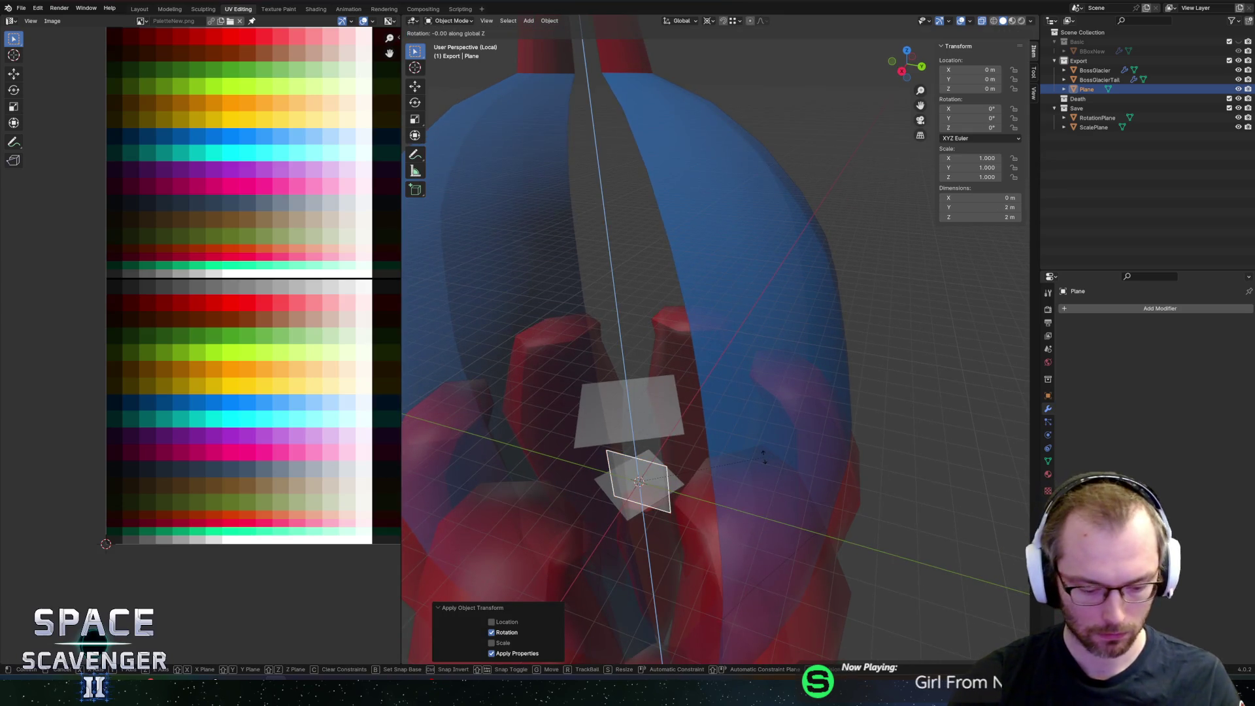
pyautogui.write('45')
pyautogui.press('Return')
# Step: Switch editing to the BossGlacier mesh and undo back to the original face selection
pyautogui.hotkey('alt', 'z')
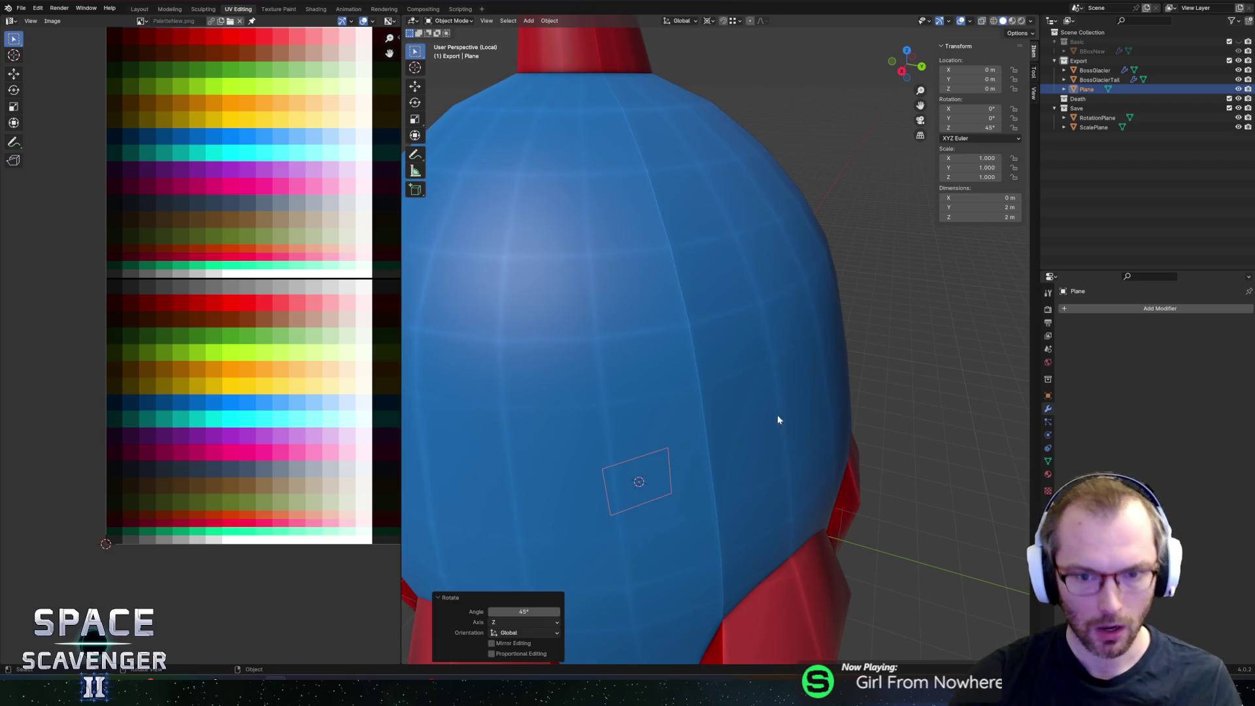
pyautogui.press('Tab')
pyautogui.hotkey('alt', 'q')
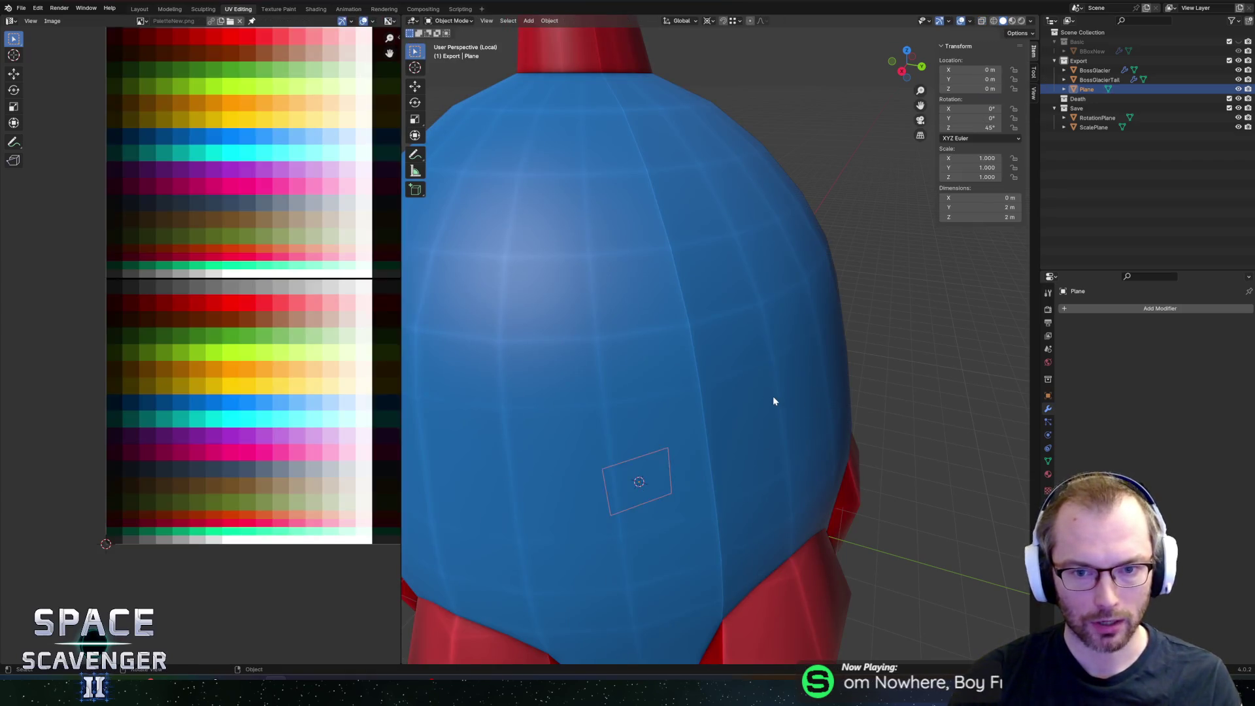
pyautogui.hotkey('alt', 'a')
pyautogui.keyDown('ctrl'); pyautogui.rightClick(686, 345); pyautogui.keyUp('ctrl')
pyautogui.hotkey('ctrl', 'z')
pyautogui.hotkey('ctrl', 'z')
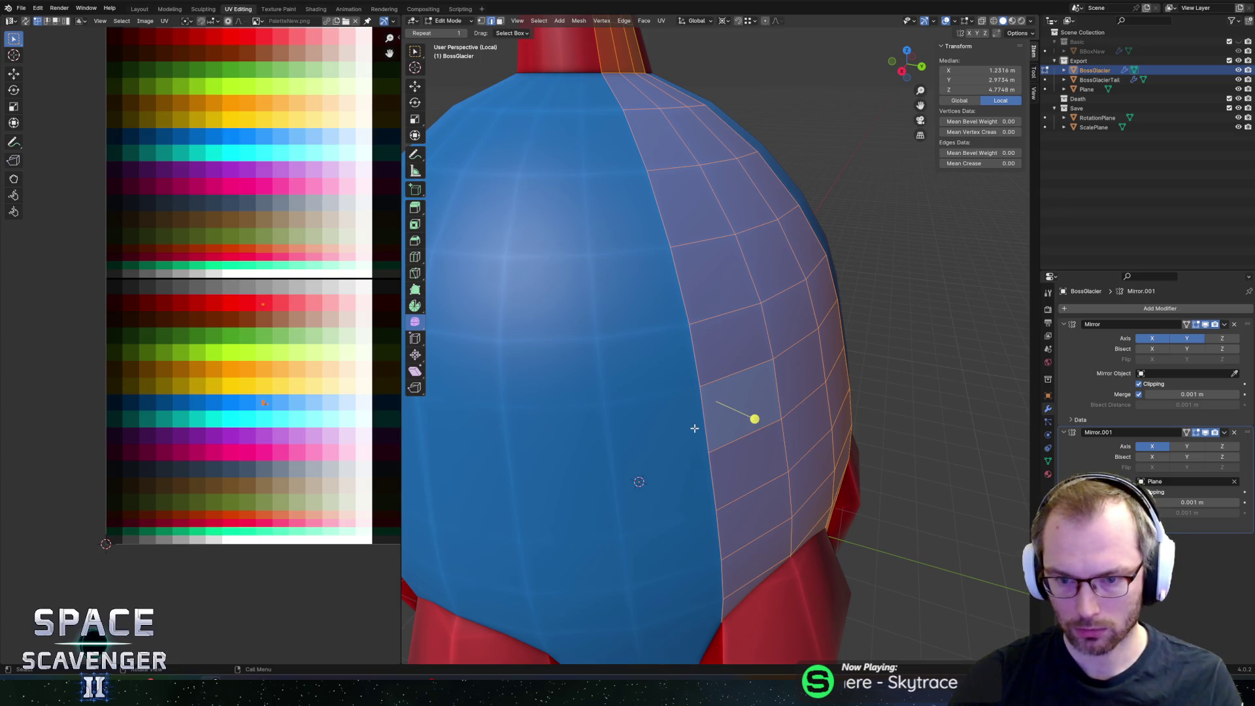
# Step: Rotate the Plane a further -90° about Z so it reads -45°
pyautogui.press('Tab')
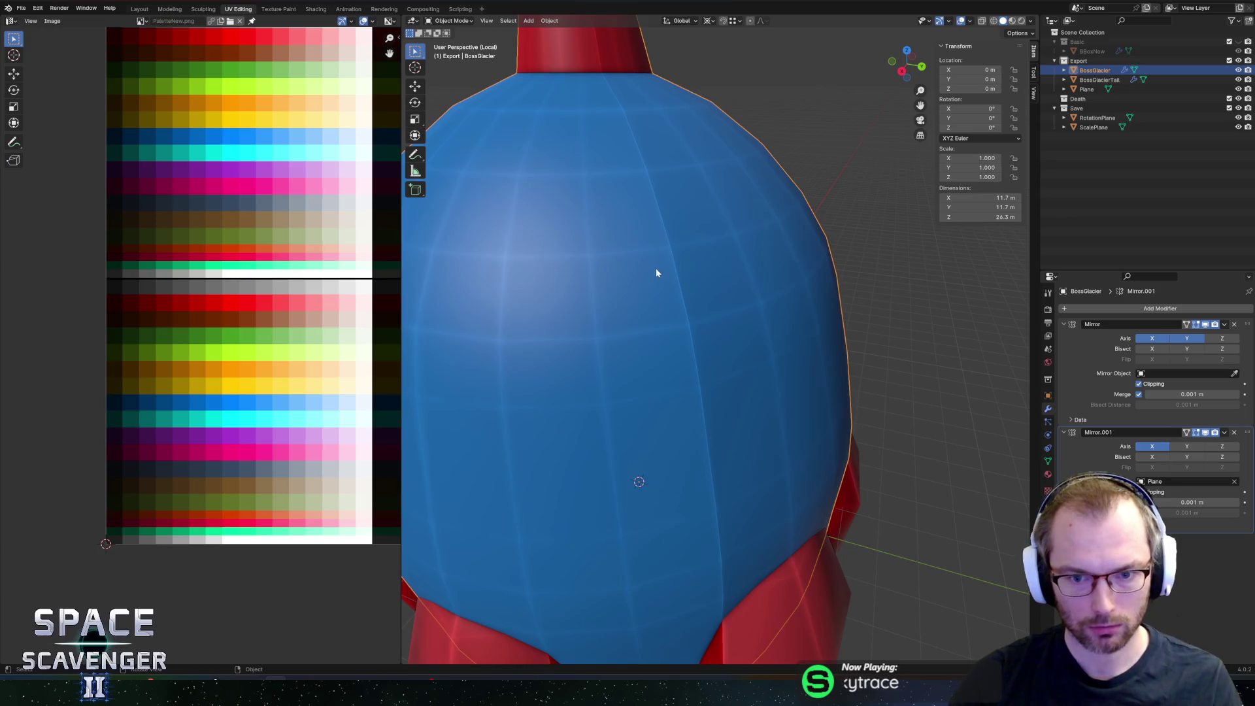
pyautogui.hotkey('alt', 'z')
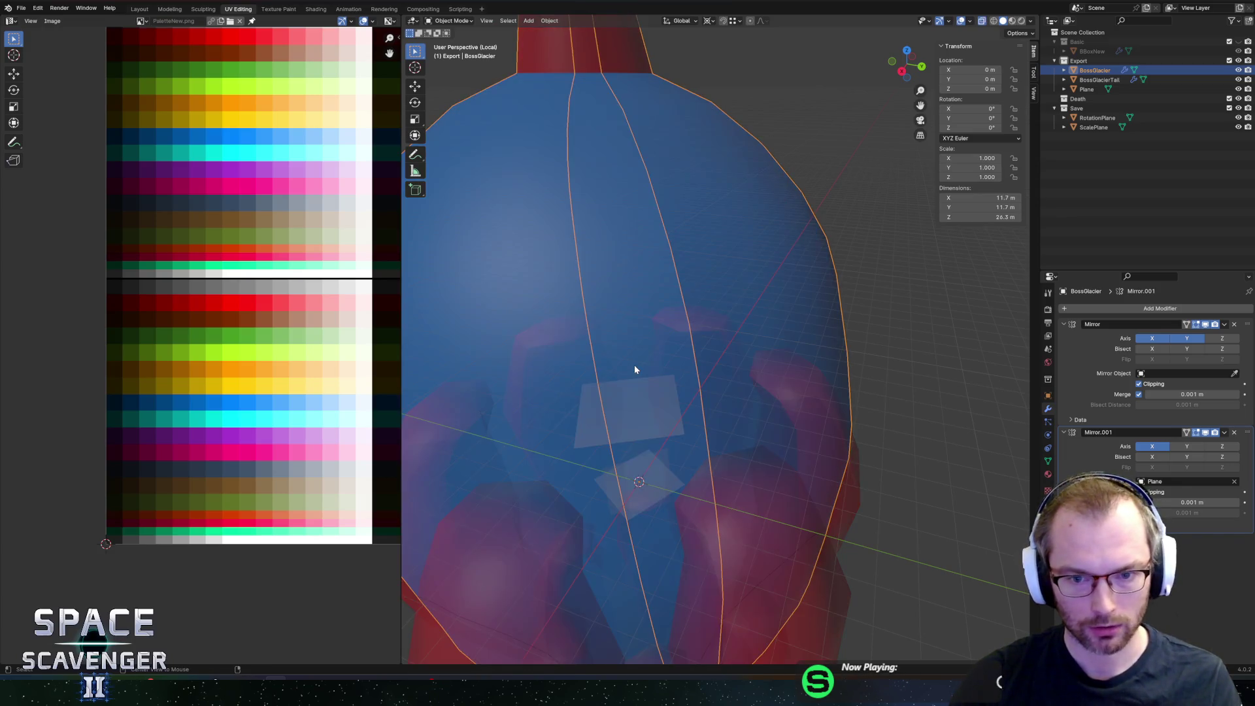
pyautogui.click(660, 469)
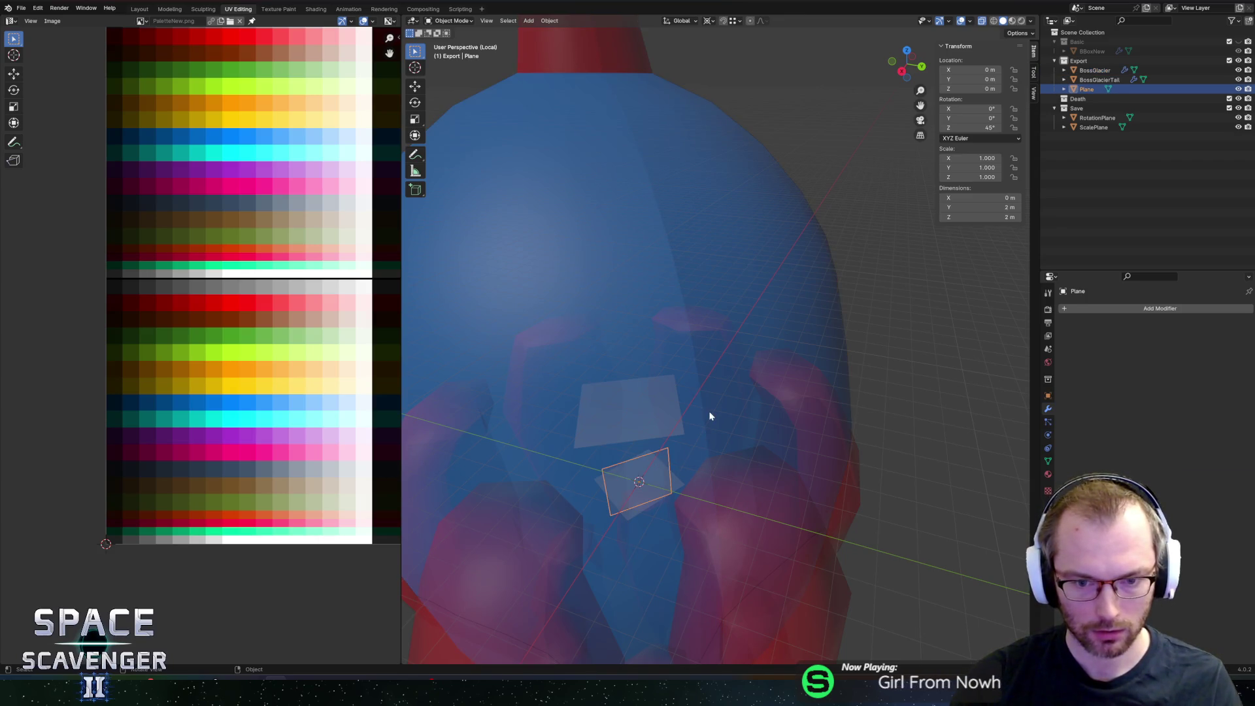
pyautogui.write('rz')
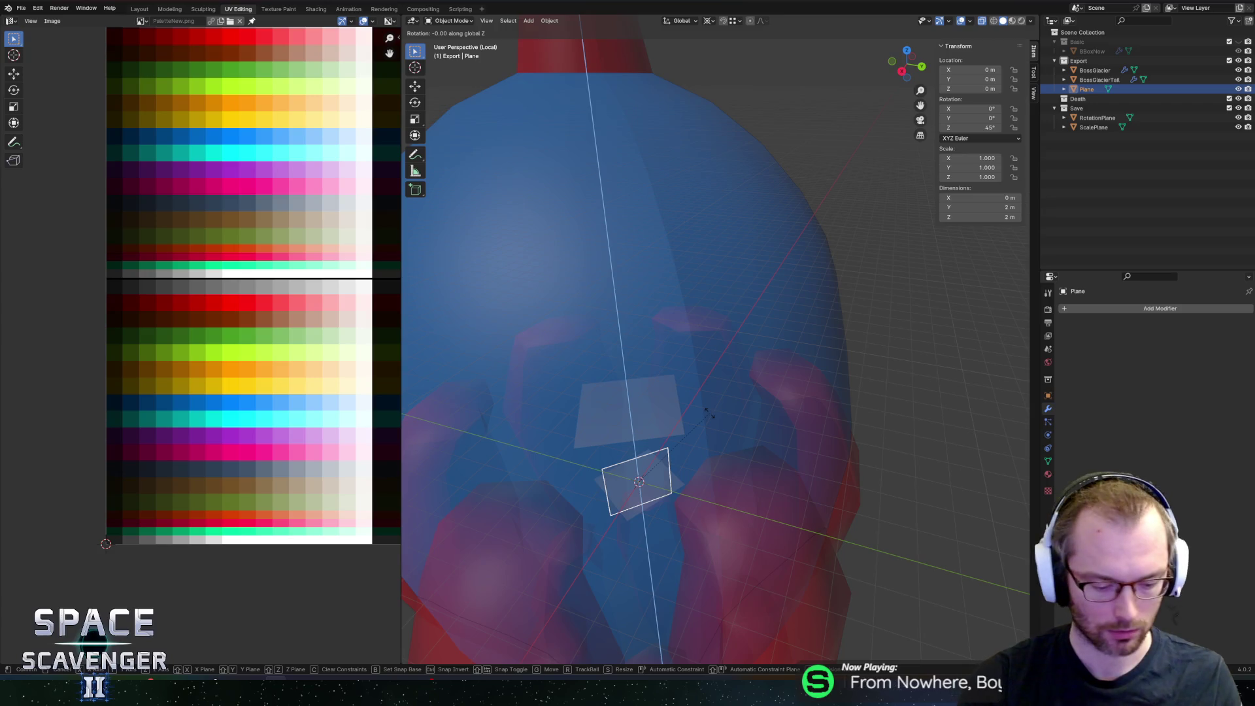
pyautogui.write('-90')
pyautogui.press('Return')
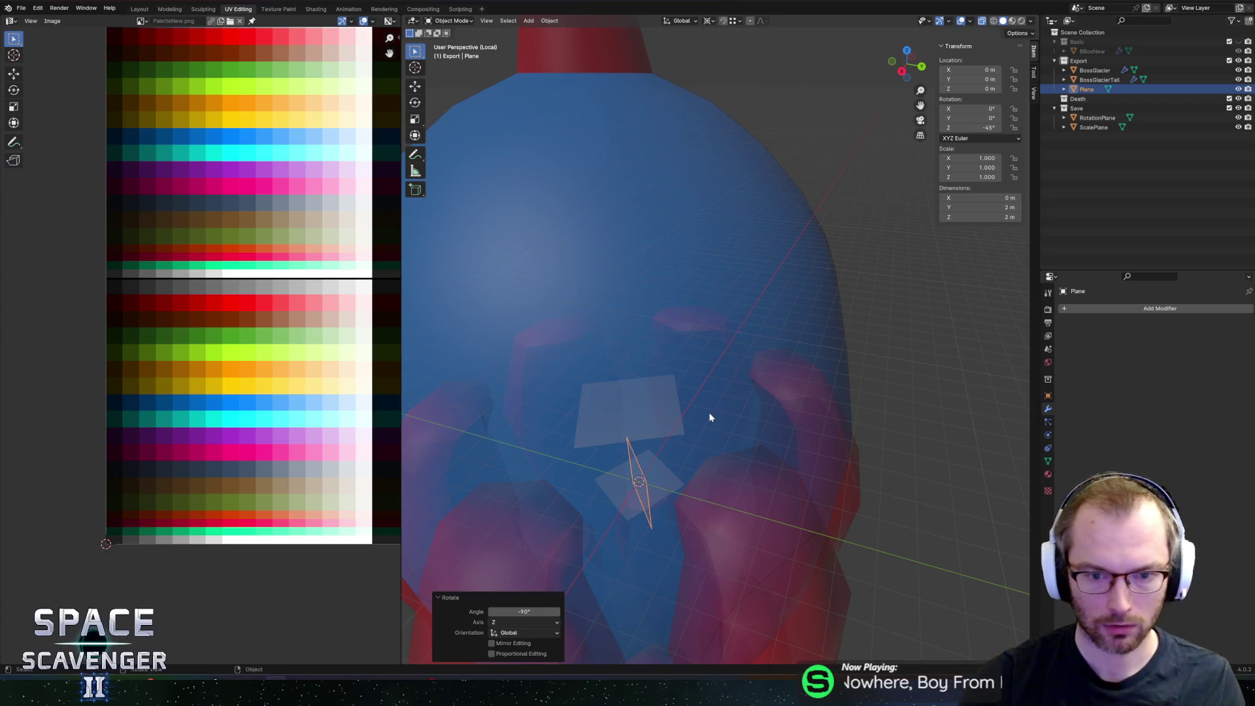
# Step: Edit BossGlacier again and slide an edge loop along the blue shell
pyautogui.click(708, 412)
pyautogui.press('Tab')
pyautogui.keyDown('alt'); pyautogui.click(693, 340); pyautogui.keyUp('alt')
pyautogui.press('g')
pyautogui.press('g')
pyautogui.click(721, 347)
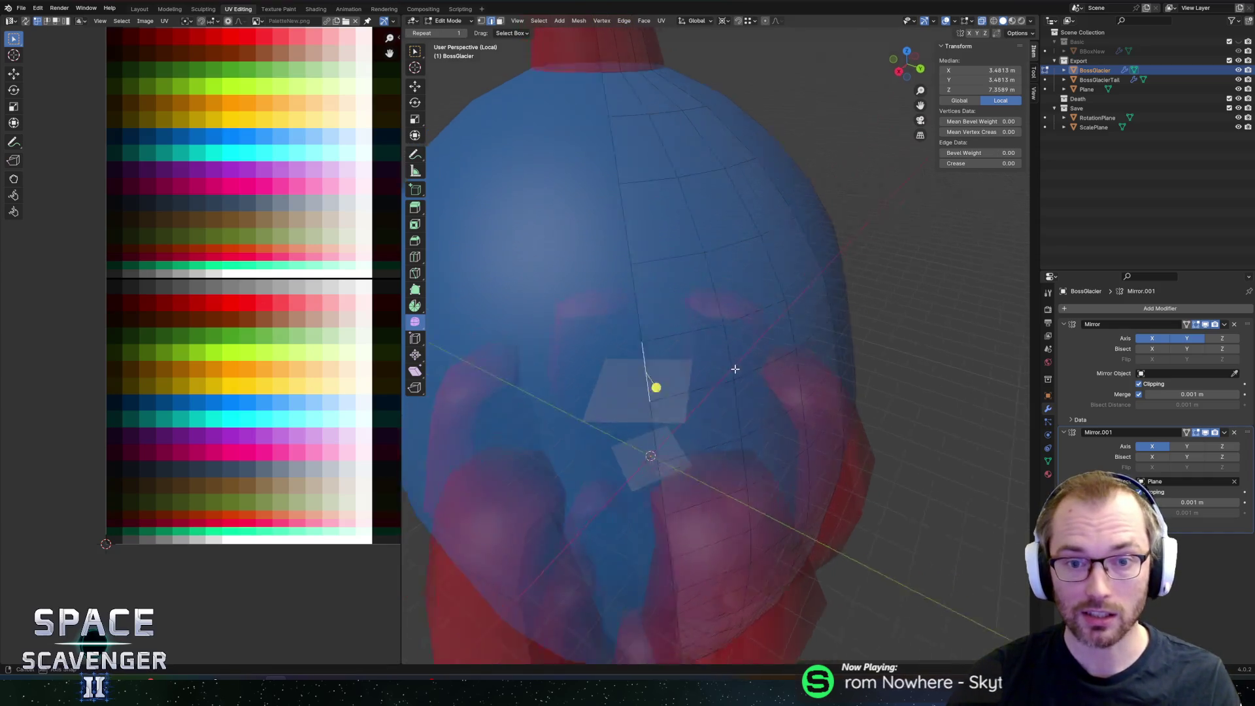
# Step: Slide and then move a dome edge into place to outline the fin's base
pyautogui.moveTo(737, 364); pyautogui.dragTo(770, 275, button='middle')
pyautogui.click(765, 229)
pyautogui.press('g')
pyautogui.press('g')
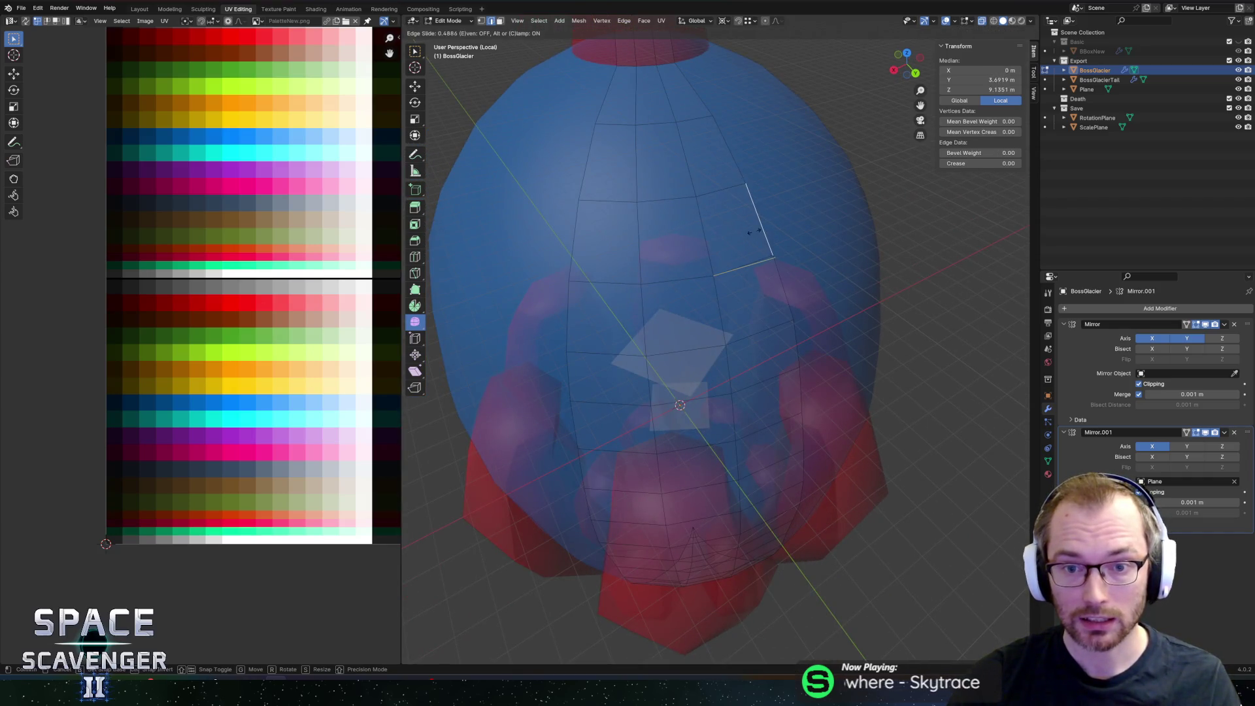
pyautogui.click(740, 249)
pyautogui.scroll(-5, 740, 248)
pyautogui.moveTo(739, 249)
pyautogui.mouseDown(button='middle')
pyautogui.moveTo(751, 213)
pyautogui.moveTo(681, 288)
pyautogui.moveTo(693, 305)
pyautogui.mouseUp(button='middle')
pyautogui.scroll(4, 692, 306)
pyautogui.press('g')
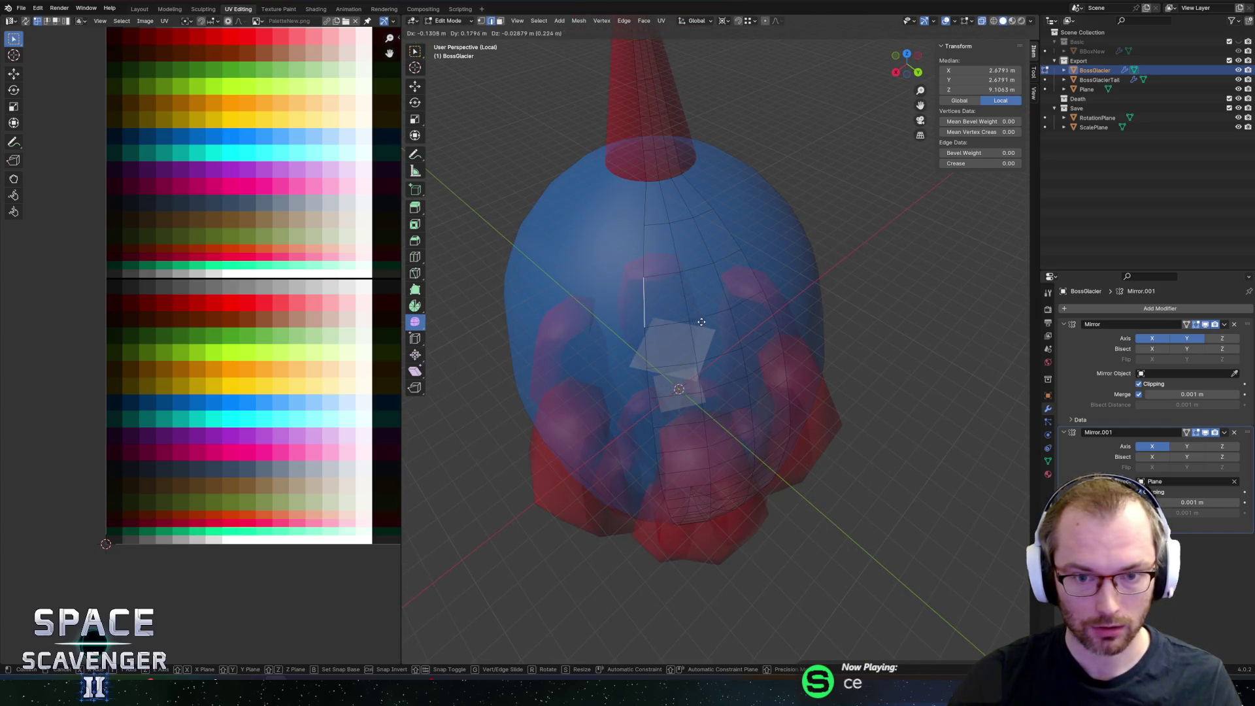
pyautogui.click(793, 314)
# Step: Turn X-ray off, select a dome face, and activate the Spin tool
pyautogui.hotkey('alt', 'z')
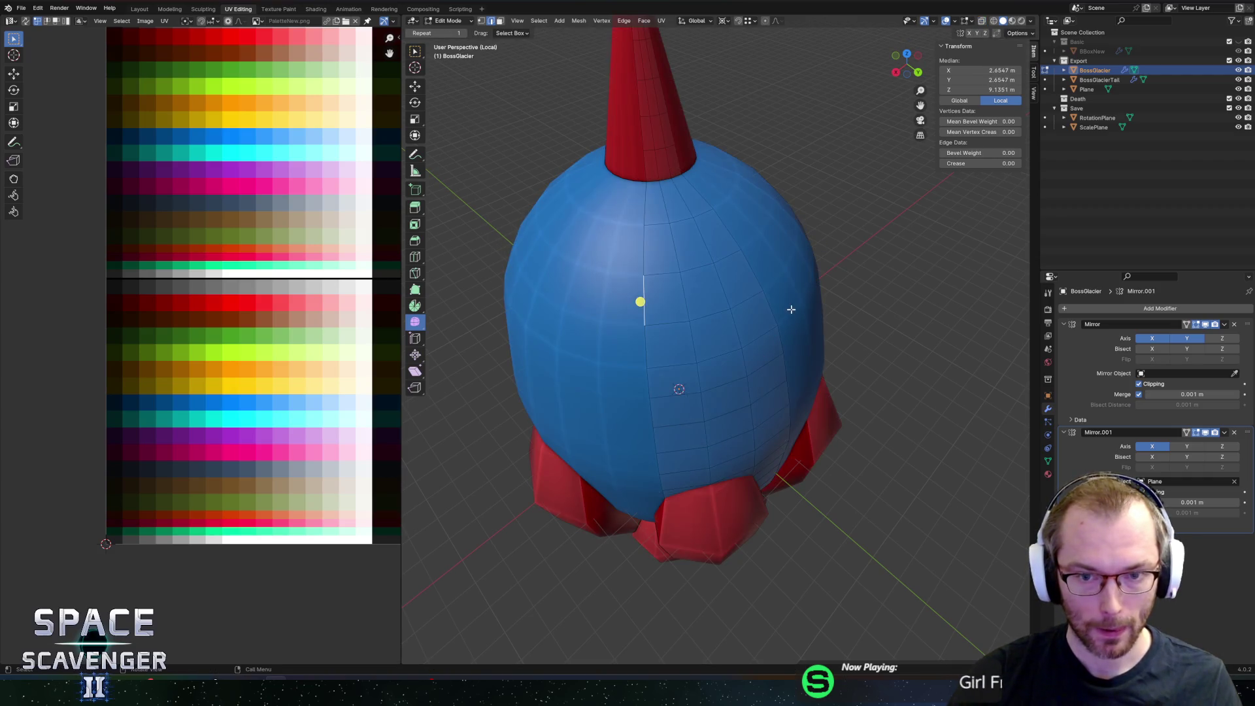
pyautogui.scroll(1, 822, 242)
pyautogui.scroll(-4, 822, 242)
pyautogui.moveTo(830, 237); pyautogui.dragTo(731, 257, button='middle')
pyautogui.hotkey('alt', 'a')
pyautogui.click(683, 296)
pyautogui.moveTo(683, 296)
pyautogui.mouseDown(button='middle')
pyautogui.moveTo(786, 292)
pyautogui.moveTo(714, 288)
pyautogui.moveTo(726, 302)
pyautogui.moveTo(728, 288)
pyautogui.mouseUp(button='middle')
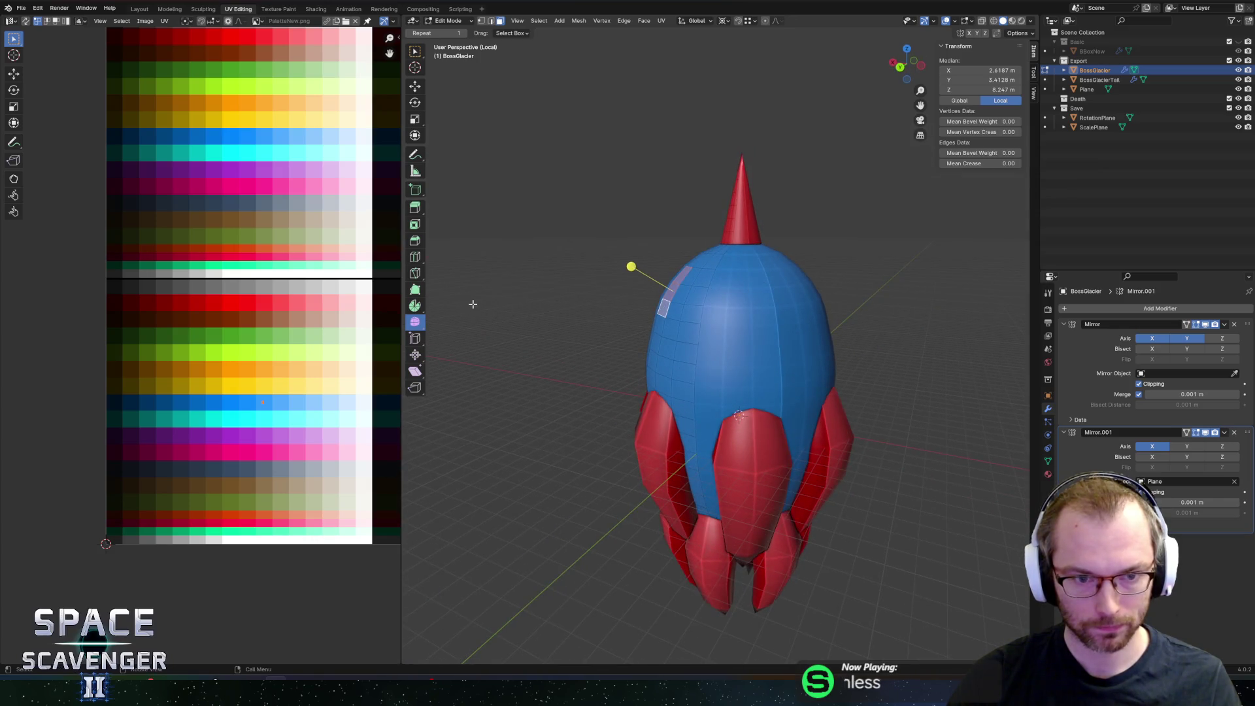
pyautogui.click(414, 306)
pyautogui.moveTo(732, 340)
pyautogui.mouseDown(button='middle')
pyautogui.moveTo(743, 288)
pyautogui.moveTo(873, 307)
pyautogui.mouseUp(button='middle')
# Step: Spin two stacked shell faces 28.8° around the X axis into a fin
pyautogui.click(725, 281)
pyautogui.keyDown('shift'); pyautogui.click(729, 308); pyautogui.keyUp('shift')
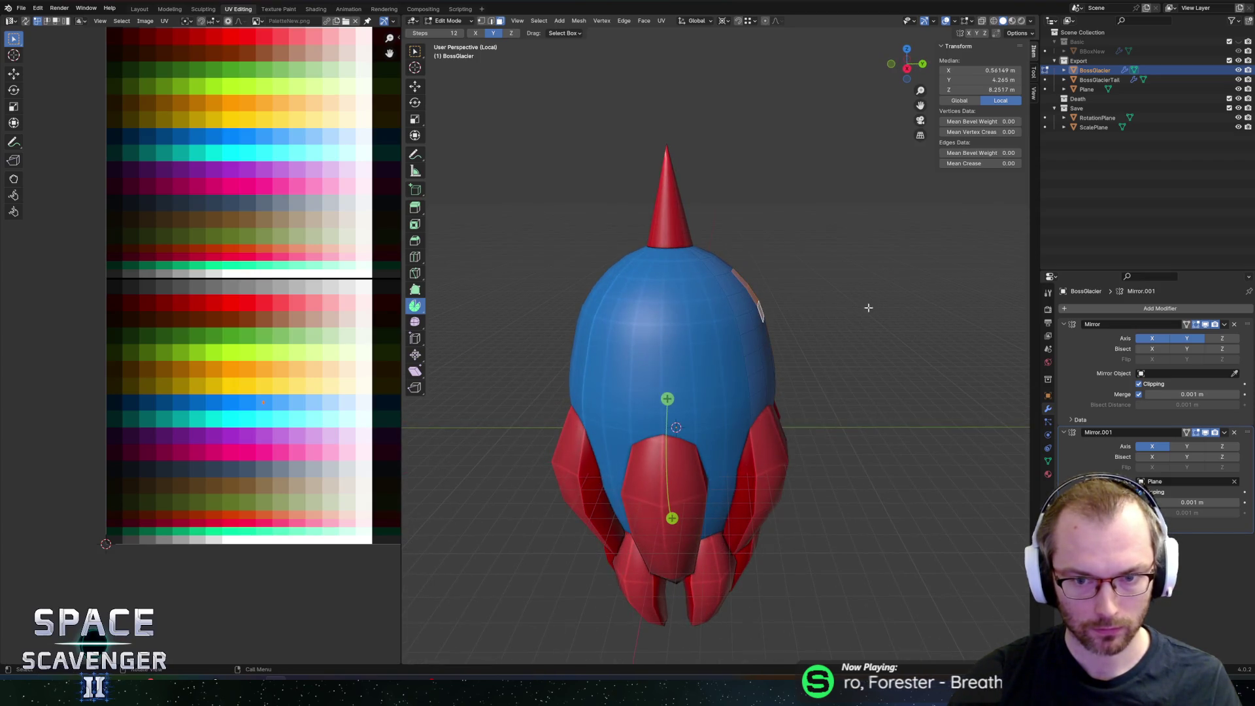
pyautogui.click(511, 32)
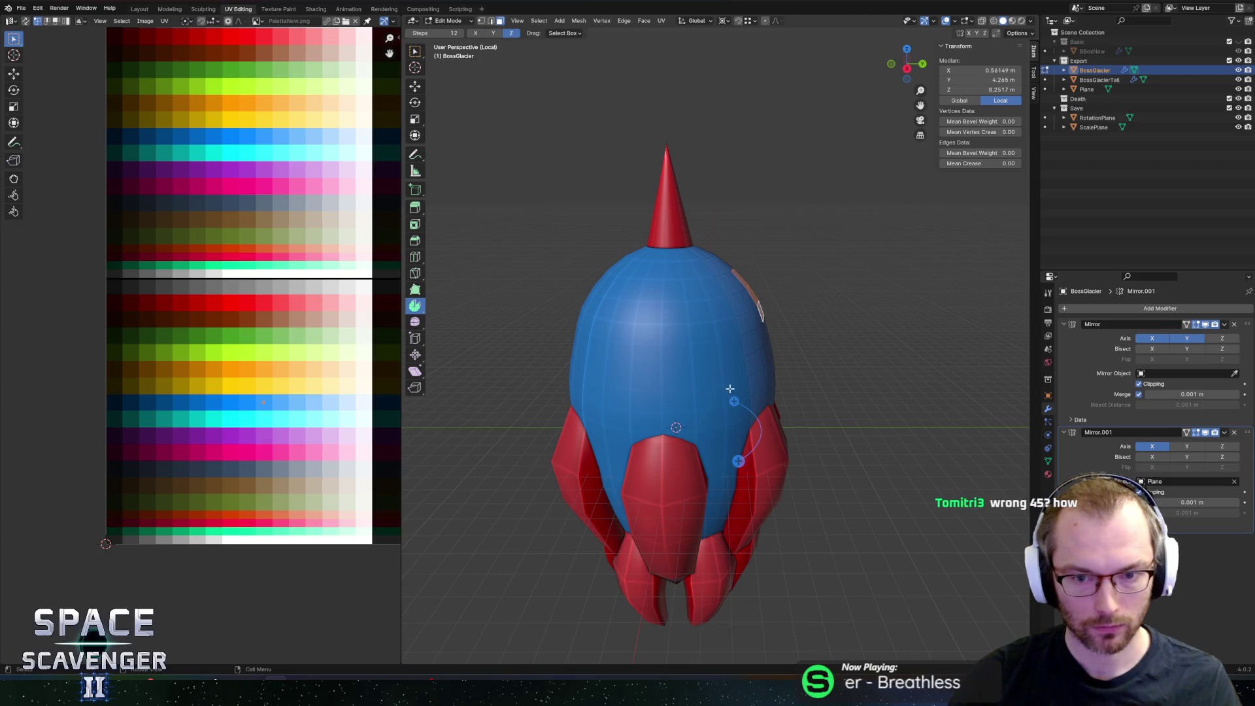
pyautogui.click(476, 33)
pyautogui.moveTo(820, 366)
pyautogui.mouseDown(button='middle')
pyautogui.moveTo(776, 353)
pyautogui.moveTo(779, 325)
pyautogui.moveTo(765, 356)
pyautogui.moveTo(874, 360)
pyautogui.moveTo(818, 373)
pyautogui.mouseUp(button='middle')
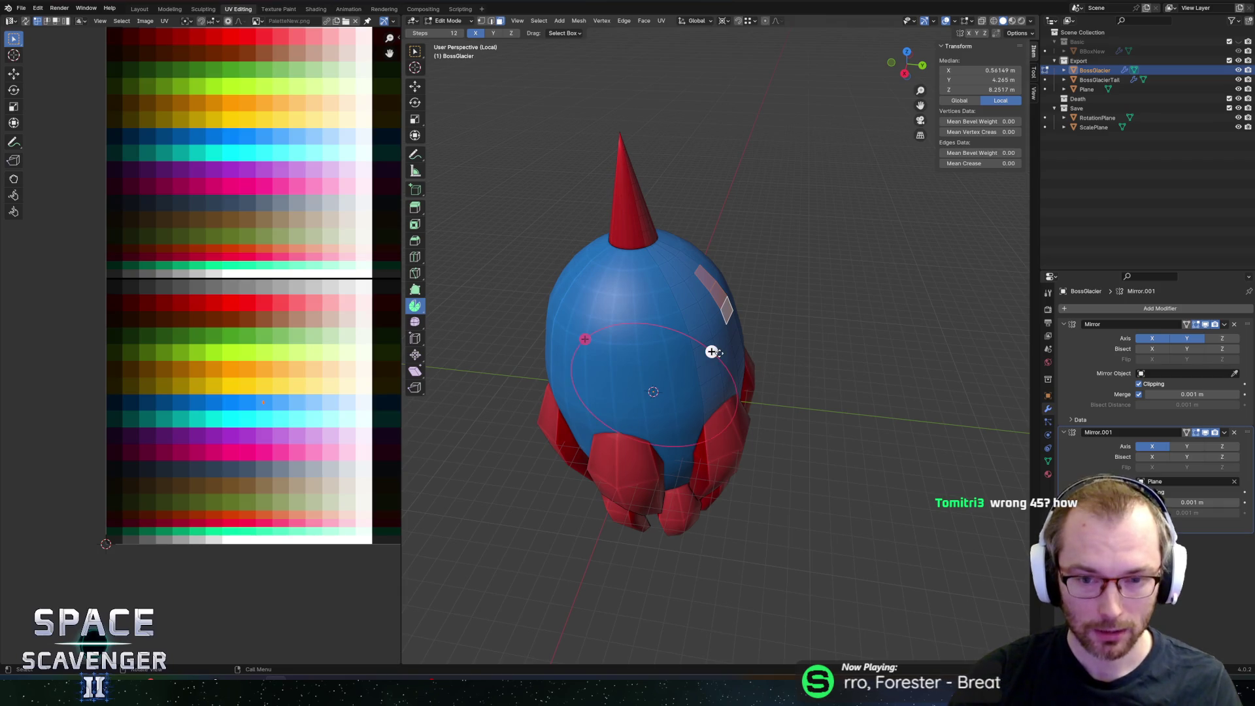
pyautogui.moveTo(712, 352); pyautogui.dragTo(752, 384)
pyautogui.moveTo(653, 314); pyautogui.dragTo(593, 265, button='middle')
# Step: Lower the fin's spin Steps to 6 in the Spin panel
pyautogui.scroll(4, 594, 265)
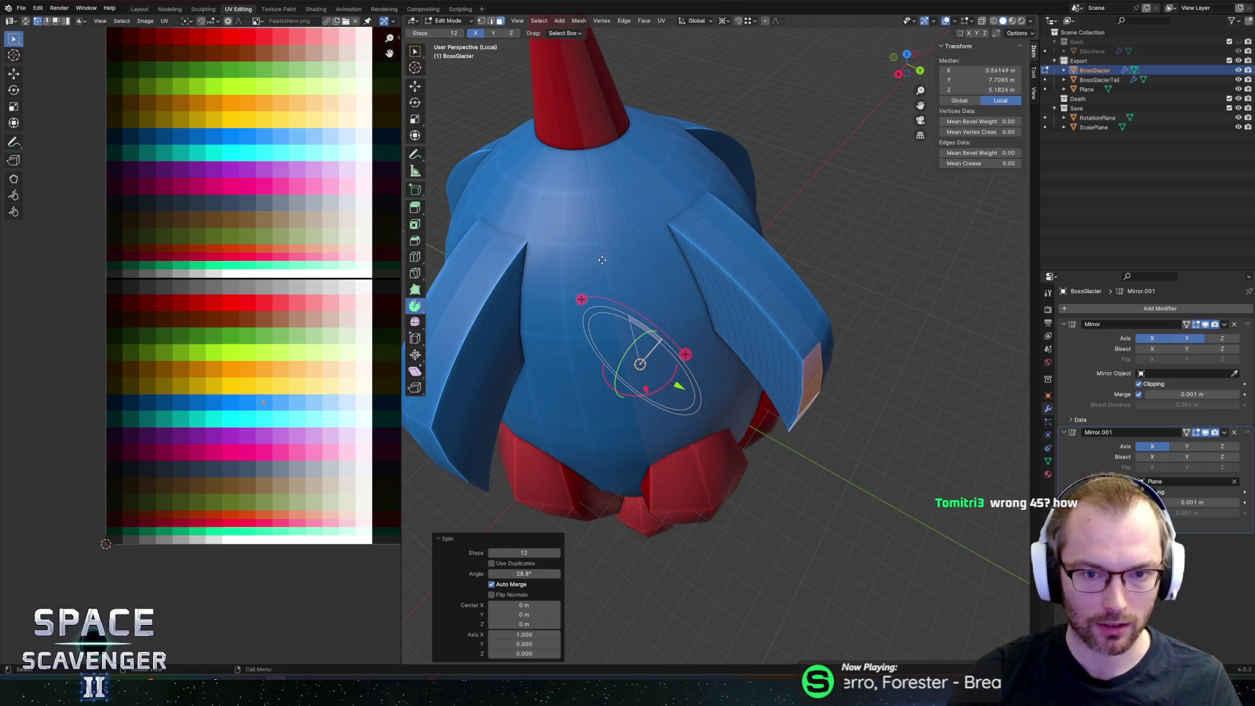
pyautogui.moveTo(780, 246); pyautogui.dragTo(596, 234, button='middle')
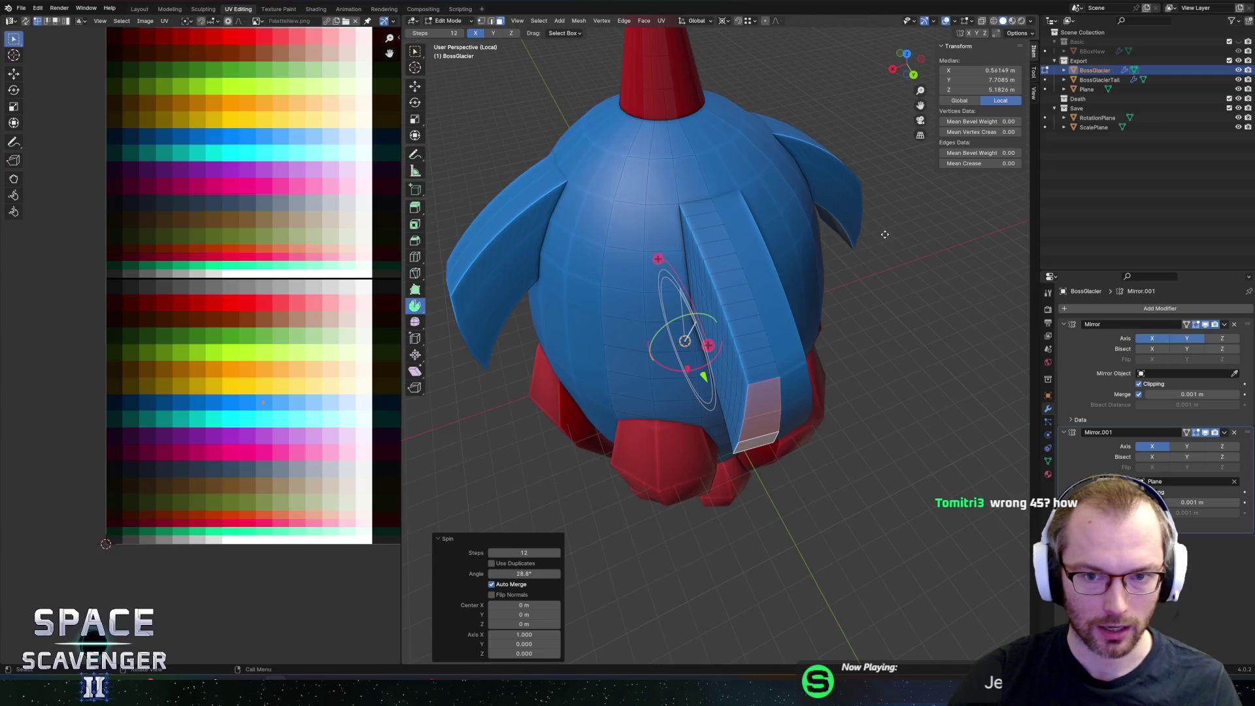
pyautogui.moveTo(887, 234); pyautogui.dragTo(800, 245, button='middle')
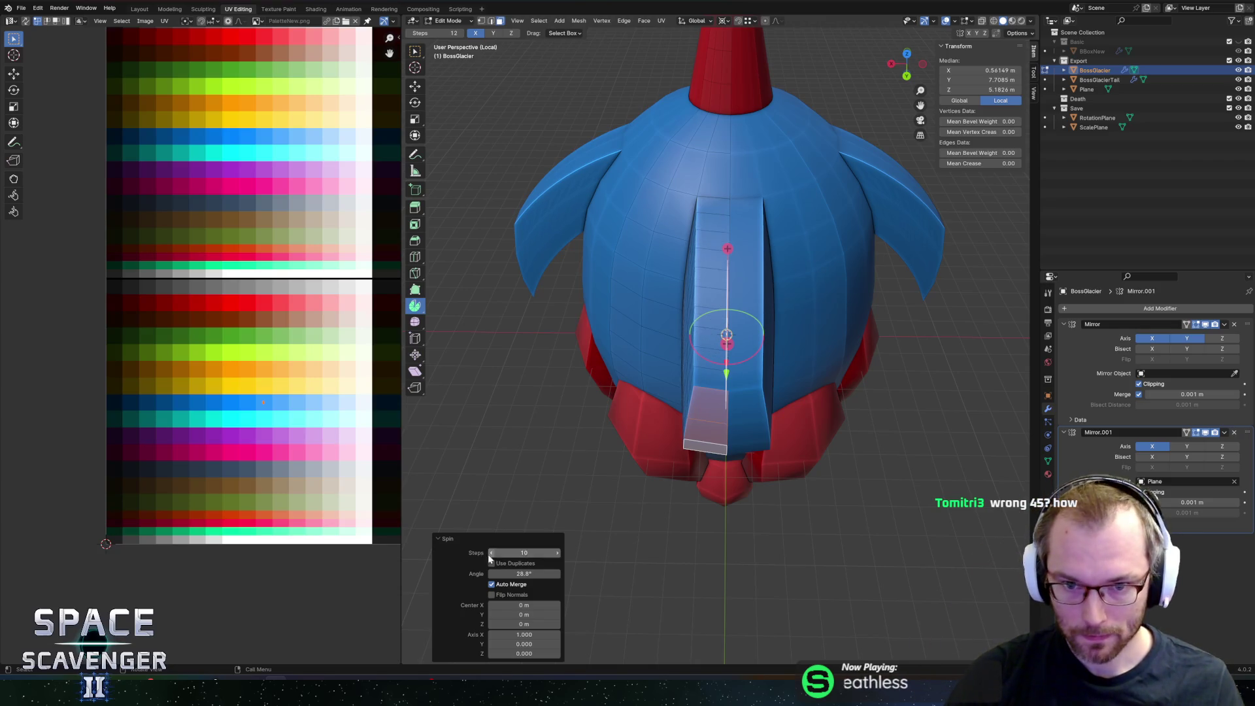
pyautogui.moveTo(575, 356); pyautogui.dragTo(673, 321, button='middle')
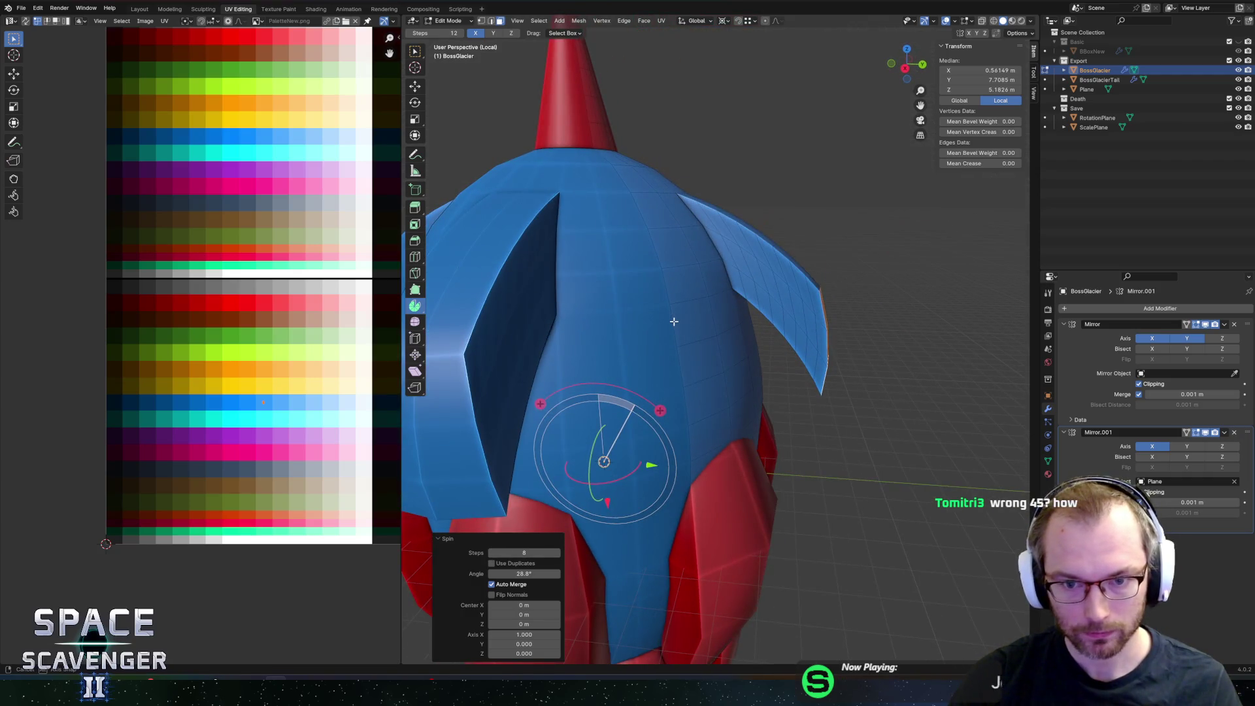
pyautogui.click(494, 553)
pyautogui.click(494, 552)
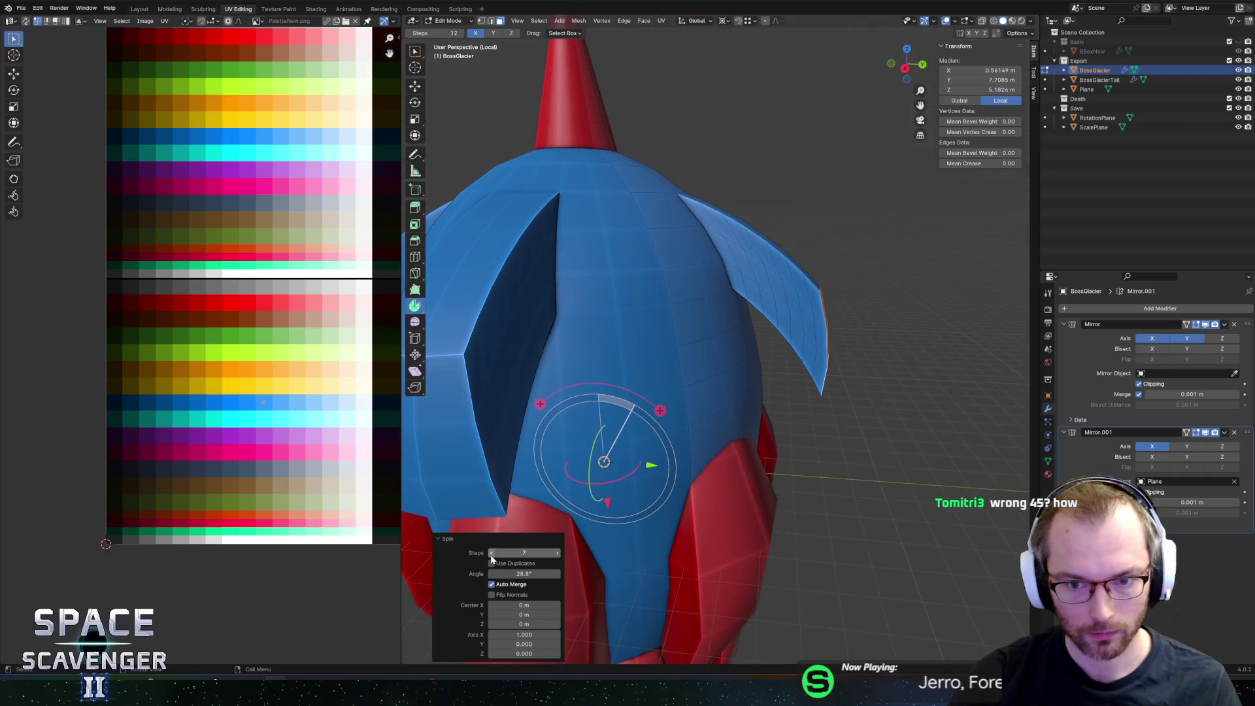
# Step: Select the edge loop along the fin's side
pyautogui.moveTo(828, 353); pyautogui.dragTo(741, 353, button='middle')
pyautogui.click(742, 361)
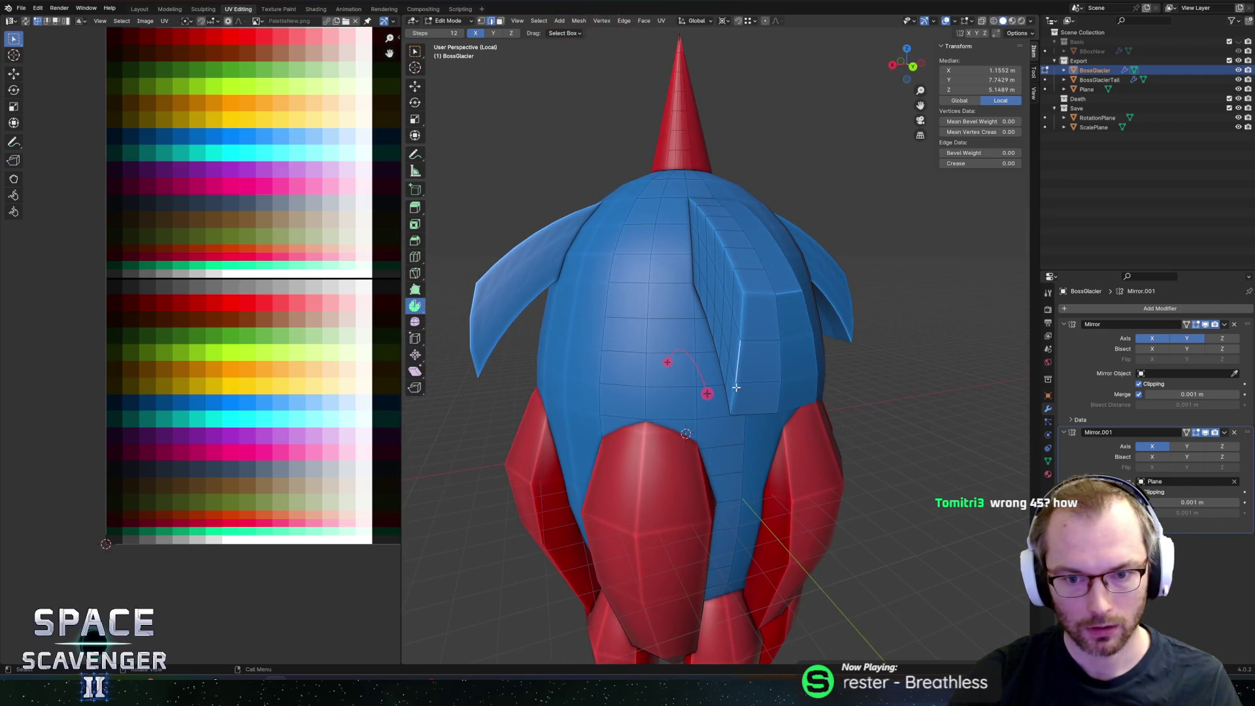
pyautogui.keyDown('alt'); pyautogui.click(739, 363); pyautogui.keyUp('alt')
pyautogui.moveTo(740, 363); pyautogui.dragTo(778, 378, button='middle')
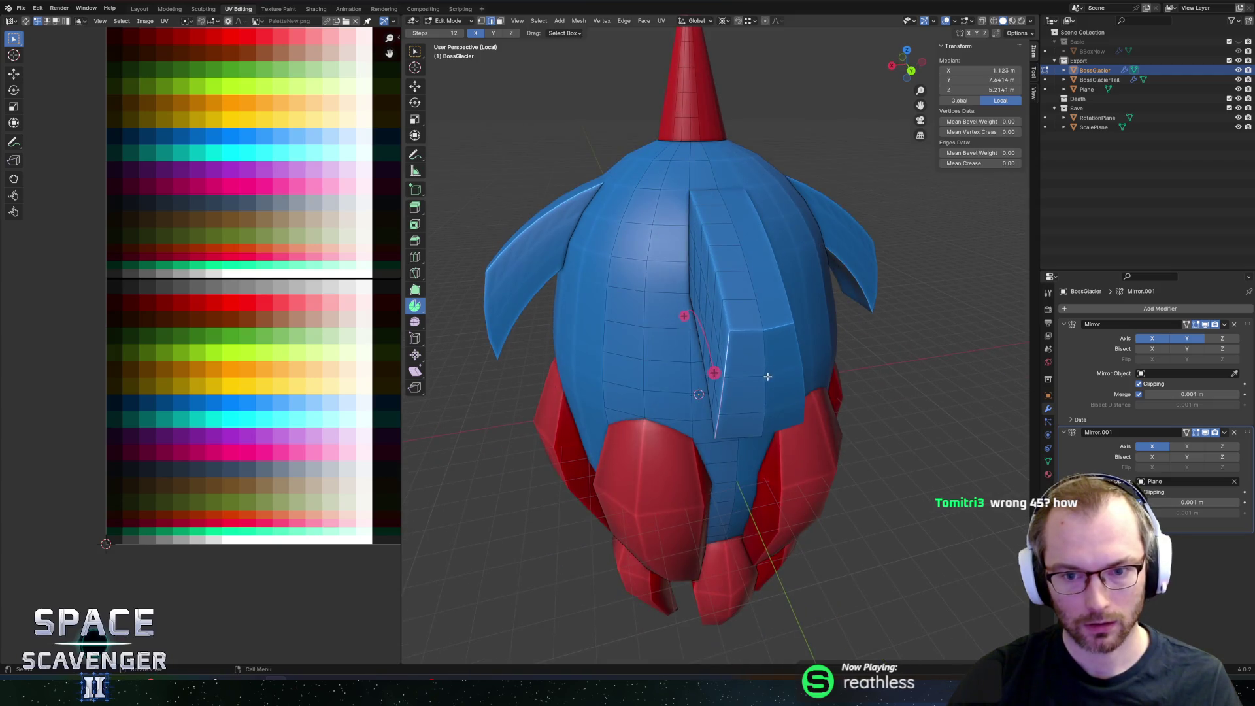
# Step: With proportional editing on, bend the fin's edge loop inward along X
pyautogui.press('o')
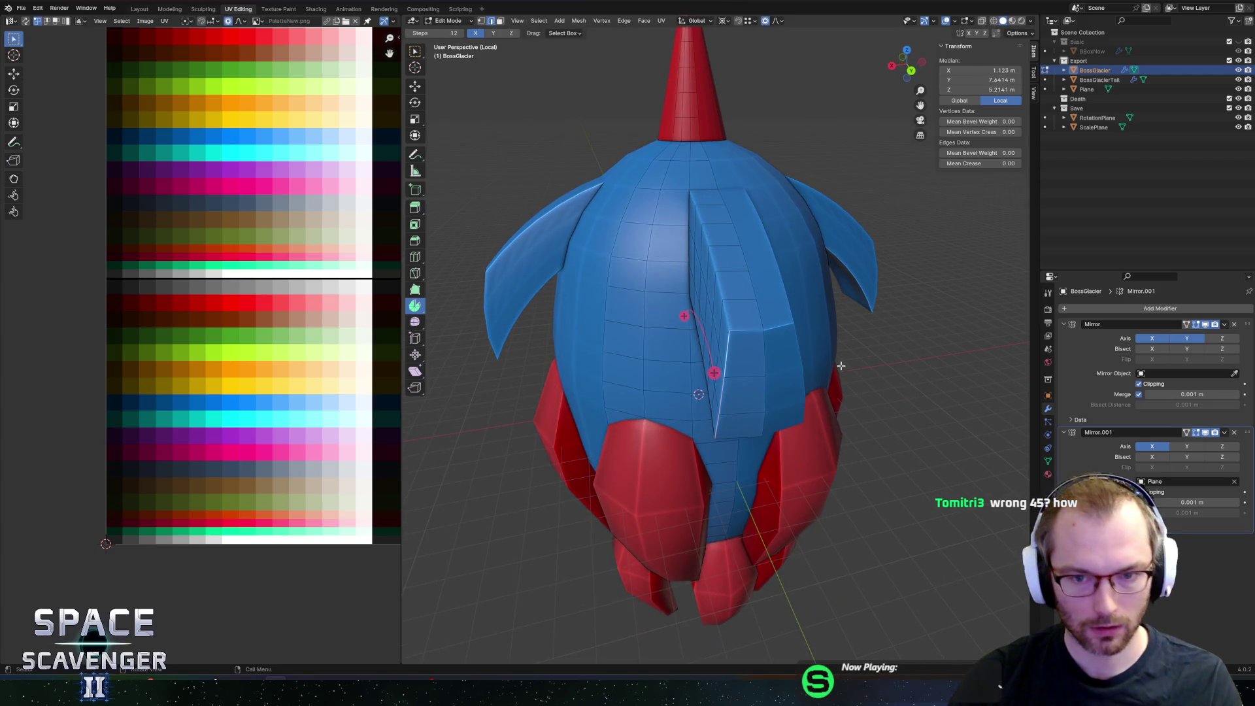
pyautogui.press('g')
pyautogui.press('x')
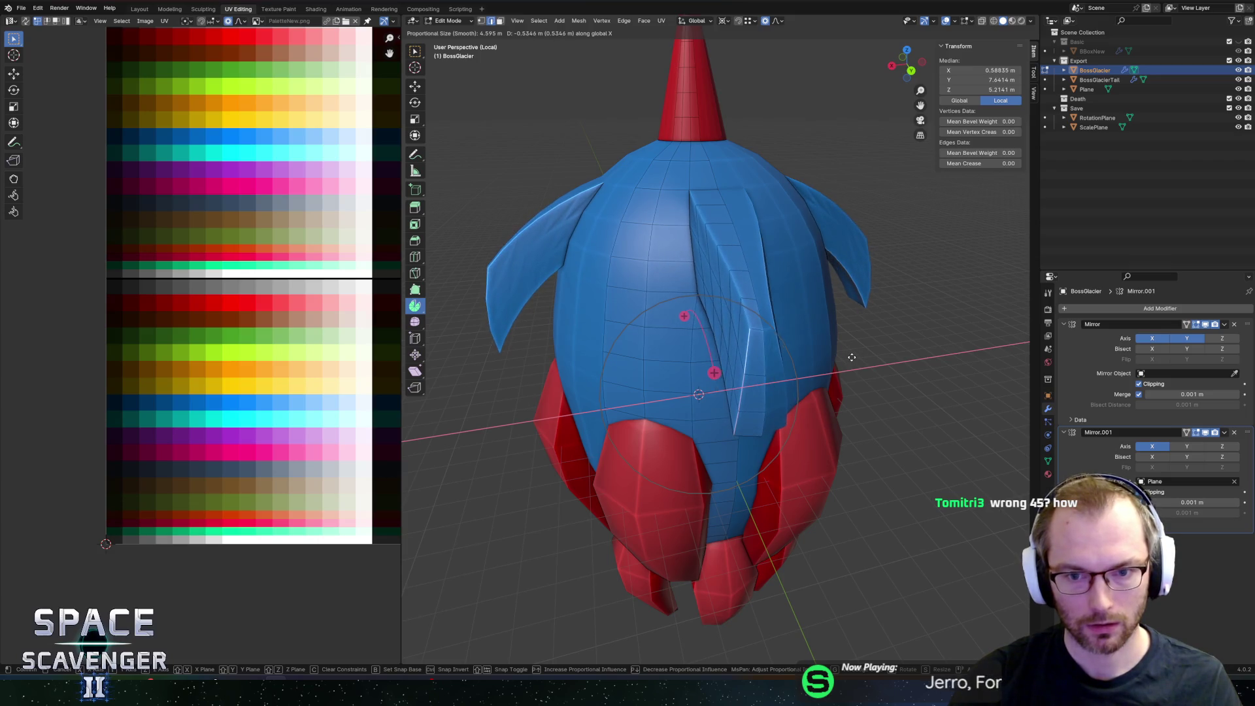
pyautogui.click(853, 354)
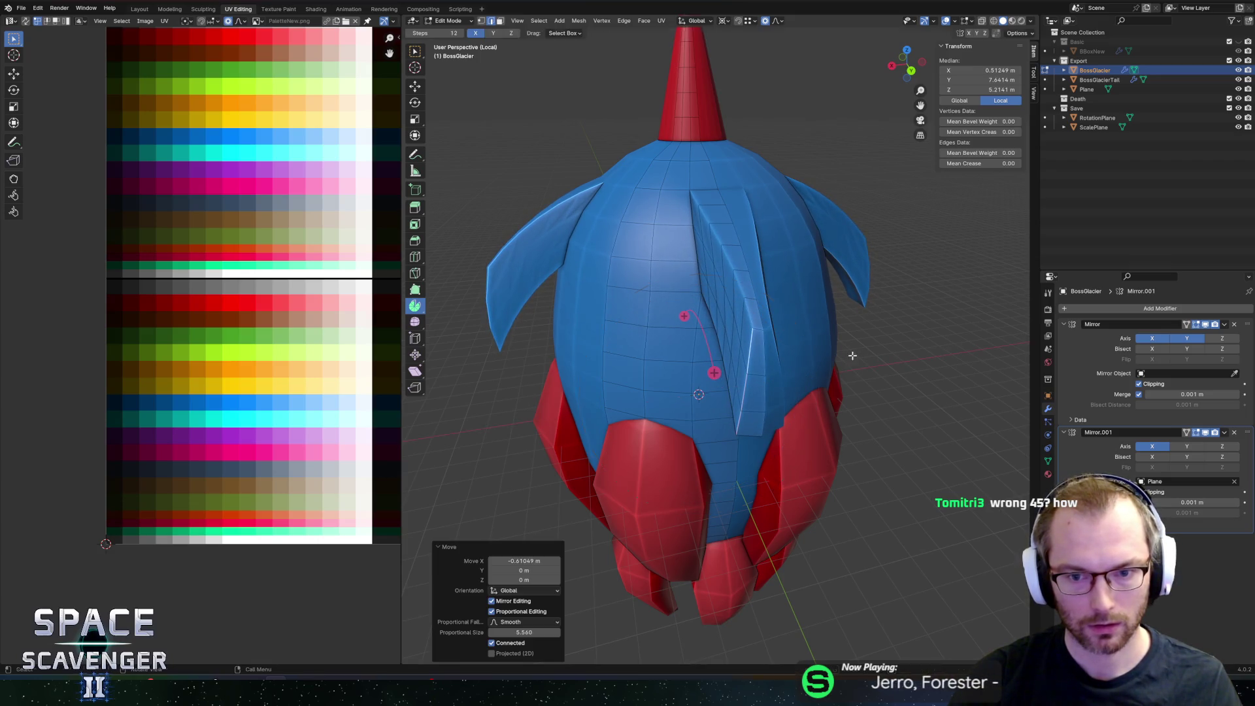
# Step: Move a single fin vertex along X, cancelling a follow-up slide
pyautogui.click(740, 424)
pyautogui.press('g')
pyautogui.press('x')
pyautogui.scroll(5, 751, 440)
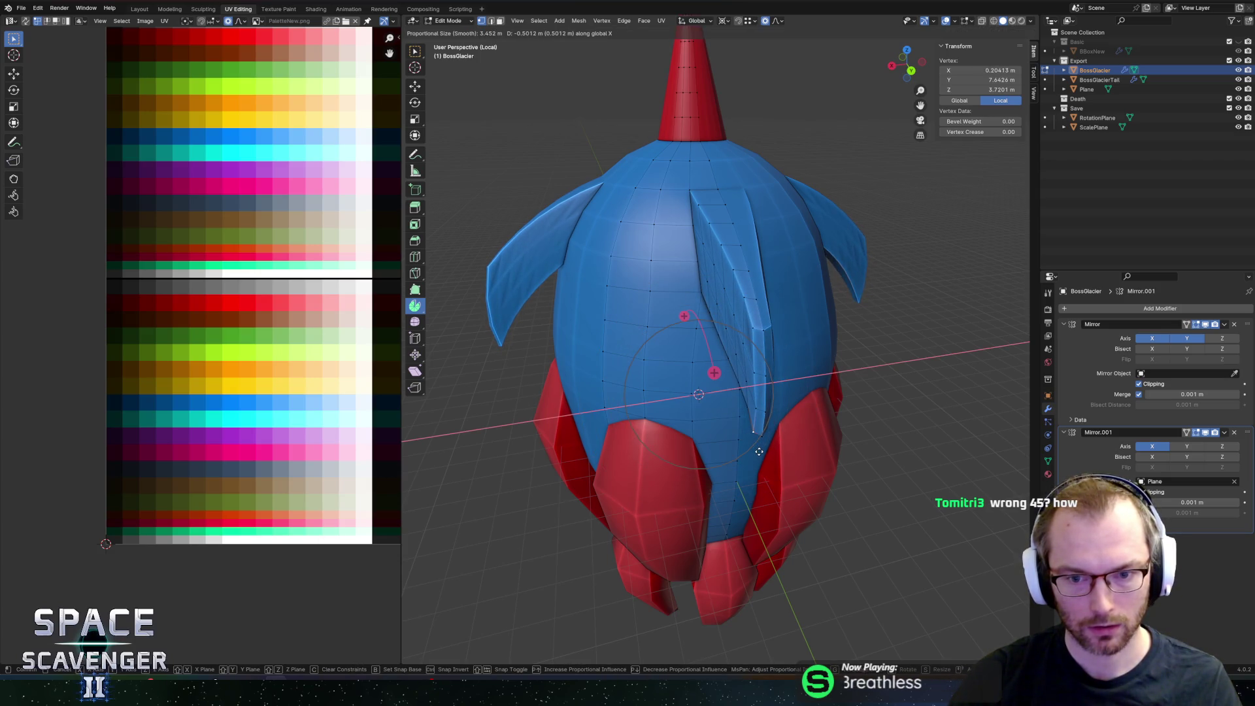
pyautogui.click(759, 451)
pyautogui.press('g')
pyautogui.press('g')
pyautogui.rightClick(757, 413)
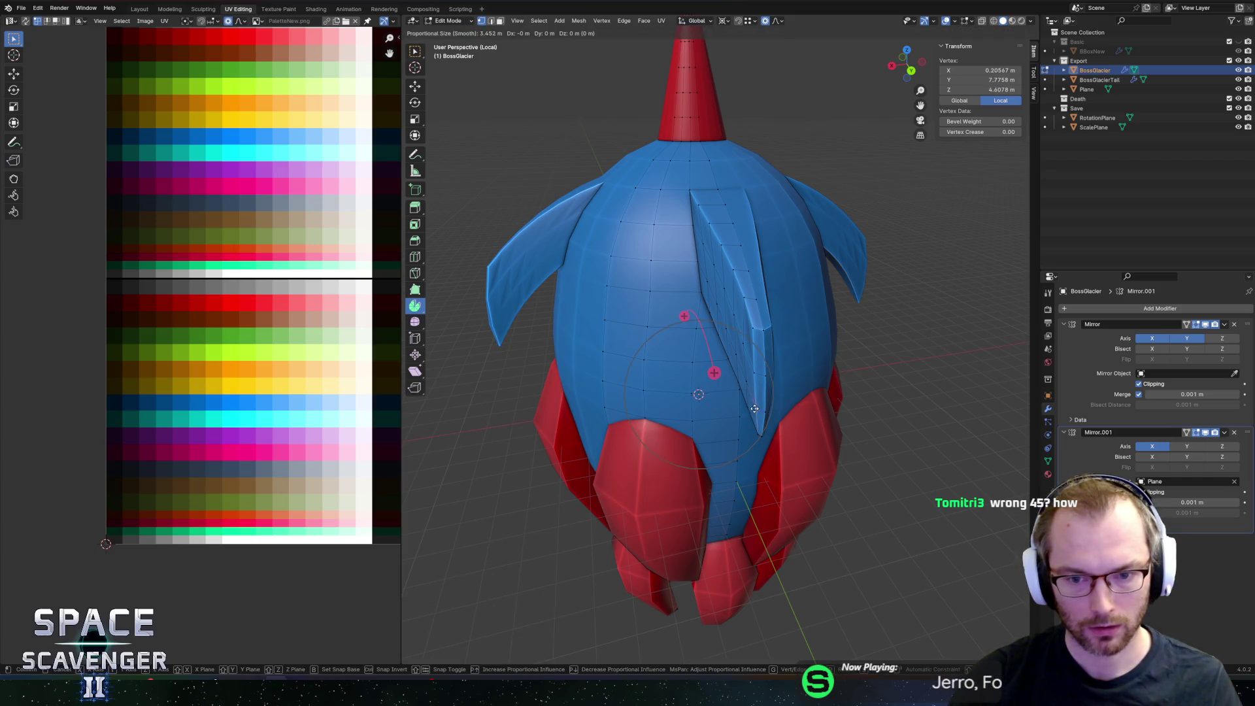
pyautogui.moveTo(756, 411)
pyautogui.mouseDown(button='middle')
pyautogui.moveTo(864, 321)
pyautogui.moveTo(719, 319)
pyautogui.moveTo(797, 324)
pyautogui.mouseUp(button='middle')
# Step: Return the ship to Object Mode, abandon the Save As dialog, and open the window switcher
pyautogui.press('Tab')
pyautogui.scroll(-3, 824, 321)
pyautogui.hotkey('ctrl', 'shift', 's')
pyautogui.press('Escape')
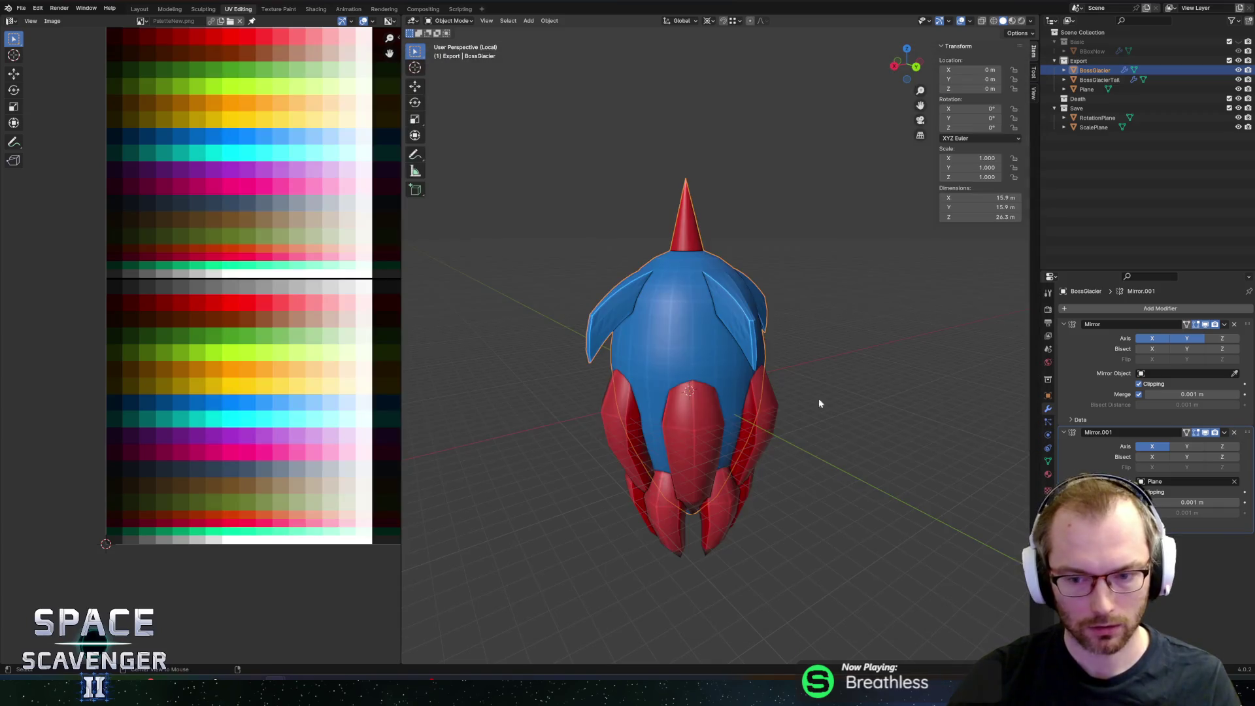
pyautogui.hotkey('alt', 'Tab')
pyautogui.hotkey('alt', 'Tab')
pyautogui.hotkey('alt', 'Tab')
pyautogui.hotkey('alt', 'Tab')
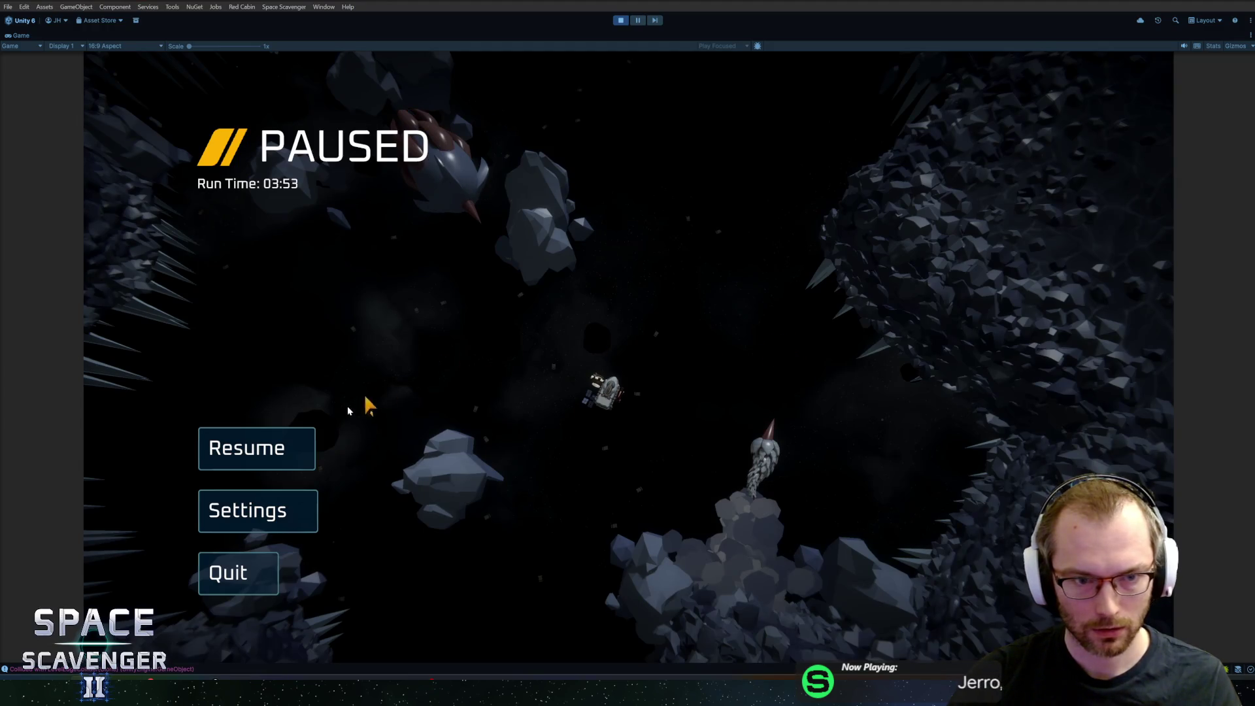
# Step: Resume the Prince of Frost boss fight, fly with W and D, pause, then switch to Blender
pyautogui.click(272, 443)
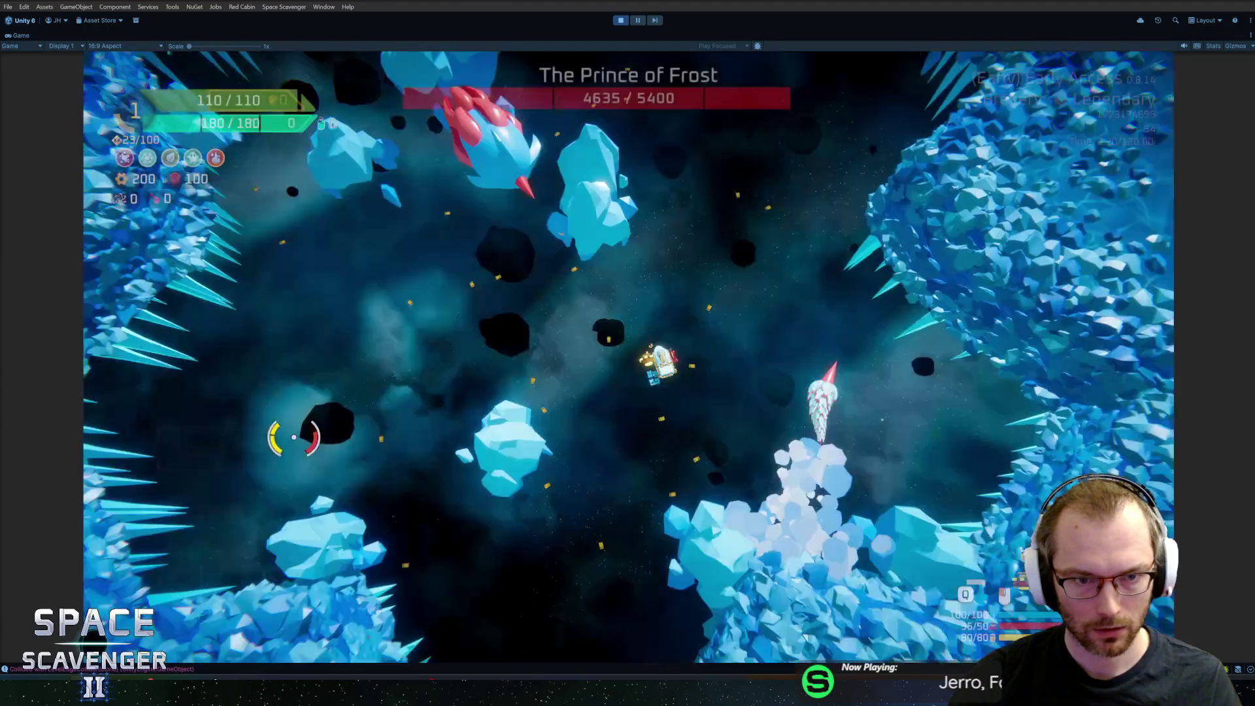
pyautogui.press('w')
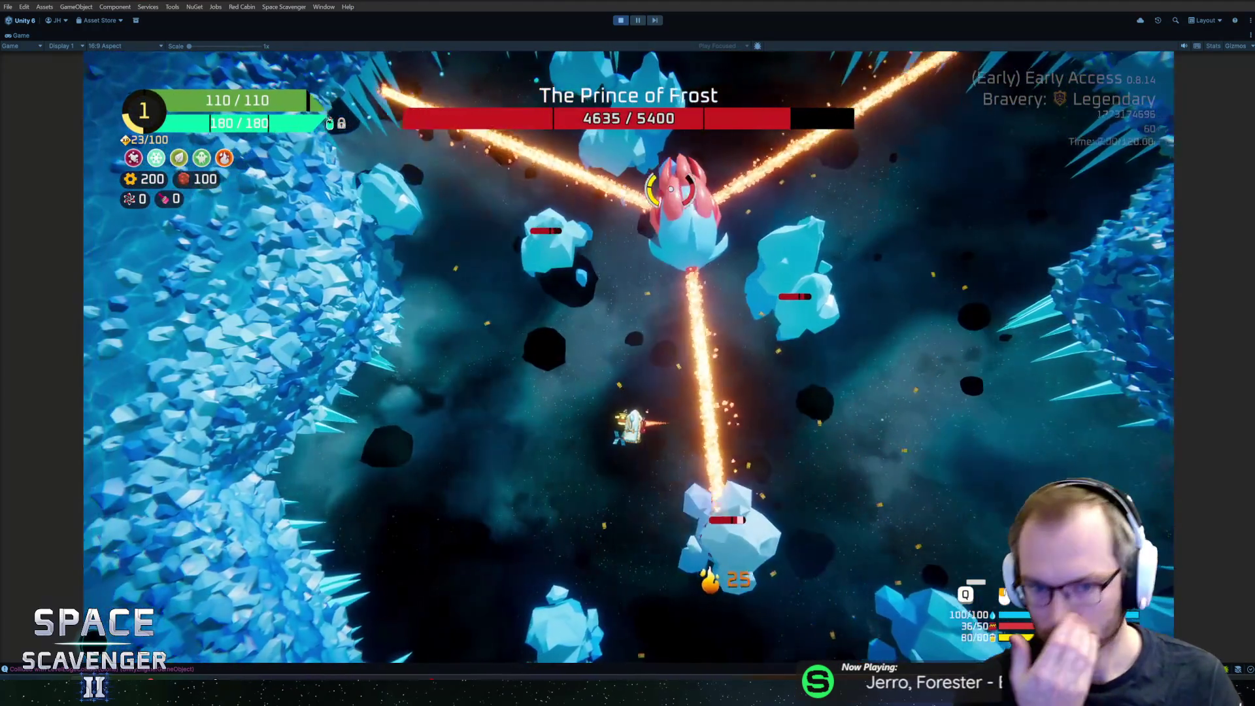
pyautogui.press('d')
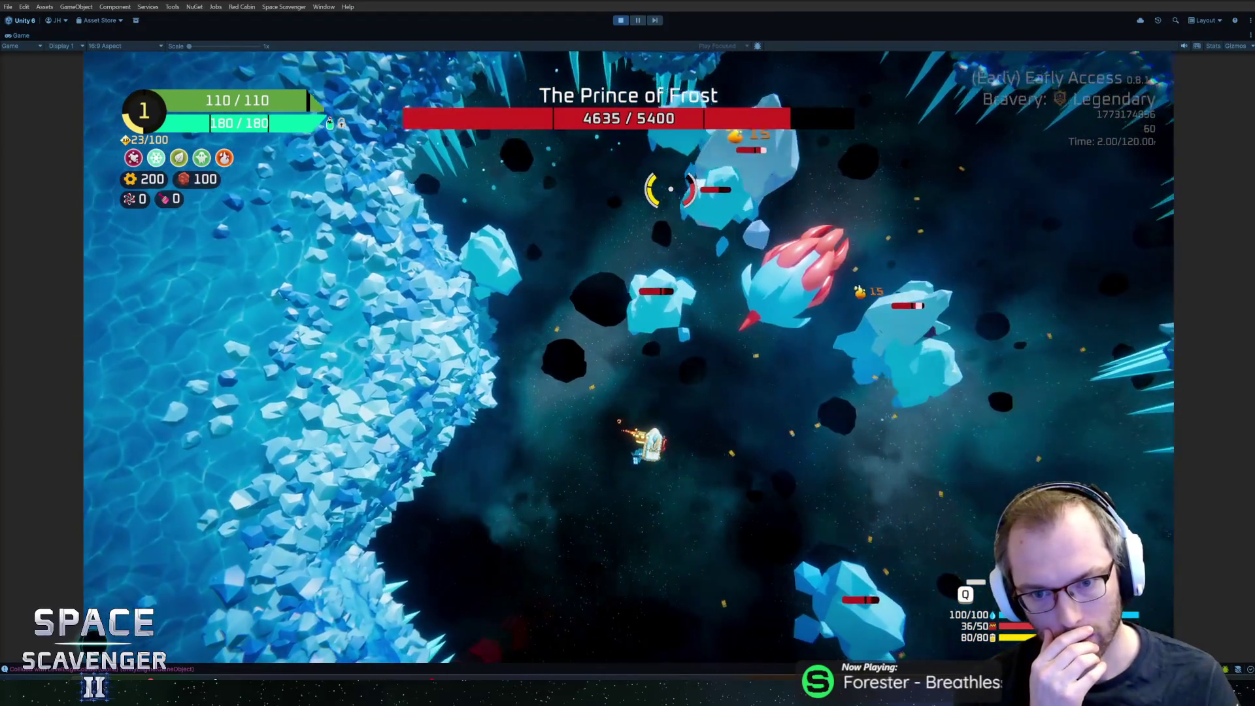
pyautogui.press('d')
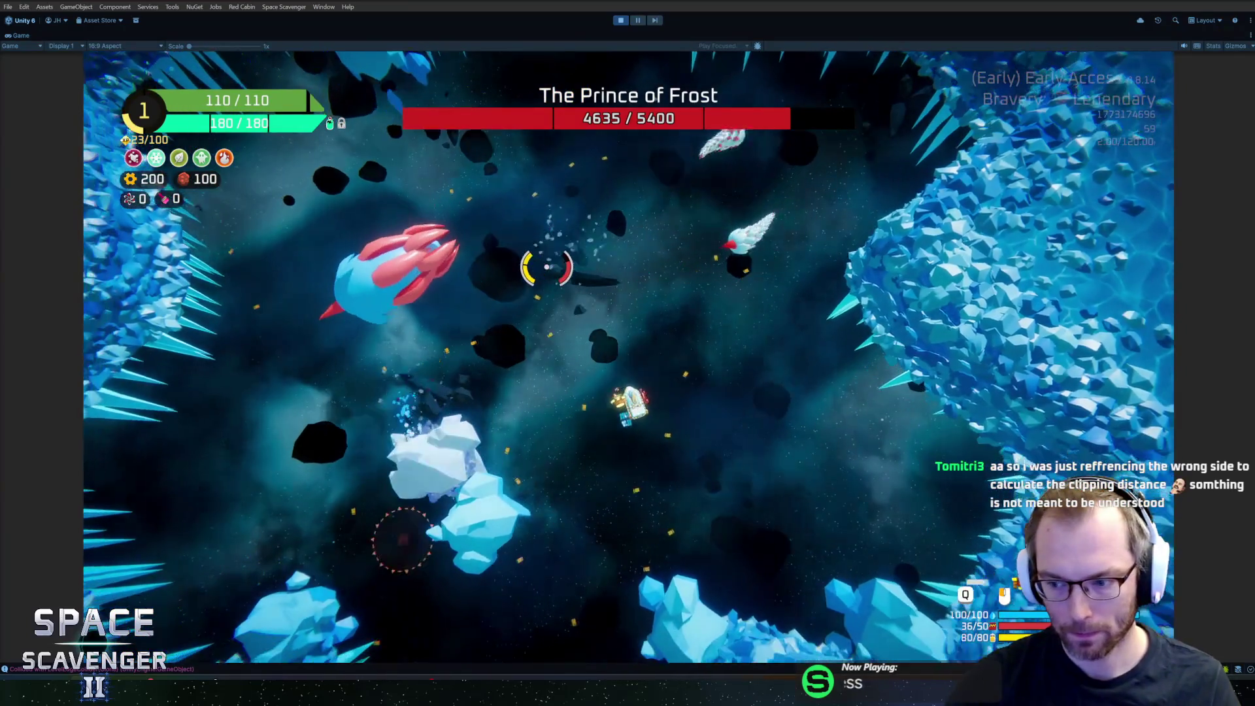
pyautogui.press('Escape')
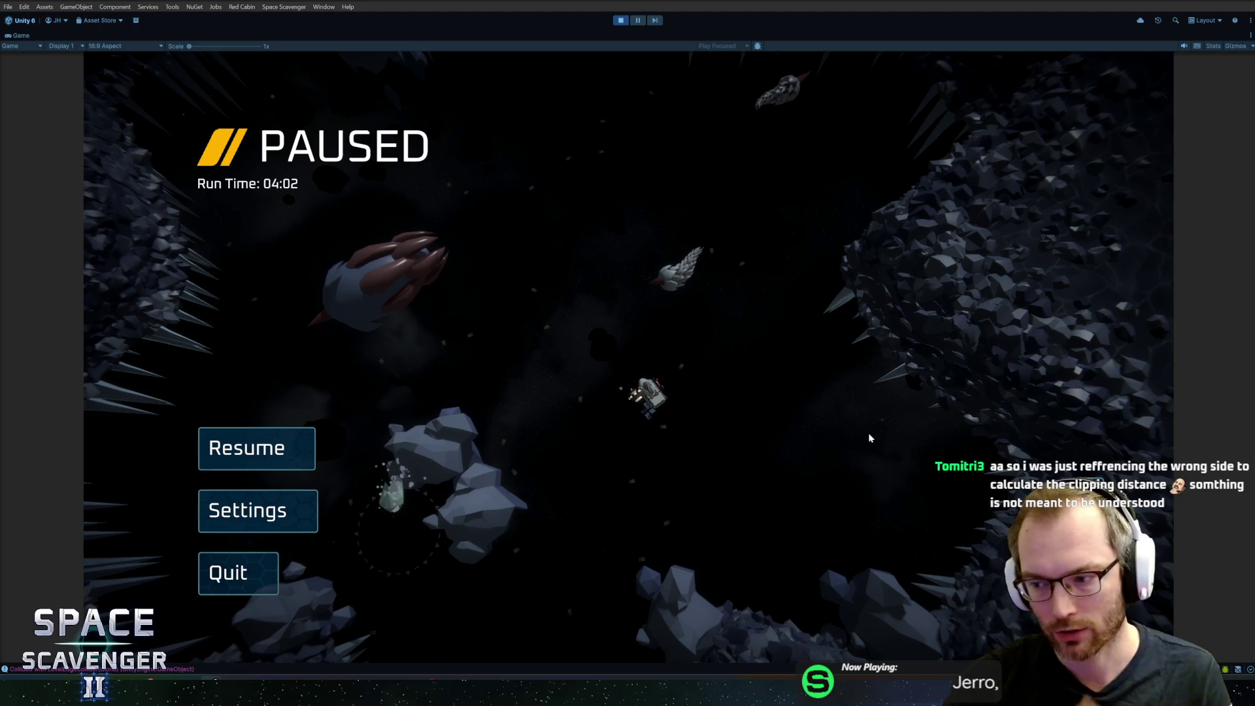
pyautogui.hotkey('alt', 'Tab')
pyautogui.hotkey('alt', 'Tab')
pyautogui.hotkey('alt', 'Tab')
pyautogui.moveTo(673, 399)
pyautogui.mouseDown(button='middle')
pyautogui.moveTo(673, 419)
pyautogui.moveTo(724, 409)
pyautogui.moveTo(749, 315)
pyautogui.moveTo(780, 311)
pyautogui.moveTo(770, 272)
pyautogui.moveTo(739, 300)
pyautogui.moveTo(758, 274)
pyautogui.moveTo(747, 277)
pyautogui.moveTo(791, 289)
pyautogui.mouseUp(button='middle')
# Step: Select the fin faces in Edit Mode and lower them along Z to extend the fin
pyautogui.press('Tab')
pyautogui.scroll(5, 749, 315)
pyautogui.click(747, 277)
pyautogui.keyDown('ctrl'); pyautogui.click(763, 260); pyautogui.keyUp('ctrl')
pyautogui.press('g')
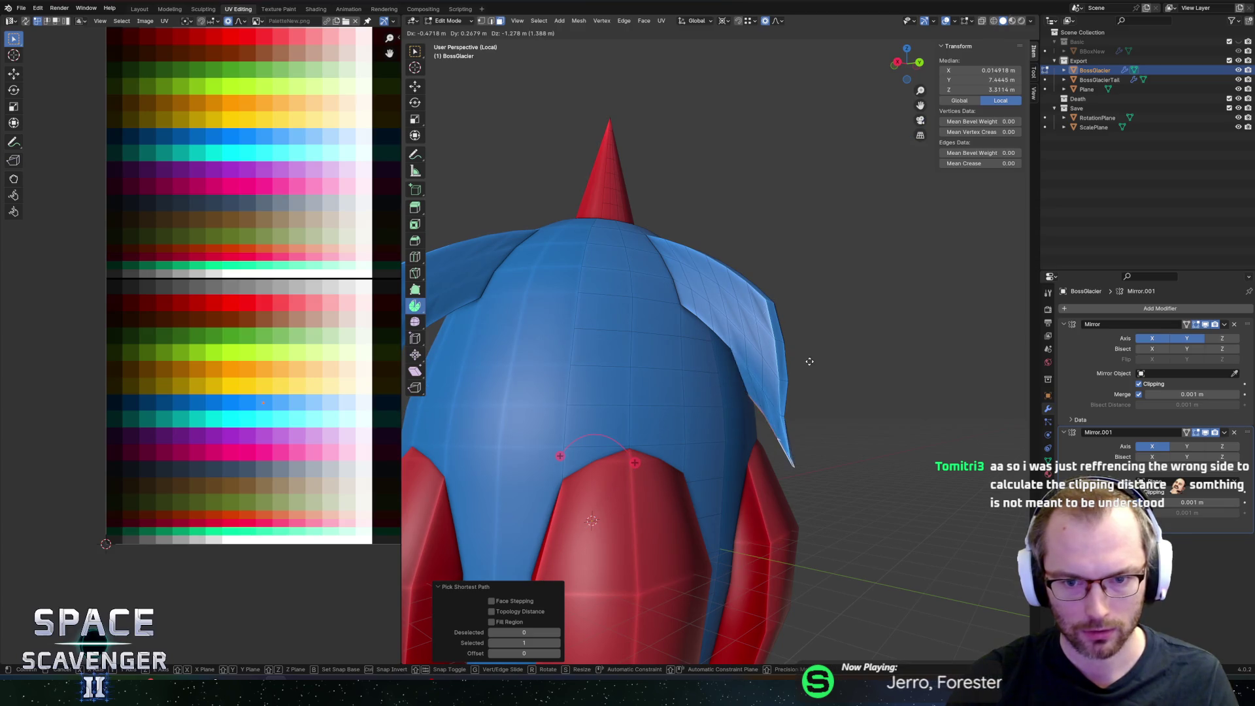
pyautogui.press('z')
pyautogui.click(814, 367)
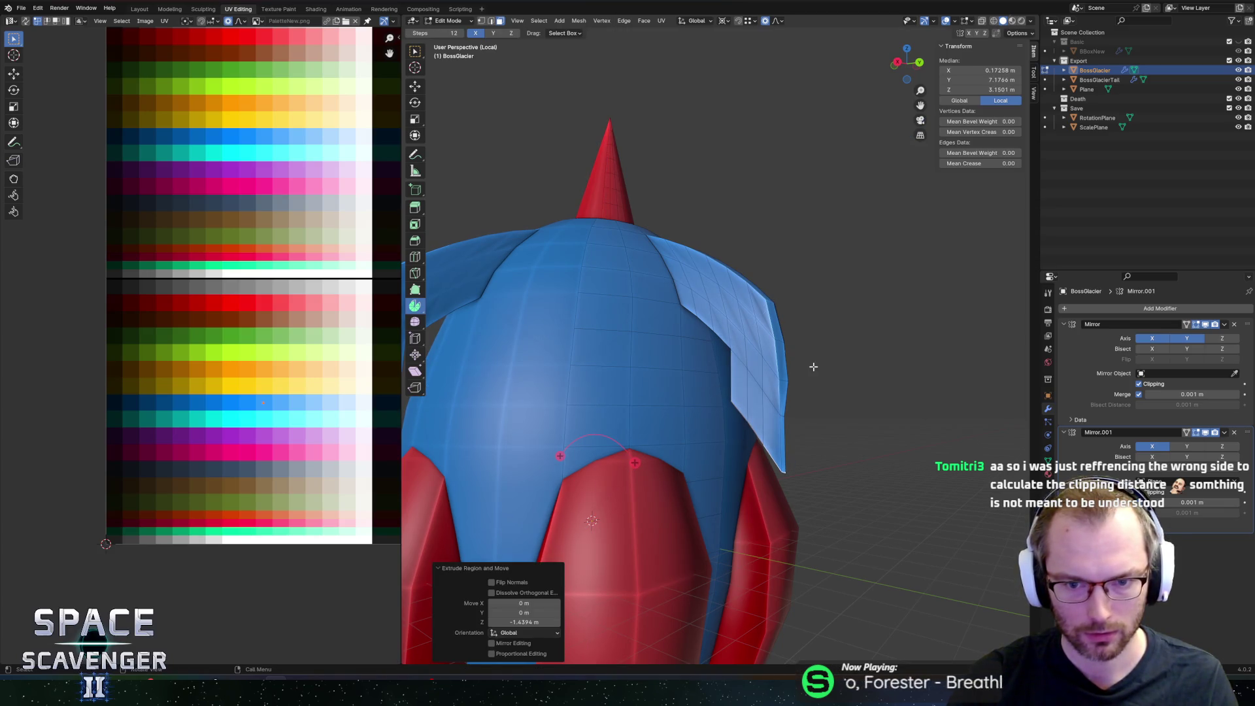
# Step: Select the whole fin down to its bottom tip using face loops and X-ray circle select
pyautogui.moveTo(813, 366); pyautogui.dragTo(826, 321, button='middle')
pyautogui.keyDown('alt'); pyautogui.click(732, 320); pyautogui.keyUp('alt')
pyautogui.keyDown('alt'); pyautogui.click(762, 349); pyautogui.keyUp('alt')
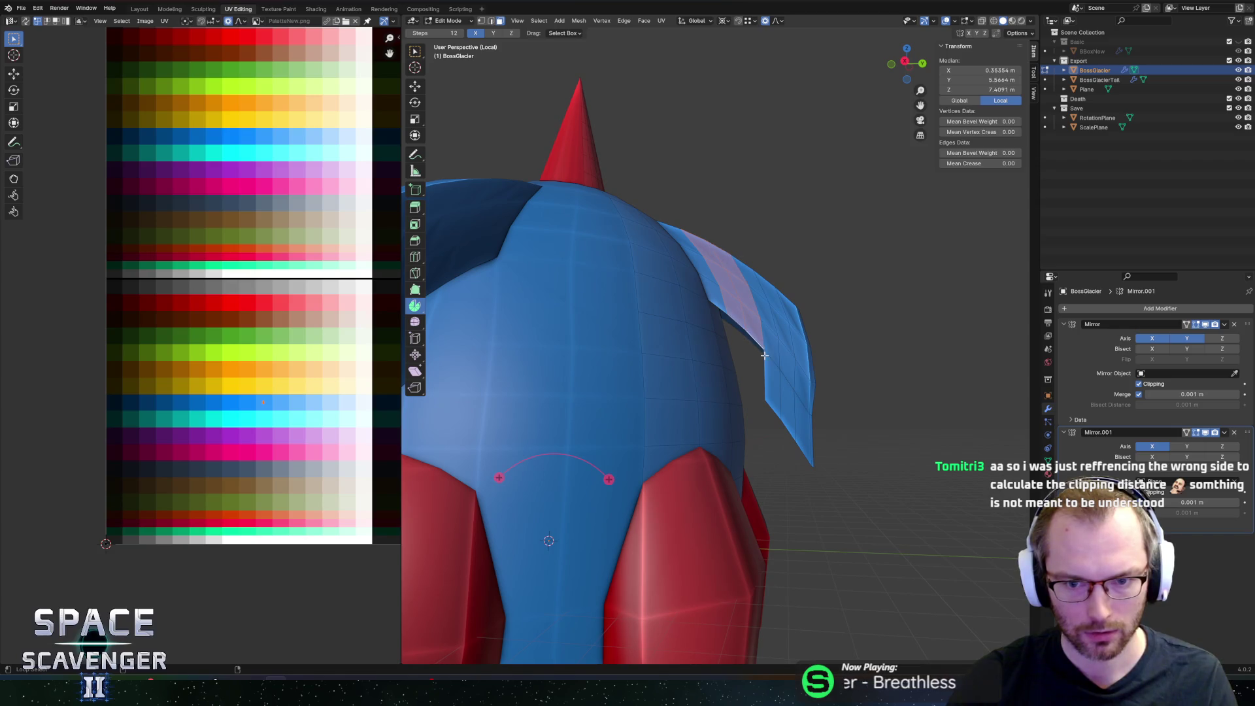
pyautogui.keyDown('alt'); pyautogui.keyDown('shift'); pyautogui.click(772, 359); pyautogui.keyUp('shift'); pyautogui.keyUp('alt')
pyautogui.moveTo(812, 367)
pyautogui.mouseDown(button='middle')
pyautogui.moveTo(846, 386)
pyautogui.moveTo(817, 359)
pyautogui.mouseUp(button='middle')
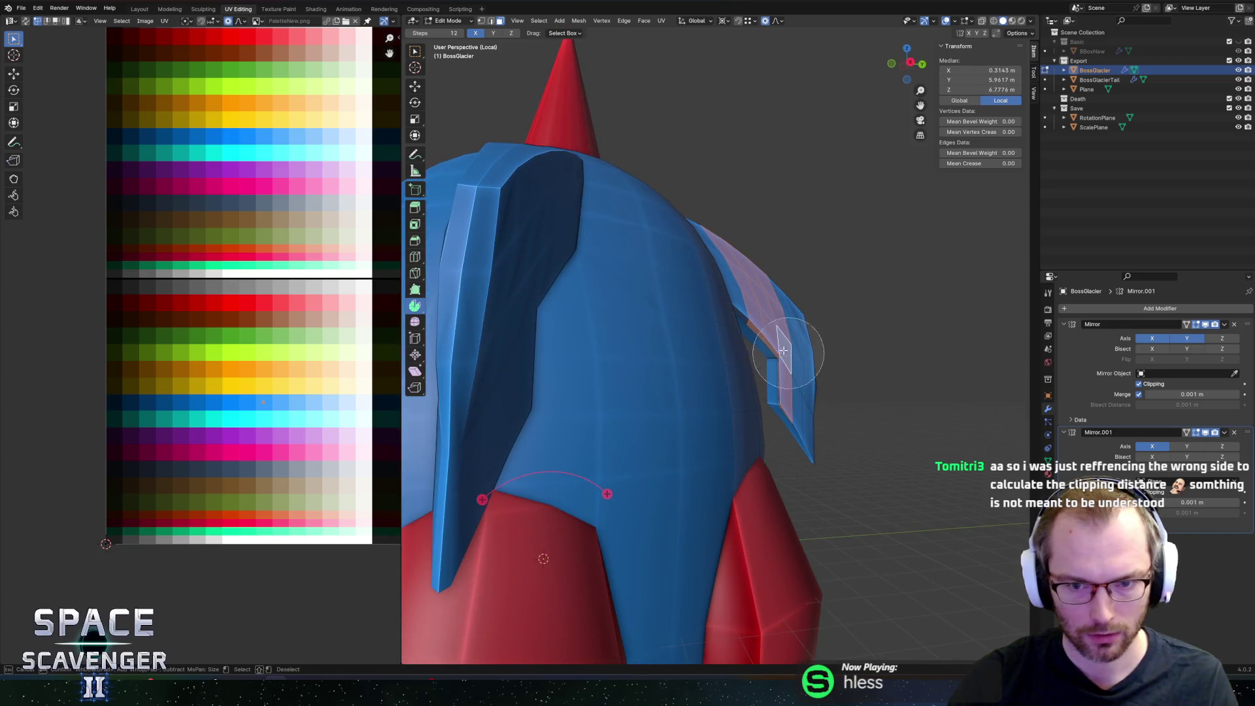
pyautogui.press('c')
pyautogui.moveTo(809, 343)
pyautogui.mouseDown()
pyautogui.moveTo(801, 364)
pyautogui.moveTo(821, 420)
pyautogui.moveTo(821, 364)
pyautogui.moveTo(839, 452)
pyautogui.mouseUp()
pyautogui.hotkey('alt', 'z')
pyautogui.moveTo(835, 323)
pyautogui.mouseDown()
pyautogui.moveTo(798, 288)
pyautogui.moveTo(818, 414)
pyautogui.mouseUp()
pyautogui.press('Escape')
pyautogui.hotkey('alt', 'z')
pyautogui.moveTo(840, 415); pyautogui.dragTo(842, 331, button='middle')
# Step: Try smoothing the fin and shoulder mesh, then undo it
pyautogui.click(414, 321)
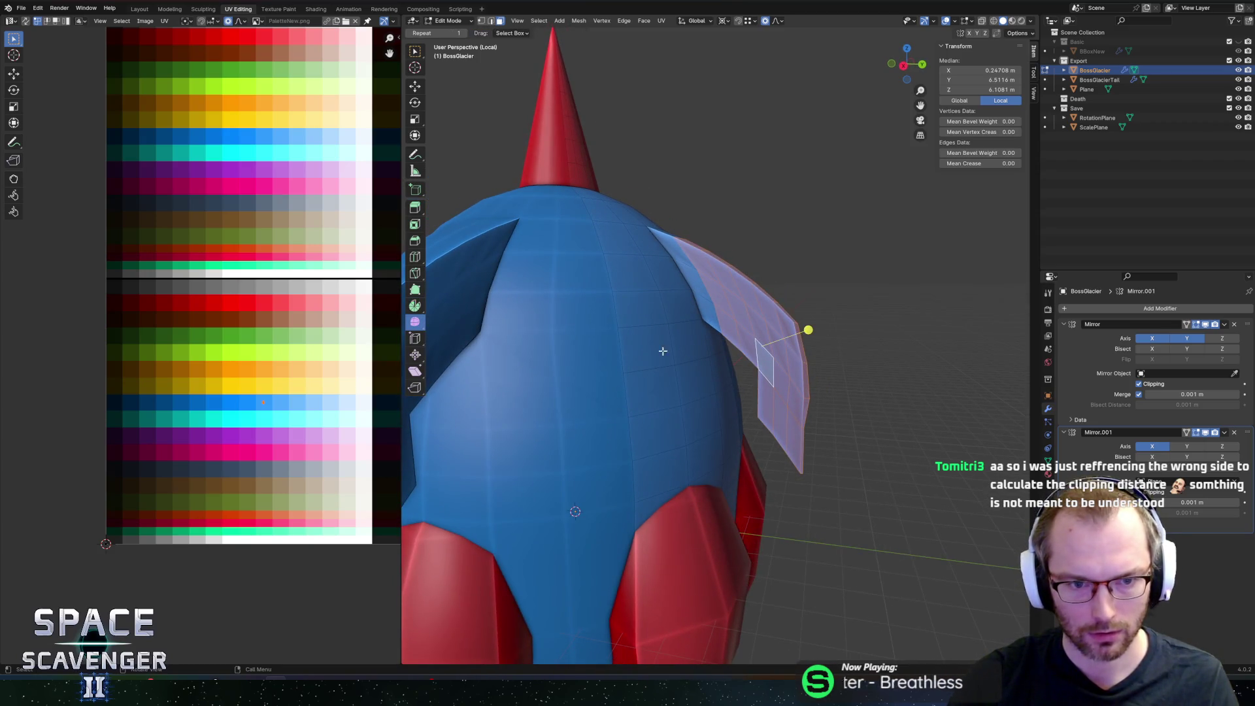
pyautogui.moveTo(807, 329); pyautogui.dragTo(976, 313)
pyautogui.hotkey('ctrl', 'z')
pyautogui.hotkey('ctrl', 'z')
pyautogui.hotkey('ctrl', 'z')
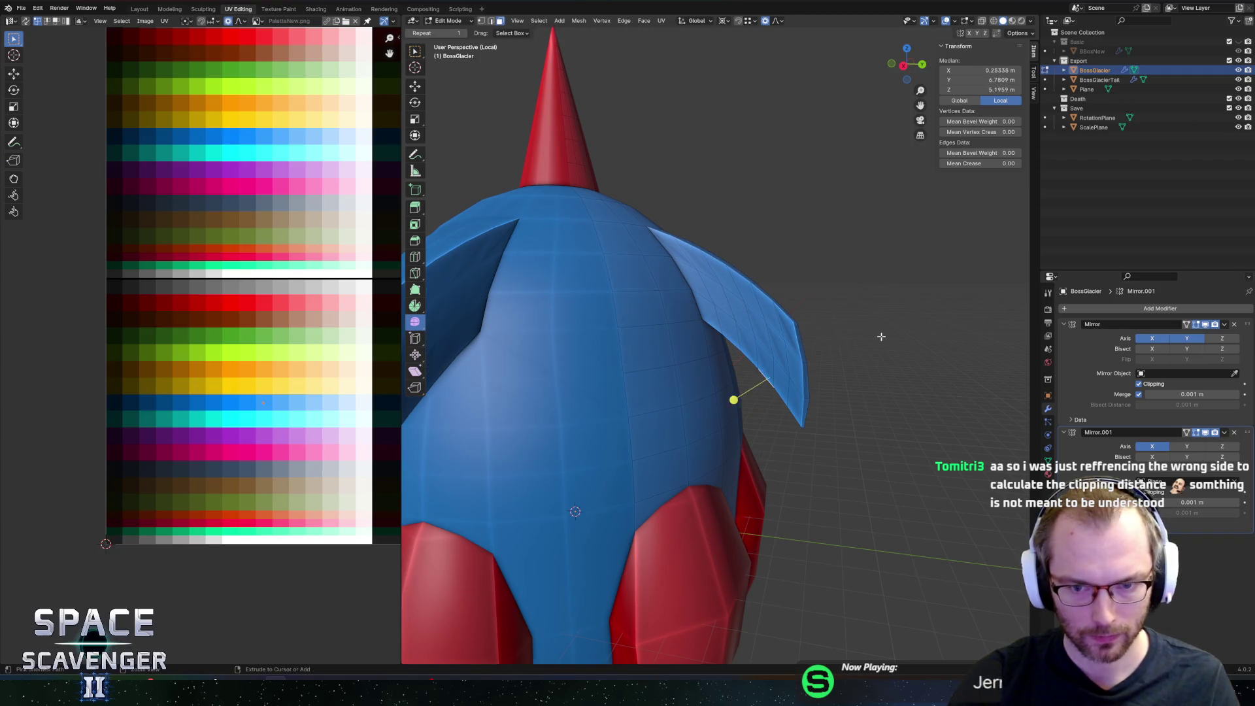
pyautogui.moveTo(878, 330)
pyautogui.mouseDown(button='middle')
pyautogui.moveTo(734, 304)
pyautogui.moveTo(759, 294)
pyautogui.mouseUp(button='middle')
# Step: Select the strip of faces along the fin's outer edge
pyautogui.click(733, 305)
pyautogui.moveTo(774, 289); pyautogui.dragTo(752, 314, button='middle')
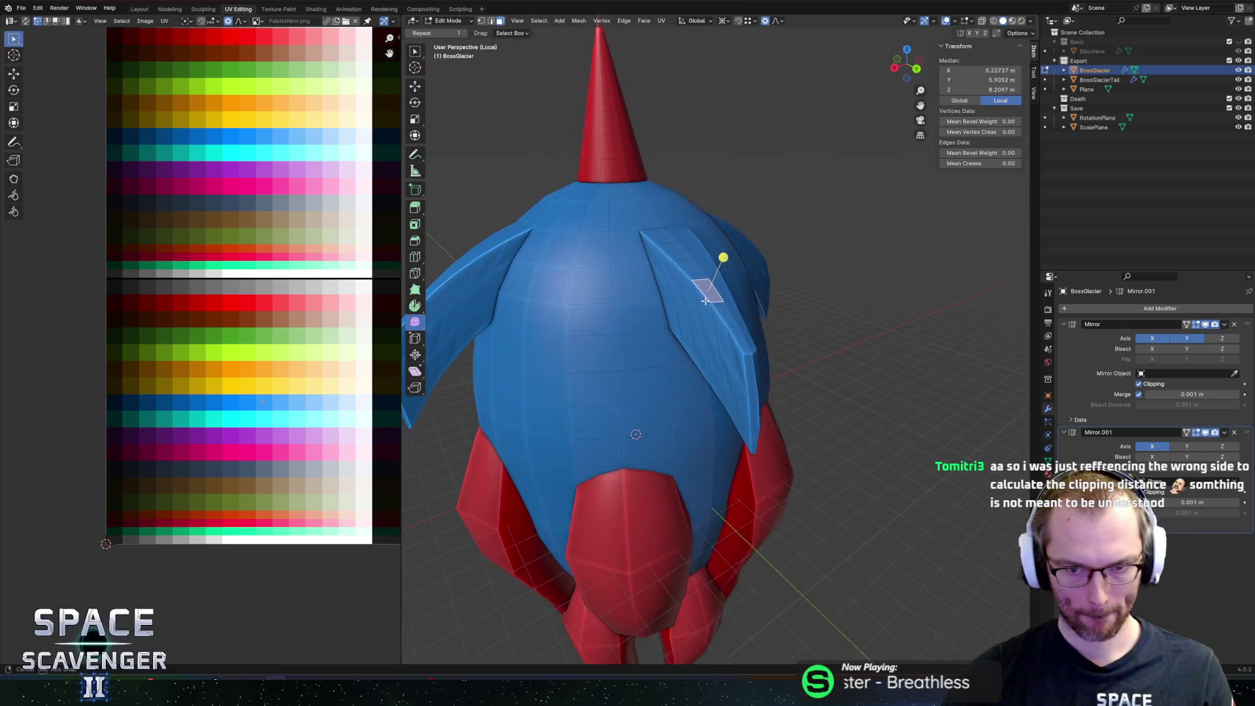
pyautogui.keyDown('shift'); pyautogui.click(719, 313); pyautogui.keyUp('shift')
pyautogui.keyDown('shift'); pyautogui.click(748, 358); pyautogui.keyUp('shift')
pyautogui.keyDown('shift'); pyautogui.click(751, 385); pyautogui.keyUp('shift')
pyautogui.keyDown('shift'); pyautogui.click(754, 417); pyautogui.keyUp('shift')
pyautogui.keyDown('shift'); pyautogui.click(758, 441); pyautogui.keyUp('shift')
pyautogui.moveTo(758, 442); pyautogui.dragTo(841, 406, button='middle')
pyautogui.rightClick(842, 406)
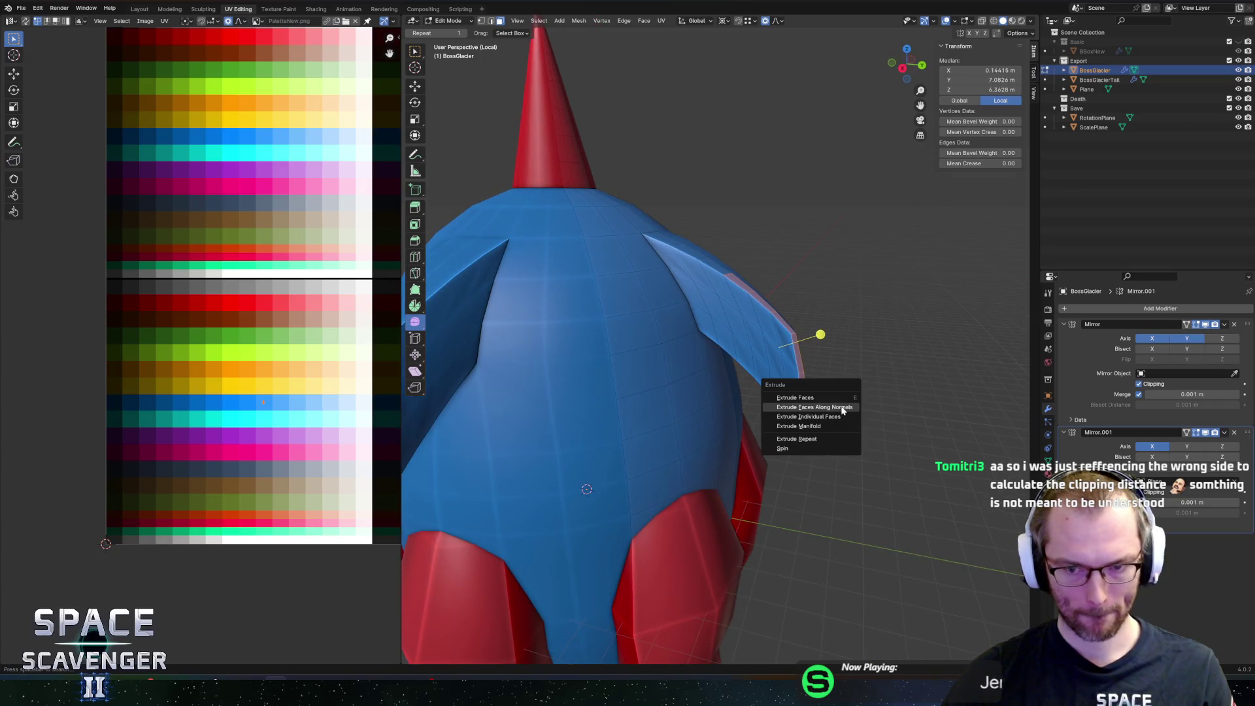
# Step: Thicken the fin's edge faces along their normals into a red strip, then check the fins in Object Mode
pyautogui.click(843, 406)
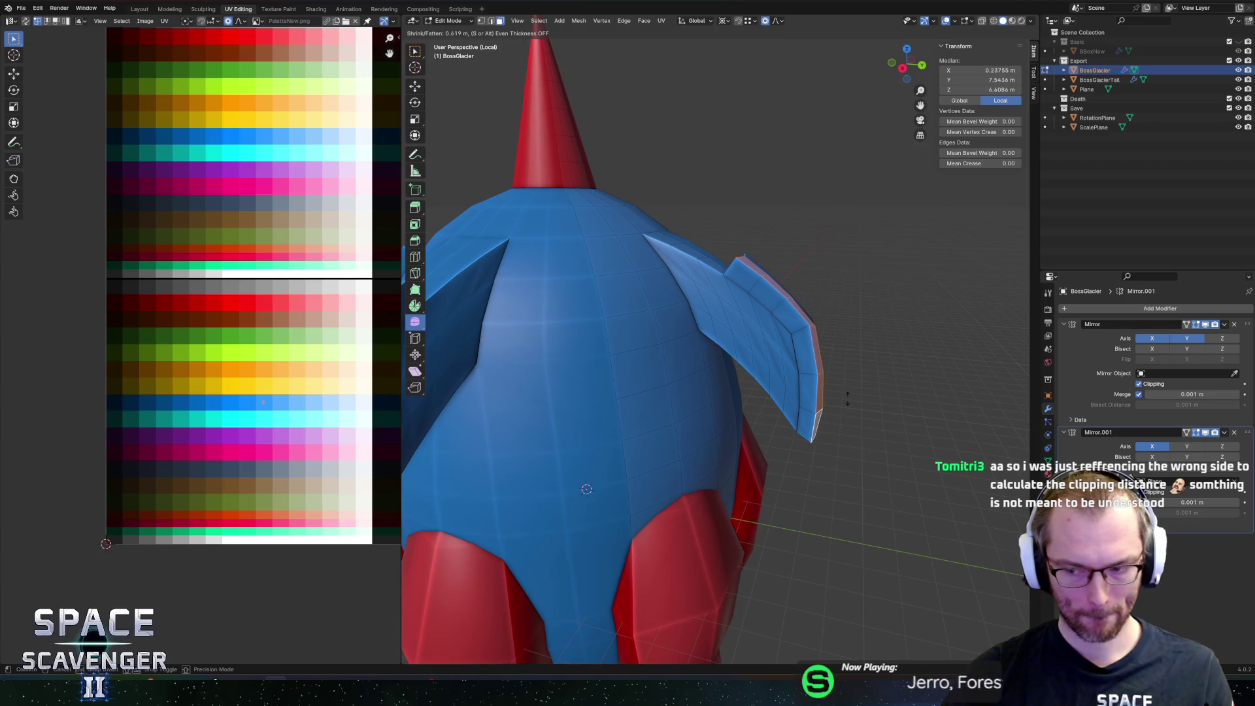
pyautogui.click(840, 326)
pyautogui.hotkey('ctrl', 'z')
pyautogui.moveTo(803, 328); pyautogui.dragTo(555, 340, button='middle')
pyautogui.hotkey('ctrl', 'z')
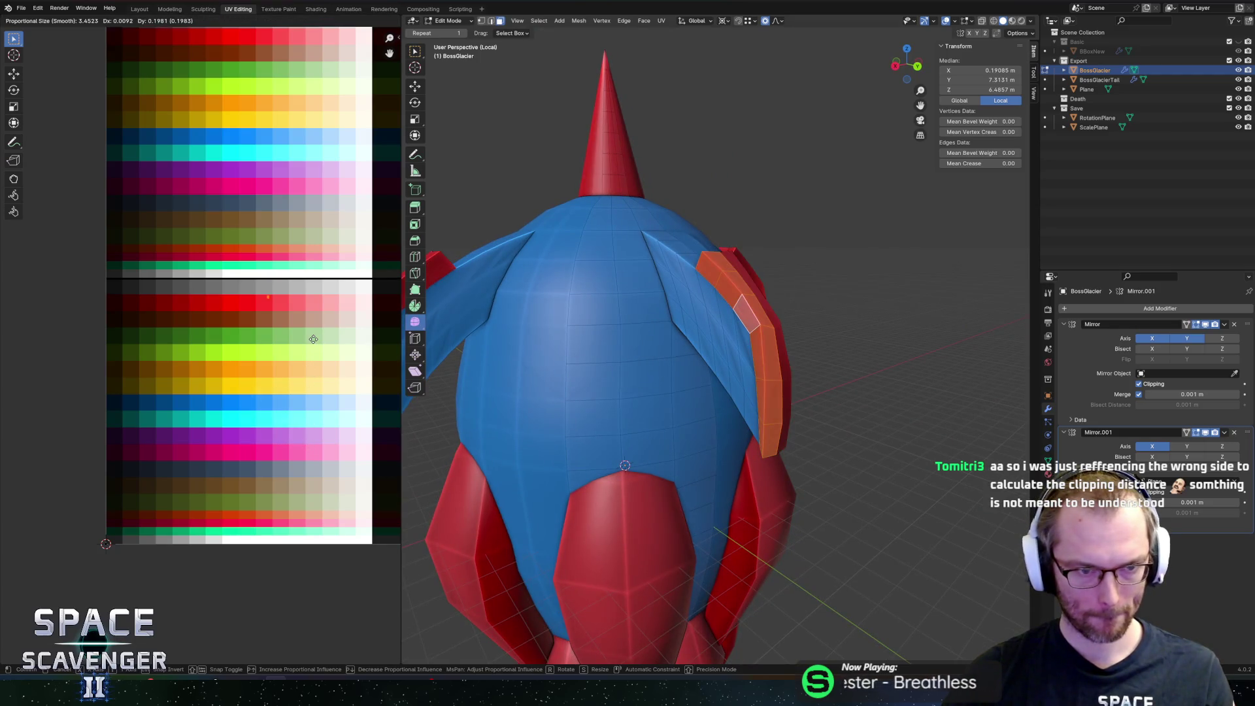
pyautogui.press('Tab')
pyautogui.scroll(3, 676, 329)
pyautogui.moveTo(675, 328)
pyautogui.mouseDown(button='middle')
pyautogui.moveTo(814, 302)
pyautogui.moveTo(712, 337)
pyautogui.moveTo(566, 340)
pyautogui.moveTo(765, 312)
pyautogui.moveTo(783, 339)
pyautogui.moveTo(739, 294)
pyautogui.mouseUp(button='middle')
pyautogui.scroll(-4, 806, 307)
# Step: Spin the red trim strip into a curved extension, 6 steps at 15.9°
pyautogui.press('Tab')
pyautogui.scroll(2, 739, 294)
pyautogui.hotkey('alt', 'a')
pyautogui.click(749, 394)
pyautogui.moveTo(749, 393)
pyautogui.mouseDown(button='middle')
pyautogui.moveTo(826, 366)
pyautogui.moveTo(810, 363)
pyautogui.mouseUp(button='middle')
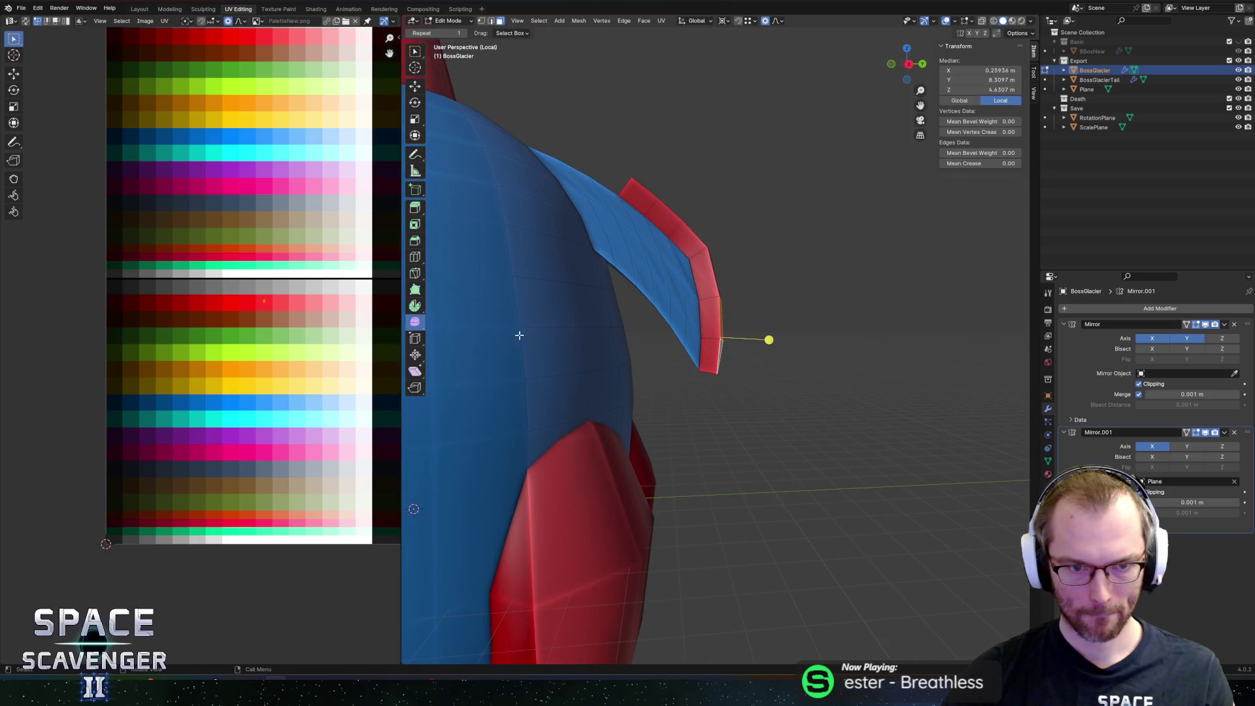
pyautogui.click(415, 306)
pyautogui.moveTo(471, 441); pyautogui.dragTo(436, 440, button='middle')
pyautogui.moveTo(436, 440); pyautogui.dragTo(465, 454)
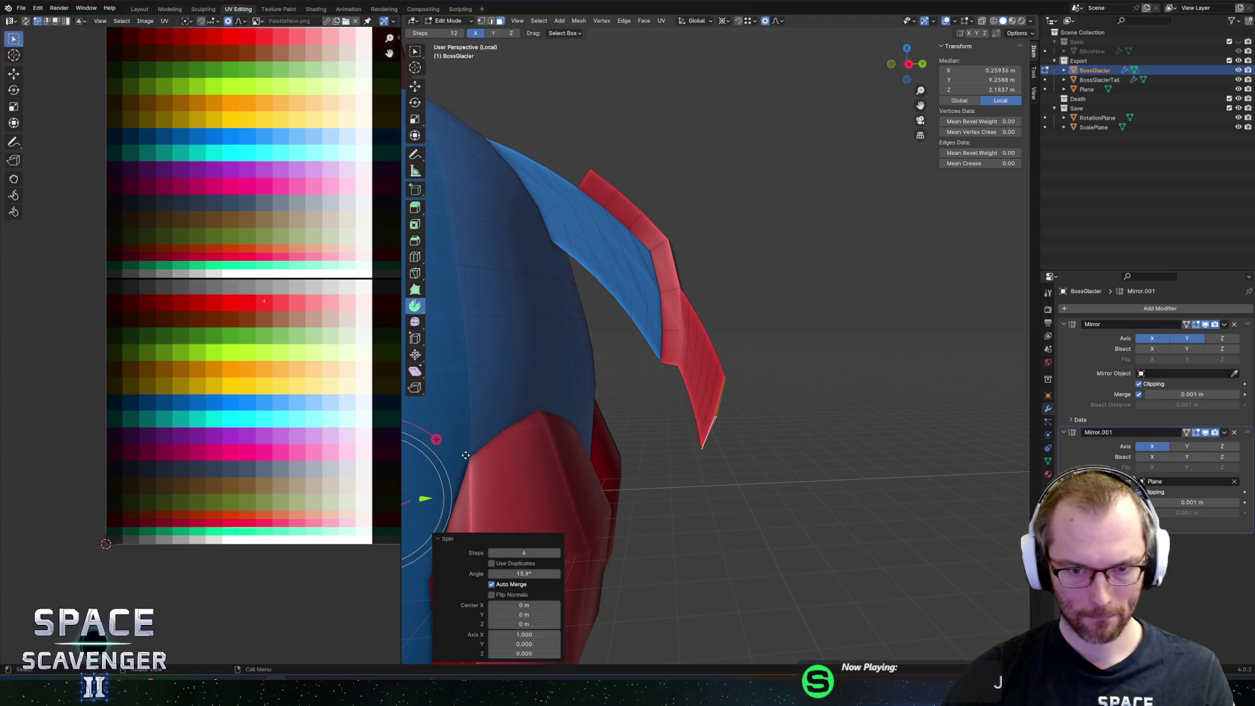
# Step: Reduce the spin to 4 steps and move the extension's faces onto blue in the UV palette
pyautogui.click(491, 552)
pyautogui.click(491, 553)
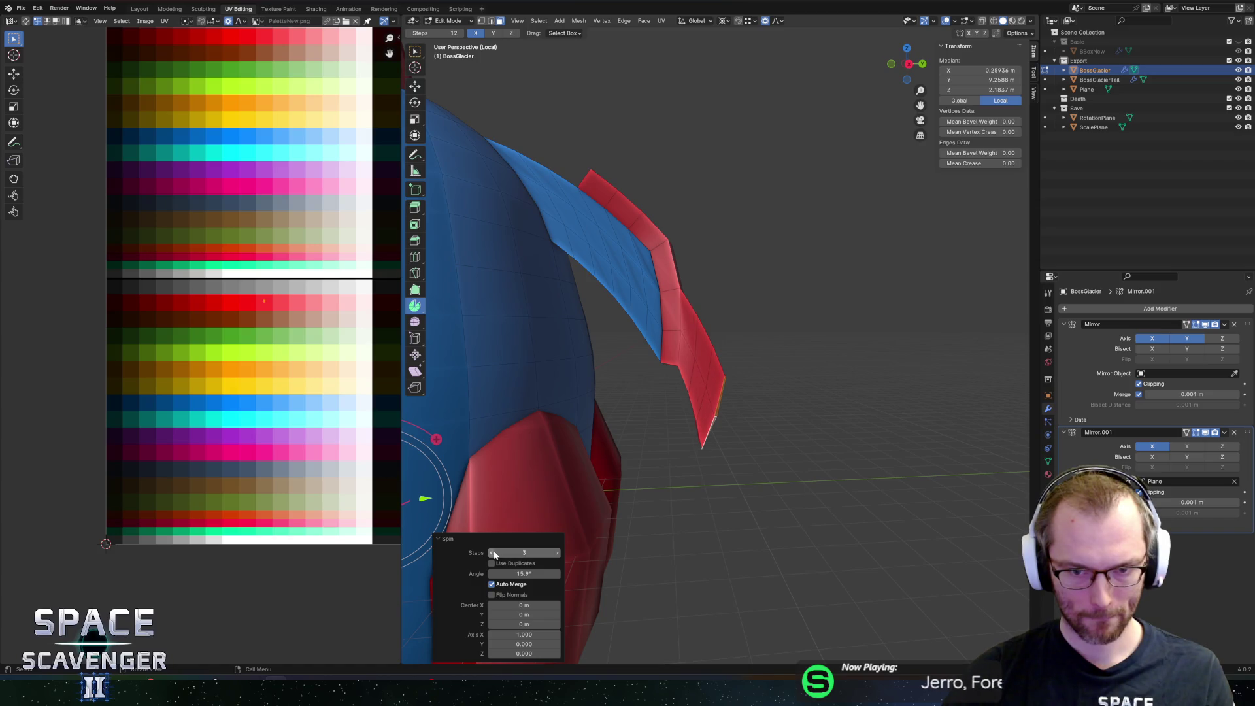
pyautogui.keyDown('alt'); pyautogui.click(694, 355); pyautogui.keyUp('alt')
pyautogui.keyDown('alt'); pyautogui.keyDown('shift'); pyautogui.click(704, 379); pyautogui.keyUp('shift'); pyautogui.keyUp('alt')
pyautogui.keyDown('alt'); pyautogui.keyDown('shift'); pyautogui.click(718, 392); pyautogui.keyUp('shift'); pyautogui.keyUp('alt')
pyautogui.moveTo(719, 393)
pyautogui.mouseDown(button='middle')
pyautogui.moveTo(701, 353)
pyautogui.moveTo(751, 336)
pyautogui.moveTo(737, 367)
pyautogui.moveTo(638, 279)
pyautogui.mouseUp(button='middle')
pyautogui.keyDown('shift'); pyautogui.click(637, 271); pyautogui.keyUp('shift')
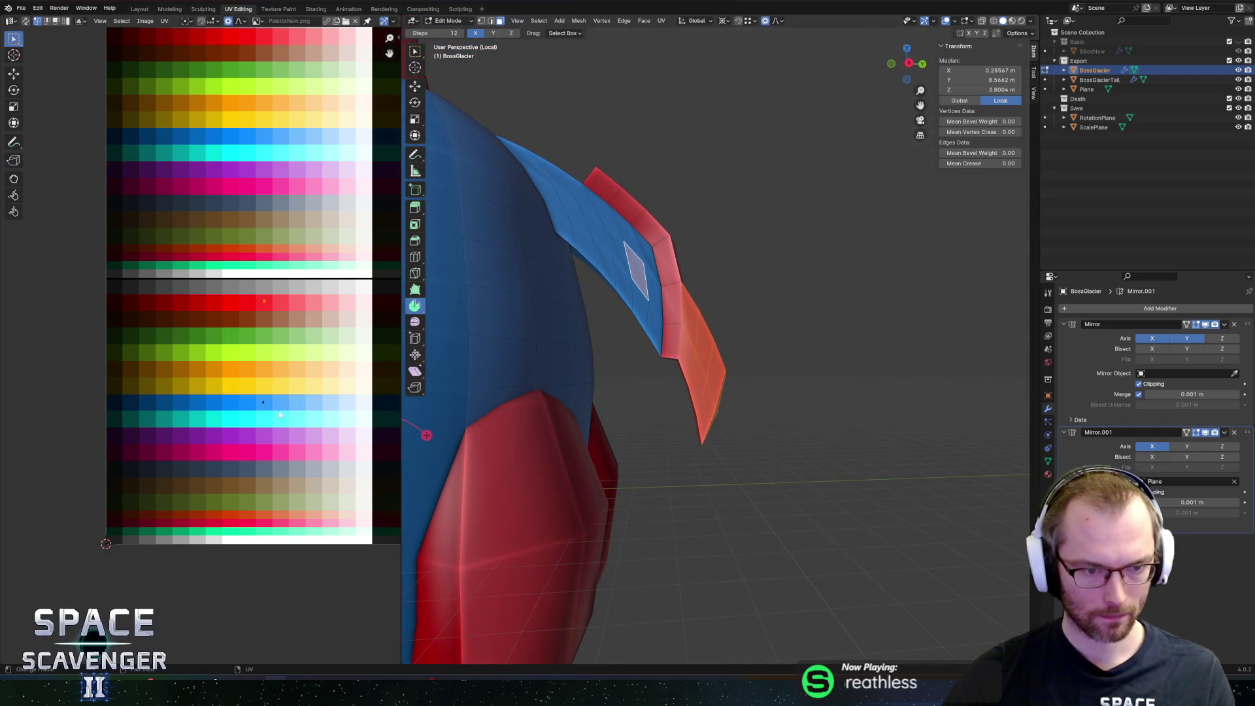
pyautogui.press('g')
pyautogui.click(303, 464)
# Step: Extrude the extension's end face along its normal
pyautogui.moveTo(732, 393)
pyautogui.mouseDown(button='middle')
pyautogui.moveTo(745, 390)
pyautogui.moveTo(680, 398)
pyautogui.moveTo(689, 378)
pyautogui.moveTo(732, 390)
pyautogui.mouseUp(button='middle')
pyautogui.hotkey('alt', 'e')
pyautogui.click(751, 391)
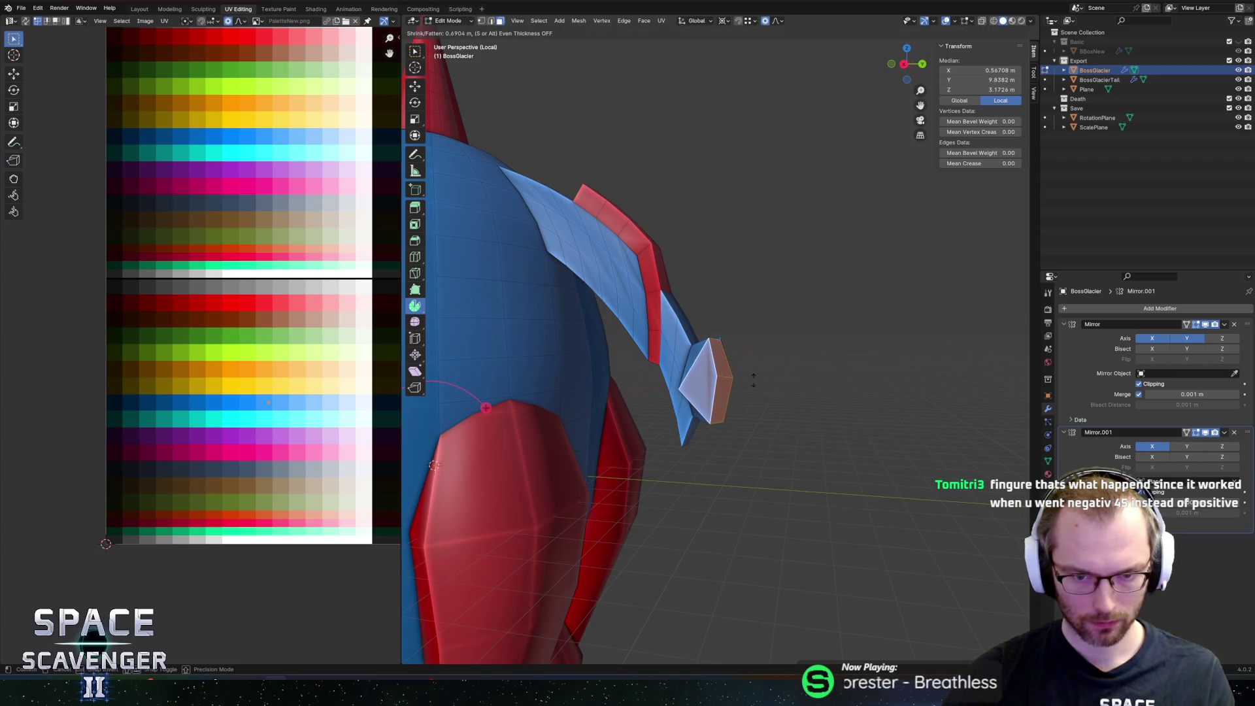
# Step: Confirm a large tip extrusion with Even Thickness on, then undo it as oversized
pyautogui.press('s')
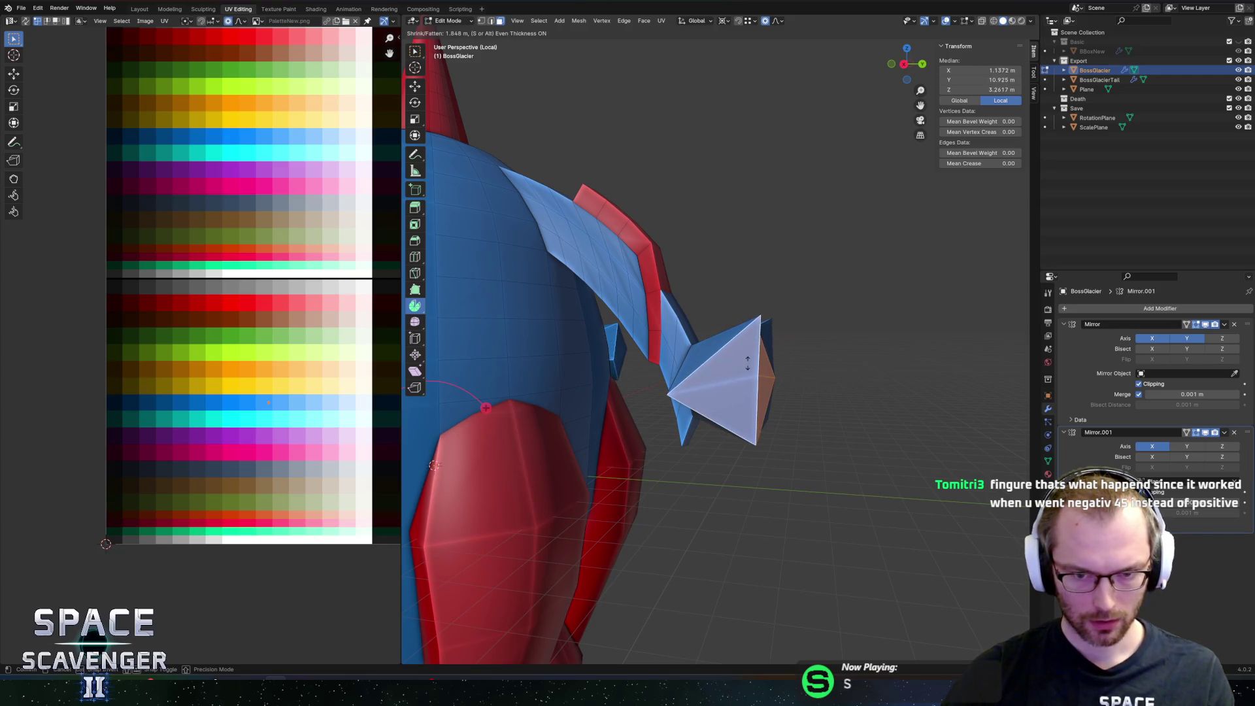
pyautogui.press('s')
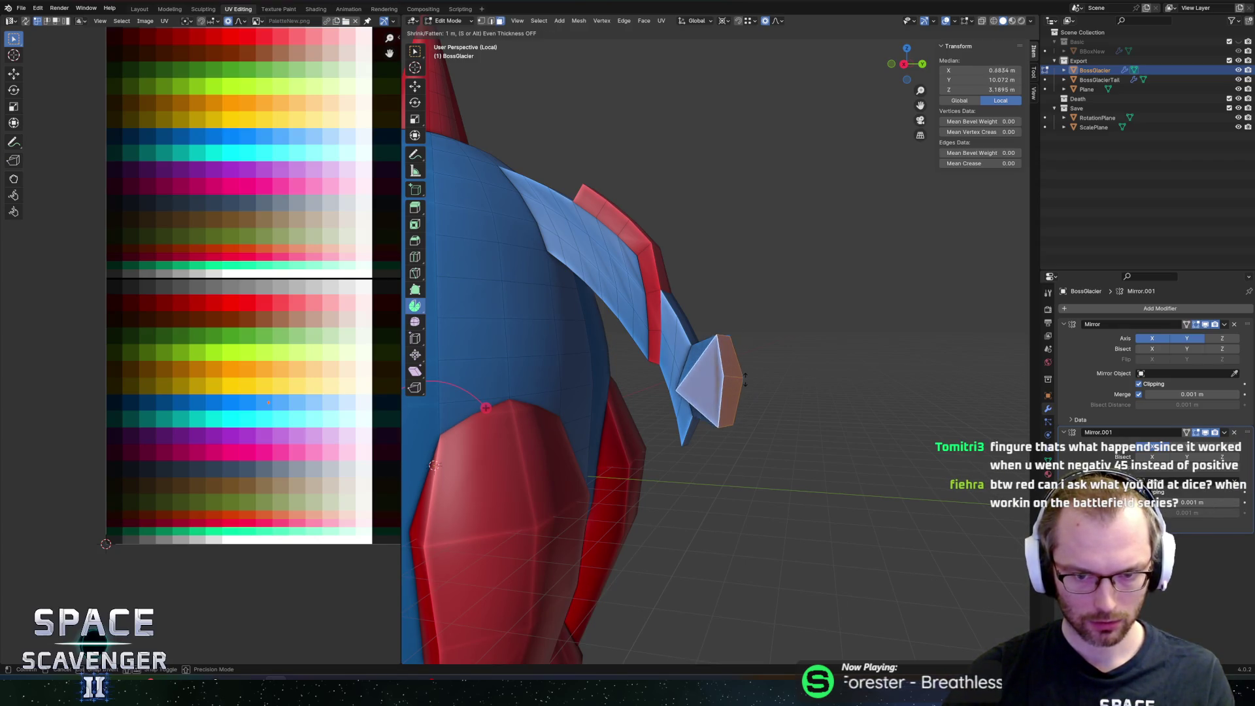
pyautogui.press('s')
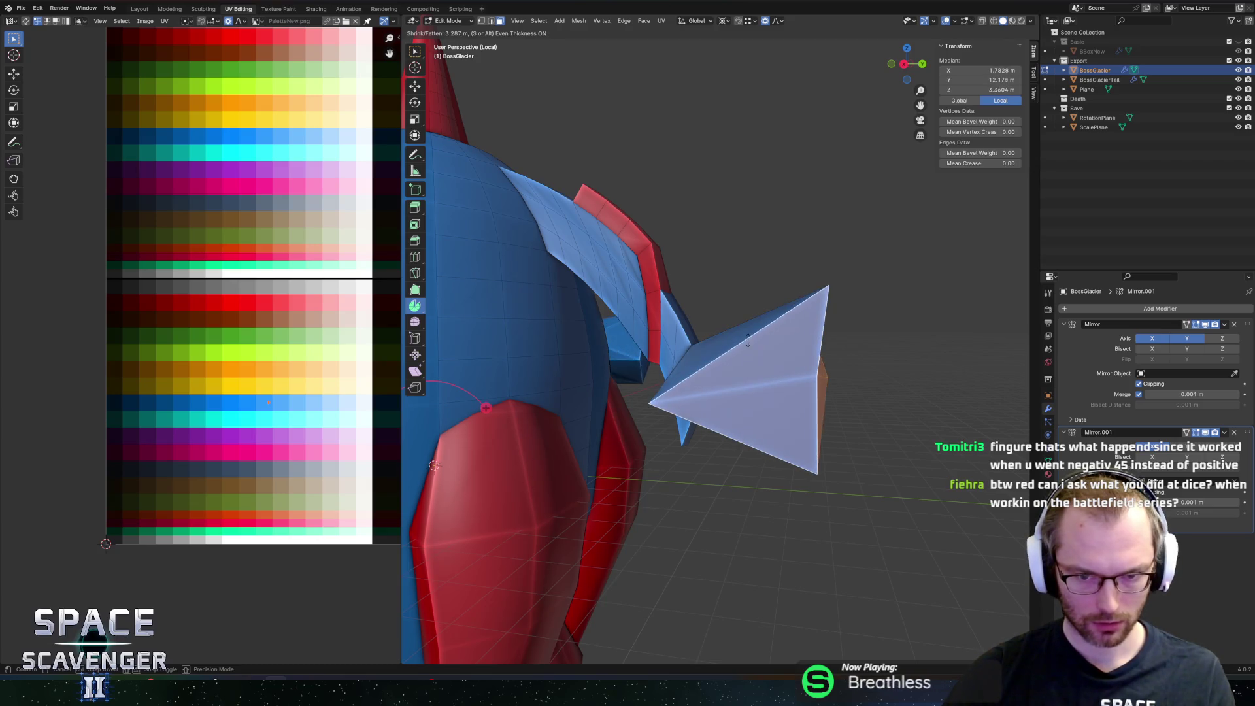
pyautogui.click(510, 425)
pyautogui.moveTo(509, 425); pyautogui.dragTo(716, 395, button='middle')
pyautogui.hotkey('ctrl', 'z')
pyautogui.scroll(2, 653, 402)
# Step: Redo a smaller even-thickness tip extrusion along normals, then undo it
pyautogui.hotkey('alt', 'e')
pyautogui.click(718, 387)
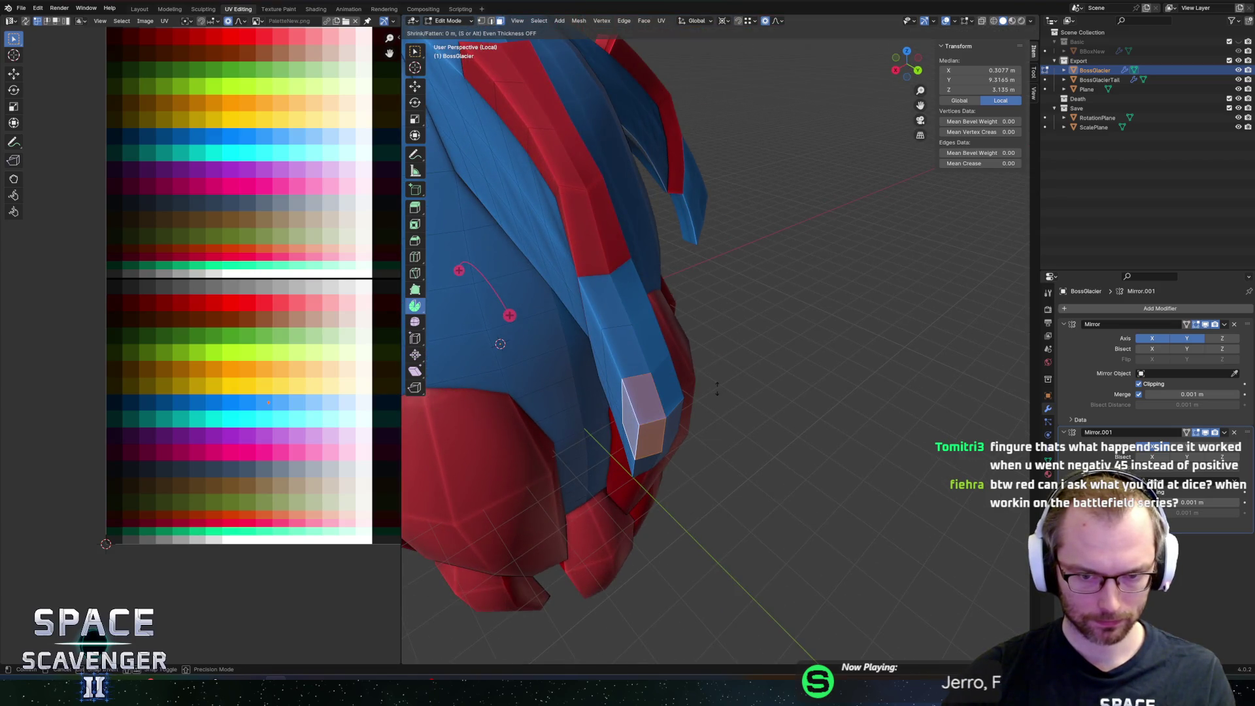
pyautogui.press('alt')
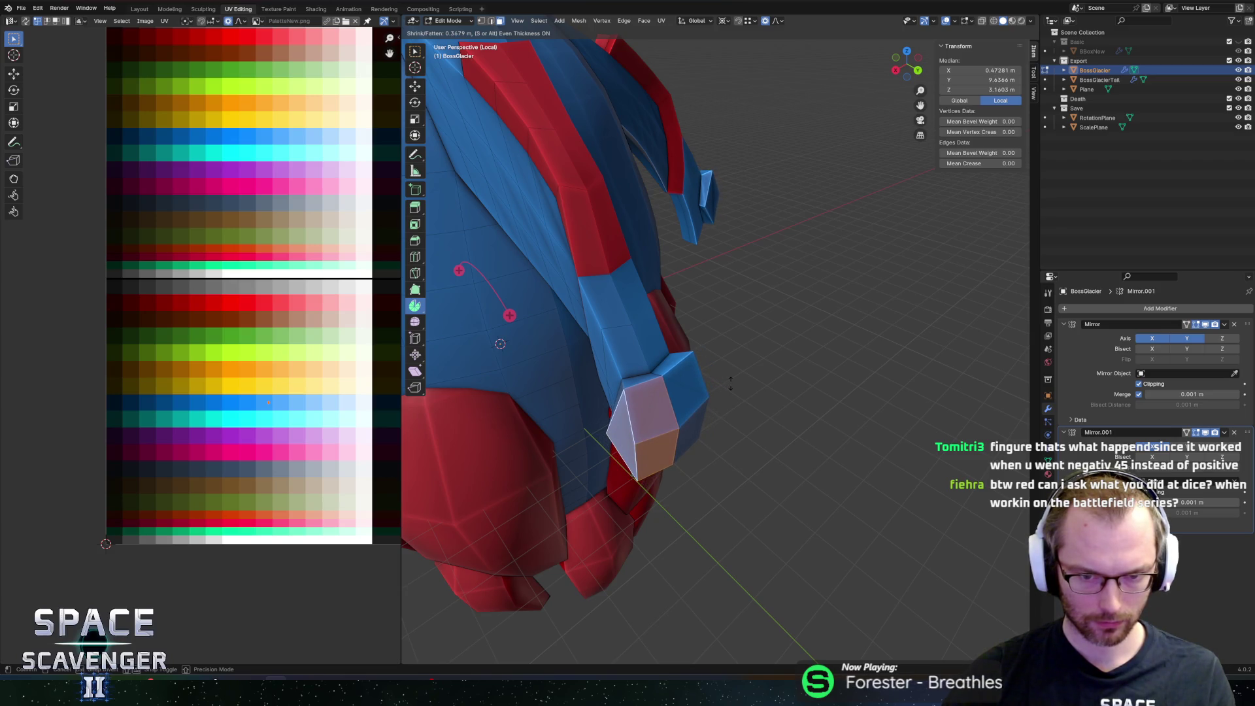
pyautogui.click(725, 380)
pyautogui.moveTo(731, 378)
pyautogui.mouseDown(button='middle')
pyautogui.moveTo(779, 348)
pyautogui.moveTo(778, 359)
pyautogui.mouseUp(button='middle')
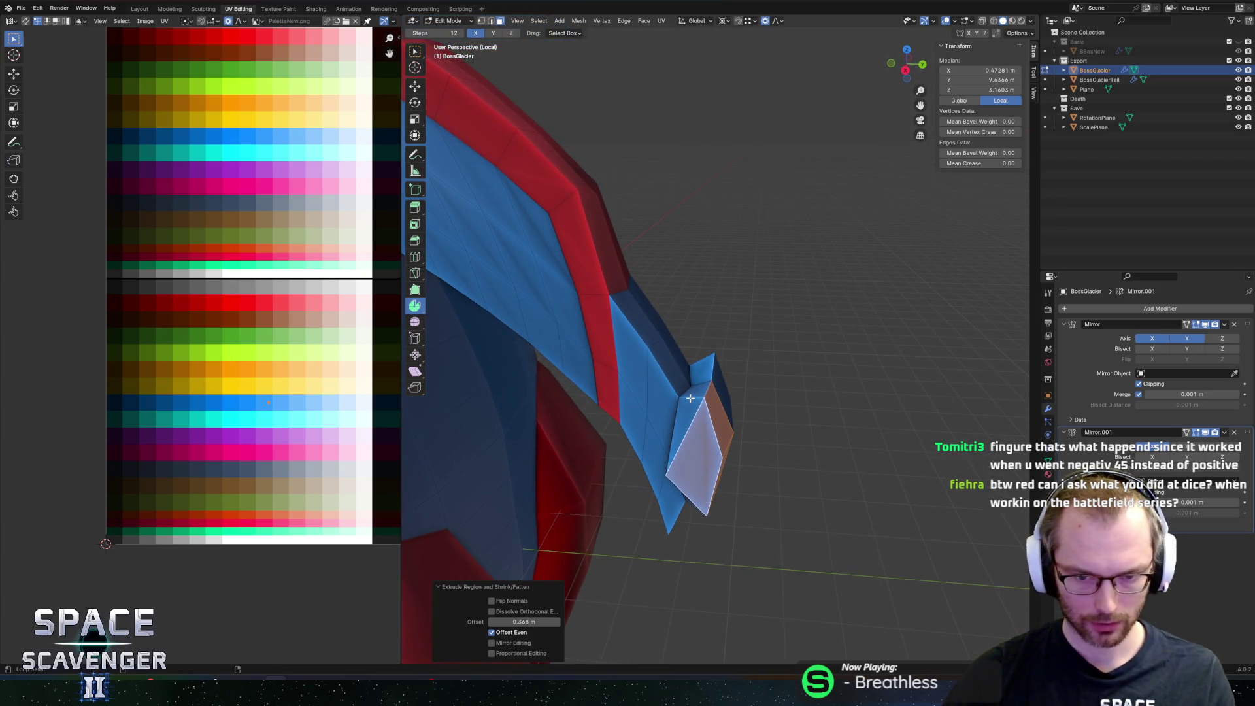
pyautogui.hotkey('ctrl', 'z')
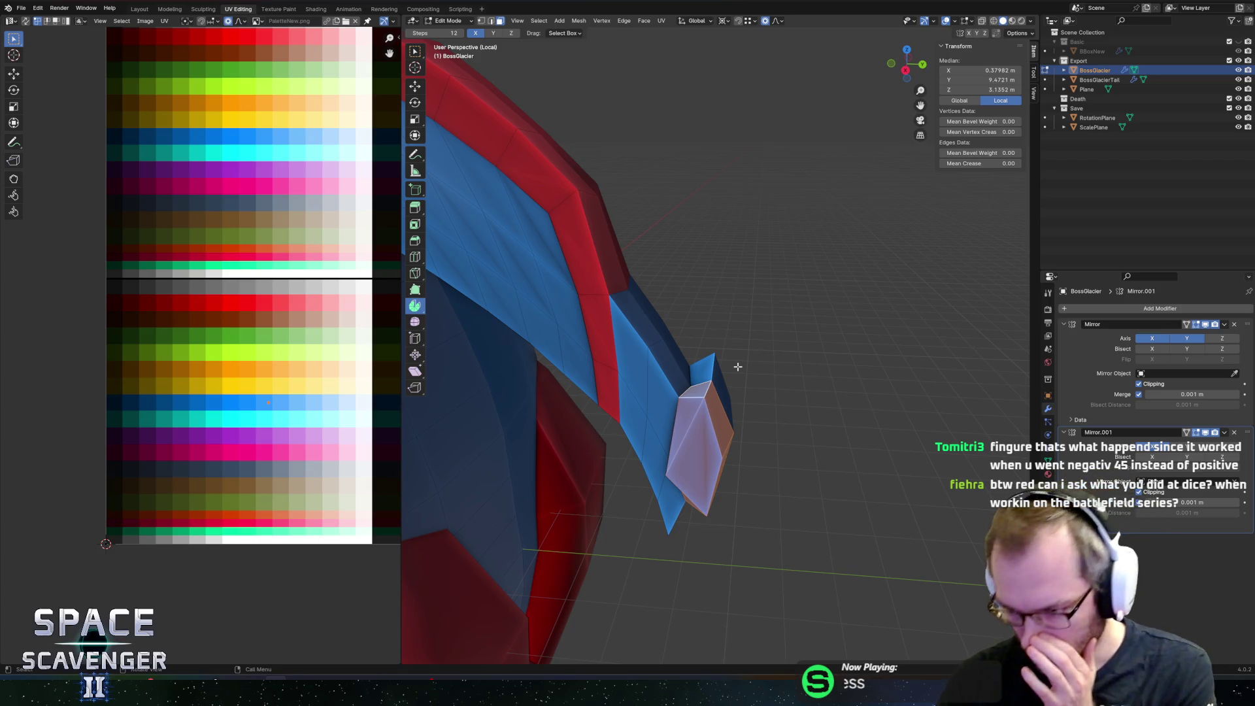